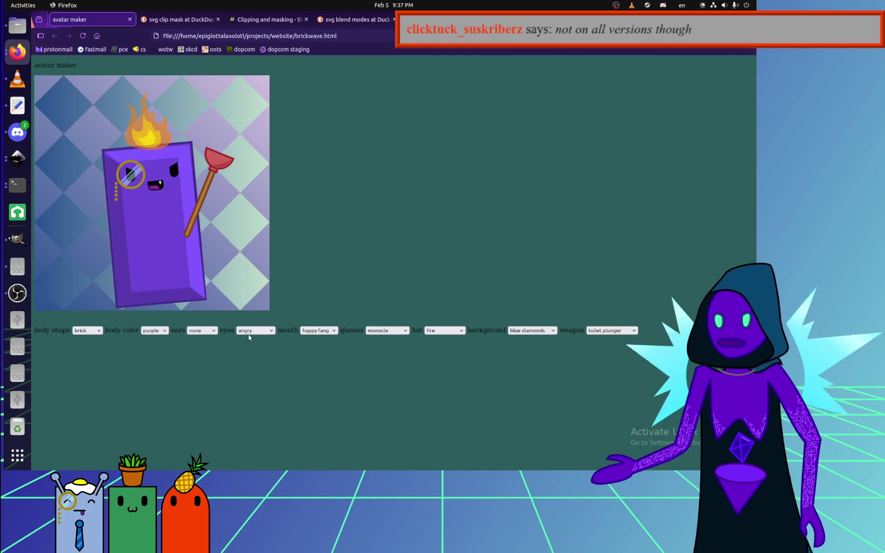
Give the purple brick avatar the party hat in the avatar maker, then return to Inkscape.
left_click(441, 331)
left_click(442, 371)
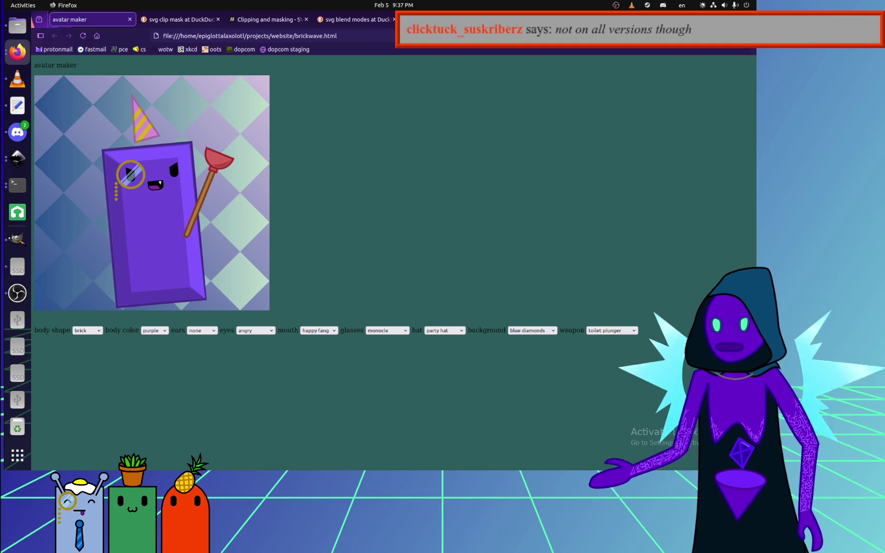
left_click(18, 293)
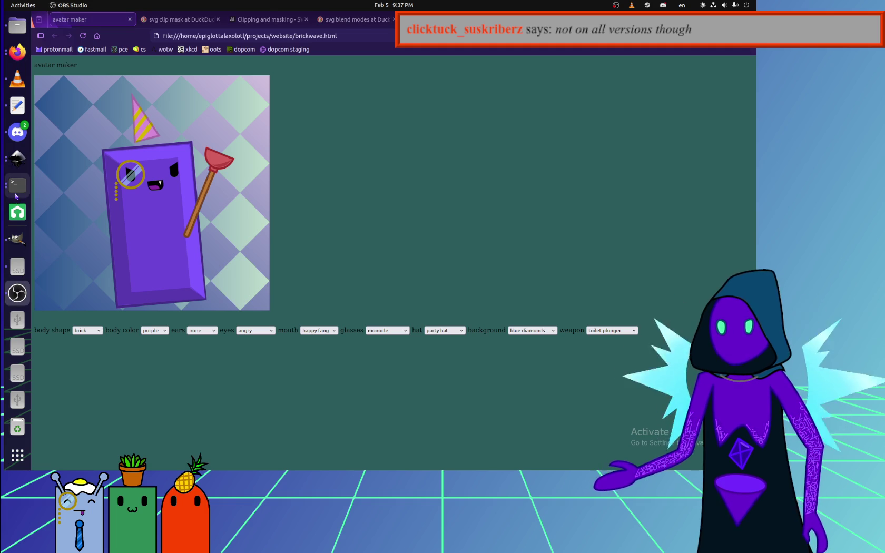
left_click(17, 26)
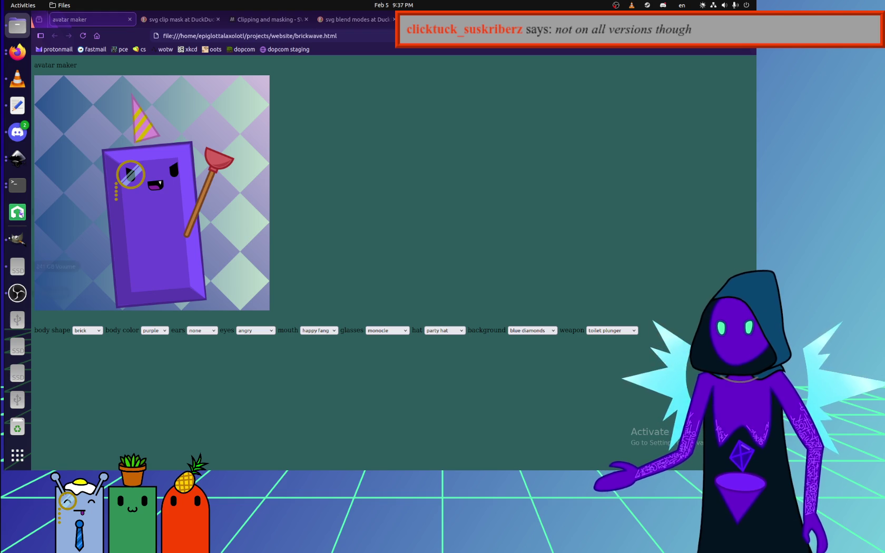
left_click(18, 158)
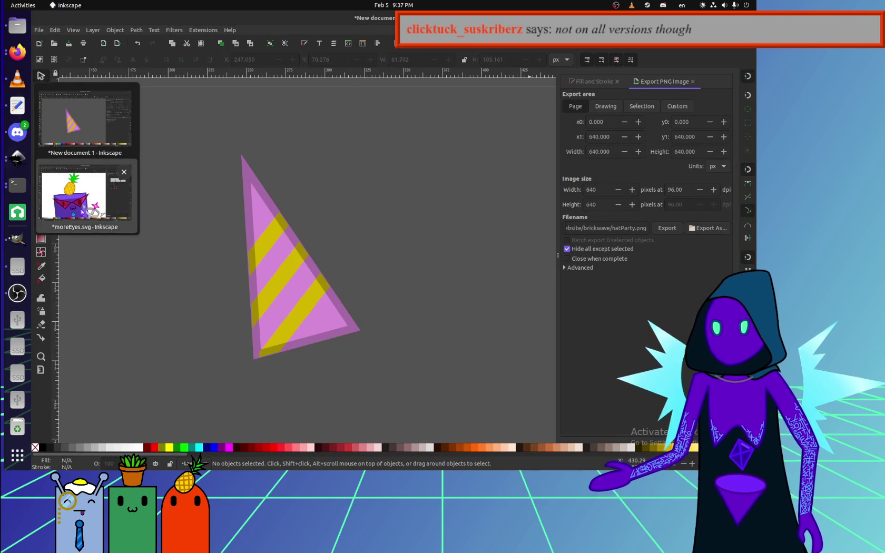
Switch to moreEyes.svg and select the black pill-shaped eye, toggling its rotate handles.
left_click(84, 195)
scroll(312, 271, "down", 1, "ctrl")
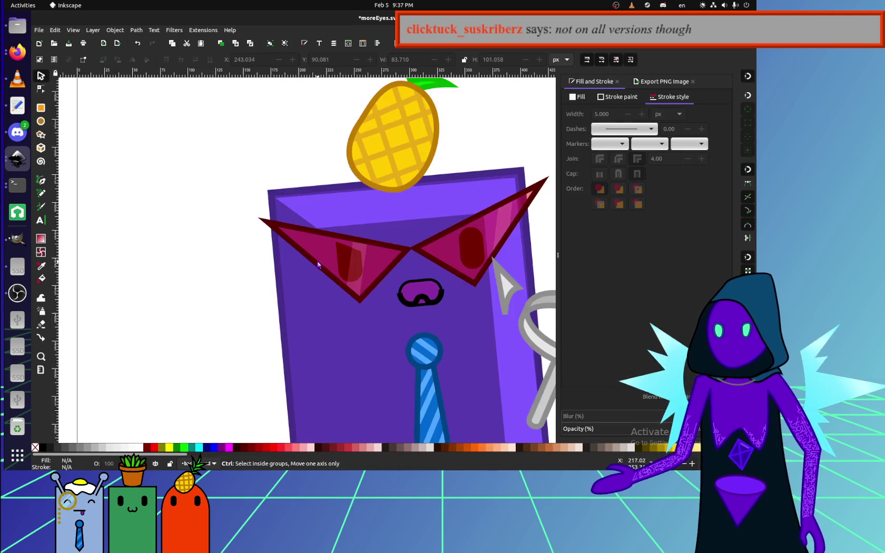
scroll(312, 271, "down", 3, "ctrl")
scroll(311, 266, "left", 2)
scroll(307, 259, "up", 5, "ctrl")
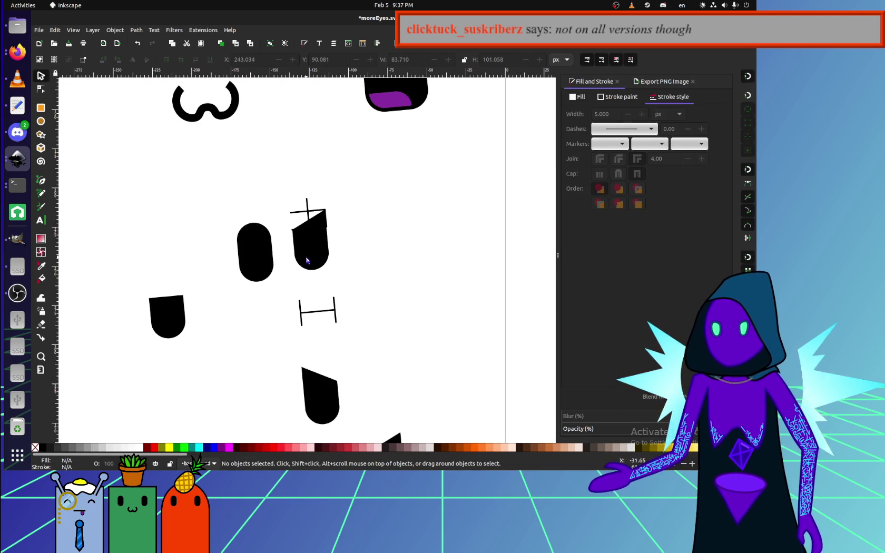
left_click(256, 258)
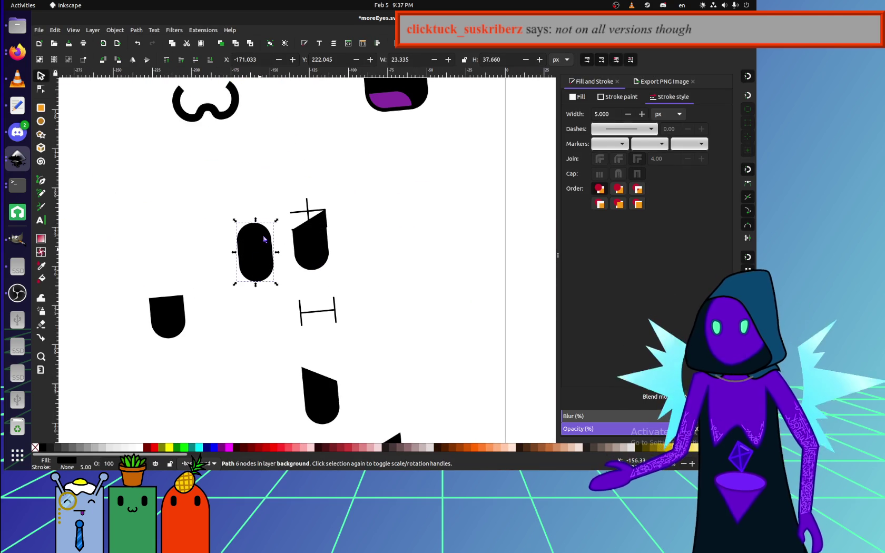
left_click(264, 251)
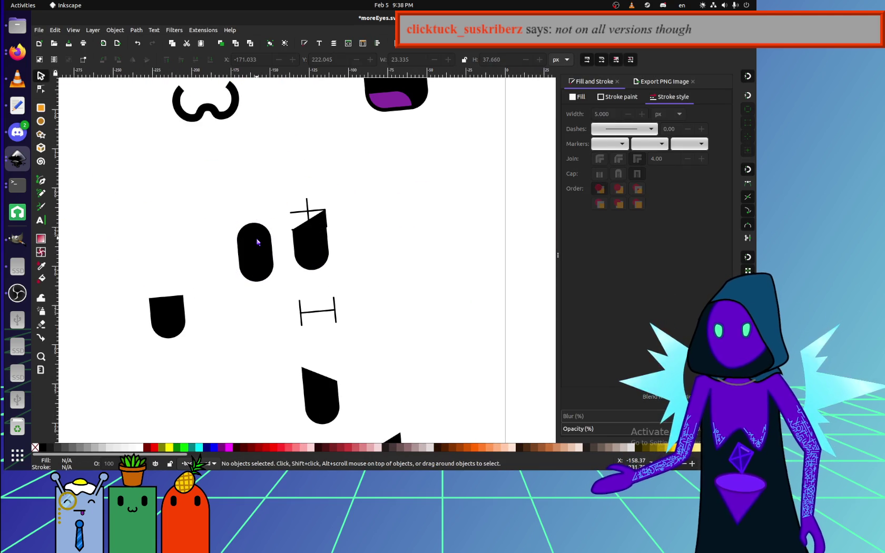
left_click(258, 242)
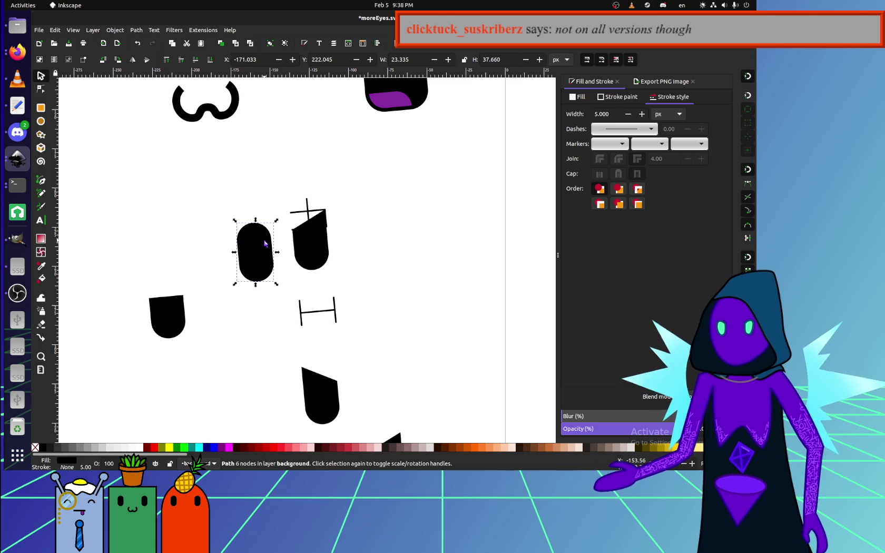
Move the left glasses lens aside, tilt the eye about 8 degrees, then undo and deselect.
scroll(266, 207, "down", 5)
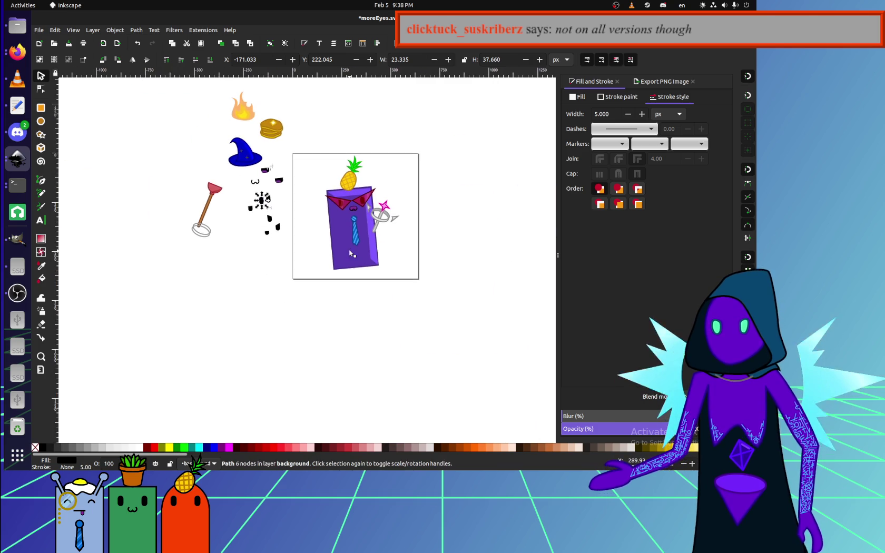
scroll(344, 227, "up", 4)
scroll(344, 226, "up", 2)
left_click_drag(322, 276, 266, 166)
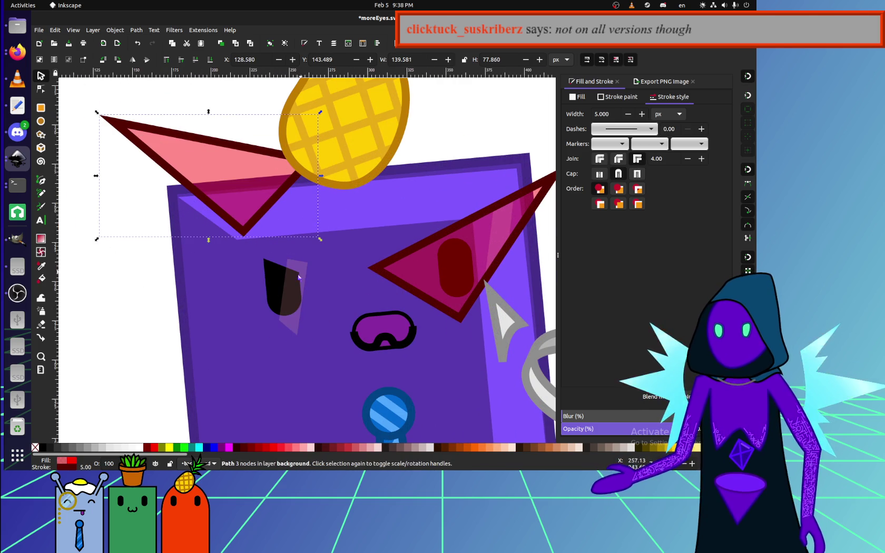
left_click(266, 287)
left_click(266, 287)
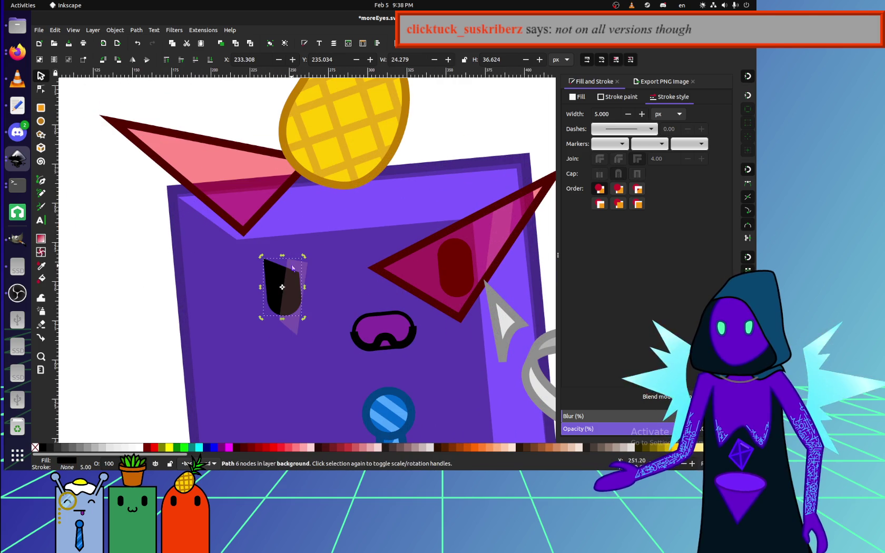
left_click_drag(305, 257, 311, 259)
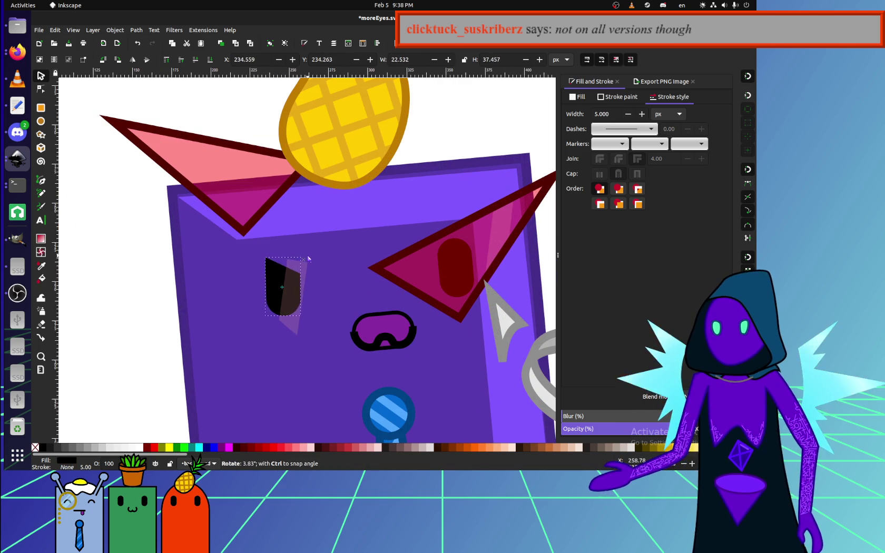
key("ctrl+z")
key("ctrl+z")
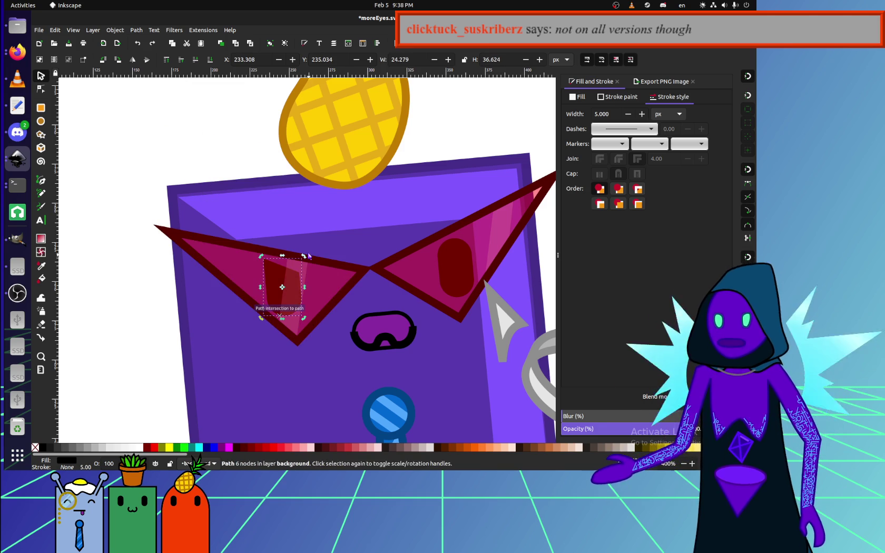
left_click(224, 150)
Pan over to the loose eye shapes and back, then select the loose black pill eye.
scroll(211, 168, "down", 2)
scroll(226, 197, "down", 2)
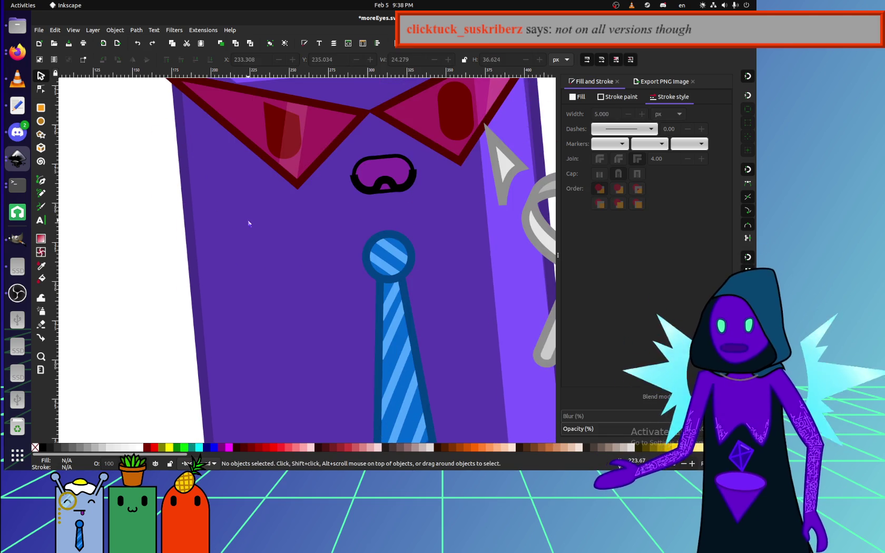
scroll(197, 237, "down", 1, "ctrl")
scroll(197, 237, "down", 5, "ctrl")
scroll(169, 226, "up", 1, "ctrl")
scroll(168, 225, "up", 1, "ctrl")
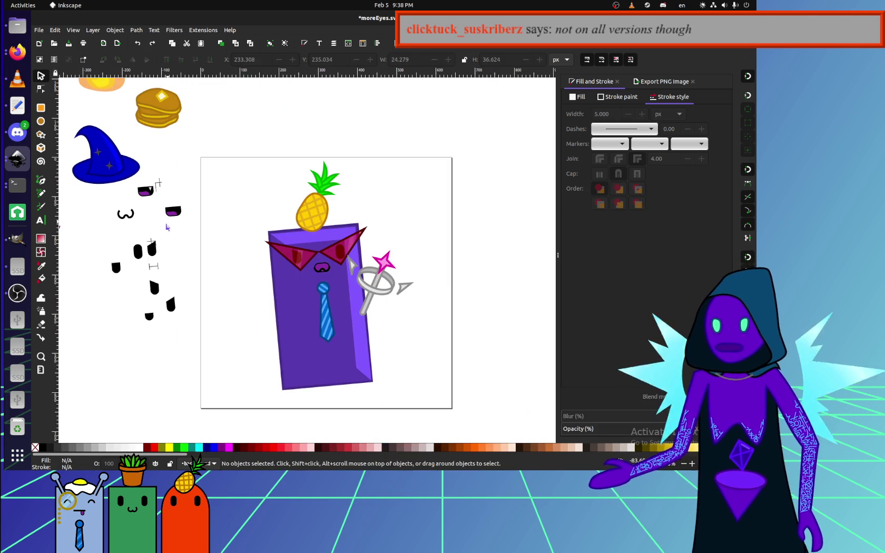
scroll(168, 232, "up", 2, "ctrl")
scroll(168, 269, "up", 1, "ctrl")
mouse_move(268, 311)
left_mouse_down()
mouse_move(197, 239)
mouse_move(451, 221)
left_mouse_up()
scroll(367, 296, "up", 3, "ctrl")
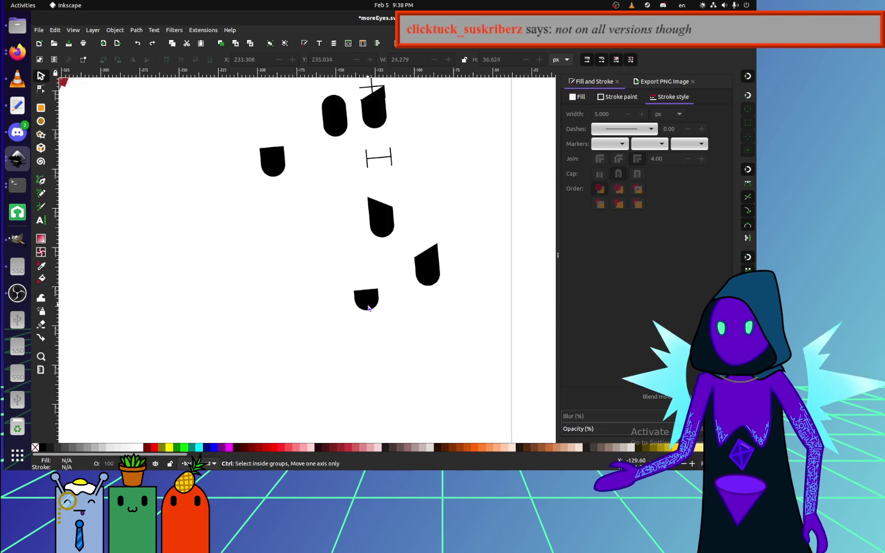
scroll(367, 296, "down", 4, "ctrl")
left_click_drag(368, 298, 245, 308)
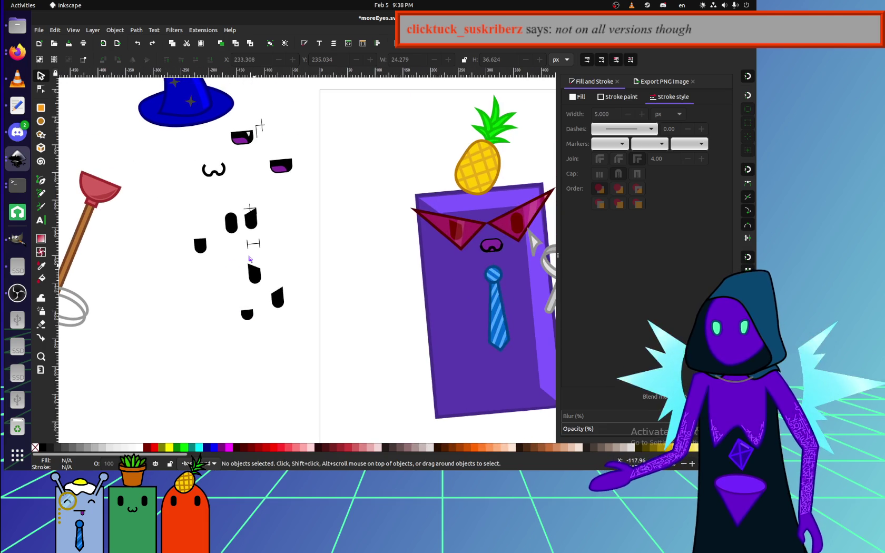
scroll(233, 230, "up", 2, "ctrl")
left_click(233, 230)
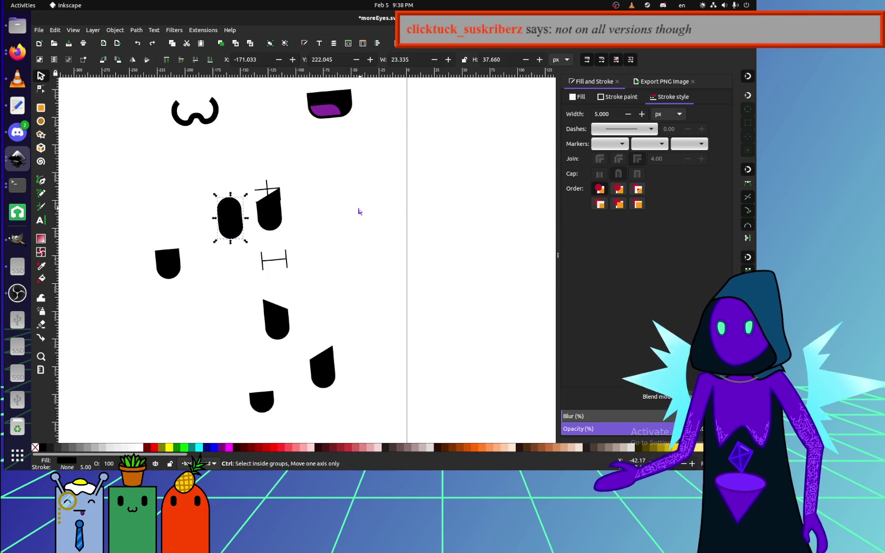
left_click(39, 30)
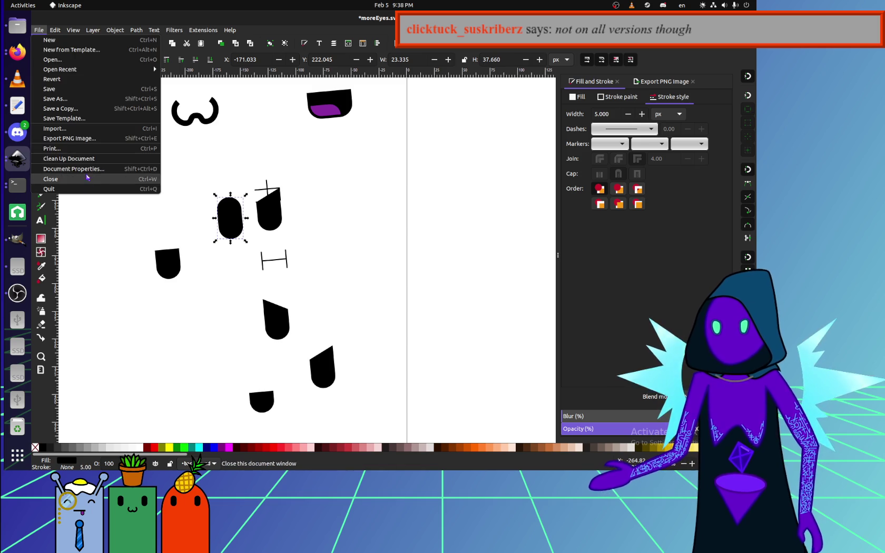
Set the document background lightness to 31 in Document Properties, then clear the selection.
left_click(76, 177)
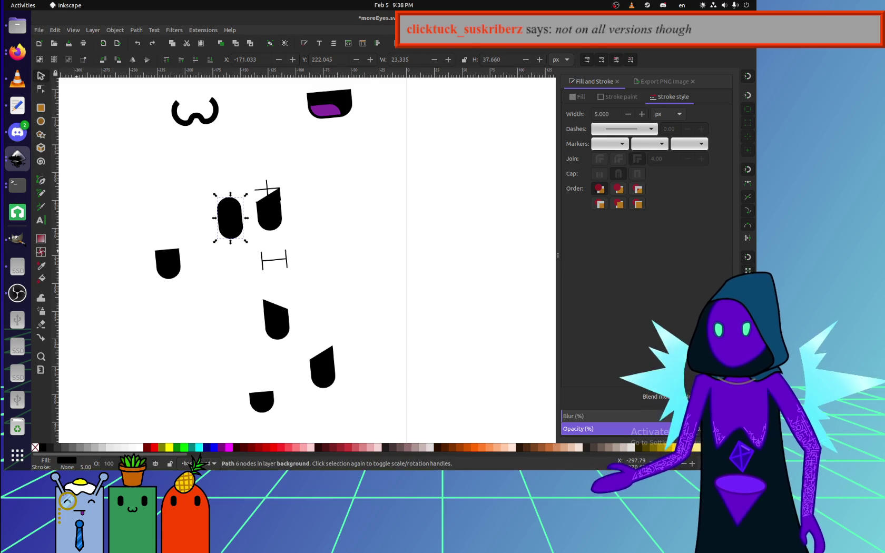
left_click(363, 266)
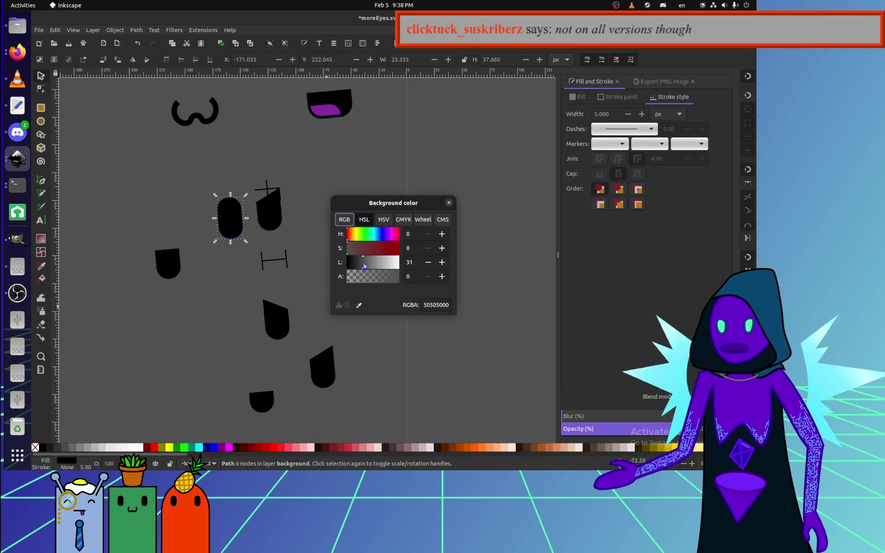
left_click(449, 203)
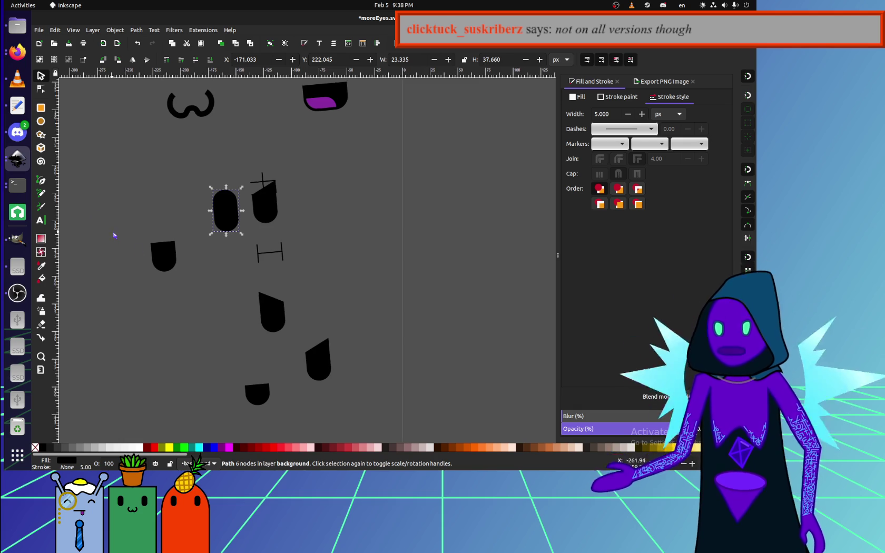
scroll(143, 248, "down", 3, "ctrl")
left_click(104, 299)
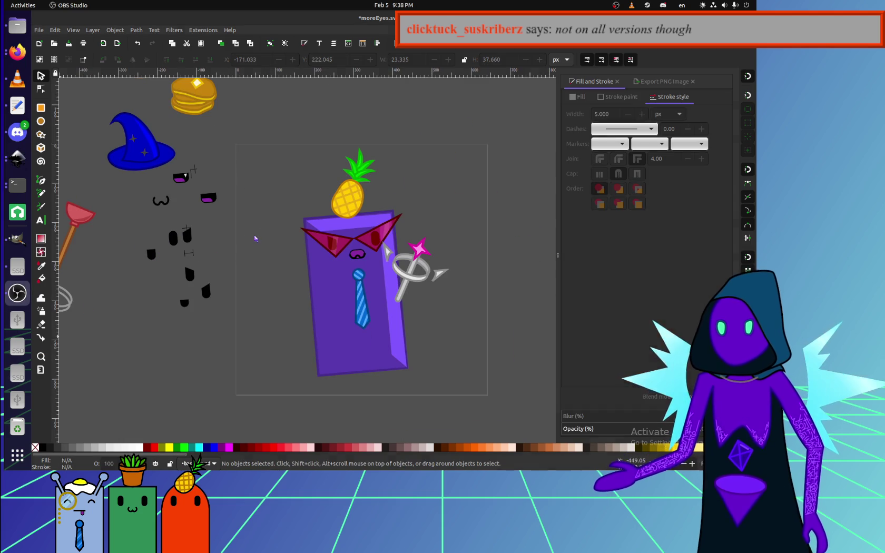
left_click_drag(247, 245, 382, 296)
scroll(383, 295, "down", 3, "ctrl")
scroll(316, 294, "up", 3, "ctrl")
scroll(242, 310, "up", 3, "ctrl")
left_click(17, 25)
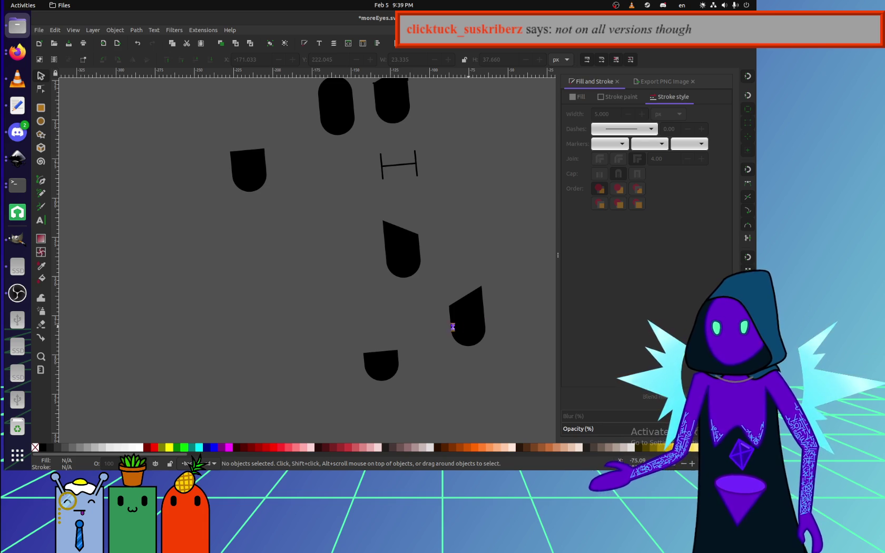
Copy all the spider eyes from spider.svg, paste them into moreEyes.svg, then undo that paste.
key("alt+Tab")
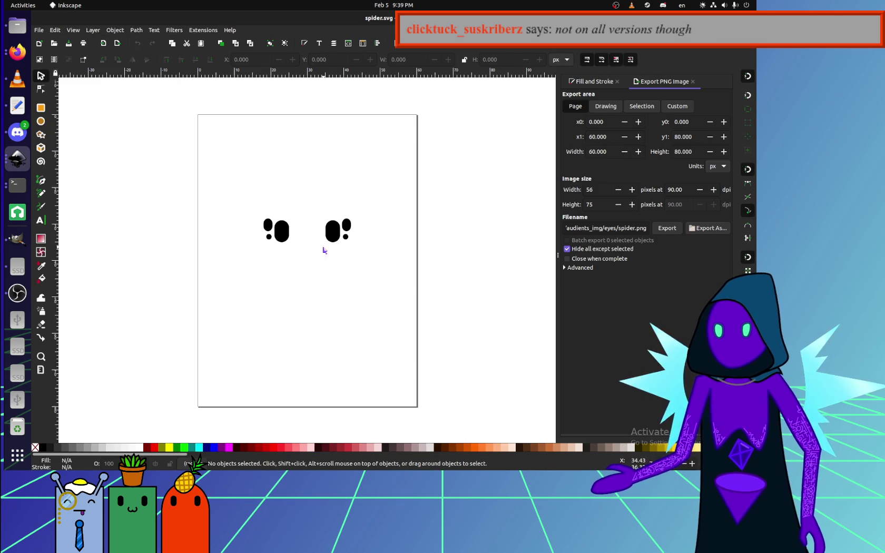
scroll(299, 259, "up", 4, "ctrl")
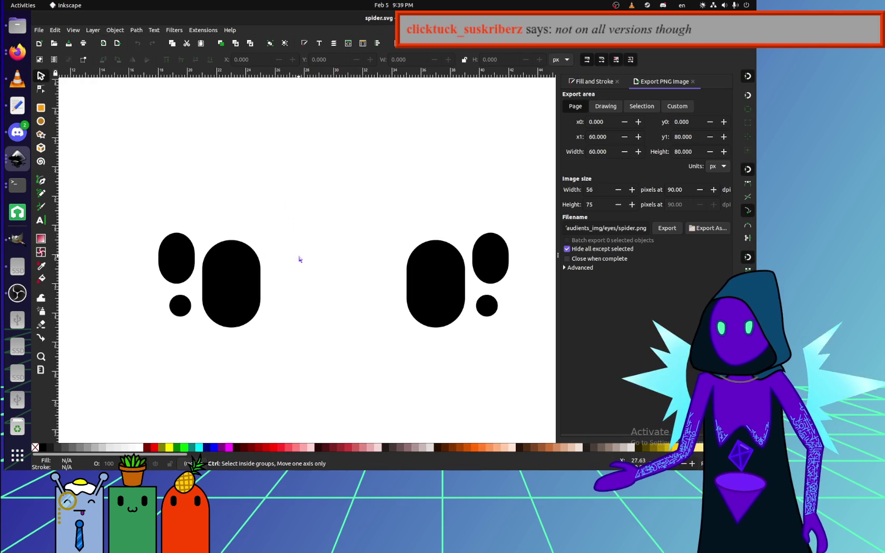
key("ctrl+a")
key("alt+Tab")
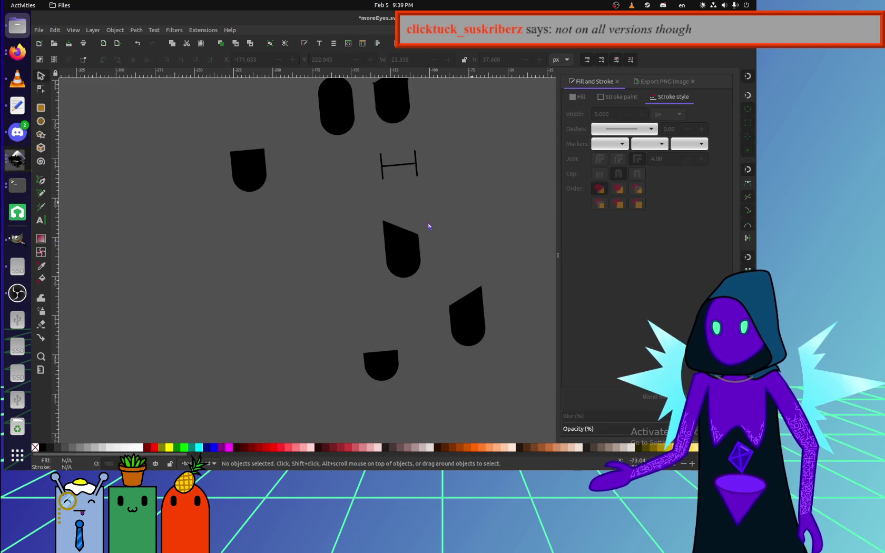
scroll(323, 226, "up", 3)
key("ctrl+v")
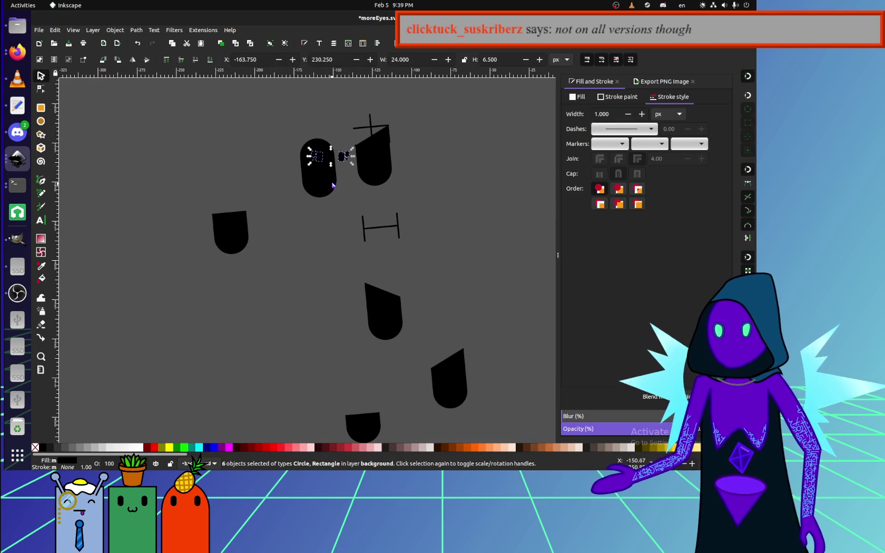
left_click_drag(343, 161, 494, 235)
scroll(234, 182, "down", 4, "ctrl")
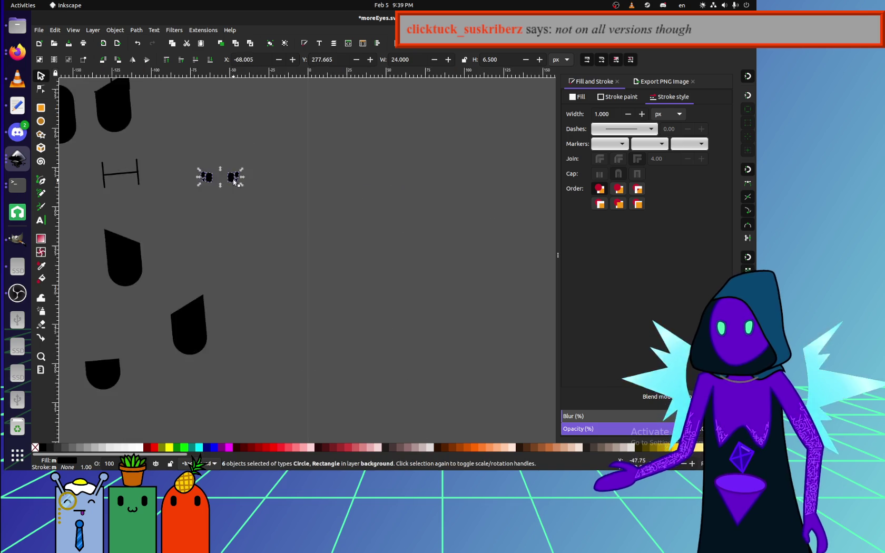
key("ctrl+z")
key("ctrl+z")
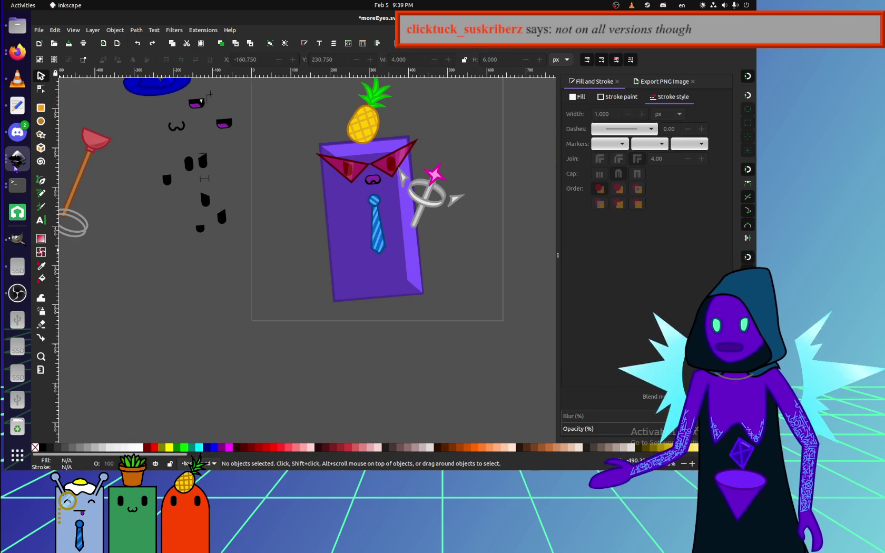
Paste the six spider-eye objects again and place them beside the black teardrop eyes.
left_click(16, 160)
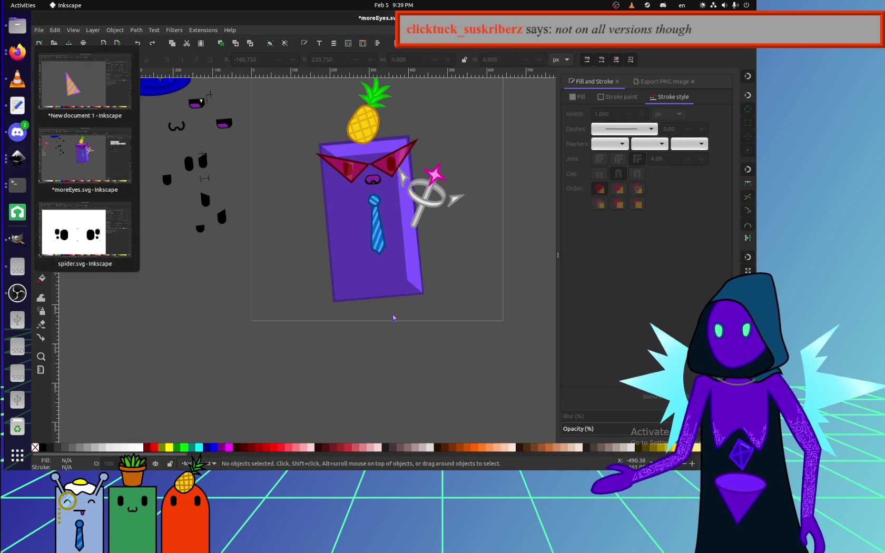
left_click(235, 209)
scroll(234, 209, "left", 3)
scroll(234, 209, "up", 1)
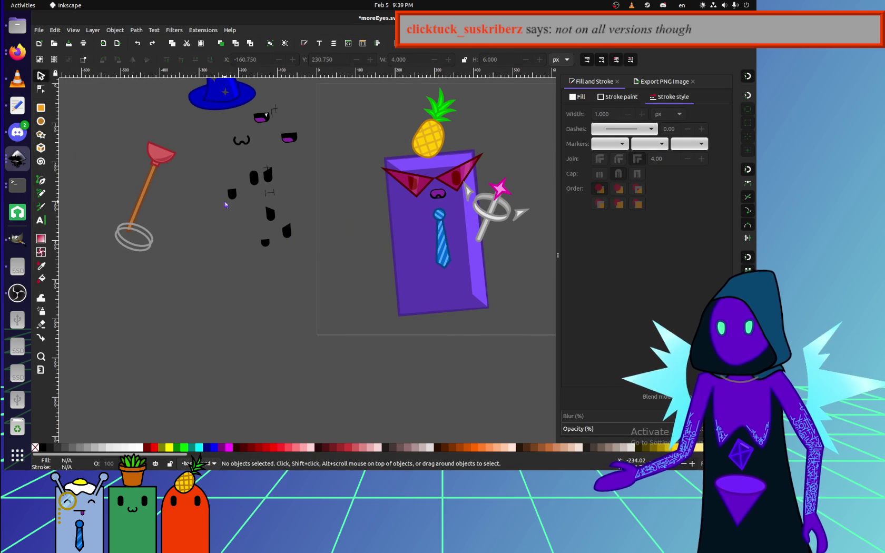
key("ctrl+v")
scroll(299, 213, "up", 4, "ctrl")
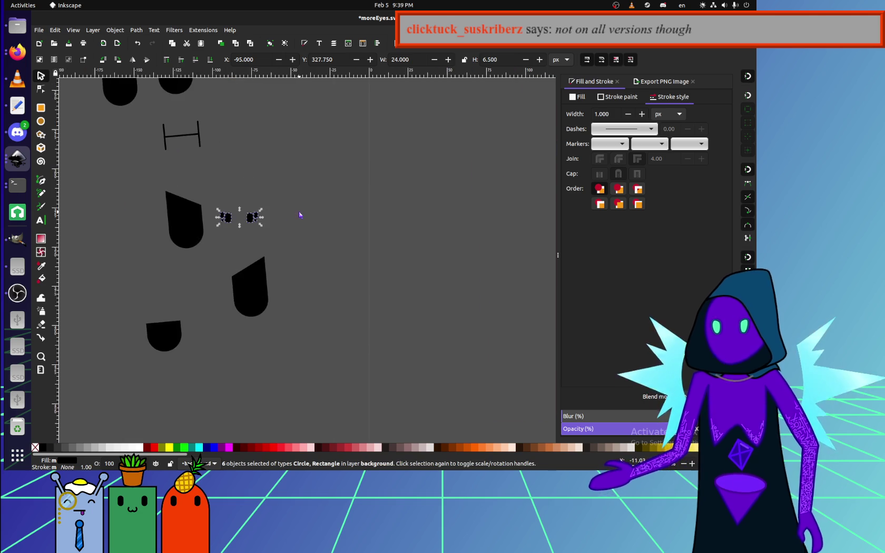
scroll(342, 231, "up", 1, "ctrl")
scroll(393, 262, "up", 2, "ctrl")
mouse_move(392, 262)
left_mouse_down()
mouse_move(261, 180)
mouse_move(218, 200)
left_mouse_up()
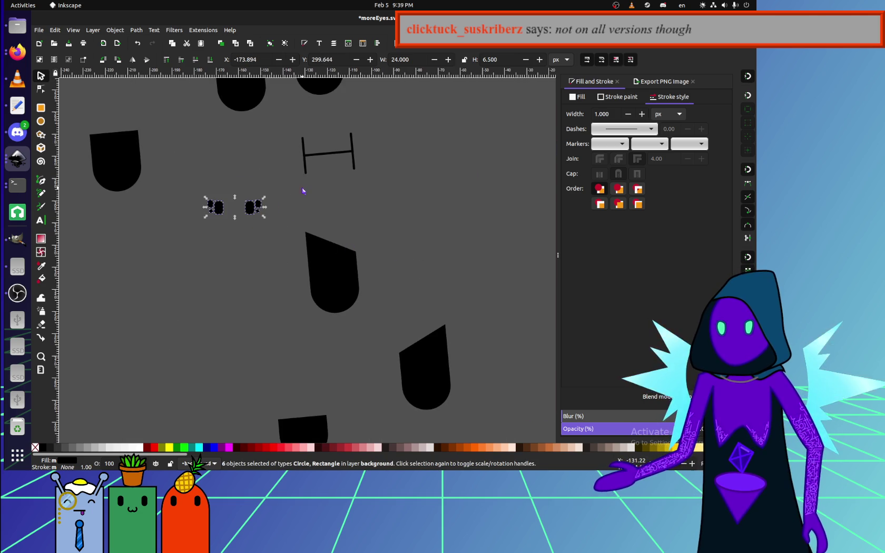
key("Escape")
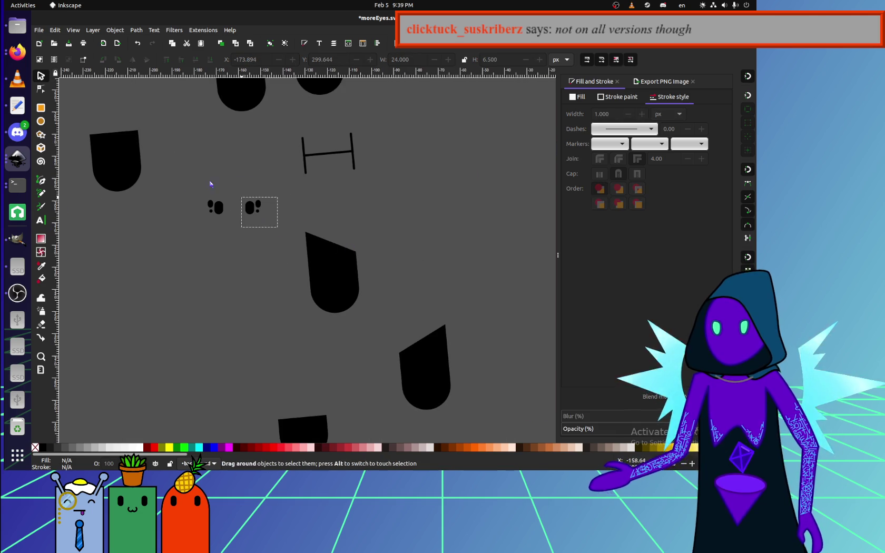
left_click_drag(271, 224, 203, 194)
mouse_move(235, 237)
left_mouse_down()
mouse_move(384, 190)
mouse_move(201, 326)
left_mouse_up()
key("Escape")
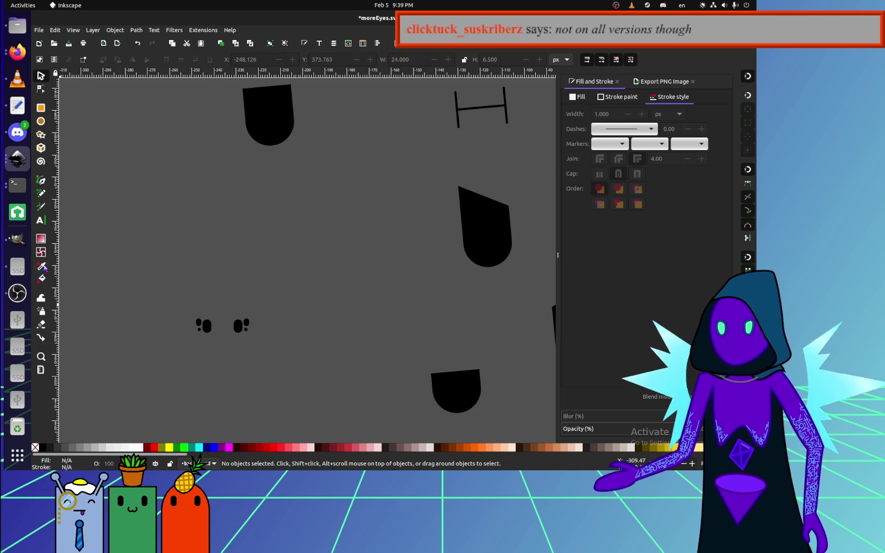
Measure the H shape's crossbar with the Measure tool, reading 21.90 px.
key("m")
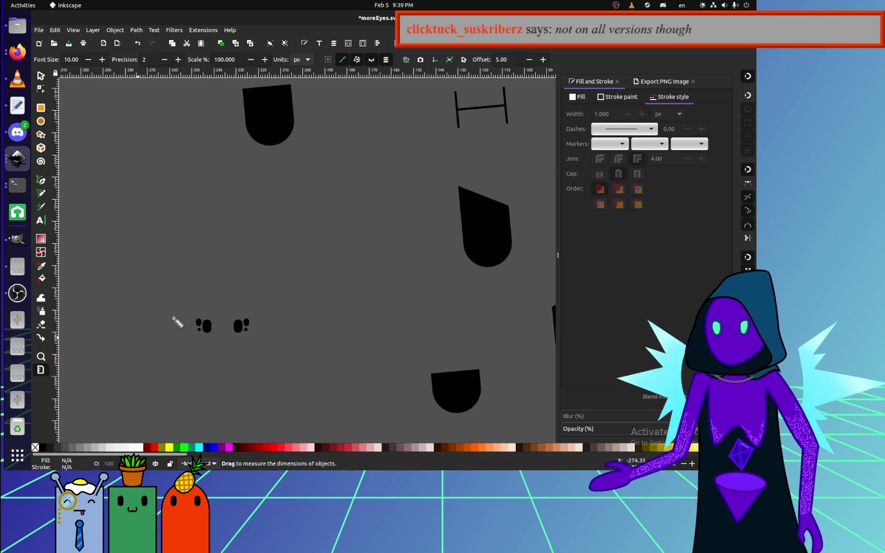
scroll(237, 263, "right", 10)
scroll(237, 211, "up", 3)
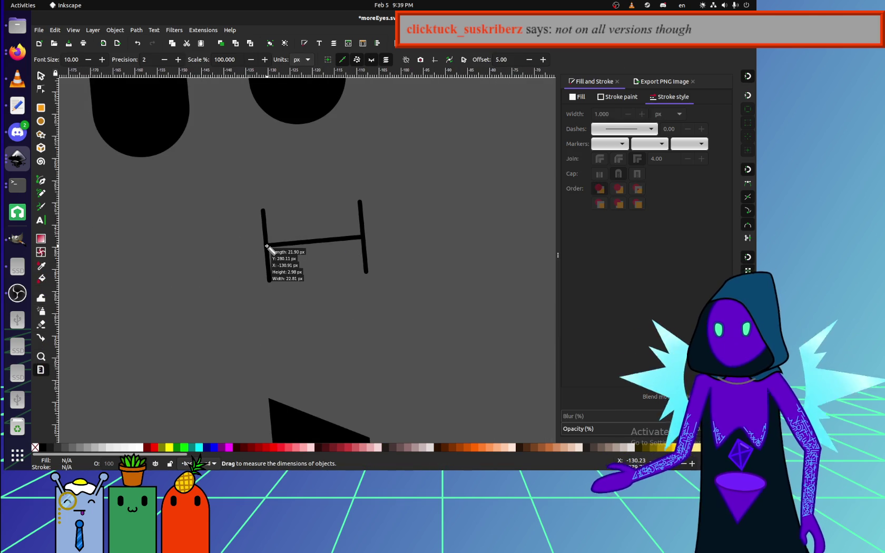
left_click_drag(267, 246, 362, 237)
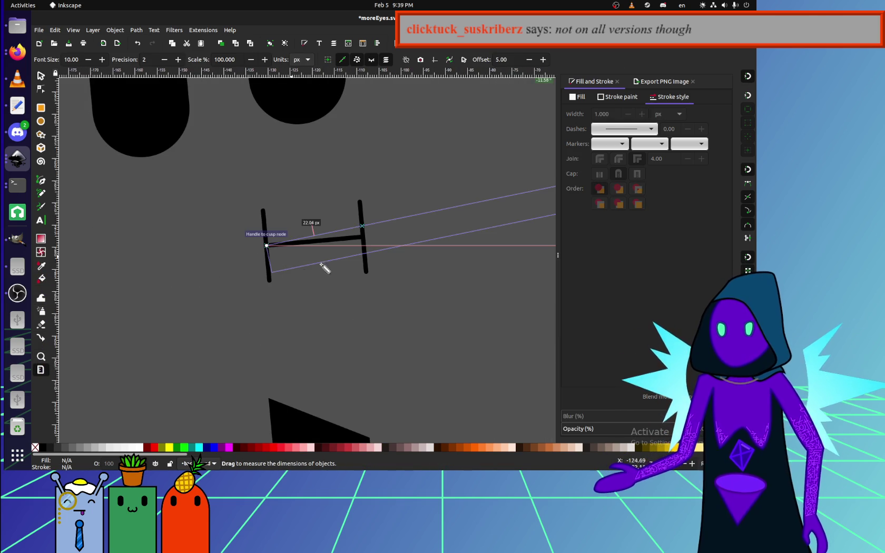
left_click(363, 237)
scroll(363, 236, "down", 5)
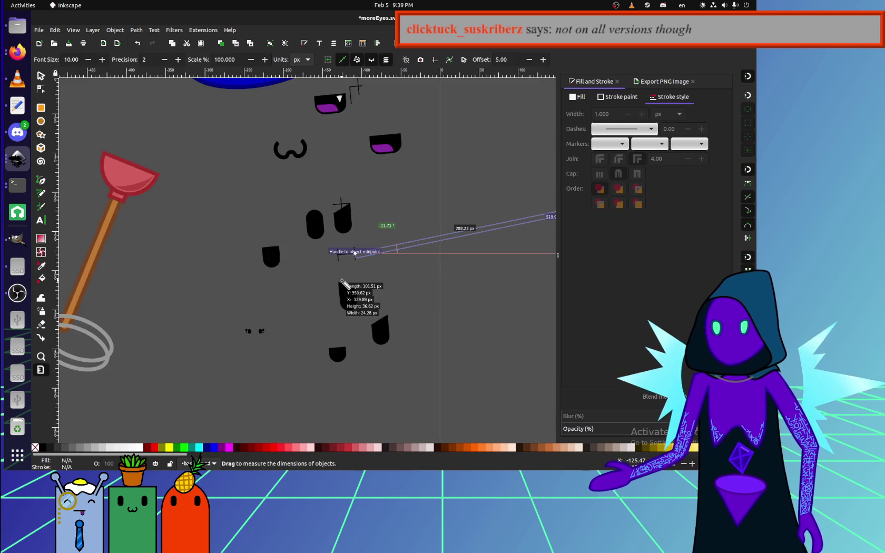
scroll(345, 290, "down", 5)
scroll(355, 283, "up", 3)
scroll(382, 282, "down", 3)
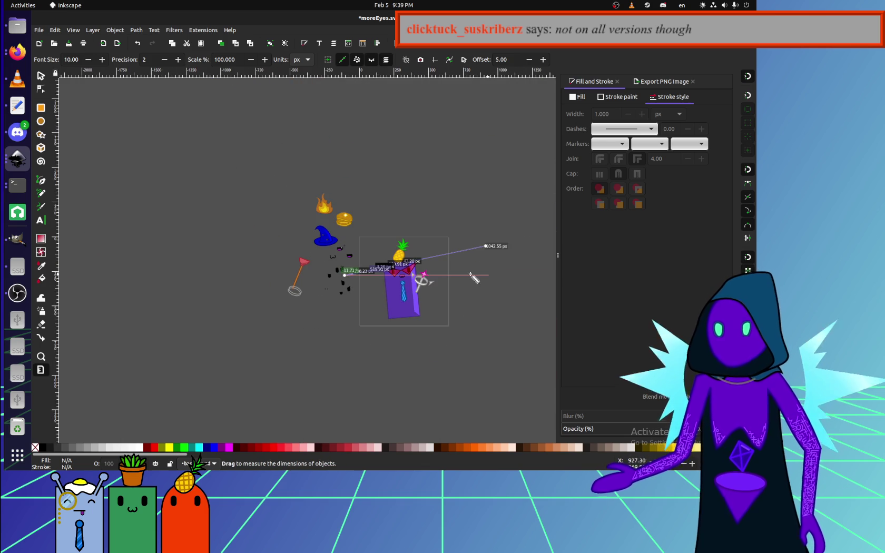
scroll(365, 279, "up", 5)
scroll(211, 279, "up", 5)
scroll(335, 285, "left", 5)
scroll(350, 308, "up", 2)
mouse_move(343, 291)
left_mouse_down()
mouse_move(445, 305)
mouse_move(441, 285)
left_mouse_up()
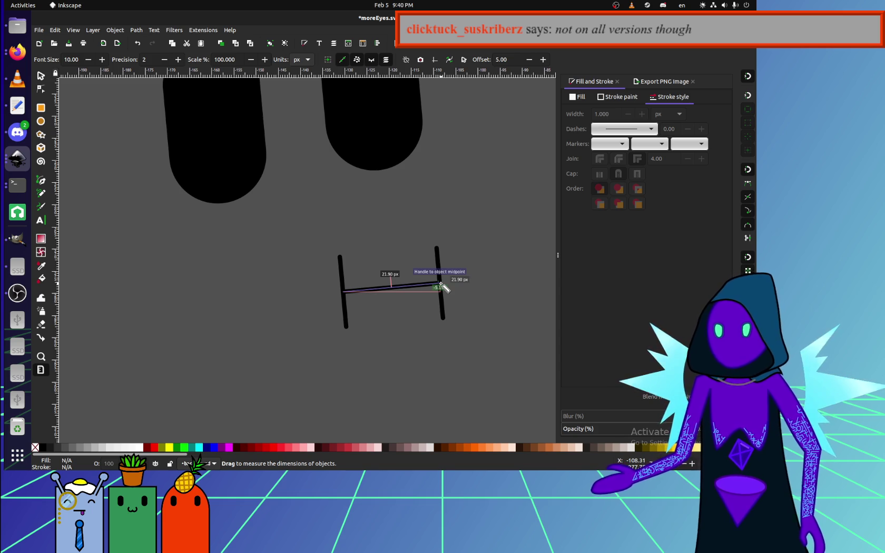
scroll(446, 299, "up", 4)
scroll(522, 327, "down", 2)
scroll(493, 326, "down", 2)
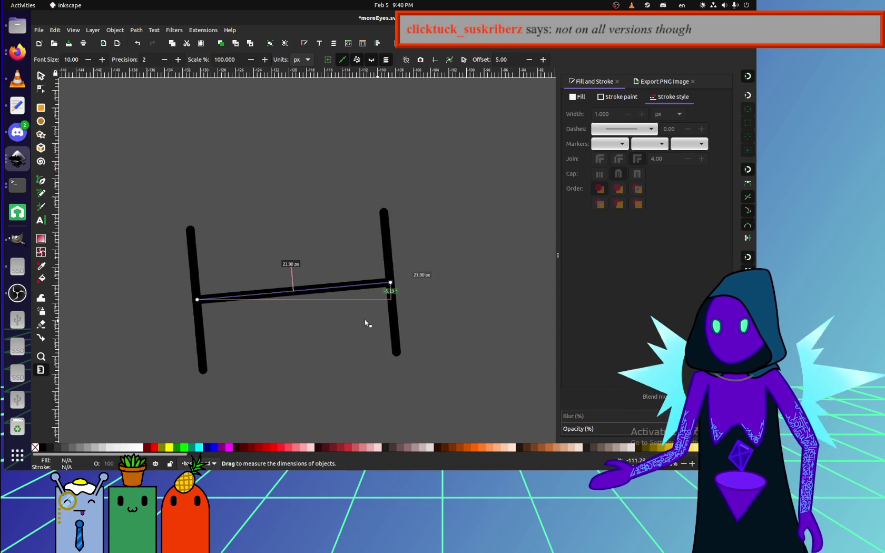
Rubber-band the two small spider-eye clusters and move them up beside the H.
left_click(18, 293)
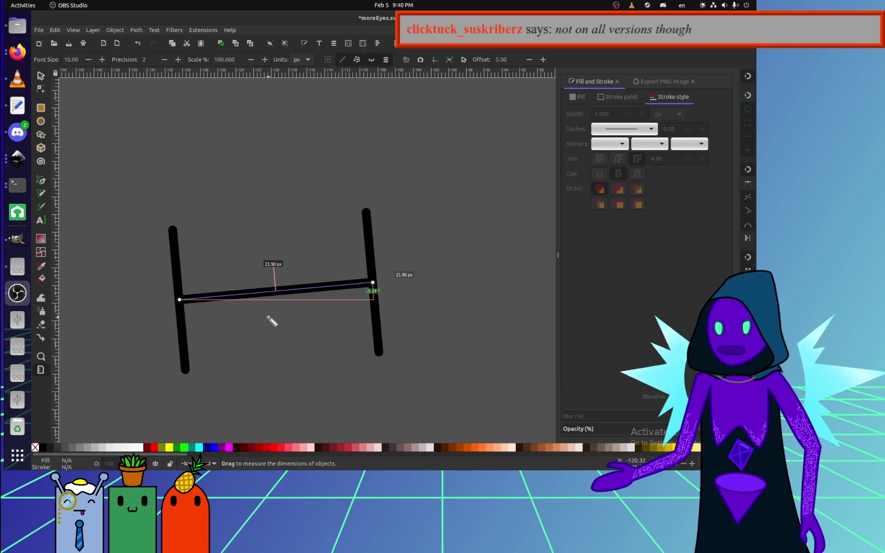
scroll(263, 239, "left", 3)
scroll(356, 231, "down", 2)
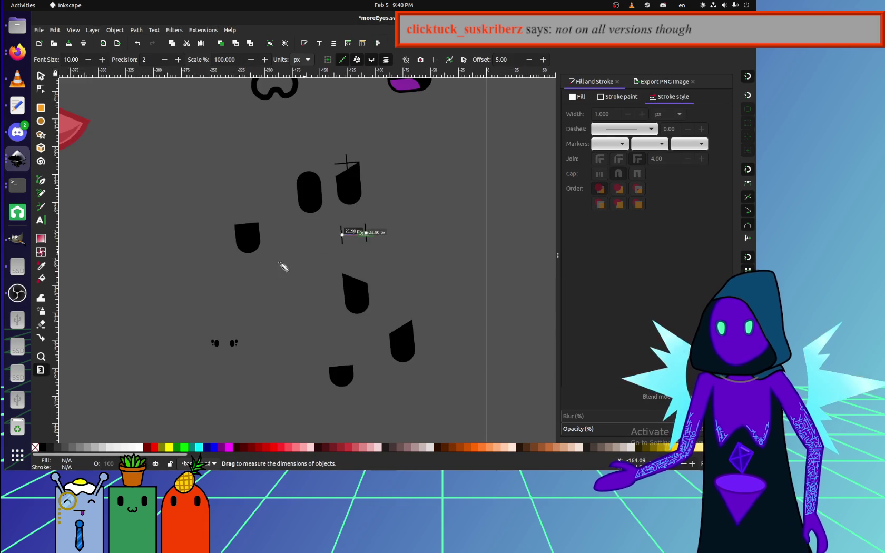
scroll(285, 231, "down", 2)
scroll(282, 237, "up", 2)
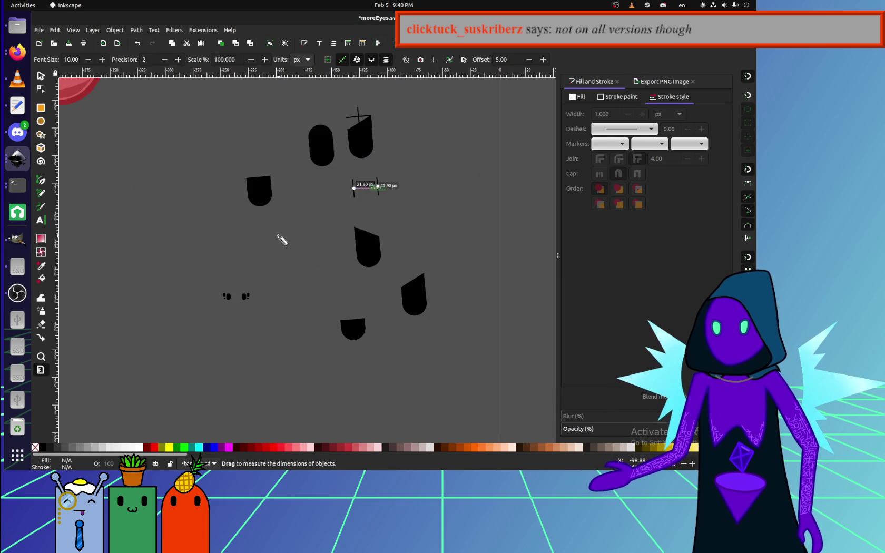
scroll(263, 316, "up", 3)
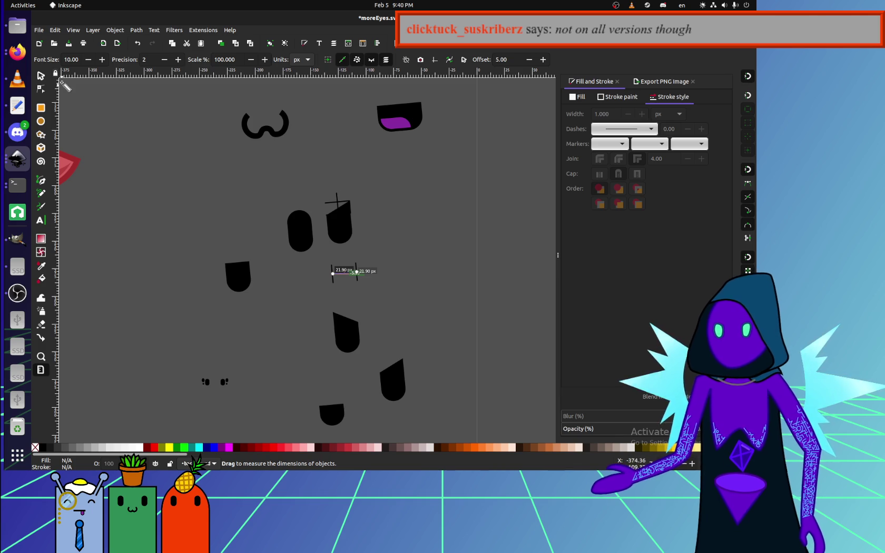
left_click(42, 78)
mouse_move(244, 403)
left_mouse_down()
mouse_move(190, 369)
mouse_move(276, 333)
left_mouse_up()
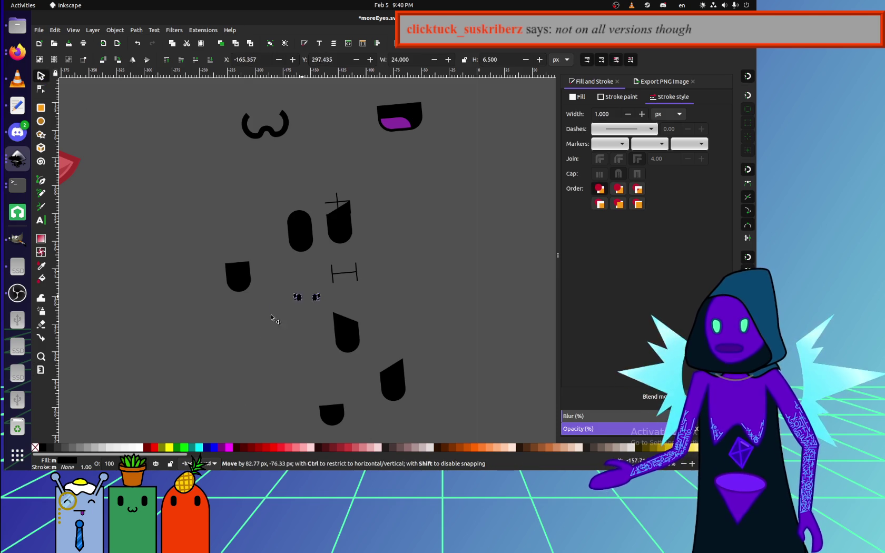
left_click(270, 353)
scroll(282, 315, "up", 10)
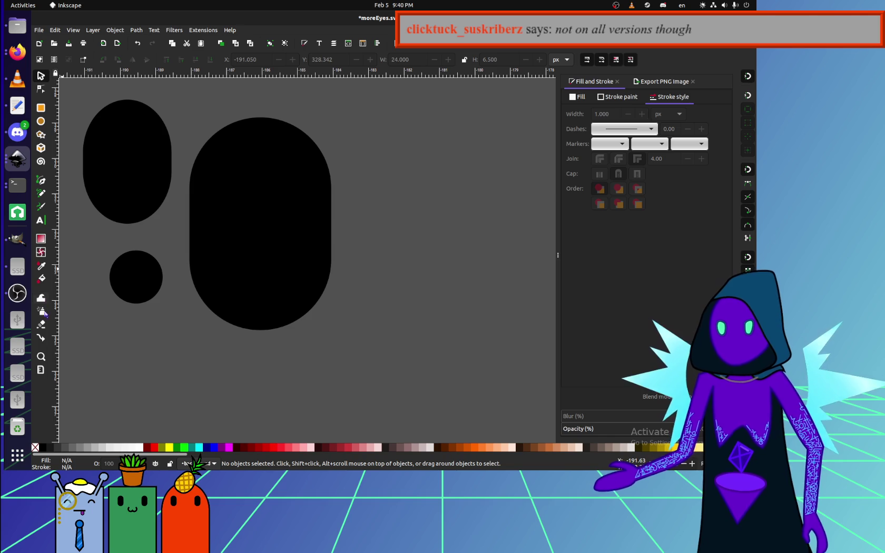
scroll(198, 278, "down", 1)
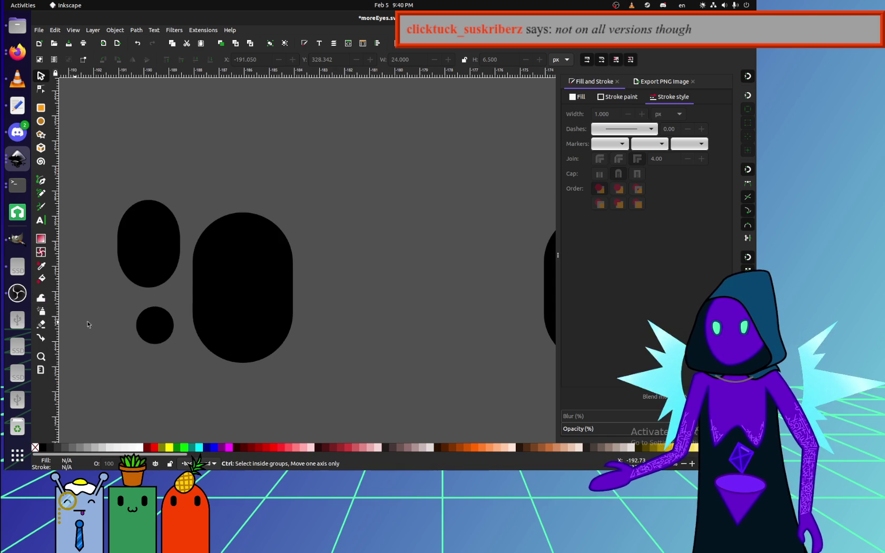
scroll(73, 321, "down", 2)
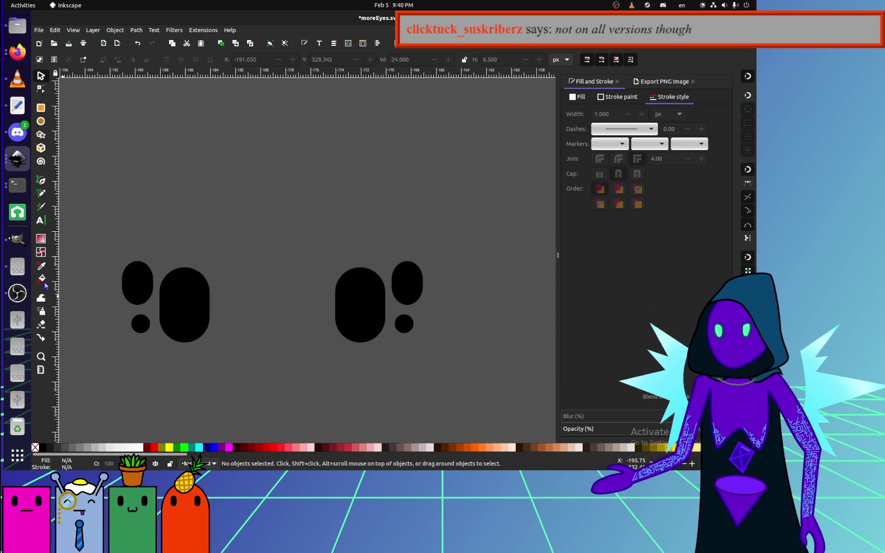
Check the terminal and OBS, then select the large left eye oval's path with the Node tool.
left_click(18, 184)
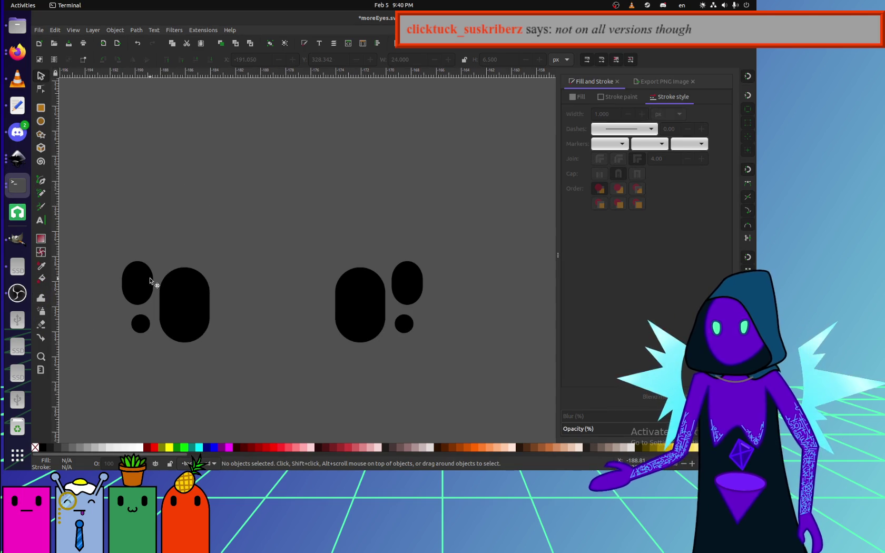
left_click(19, 293)
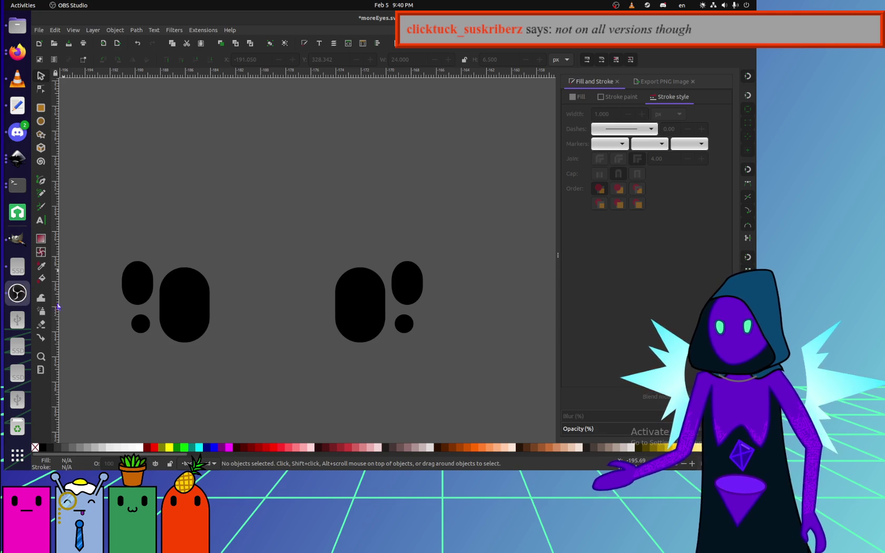
left_click(40, 369)
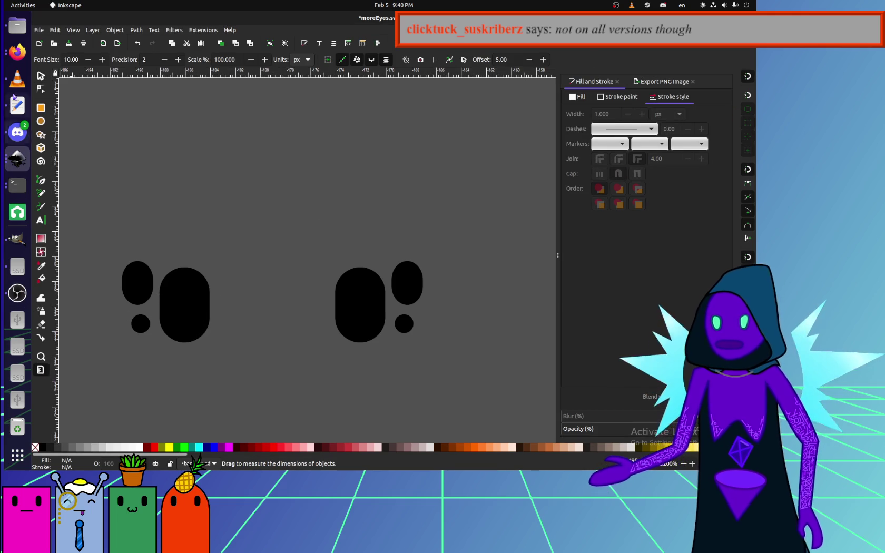
left_click(41, 89)
left_click(184, 300)
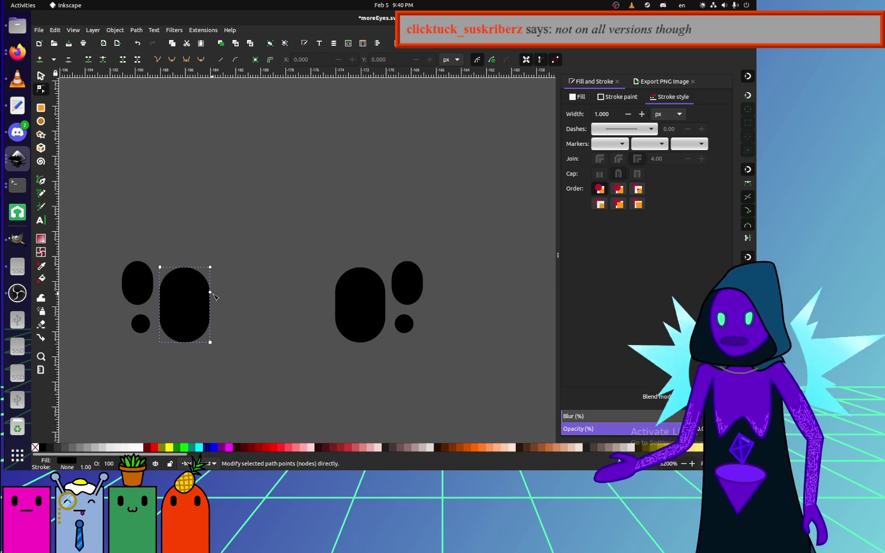
Try dragging a node on the upper eye pair's tall oval, then undo the dent.
scroll(257, 339, "down", 3, "ctrl")
scroll(271, 290, "down", 4, "ctrl")
left_click(305, 190)
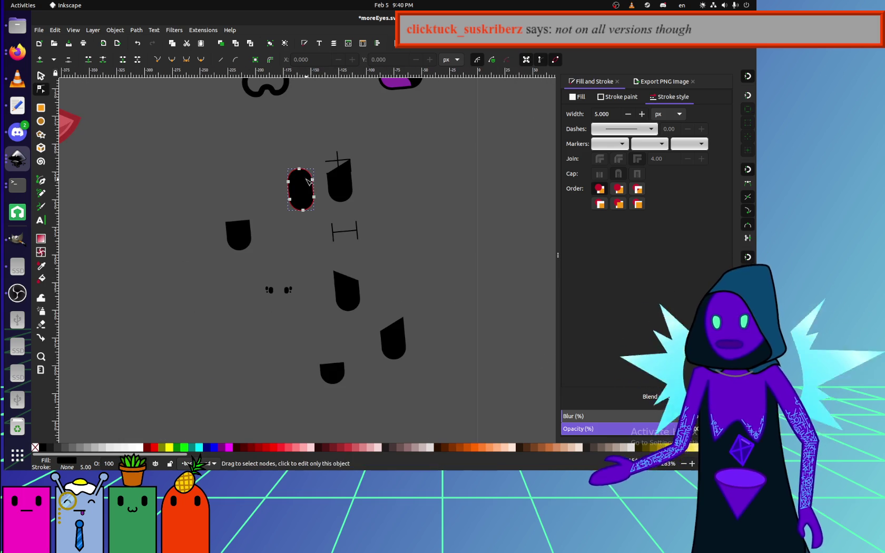
scroll(305, 184, "up", 3)
left_click_drag(323, 181, 286, 232)
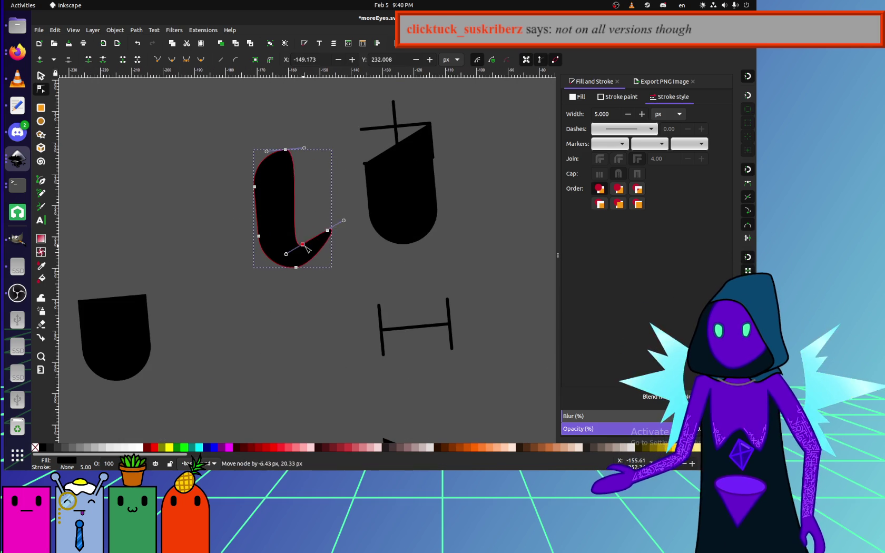
key("ctrl+z")
key("Escape")
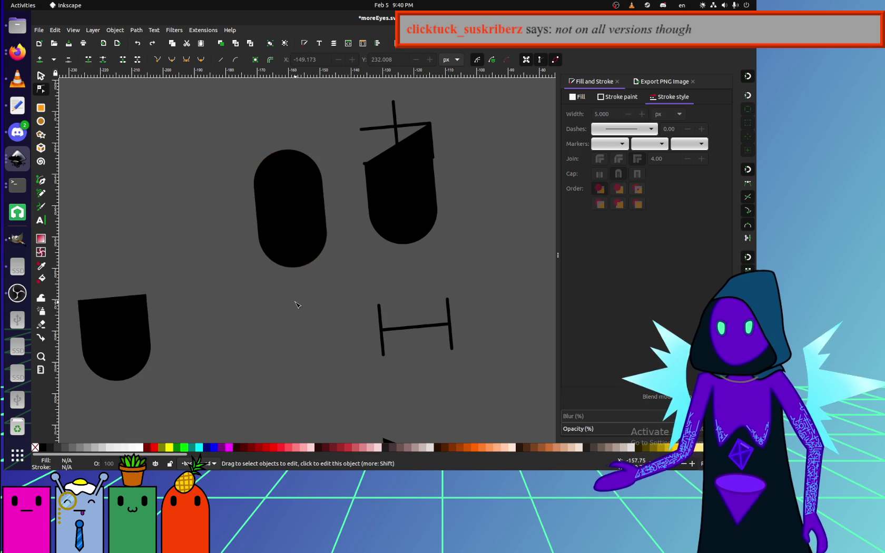
Inspect the small eye dot, the top ellipse and the large rounded eye by selecting each.
scroll(295, 301, "down", 6, "ctrl")
scroll(308, 359, "up", 3, "ctrl")
scroll(335, 337, "down", 2, "ctrl")
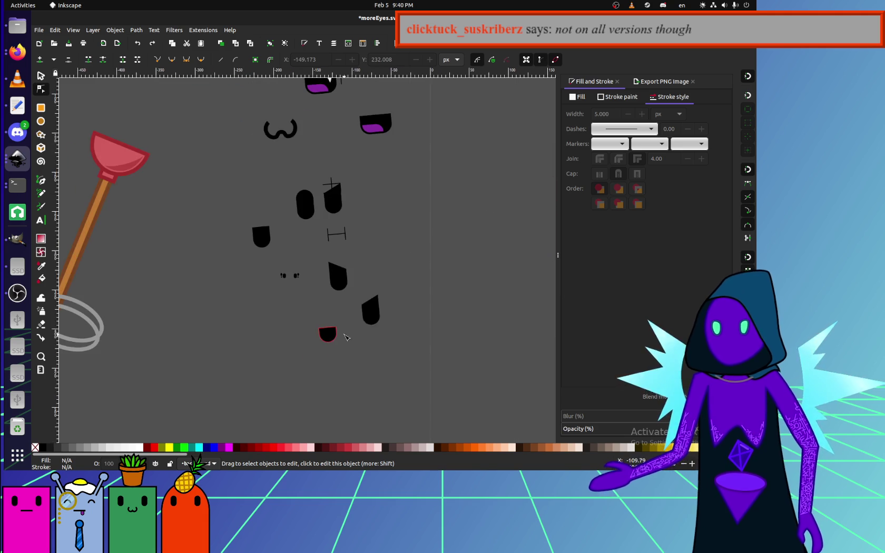
scroll(389, 300, "up", 2, "ctrl")
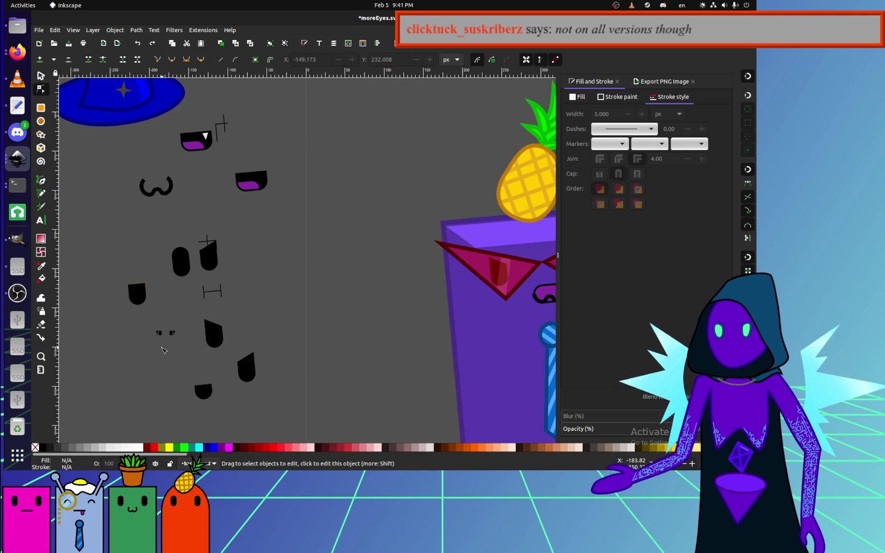
scroll(157, 340, "up", 10, "ctrl")
left_click(311, 203)
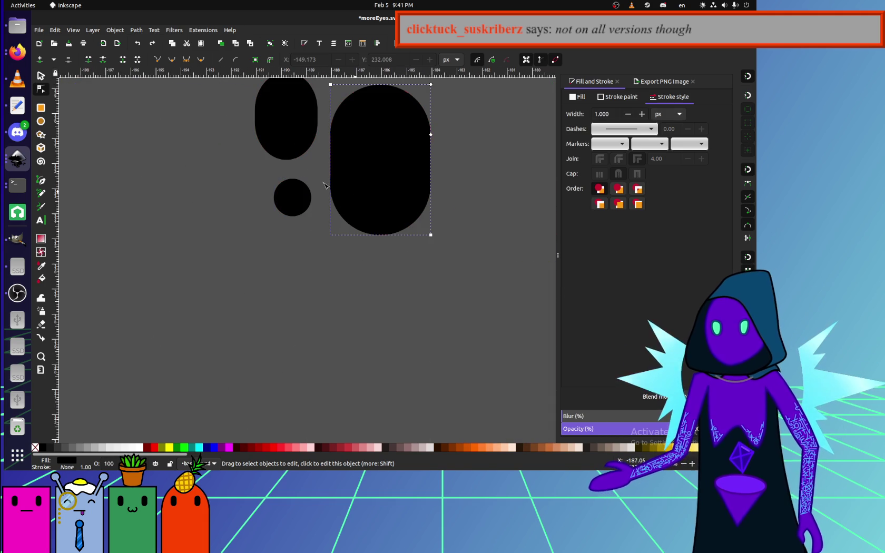
left_click(318, 214)
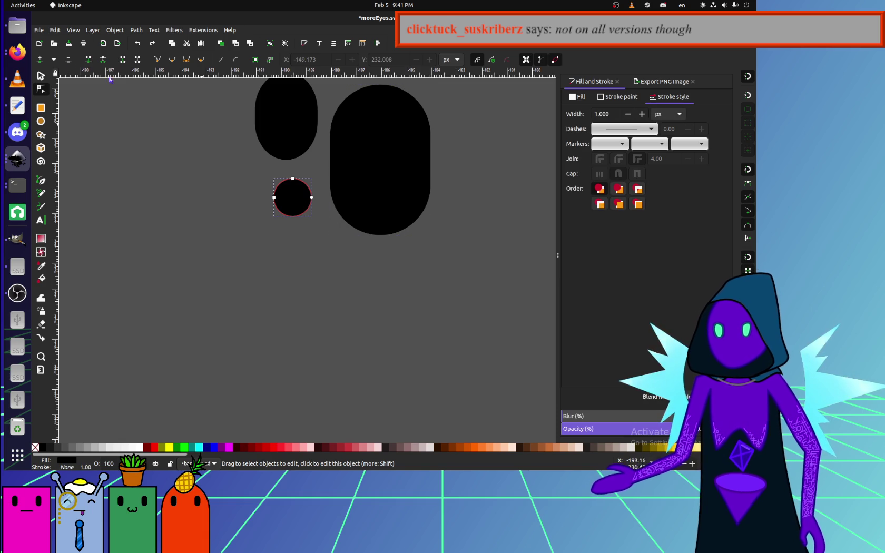
left_click(41, 75)
left_click(295, 120)
left_click(359, 162)
scroll(241, 240, "down", 2, "ctrl")
left_click(352, 242)
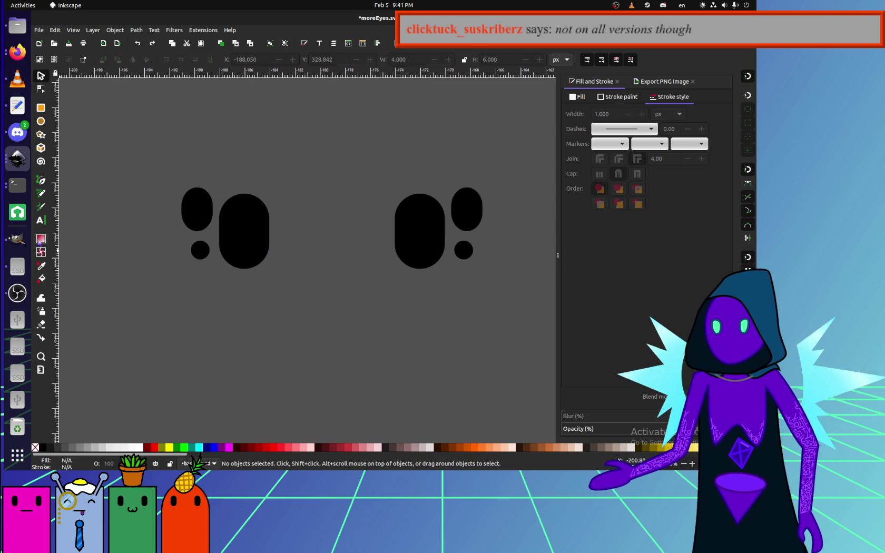
Open sword.svg from the file manager, bringing up Inkscape's legacy-conversion prompt.
scroll(165, 280, "down", 4, "ctrl")
scroll(162, 281, "up", 3)
scroll(161, 280, "left", 3)
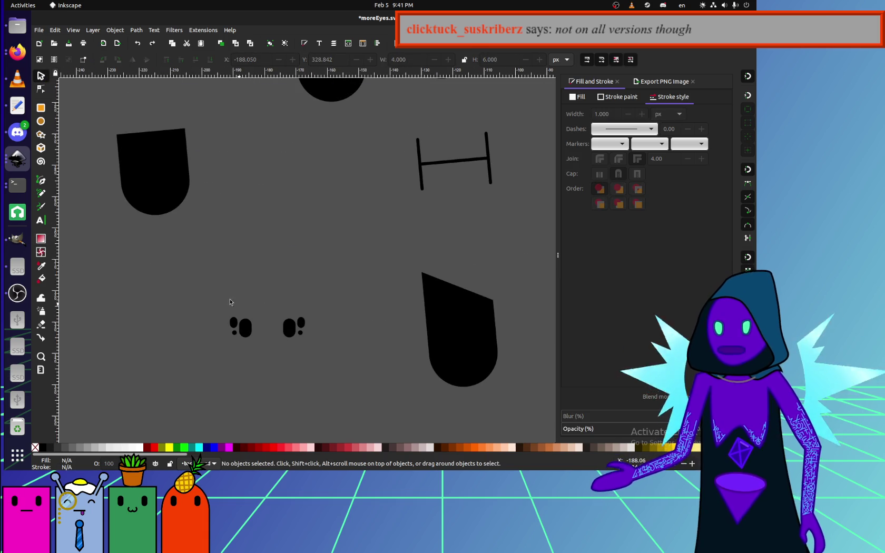
left_click(18, 25)
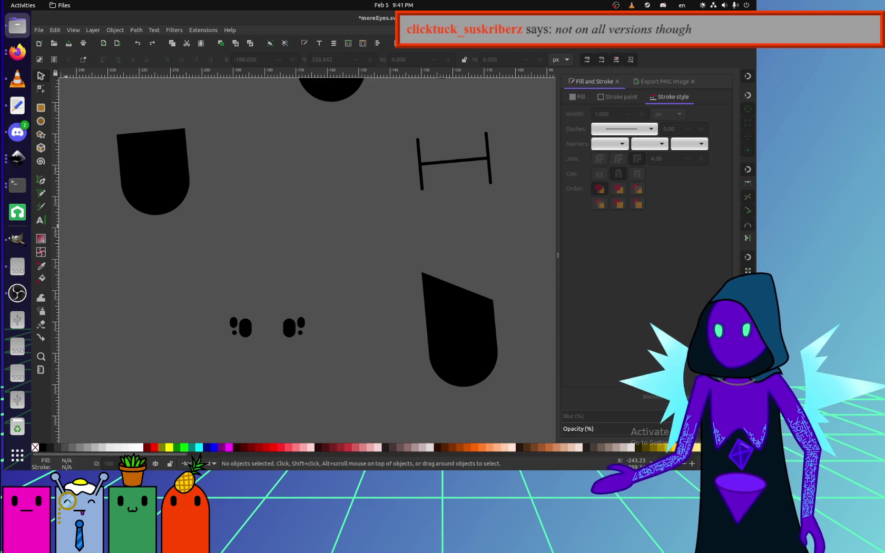
left_click(429, 149)
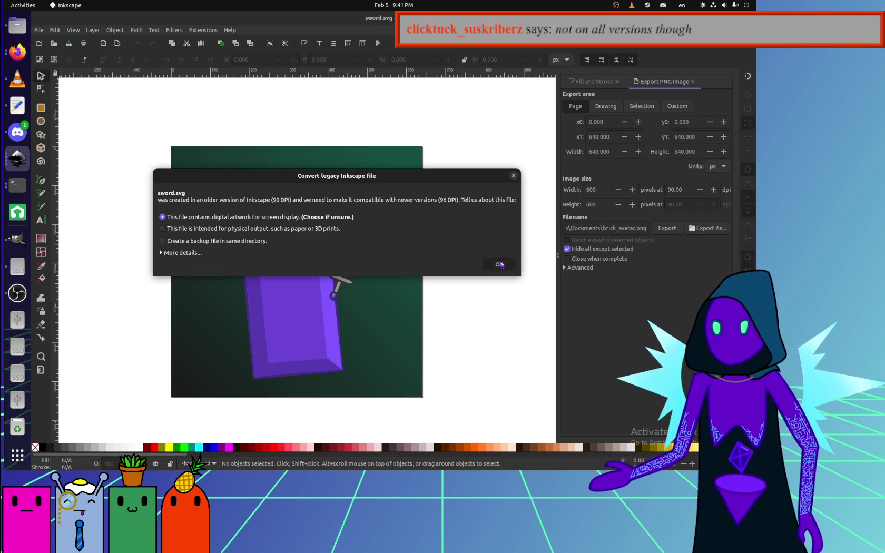
Accept the legacy conversion for sword.svg and select the avatar's left eye.
left_click(499, 264)
scroll(294, 255, "up", 3, "ctrl")
left_click(228, 237)
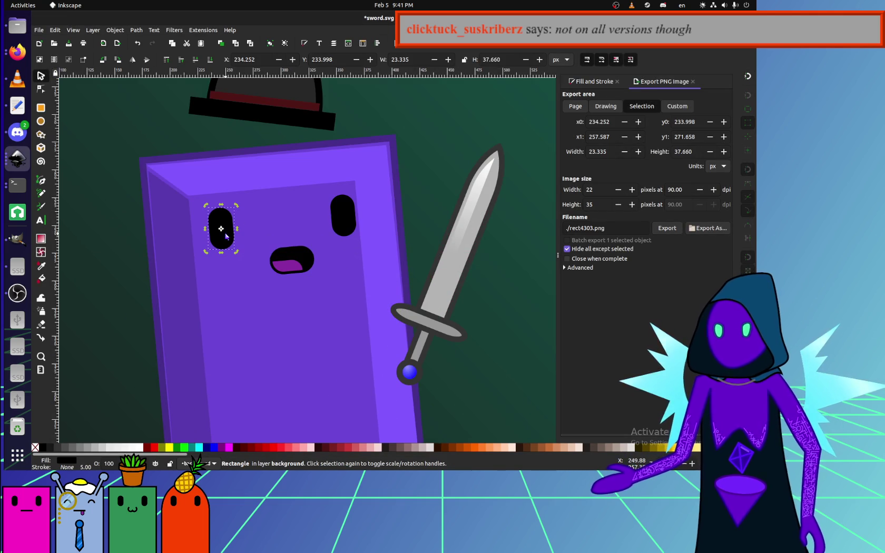
left_click(222, 238)
right_click(226, 238)
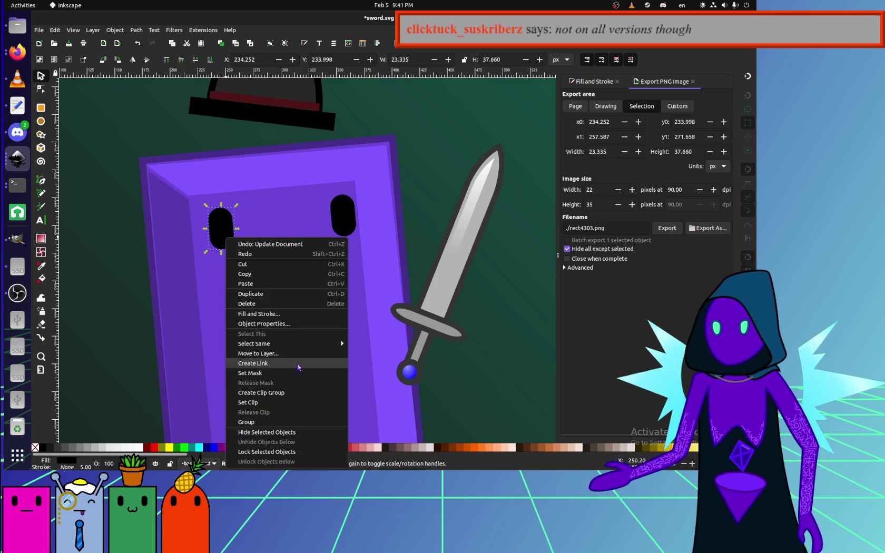
left_click(208, 271)
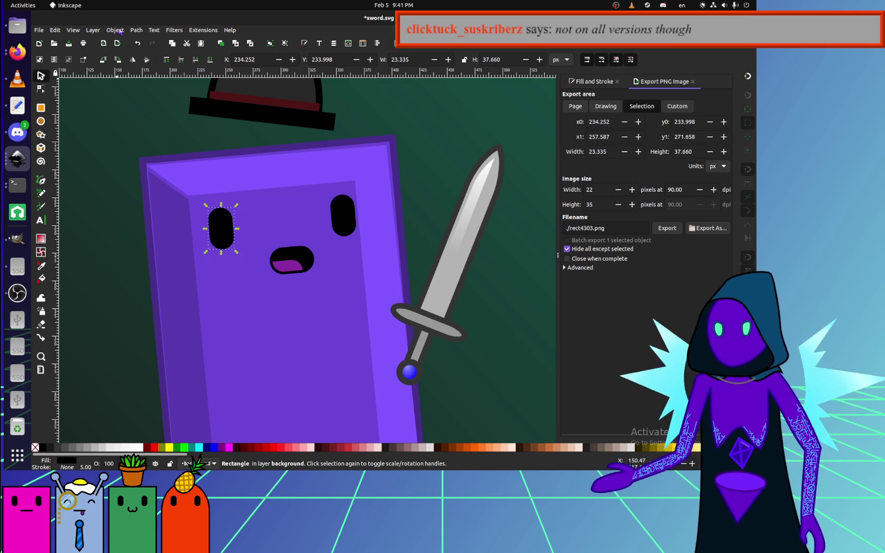
Copy the left eye's transform matrix in the XML Editor, then close sword.svg without saving.
left_click(115, 30)
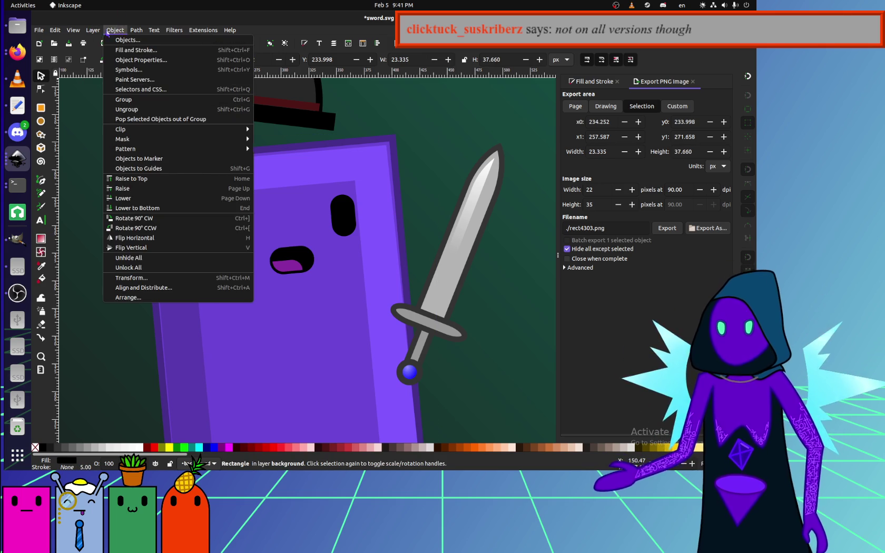
mouse_move(54, 29)
left_click(110, 268)
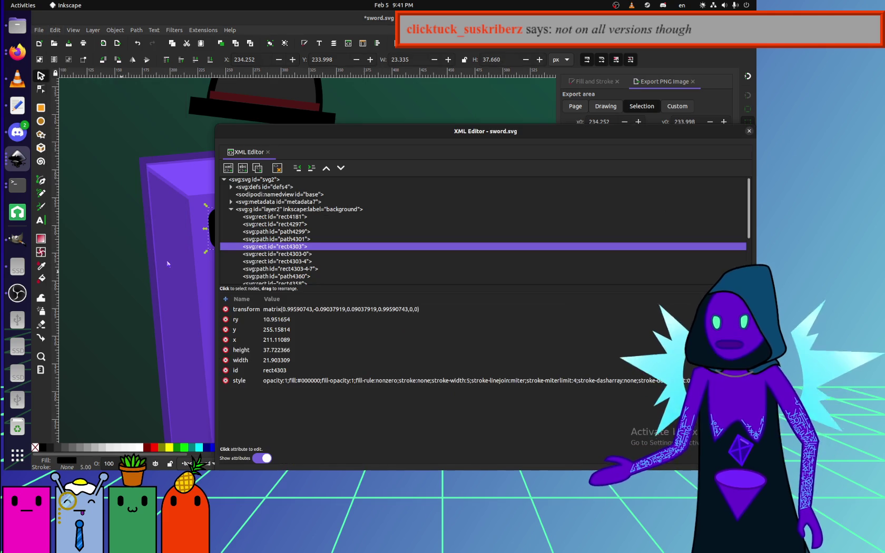
left_click(21, 295)
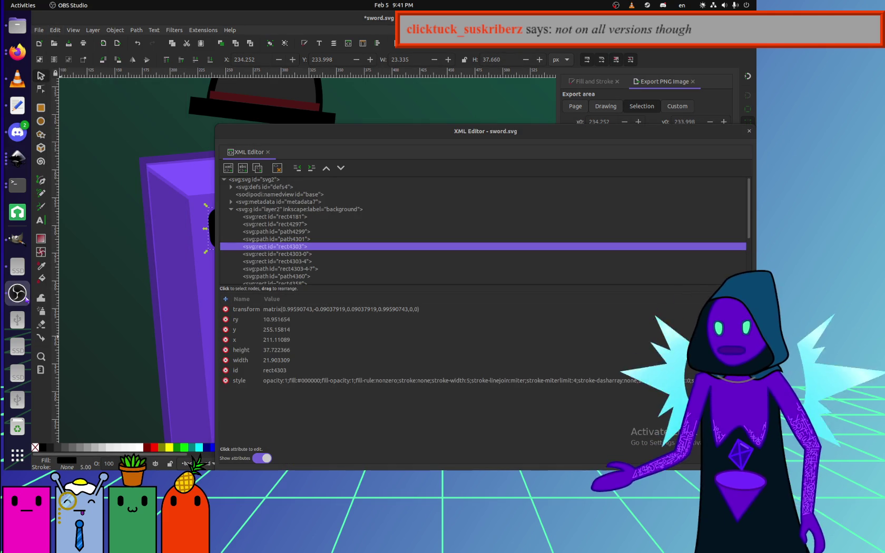
left_click(337, 310)
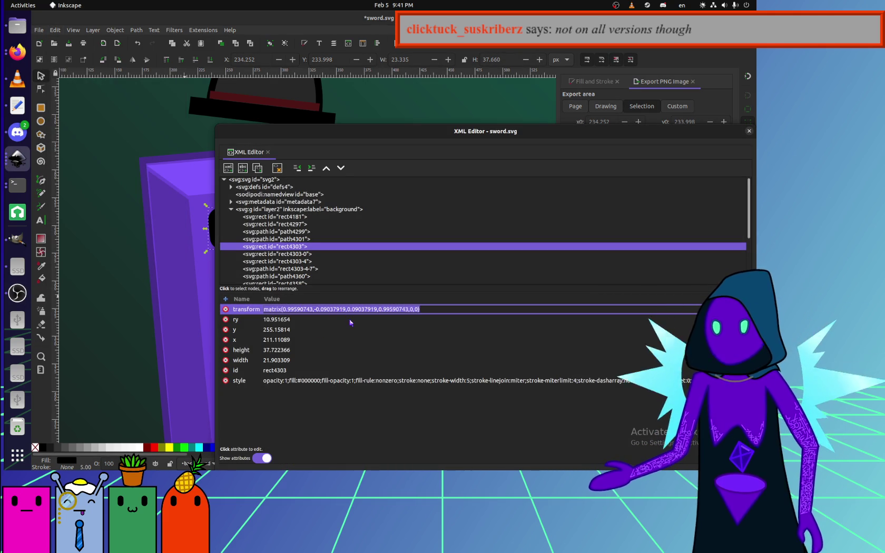
left_click(750, 132)
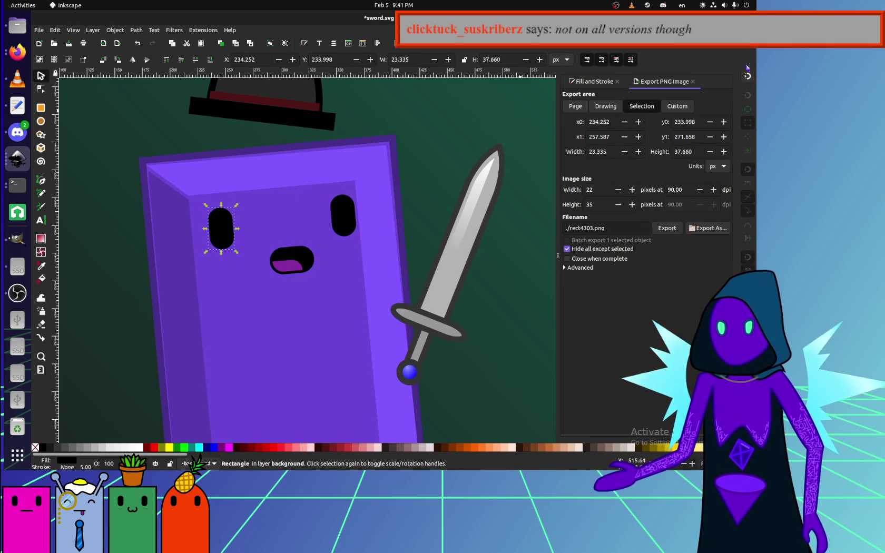
key("ctrl+w")
left_click(323, 272)
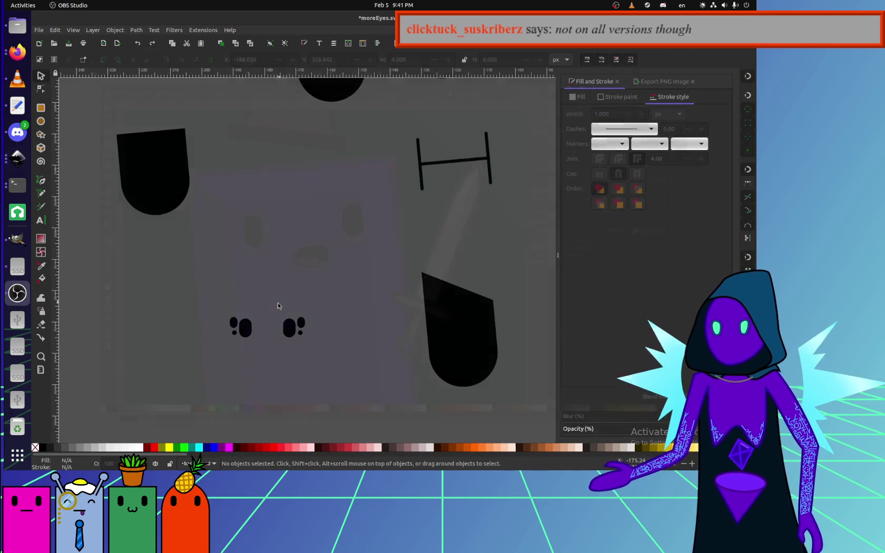
Select both small spider-eye clusters and group the six pieces together.
left_click_drag(336, 366, 212, 284)
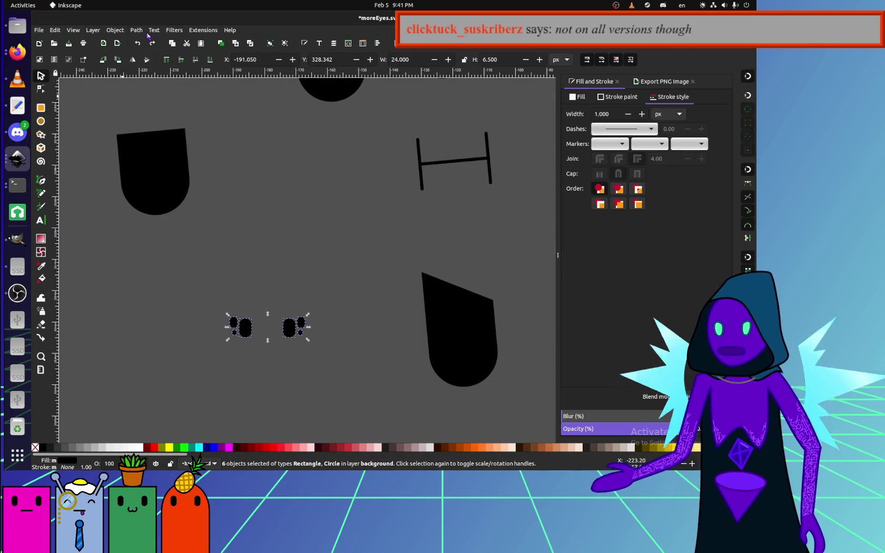
left_click(116, 30)
left_click(129, 104)
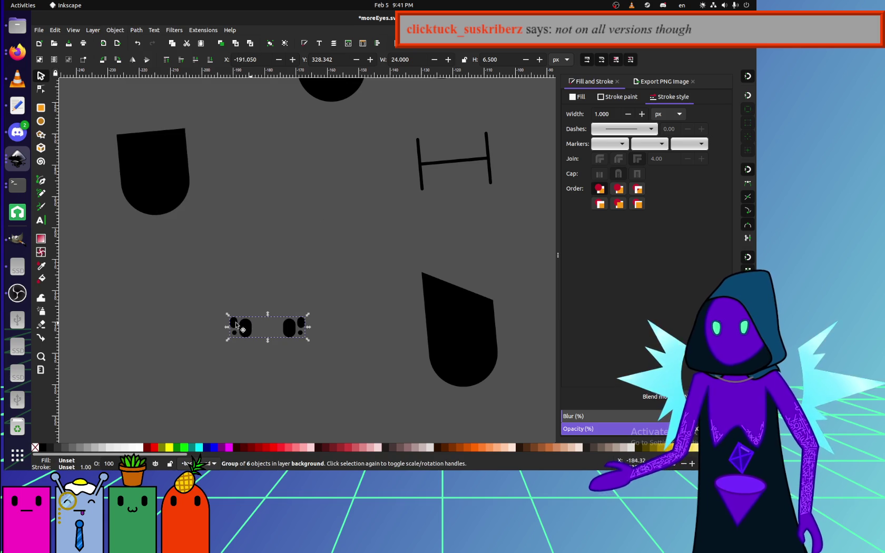
Give the eye group a transform of matrix(0.99590743,-0.09037919,0.09037919,0.99590743,0,0) via the XML Editor.
left_click(91, 30)
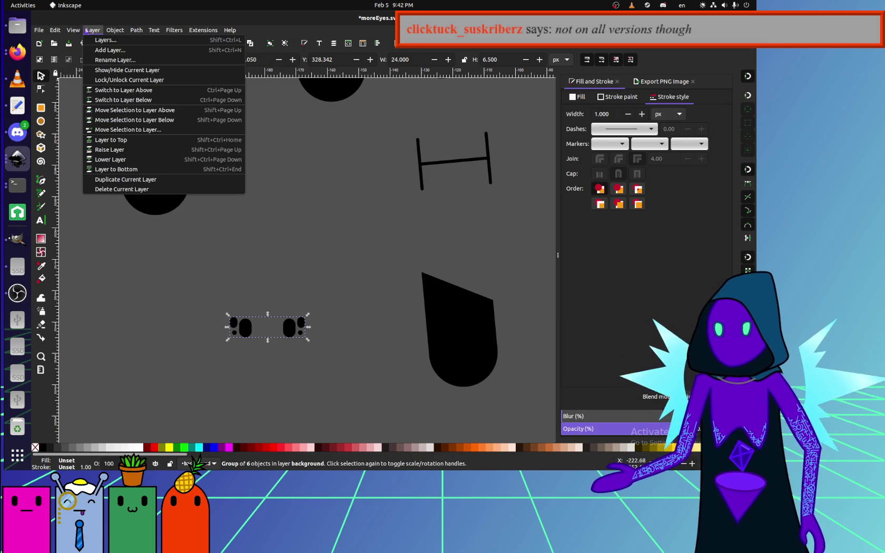
left_click(91, 30)
left_click(55, 30)
left_click(111, 274)
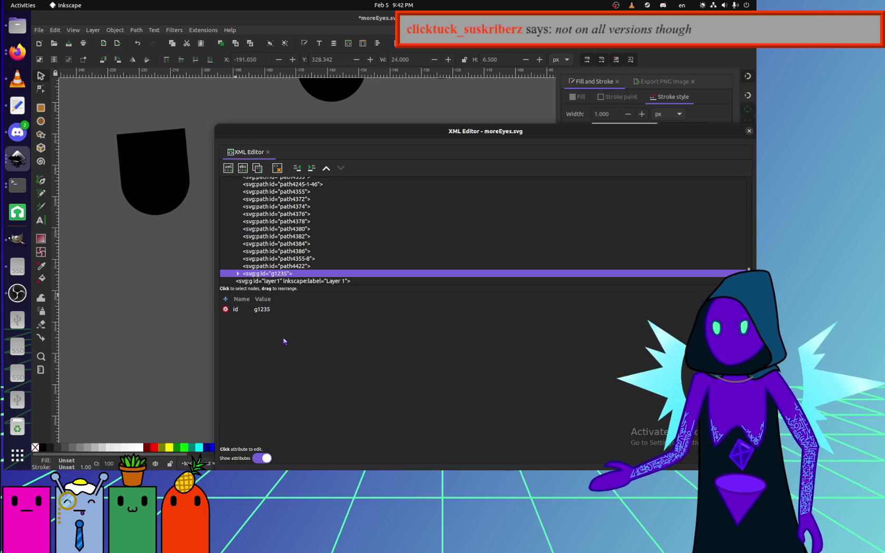
left_click(225, 298)
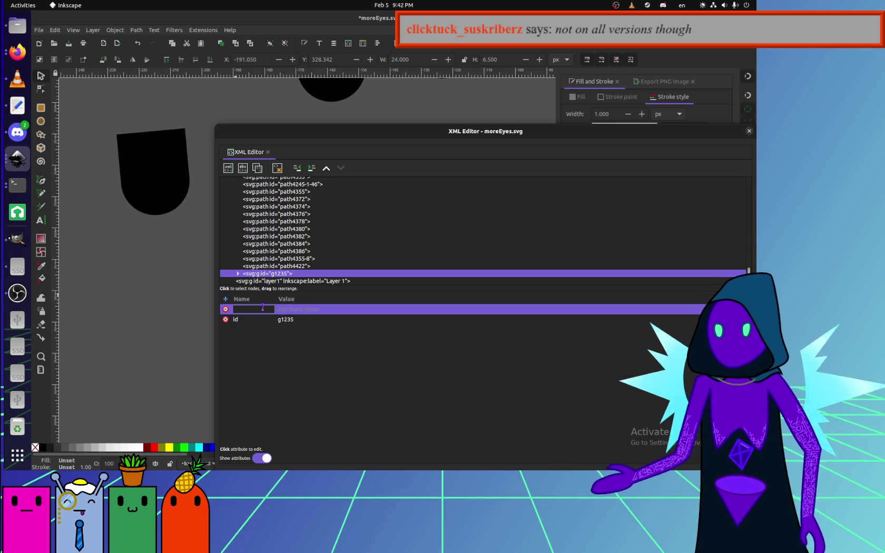
type("transform")
key("Return")
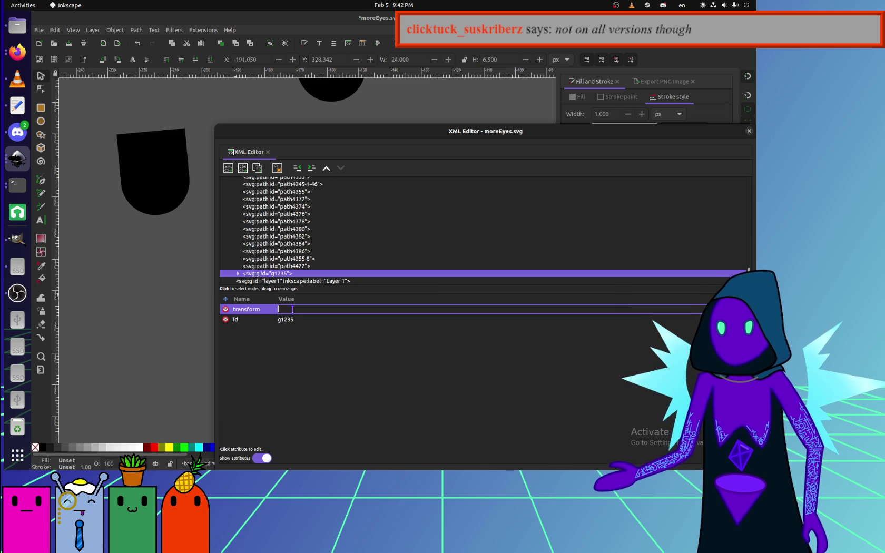
type("matrix(0.99590743,-0.09037919,0.09037919,0.99590743,0,0)")
key("Return")
left_click_drag(483, 162, 354, 126)
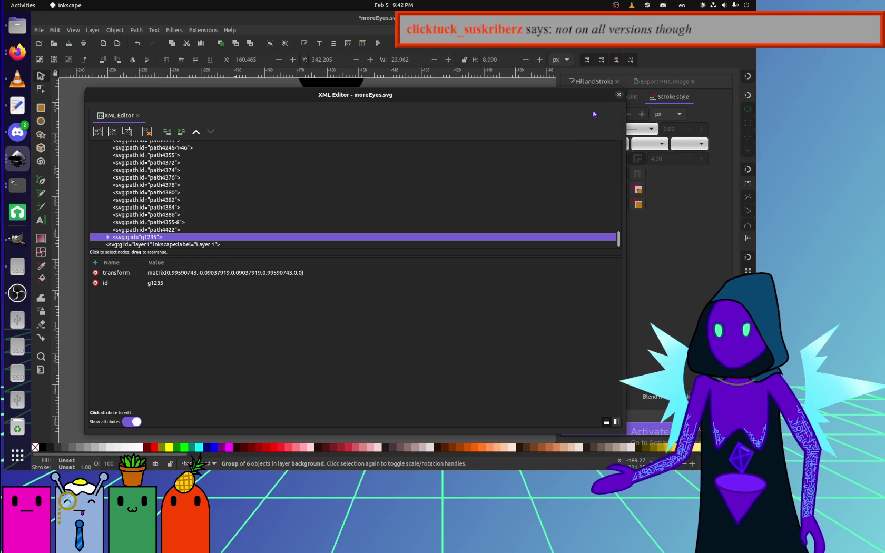
left_click(619, 95)
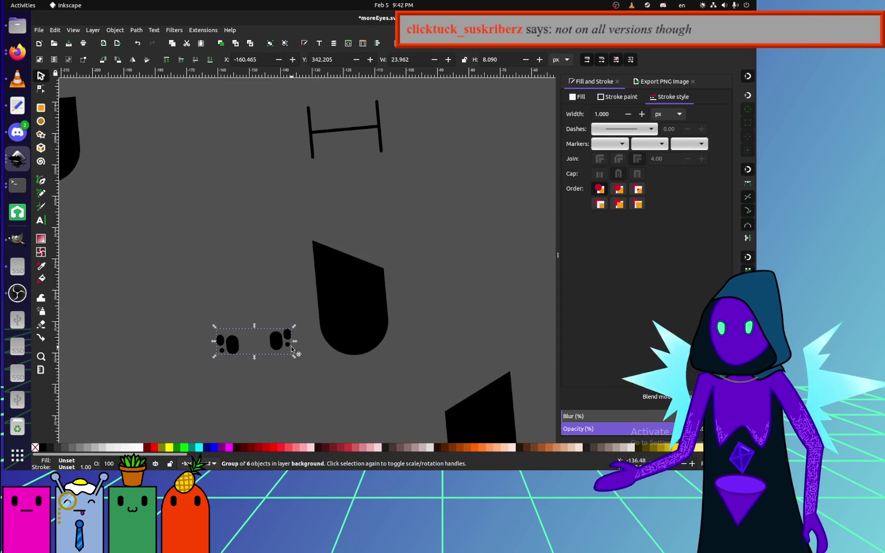
Try moving the tilted eye group up and right, then undo the move.
mouse_move(239, 328)
left_mouse_down()
mouse_move(392, 236)
mouse_move(400, 206)
left_mouse_up()
scroll(368, 276, "down", 4)
key("ctrl+z")
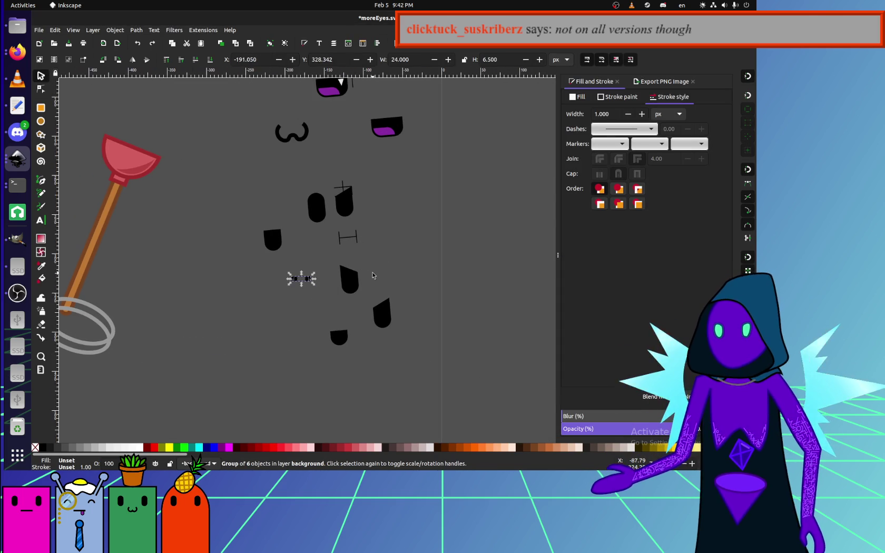
left_click(372, 275)
scroll(313, 275, "up", 2)
scroll(313, 275, "up", 2)
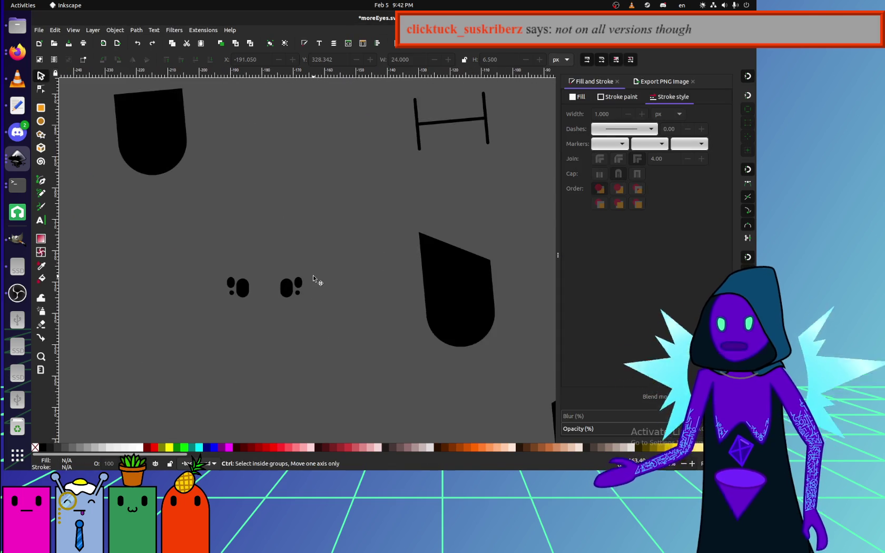
left_click_drag(313, 274, 322, 356)
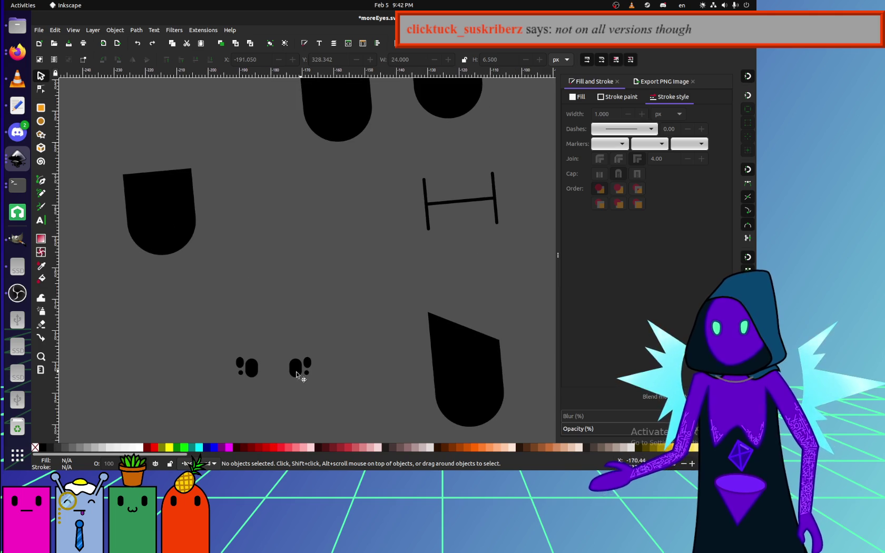
Select both small eye clusters and duplicate them.
left_click_drag(320, 375, 200, 326)
mouse_move(330, 393)
left_mouse_down()
mouse_move(229, 334)
mouse_move(317, 236)
left_mouse_up()
key("ctrl+d")
scroll(317, 236, "up", 3)
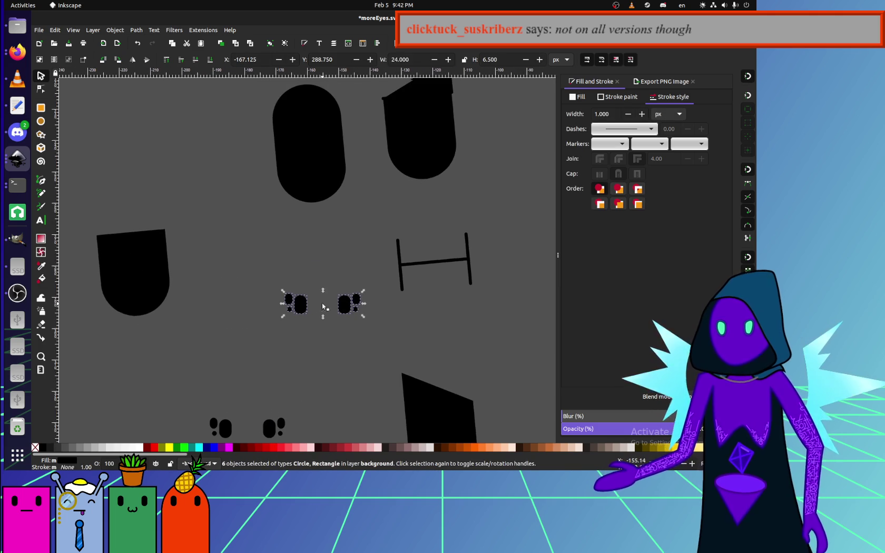
left_click(310, 241)
Inspect the tall black rounded shape and the small eye shape by selecting each.
left_click(309, 175)
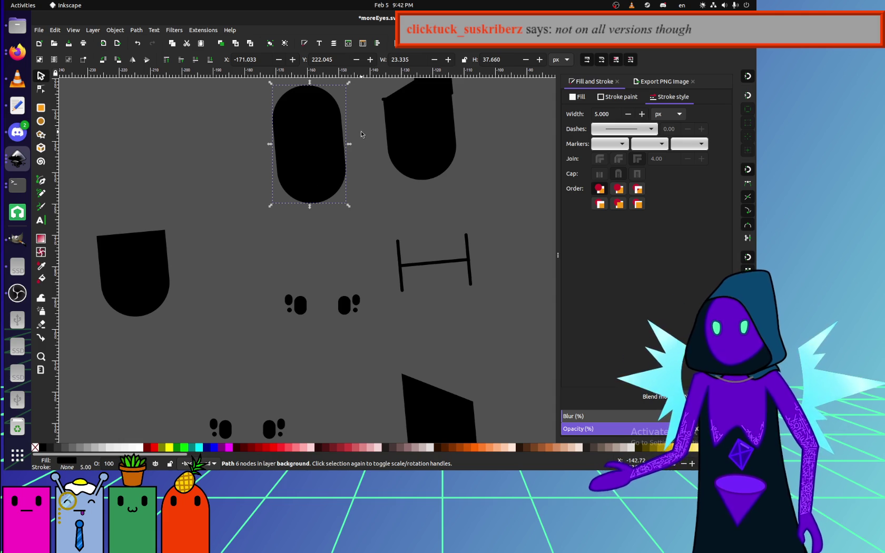
left_click(302, 305)
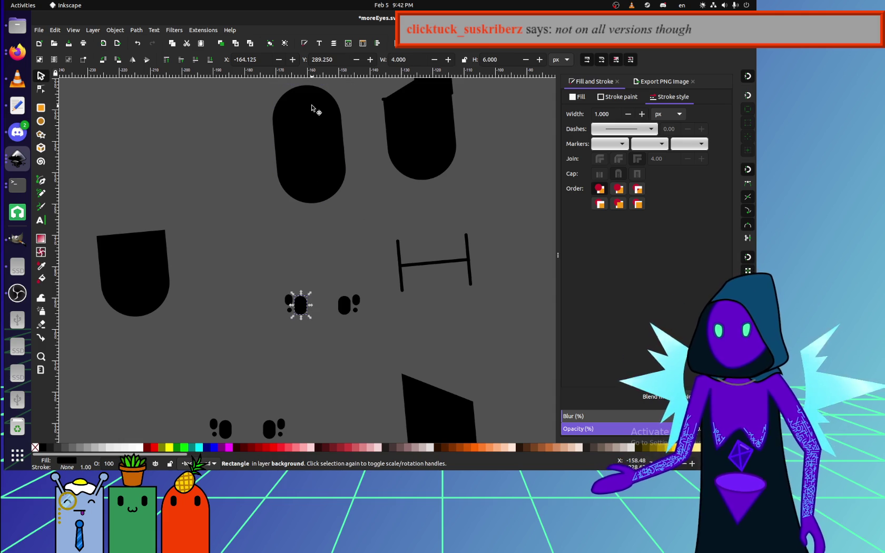
left_click(307, 164)
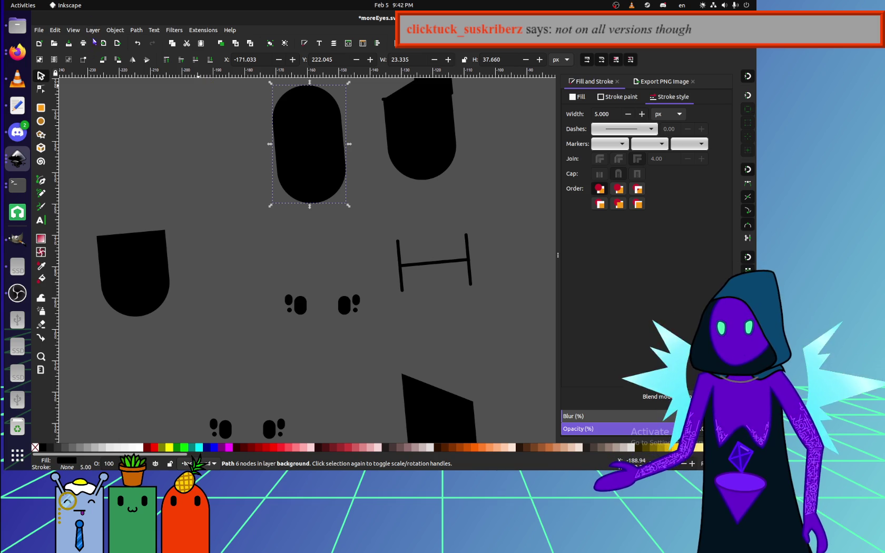
left_click(258, 180)
scroll(262, 190, "down", 3)
scroll(266, 192, "up", 6)
scroll(300, 210, "down", 9)
scroll(331, 230, "down", 8)
Drag the tall black rounded rectangle well to the left of the purple avatar.
left_click(472, 211)
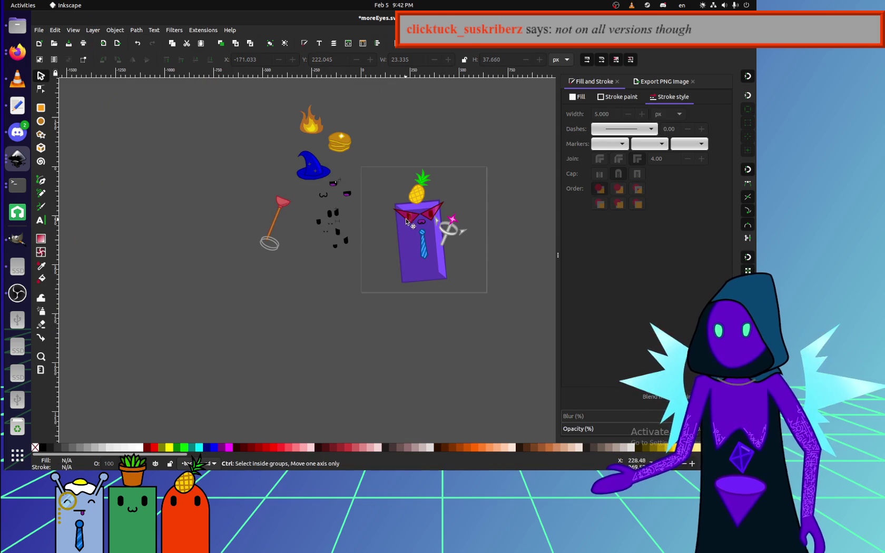
scroll(472, 210, "up", 4)
mouse_move(472, 210)
left_mouse_down()
mouse_move(506, 201)
mouse_move(167, 283)
left_mouse_up()
left_click(473, 209)
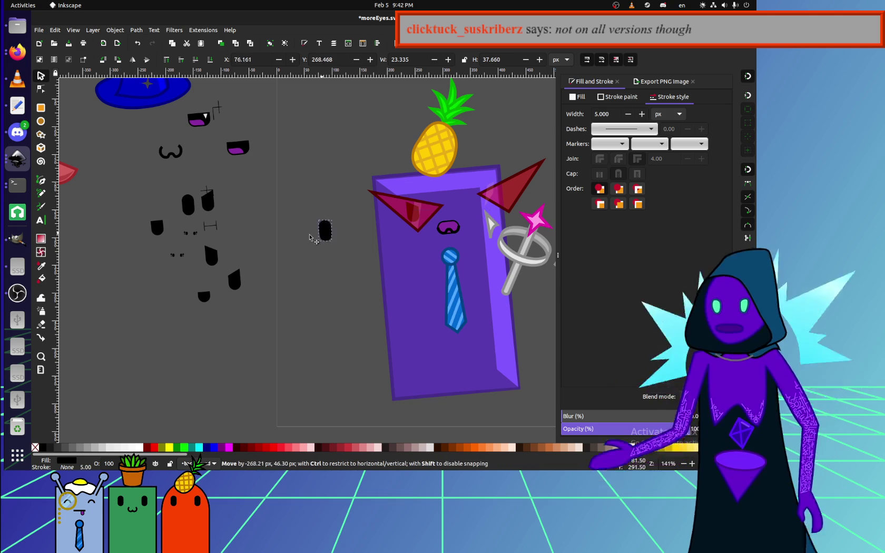
scroll(167, 283, "up", 3)
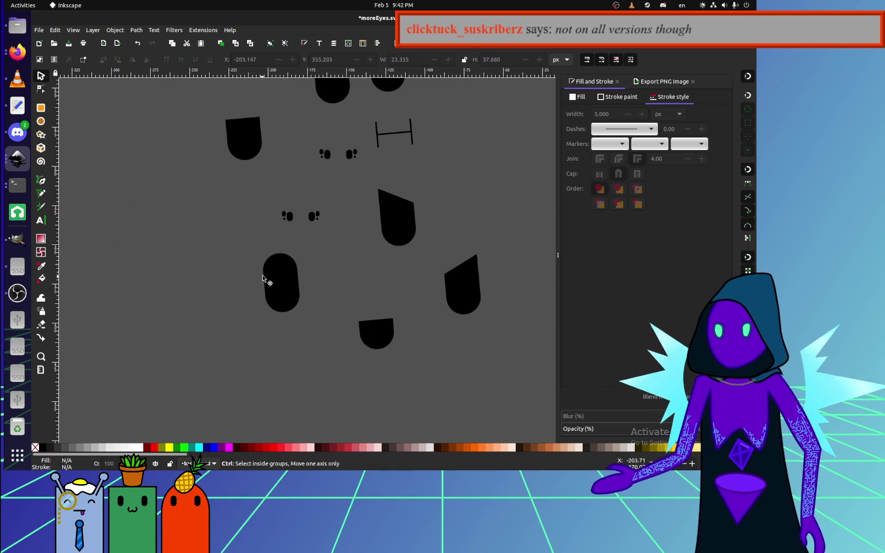
right_click(285, 274)
left_click(273, 283)
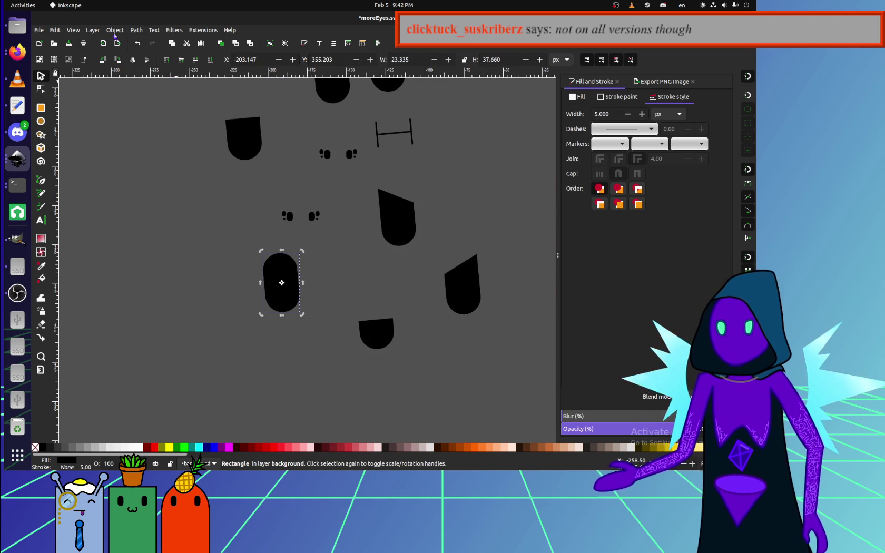
left_click(115, 30)
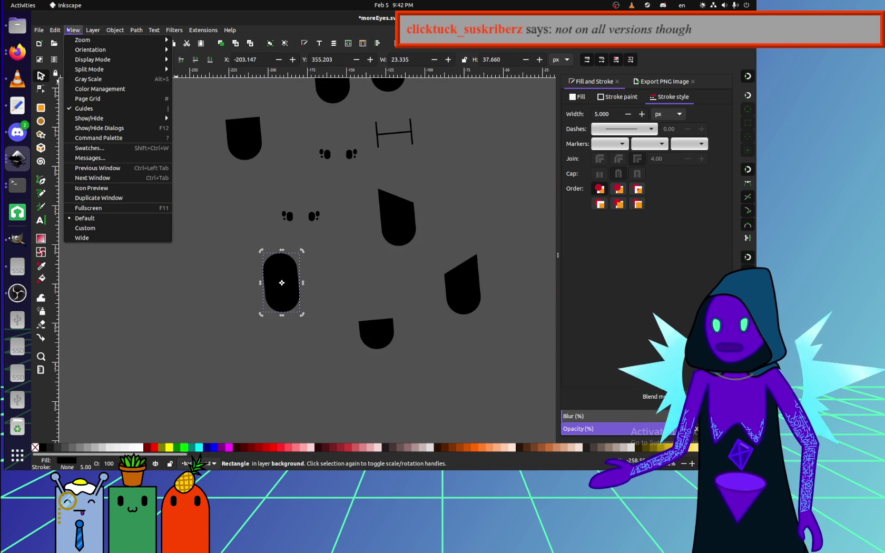
left_click(118, 272)
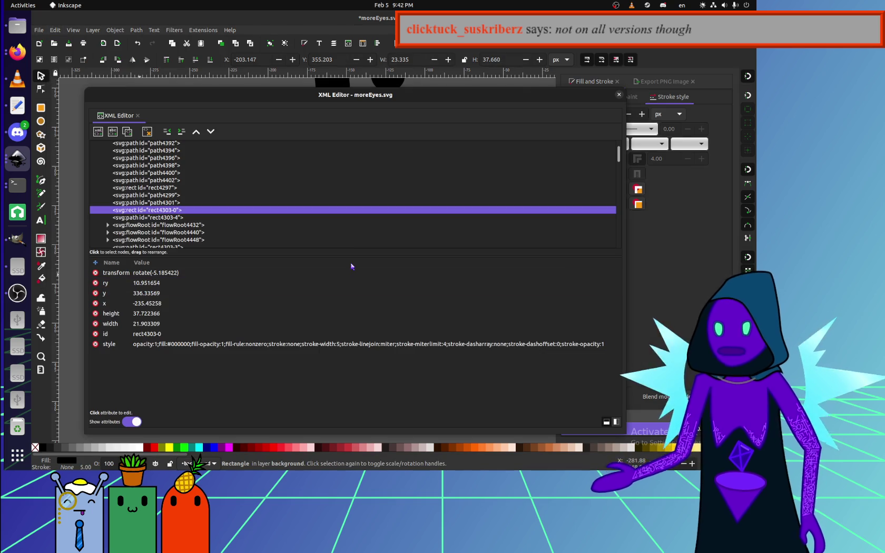
key("ctrl+shift+x")
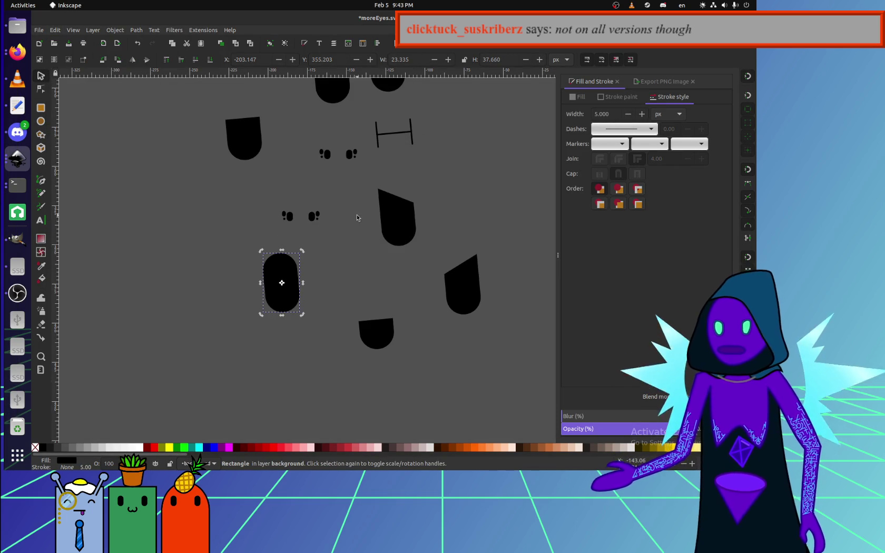
left_click(311, 228)
left_click(297, 278)
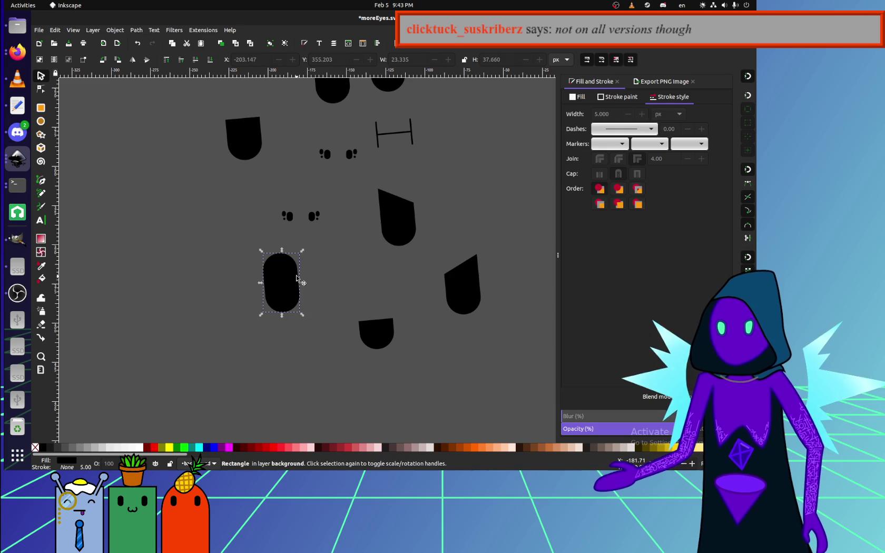
scroll(306, 256, "up", 2)
scroll(306, 256, "up", 2)
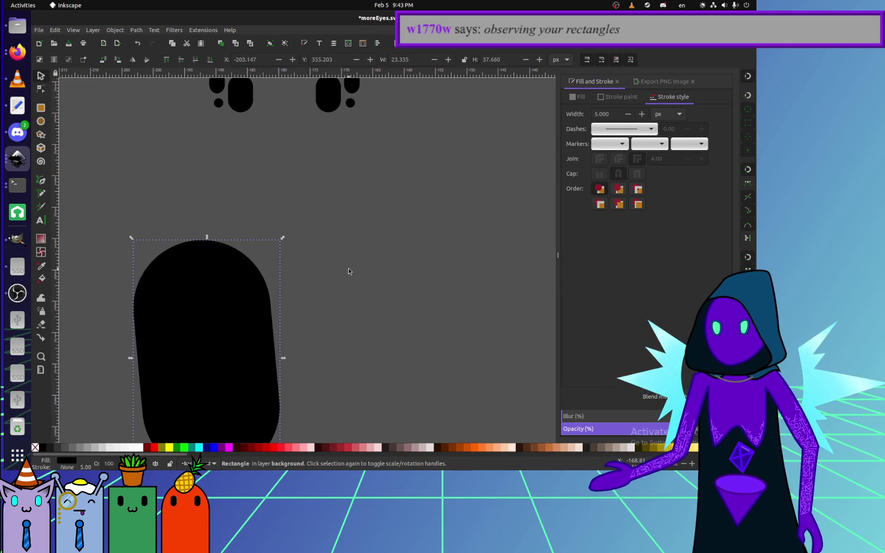
scroll(316, 237, "up", 3)
left_click(241, 166)
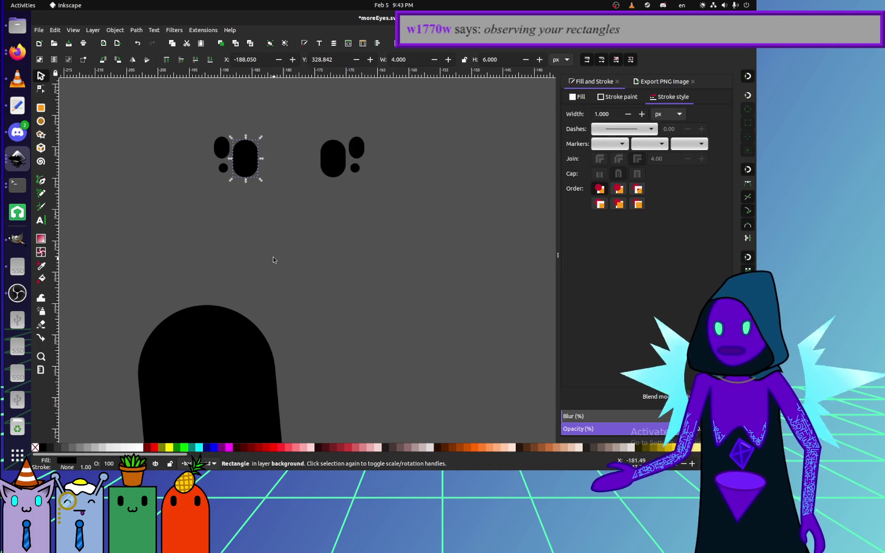
left_click(272, 255)
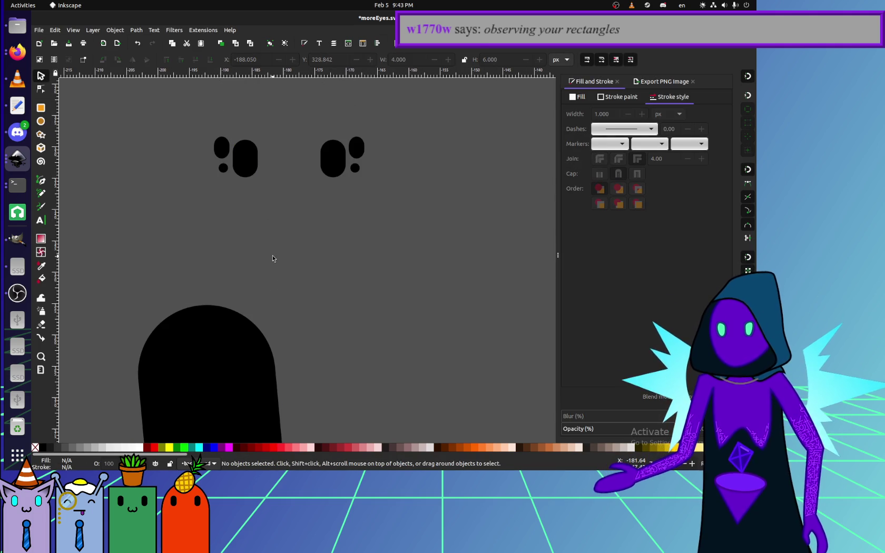
left_click(215, 362)
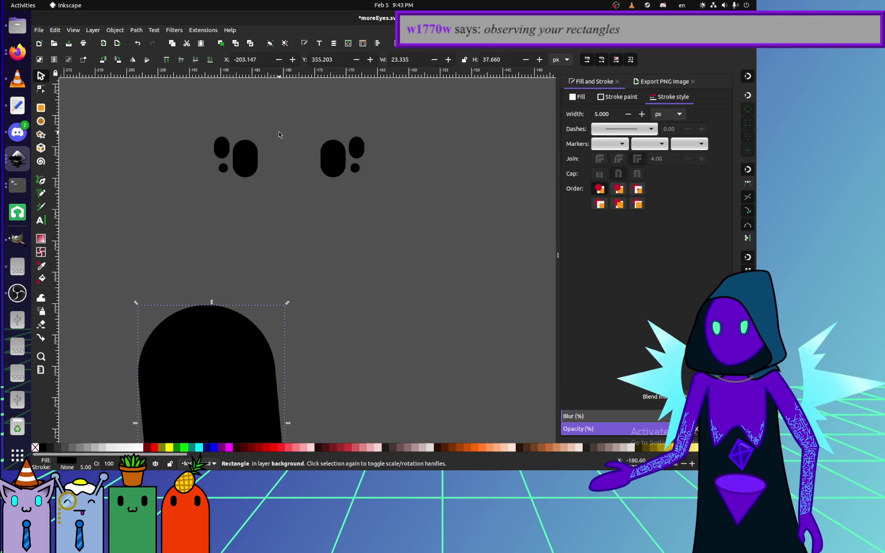
left_click(243, 153)
left_click(99, 448)
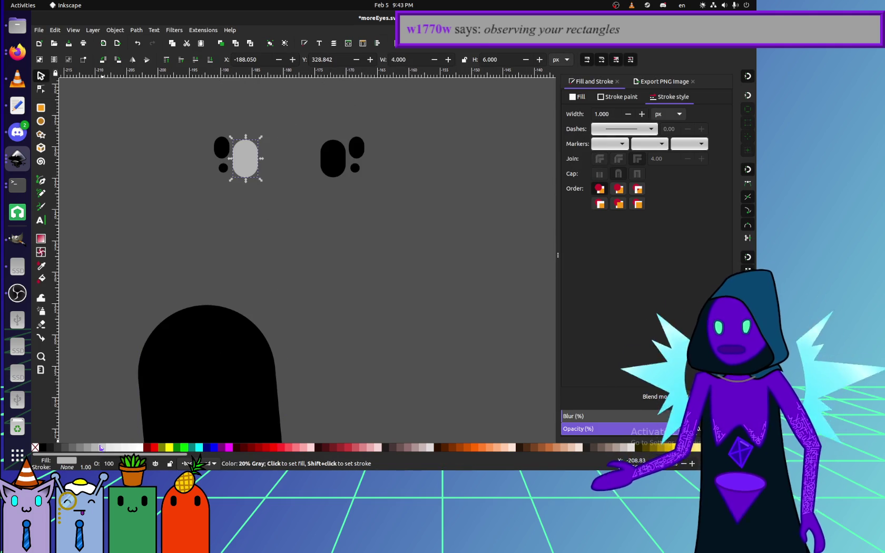
key("ctrl+z")
left_click(234, 369)
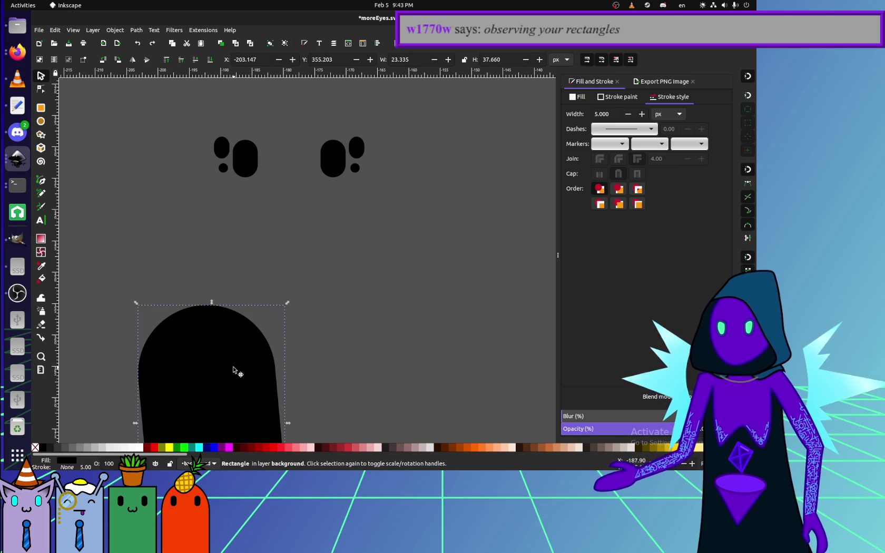
key("ctrl+shift+x")
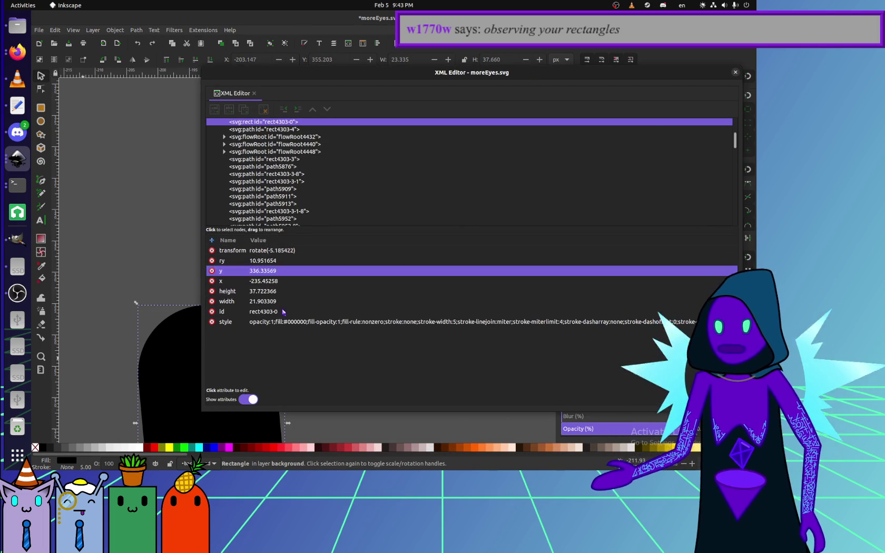
left_click(134, 244)
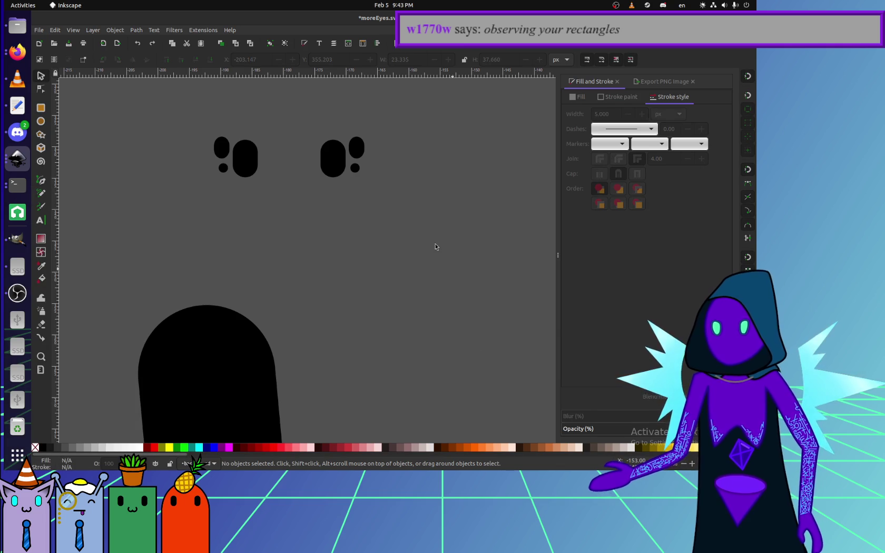
left_click(225, 162)
left_click(122, 204)
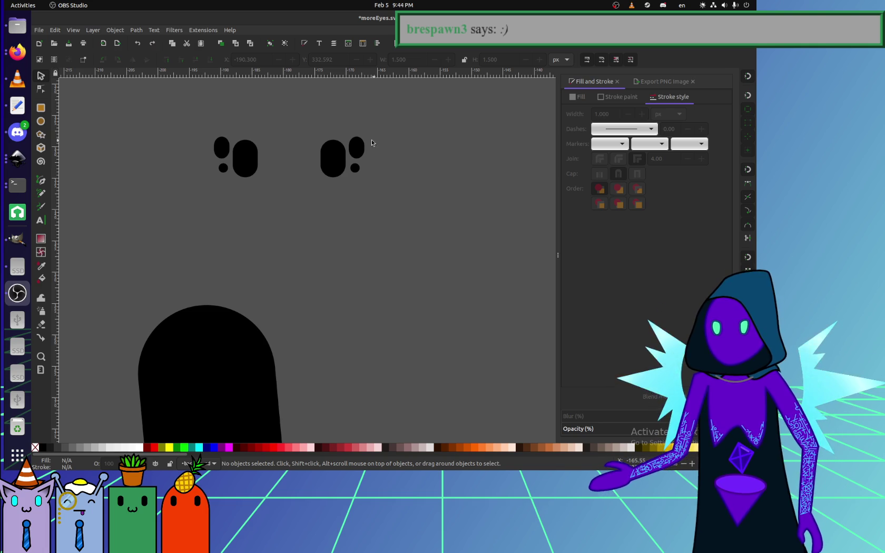
left_click(300, 169)
left_click(245, 158)
left_click_drag(382, 192, 137, 88)
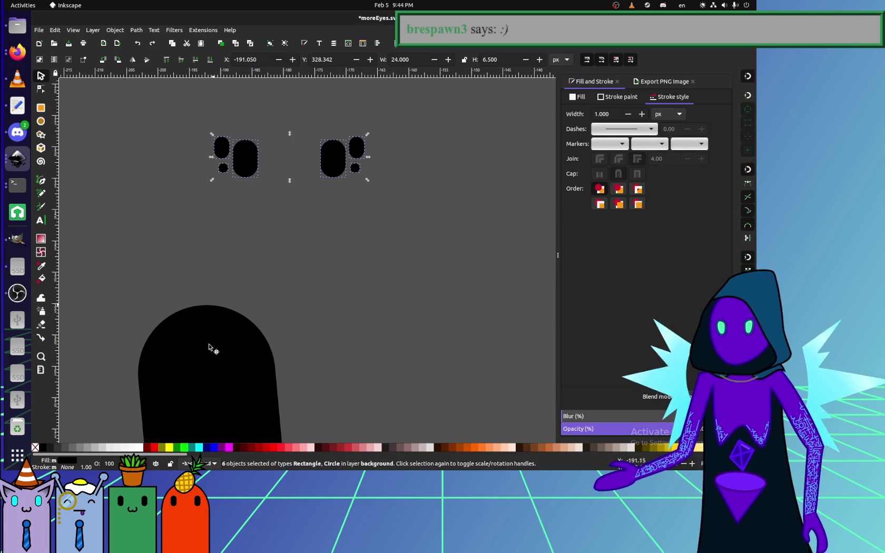
left_click(209, 360)
scroll(331, 342, "right", 2)
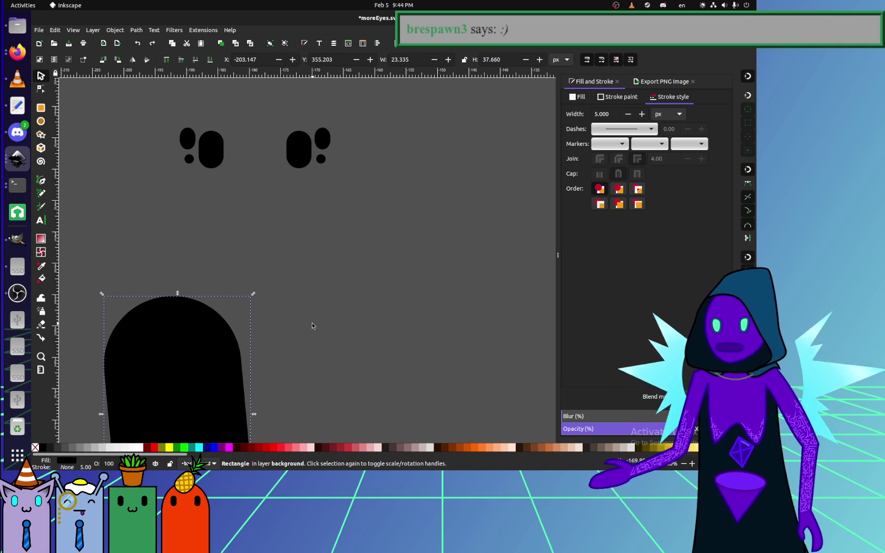
left_click_drag(357, 181, 150, 113)
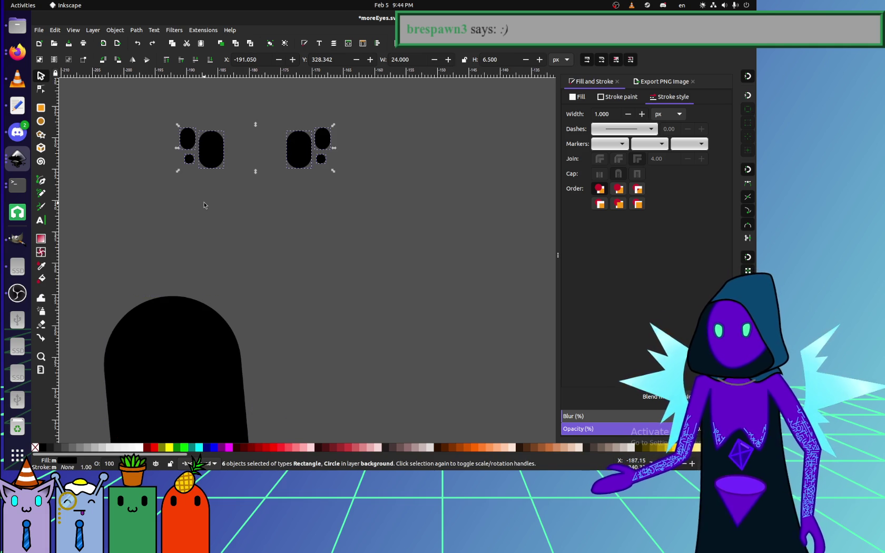
scroll(234, 216, "up", 3)
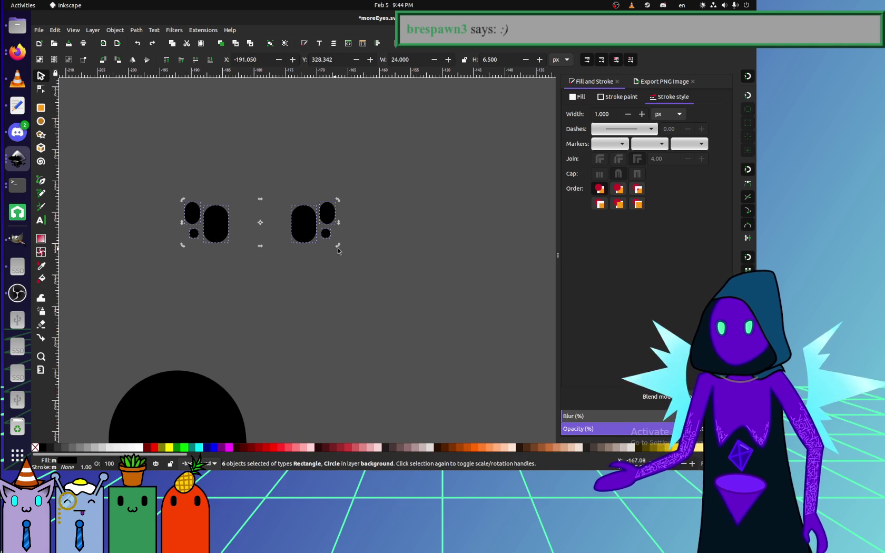
scroll(334, 251, "down", 2)
scroll(222, 212, "left", 2)
left_click(215, 392)
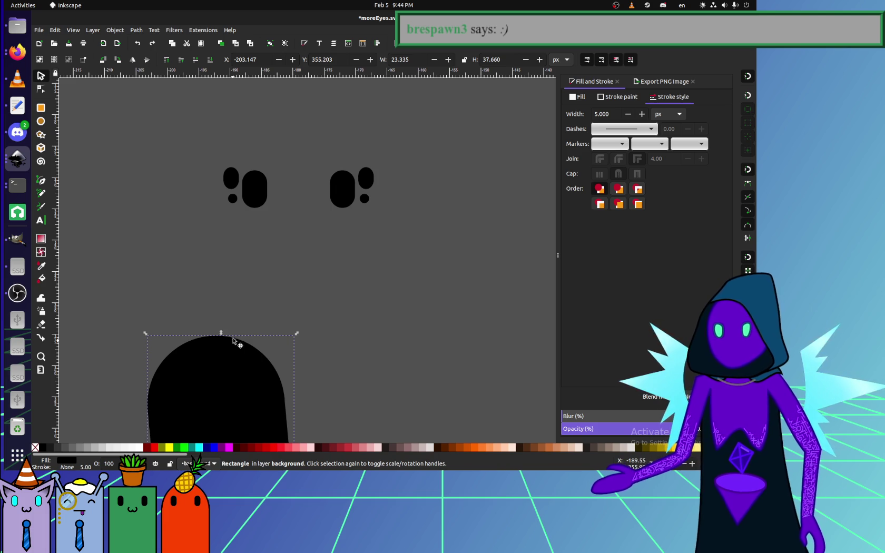
left_click_drag(412, 225, 187, 106)
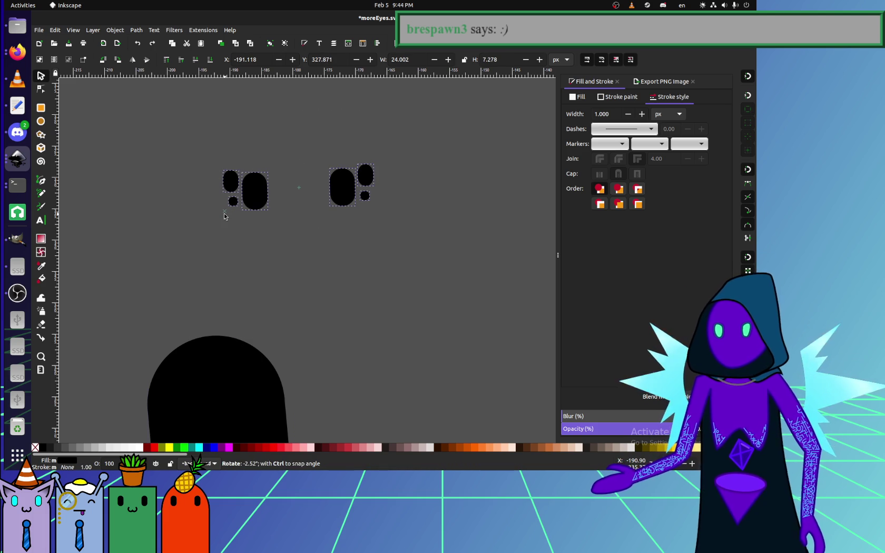
mouse_move(221, 212)
left_mouse_down()
mouse_move(238, 231)
mouse_move(221, 210)
left_mouse_up()
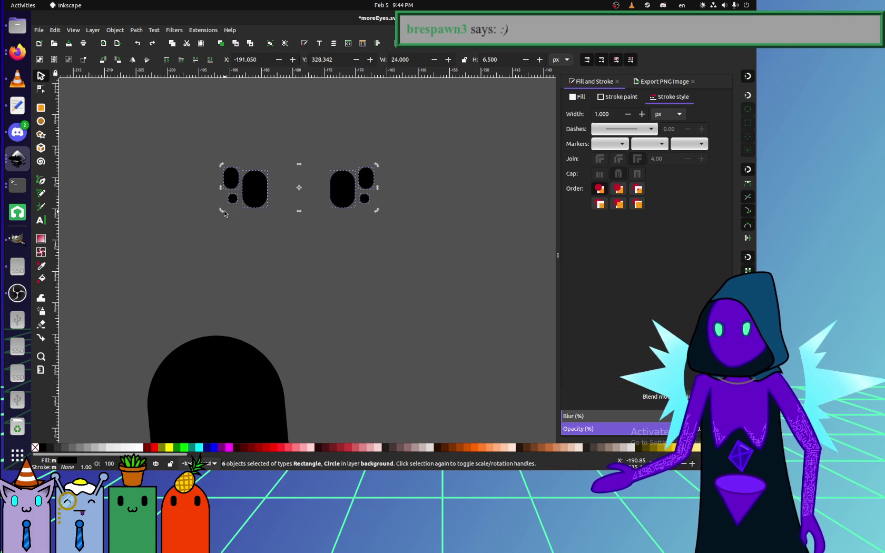
left_click_drag(224, 210, 221, 213)
key("ctrl+z")
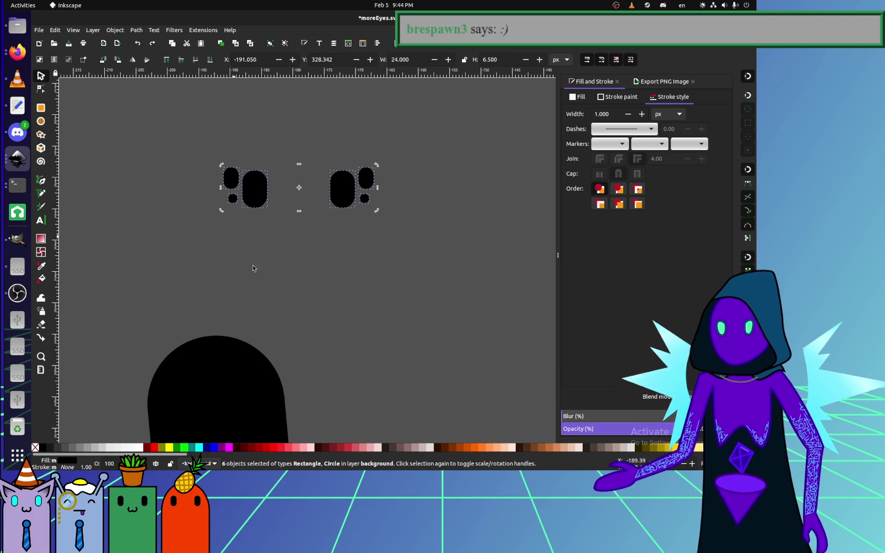
Select the large black rounded rectangle among the eye shapes.
left_click(268, 304)
scroll(265, 318, "down", 5)
left_click(264, 318)
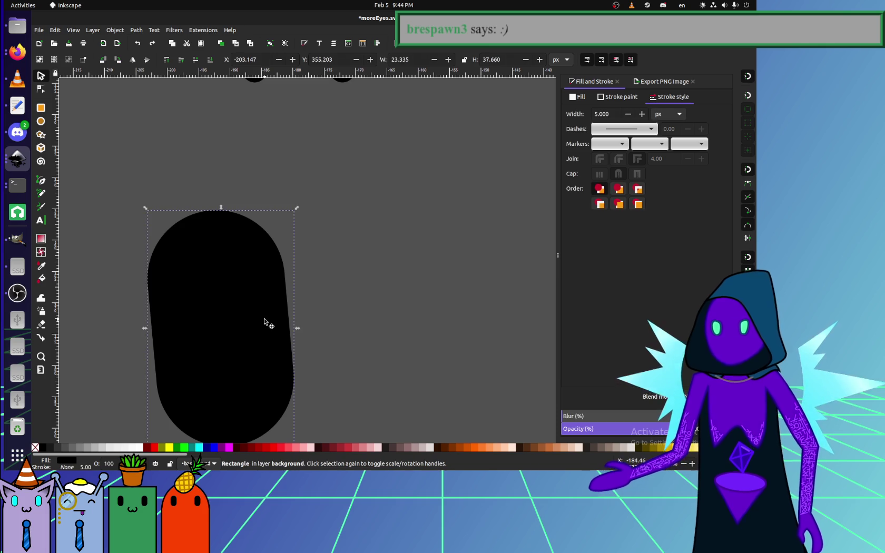
scroll(230, 243, "up", 5)
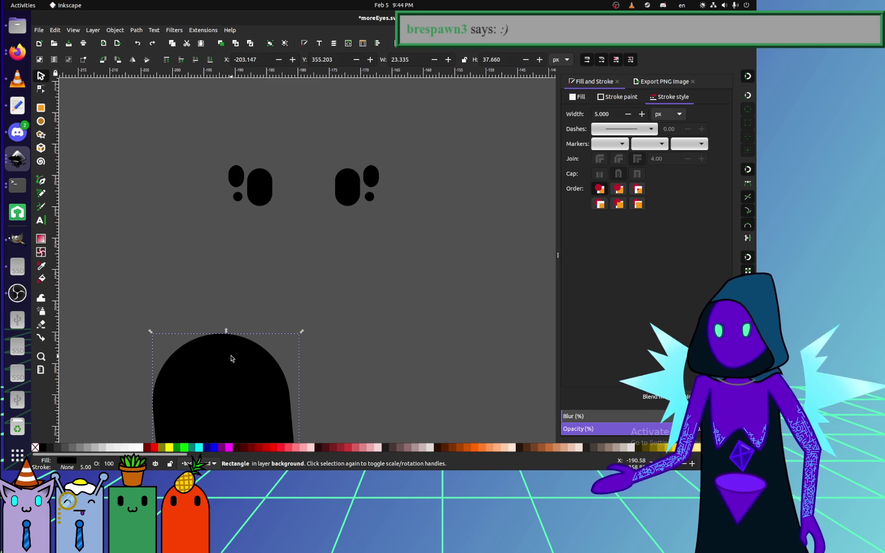
left_click(268, 189)
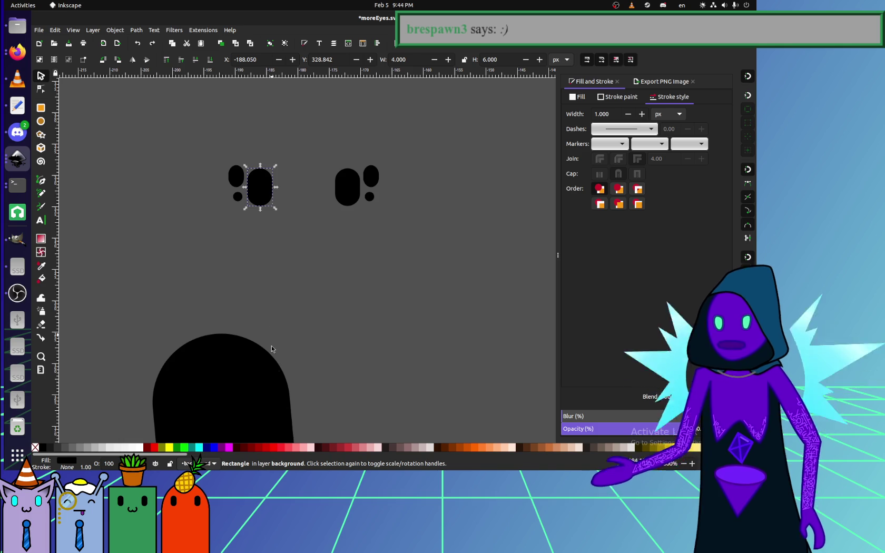
left_click(268, 381)
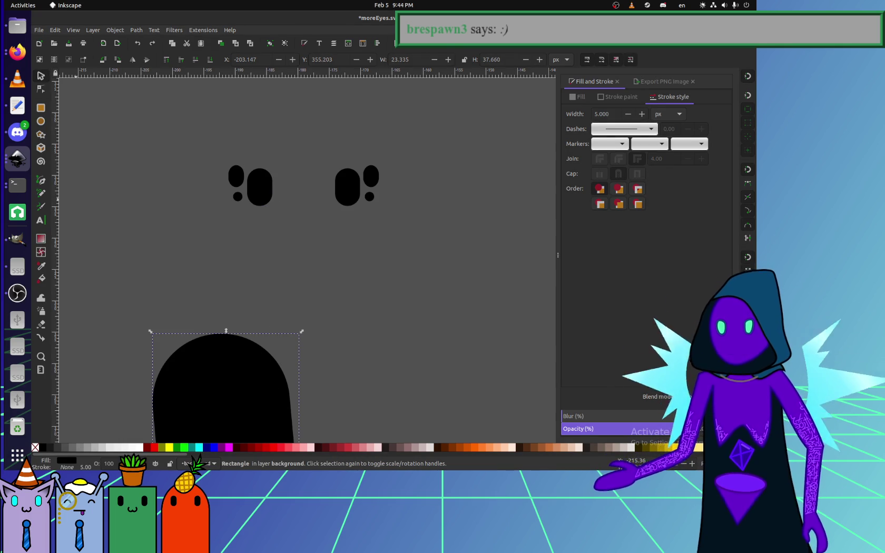
left_click(26, 138)
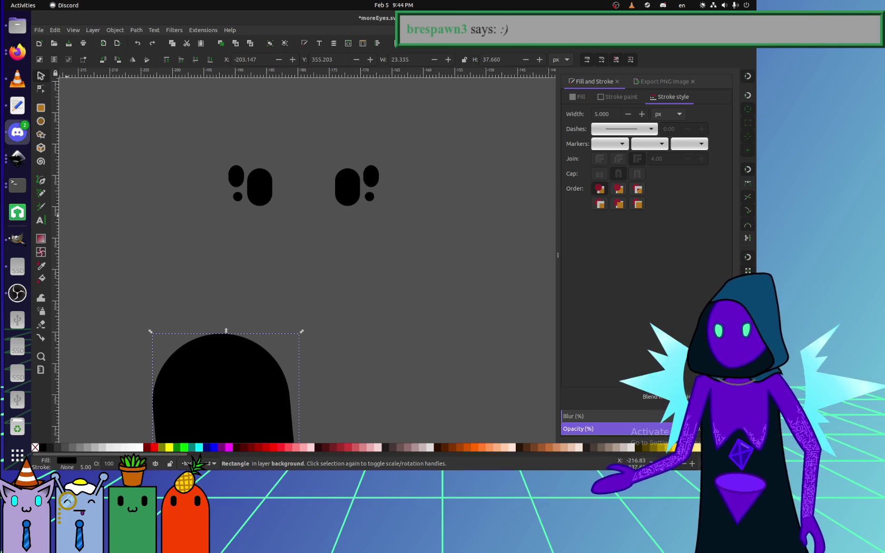
key("alt+Tab")
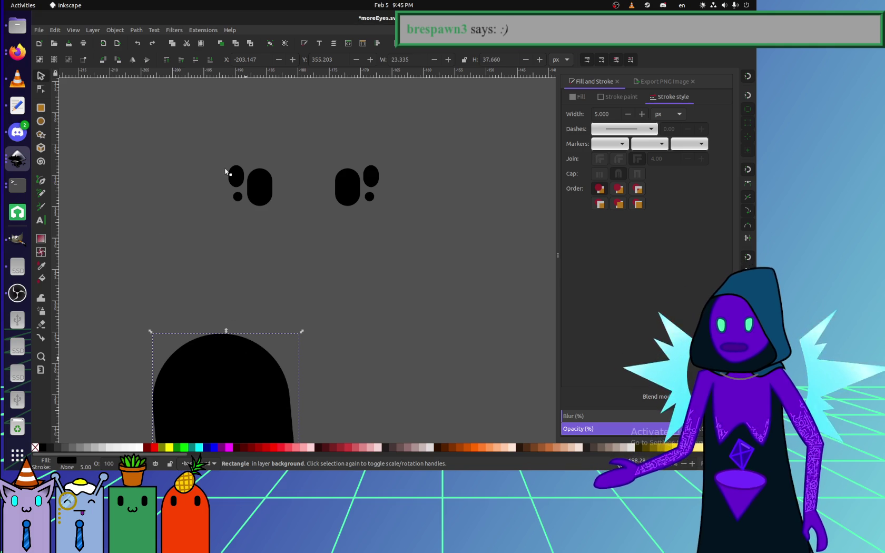
Switch the rounded rectangle to rotate handles and zoom out over the eye pieces.
scroll(226, 171, "down", 6)
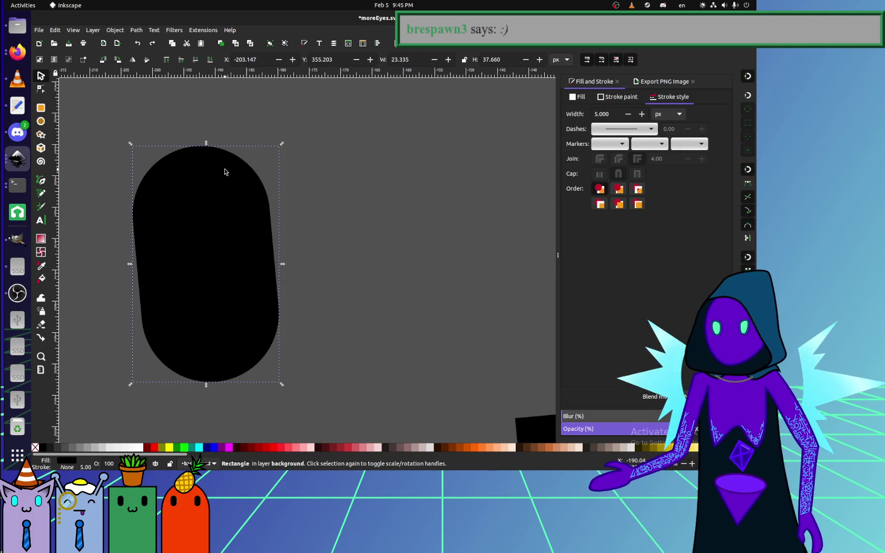
scroll(305, 242, "up", 2)
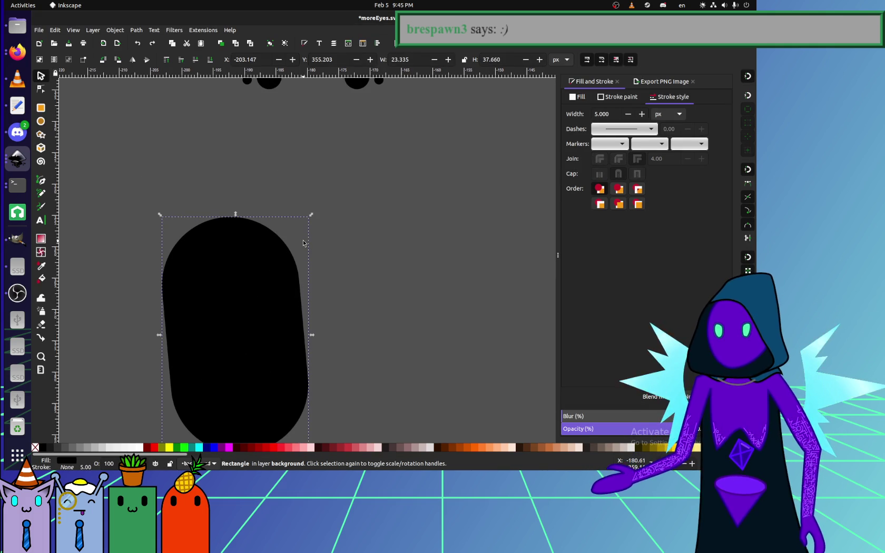
scroll(303, 242, "up", 3)
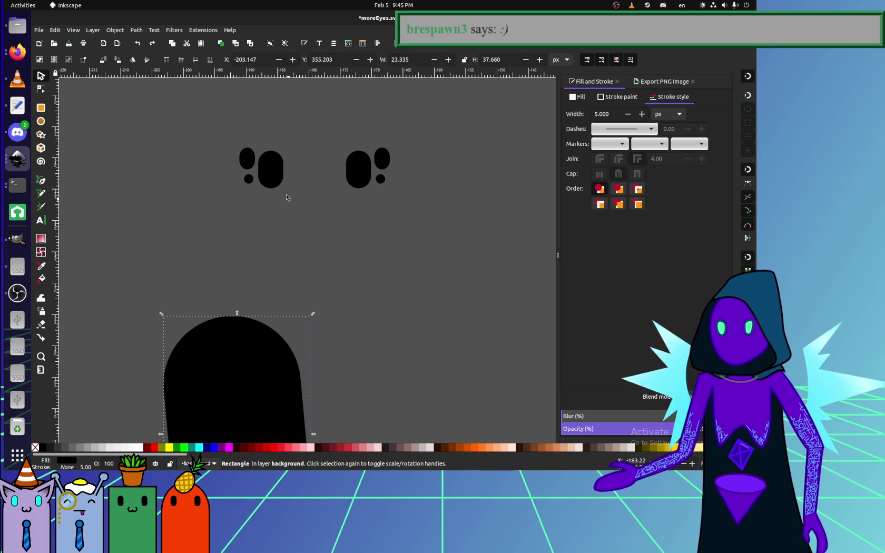
scroll(277, 221, "down", 4)
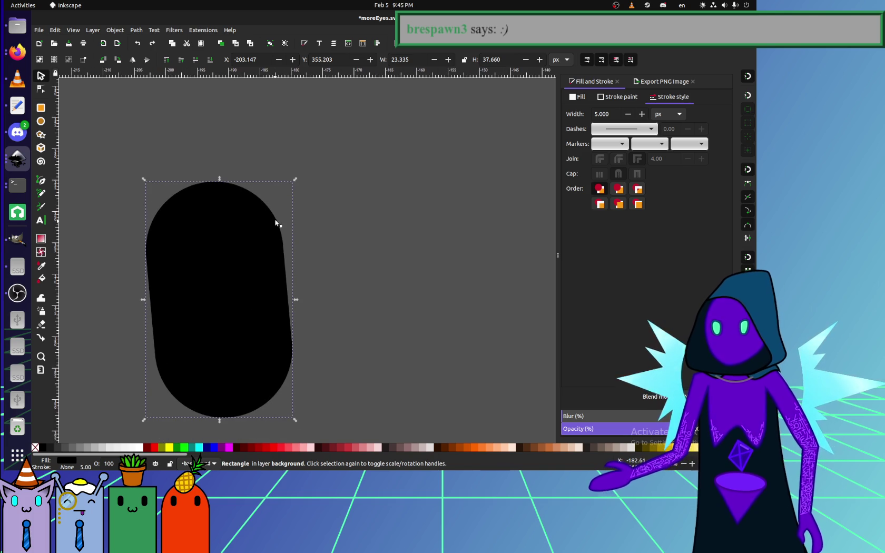
left_click(273, 256)
scroll(316, 262, "right", 2)
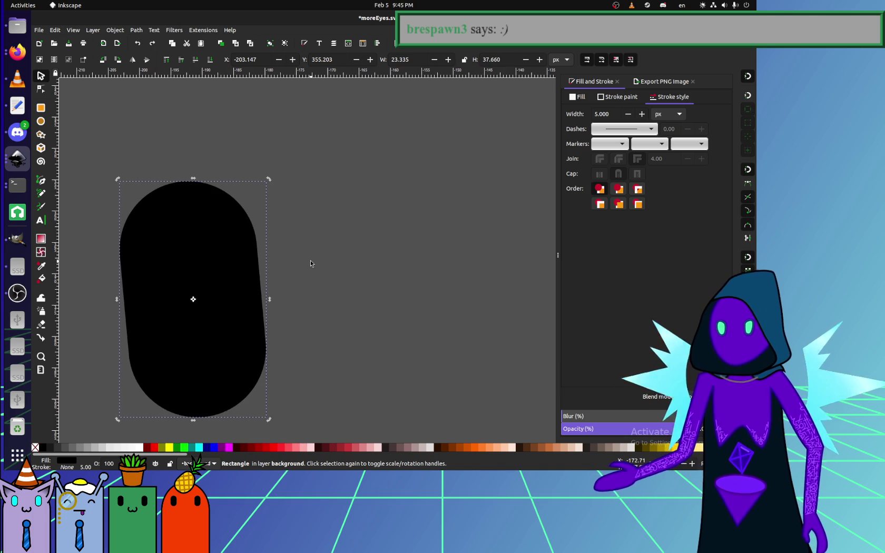
scroll(311, 260, "down", 6, "ctrl")
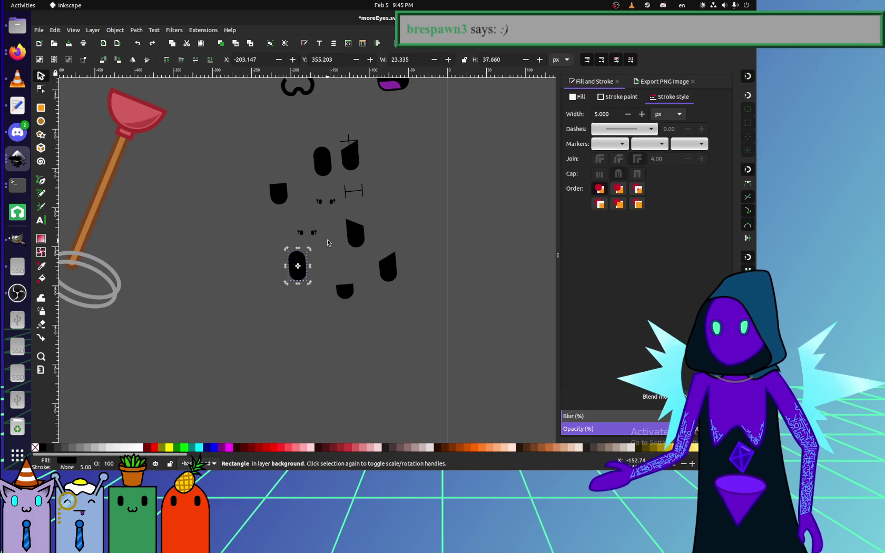
Move the small spider-eye pair onto the purple brick character's body.
left_click(320, 235)
left_click_drag(319, 235, 480, 248)
scroll(480, 249, "right", 10)
left_click_drag(196, 274, 233, 266)
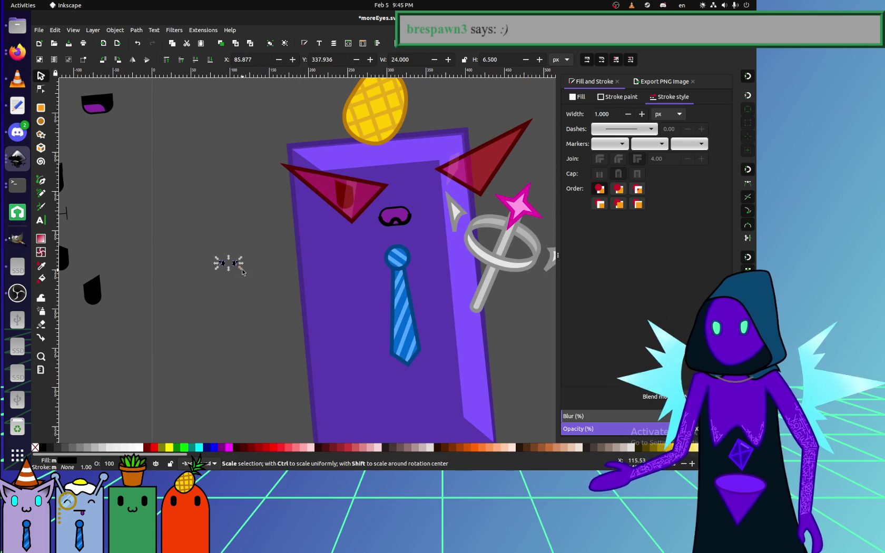
scroll(240, 271, "up", 4)
Rotate the eye pair by about 5 degrees using the corner rotate handle.
left_click(257, 242)
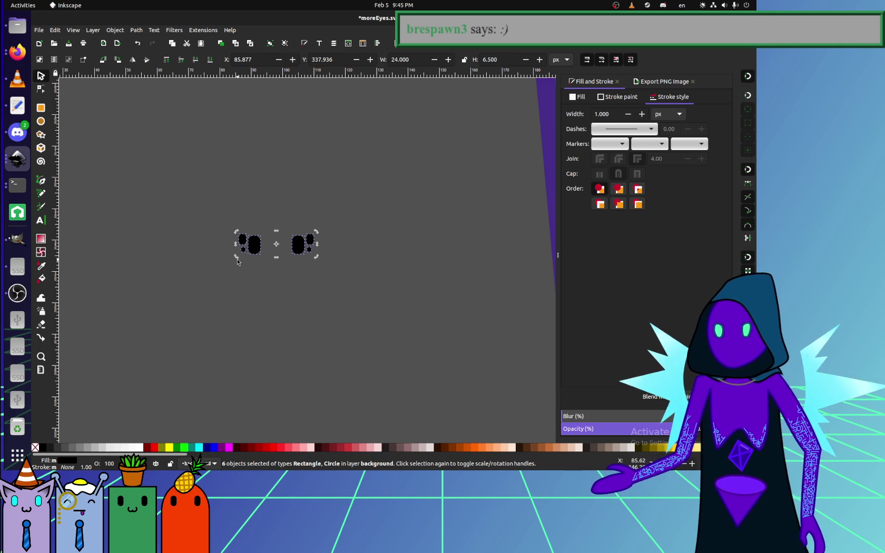
left_click(240, 245)
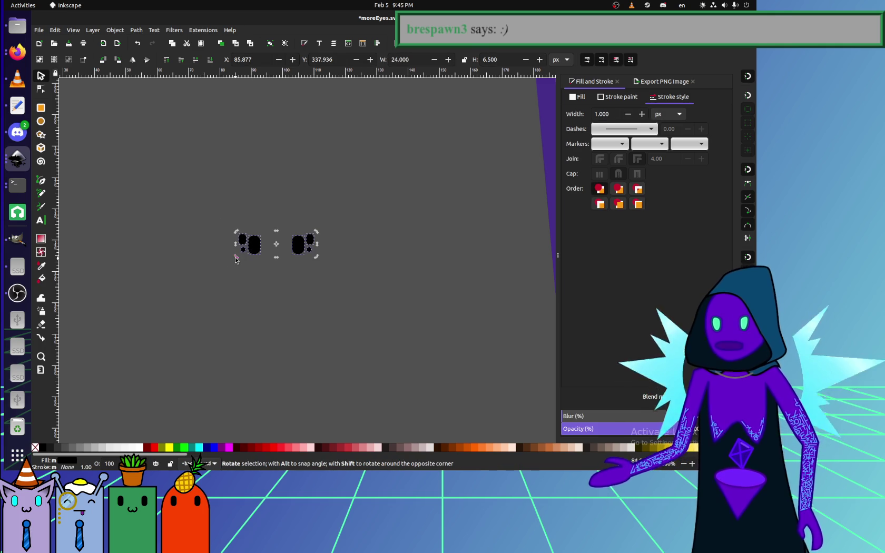
mouse_move(235, 258)
left_mouse_down()
mouse_move(295, 305)
mouse_move(217, 261)
mouse_move(224, 229)
mouse_move(243, 311)
mouse_move(193, 251)
left_mouse_up()
key("ctrl+z")
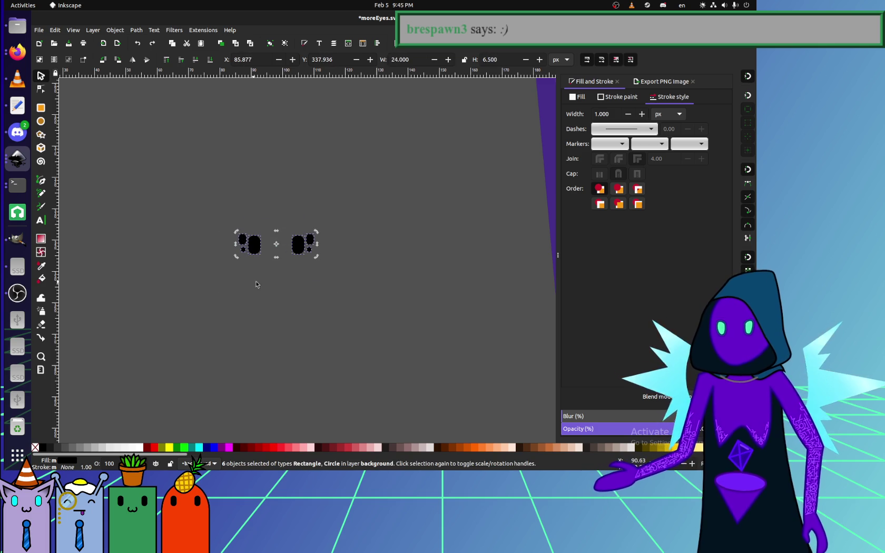
scroll(252, 280, "down", 2)
left_click_drag(268, 272, 183, 347)
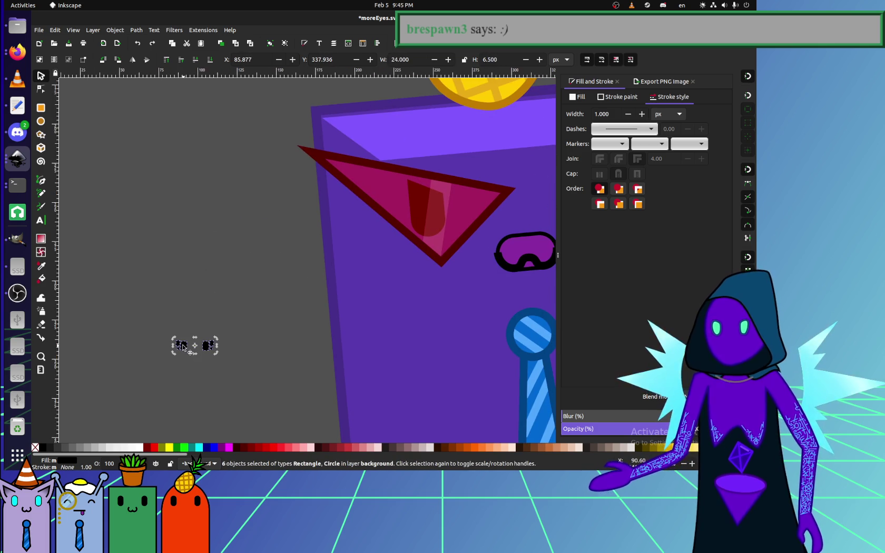
left_click_drag(175, 357, 353, 285)
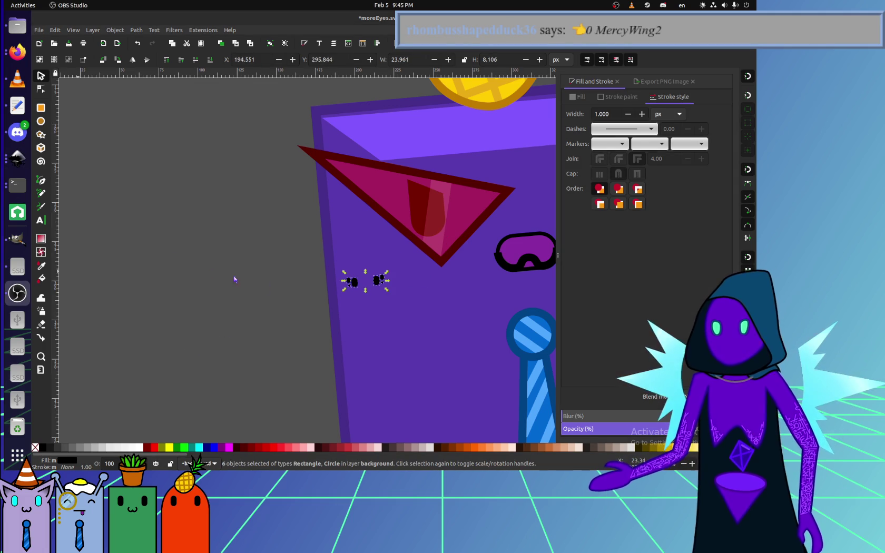
Drag the six-piece eye pair down-left off the purple face onto the grey canvas.
scroll(137, 305, "down", 1, "ctrl")
scroll(181, 291, "up", 1, "ctrl")
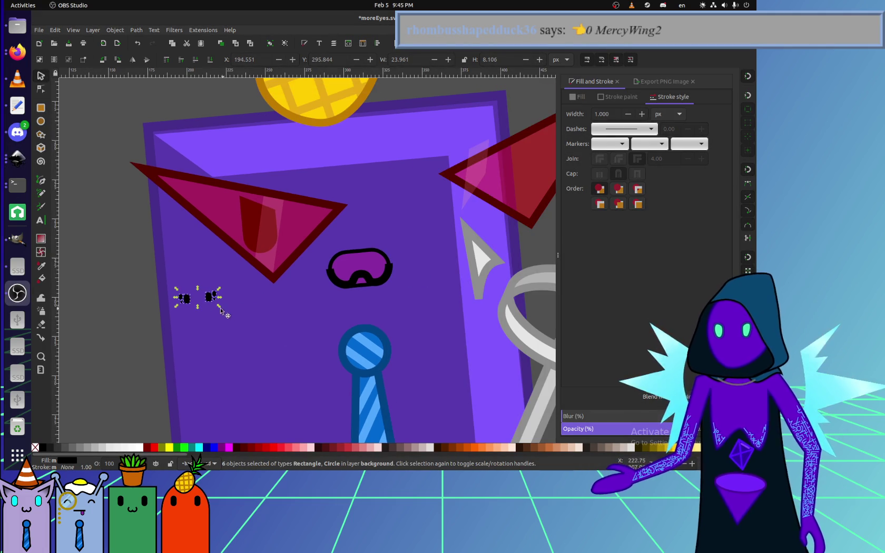
left_click(254, 244)
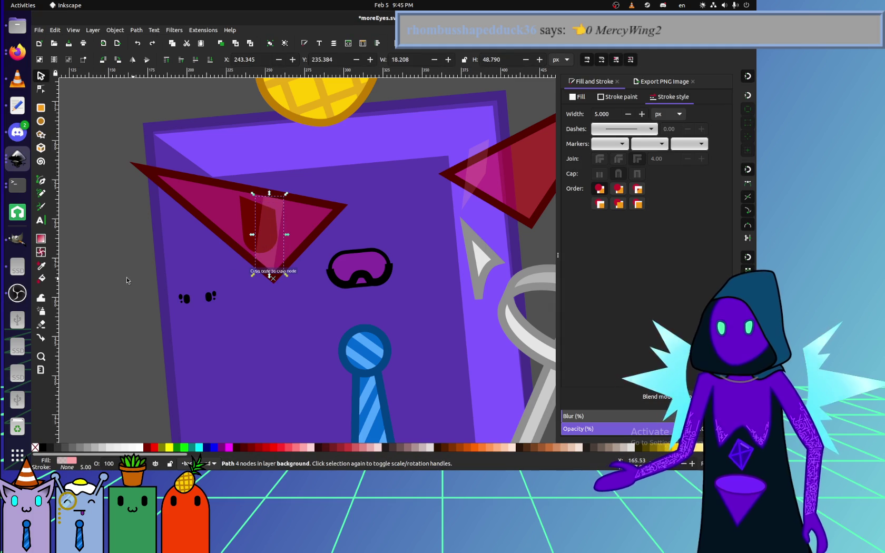
mouse_move(121, 284)
left_mouse_down()
mouse_move(151, 299)
mouse_move(243, 306)
mouse_move(410, 389)
left_mouse_up()
left_click_drag(246, 360, 262, 285)
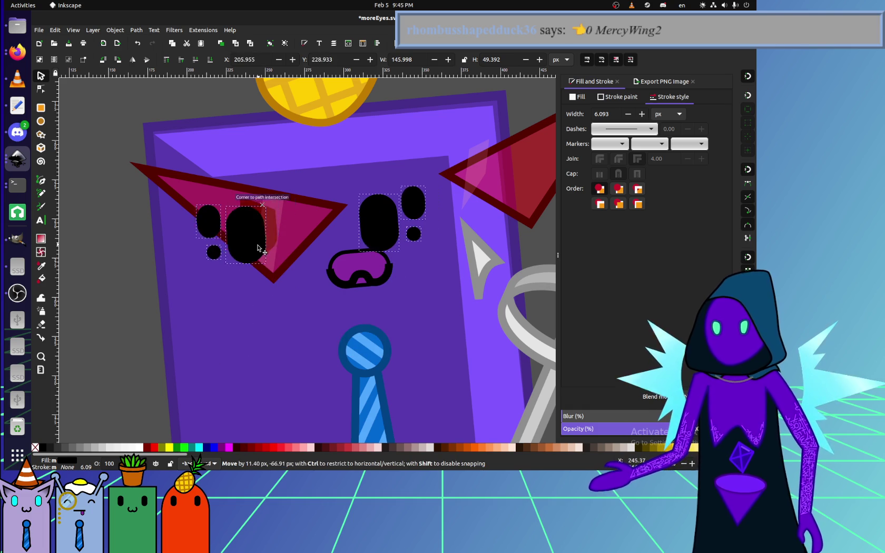
scroll(277, 250, "down", 1)
scroll(295, 258, "down", 1)
left_click_drag(263, 284, 163, 364)
scroll(162, 363, "down", 5)
scroll(281, 266, "left", 5)
left_click(160, 230)
left_click(132, 203)
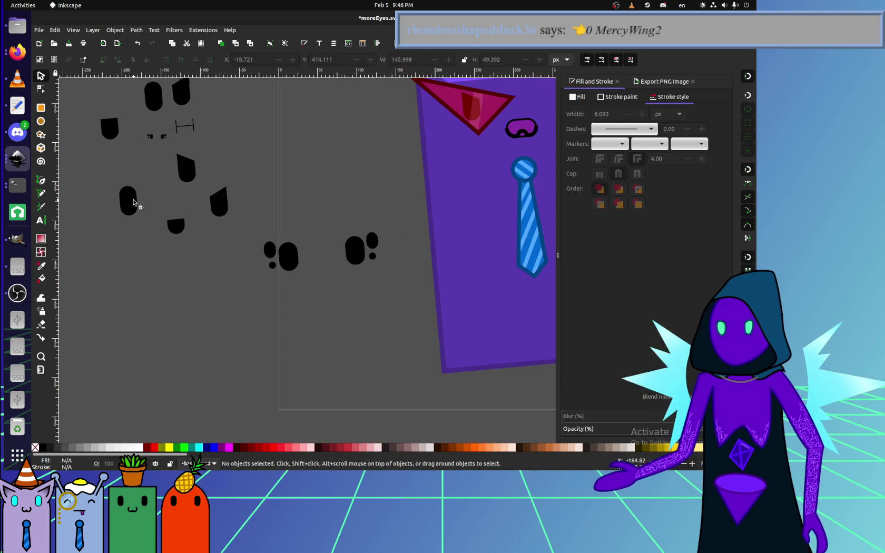
Place the lone black pill eye below the right cluster, undoing an accidental red fill.
left_click_drag(138, 209, 366, 318)
left_click_drag(308, 262, 339, 300)
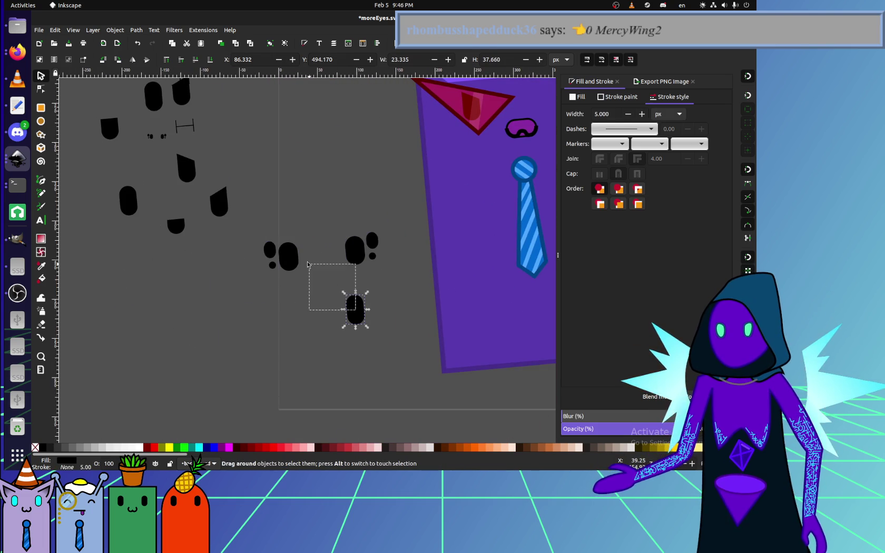
left_click(352, 313)
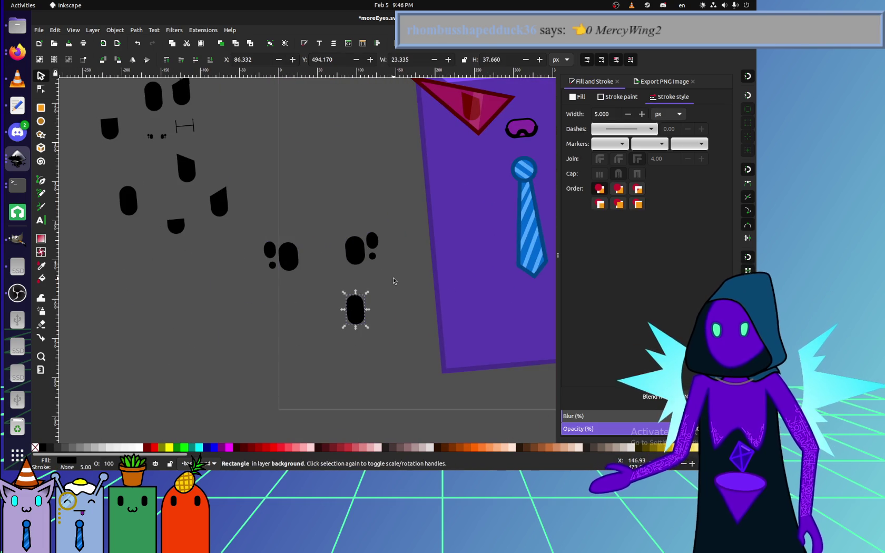
left_click(154, 447)
left_click_drag(356, 311, 358, 253)
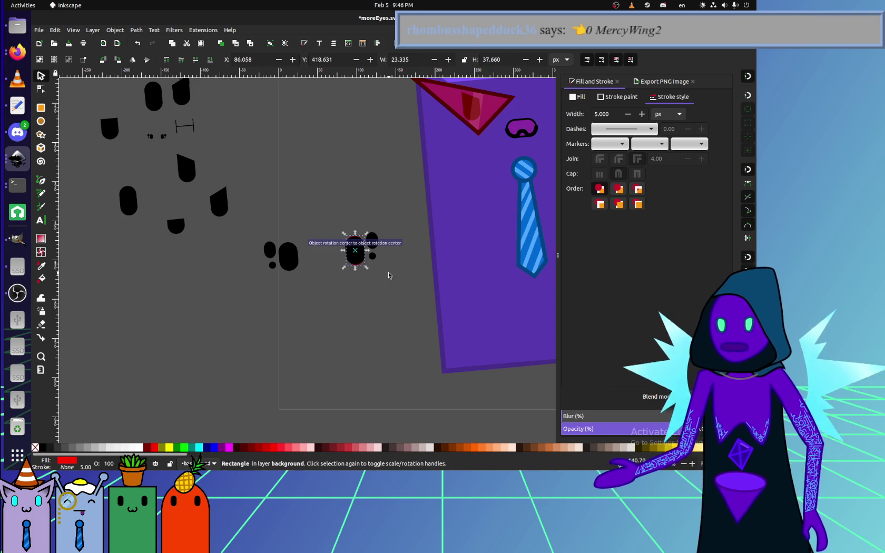
key("Escape")
scroll(381, 237, "up", 6)
scroll(349, 228, "down", 1)
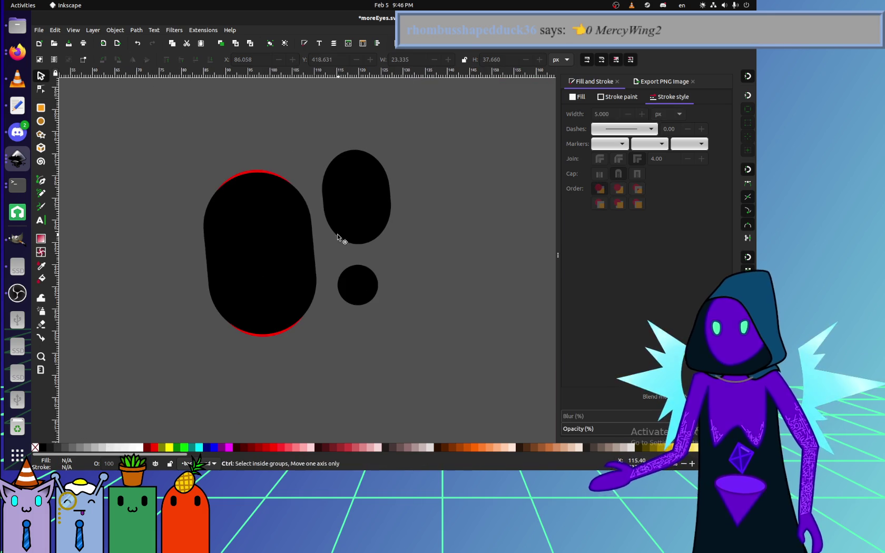
key("ctrl+z")
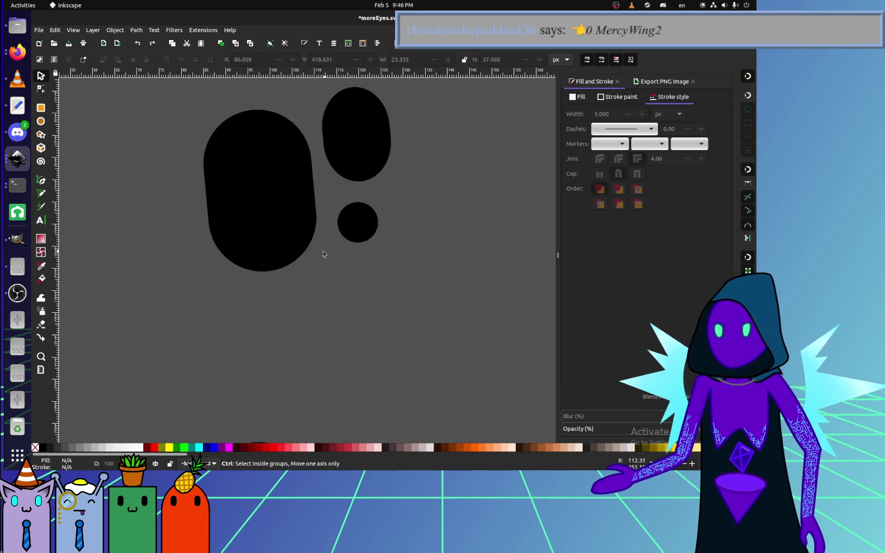
scroll(324, 250, "down", 6)
left_click_drag(339, 267, 259, 232)
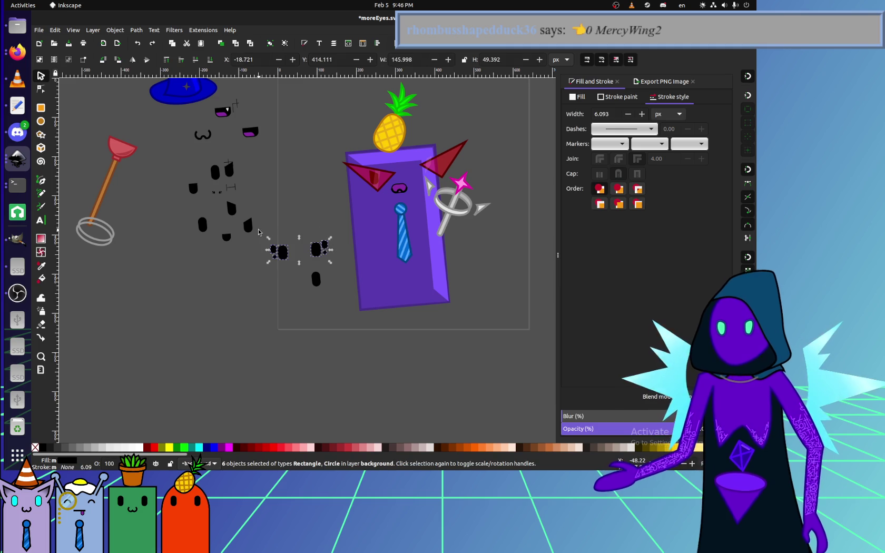
Try dragging both eye clusters onto the character's face.
left_click(323, 289)
mouse_move(336, 267)
left_mouse_down()
mouse_move(259, 232)
mouse_move(379, 174)
mouse_move(376, 182)
left_mouse_up()
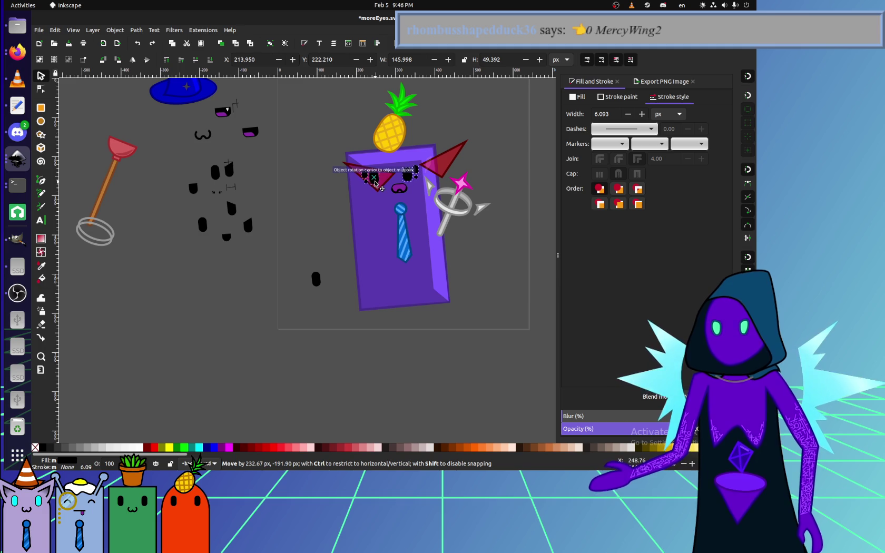
left_click(319, 245)
scroll(319, 245, "up", 3)
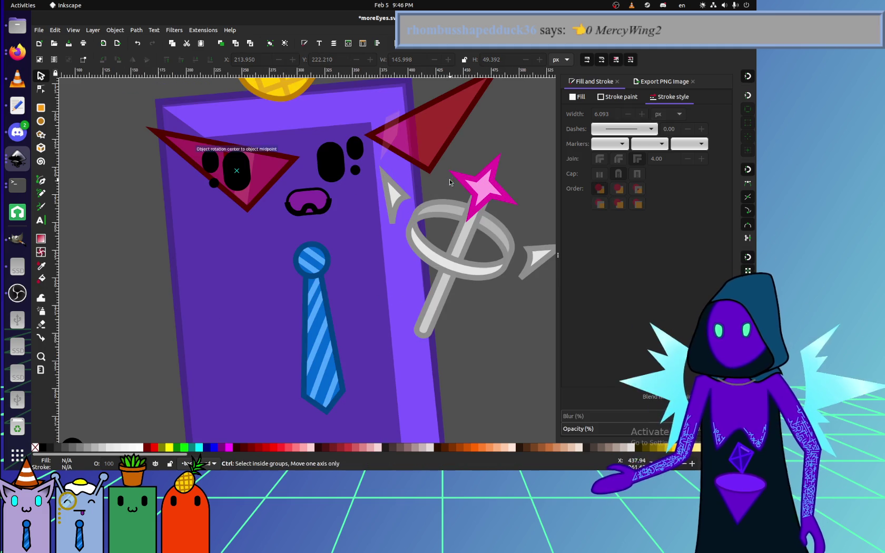
scroll(148, 232, "down", 4)
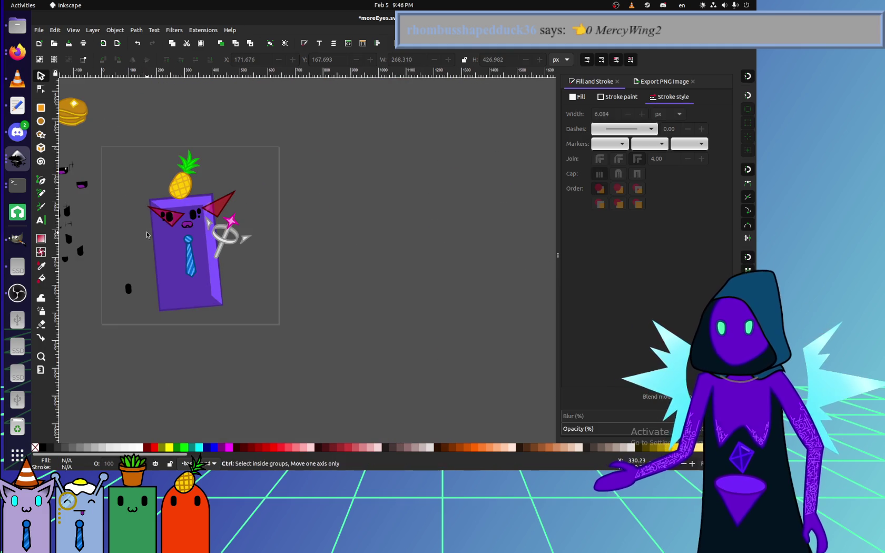
scroll(153, 212, "up", 2)
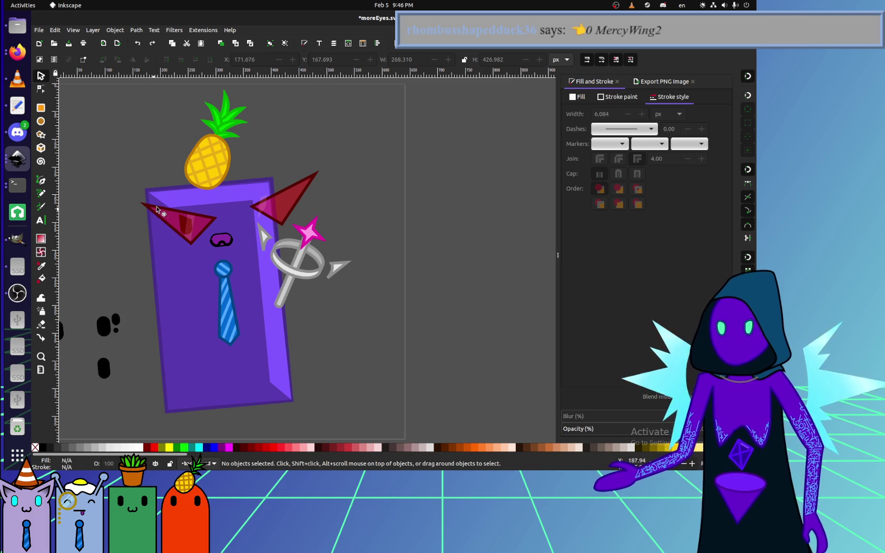
scroll(158, 210, "left", 5)
scroll(157, 210, "down", 2)
Select the eyes, deselect, and show previews of the three open drawings.
left_click_drag(244, 310, 123, 269)
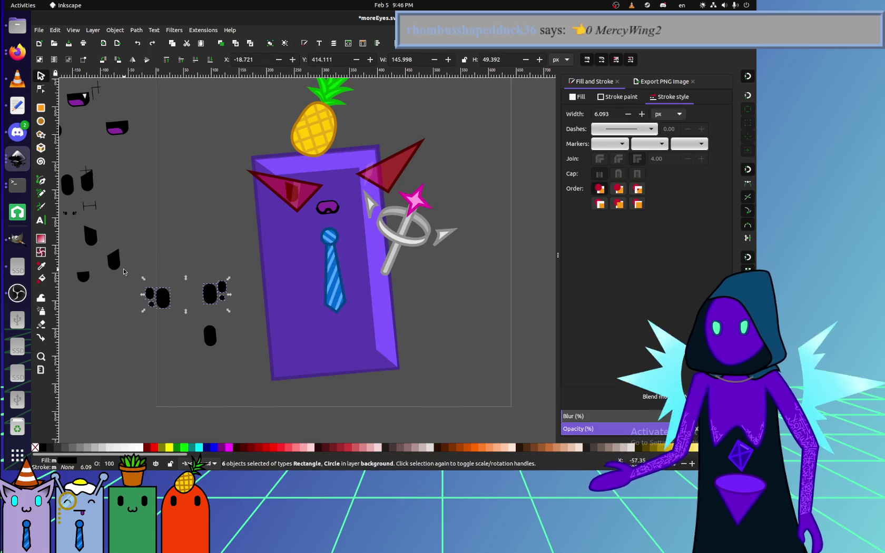
left_click(171, 190)
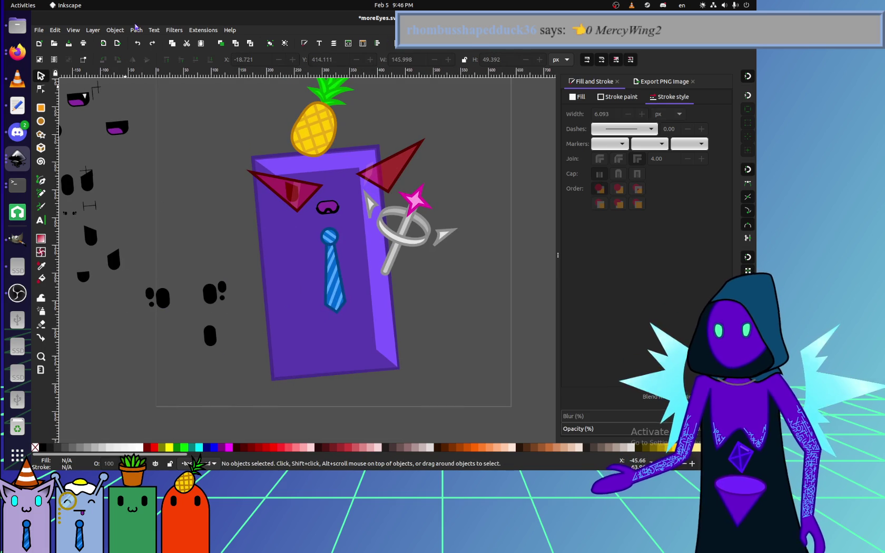
left_click(18, 157)
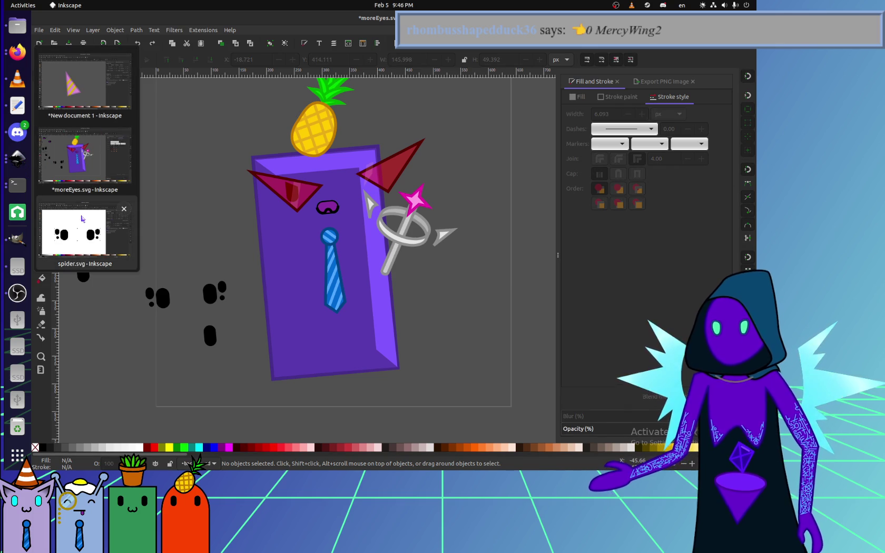
Open sword.svg and dismiss the legacy file conversion prompt.
left_click(151, 339)
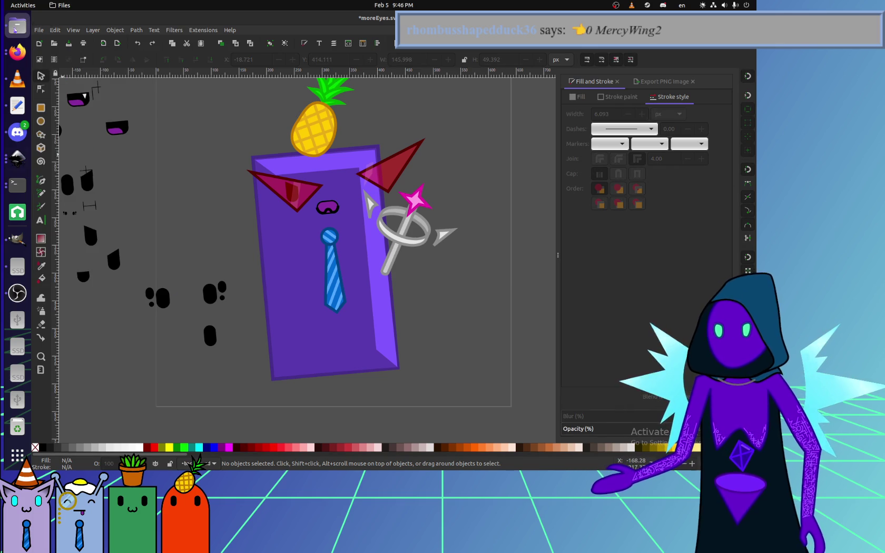
left_click(17, 25)
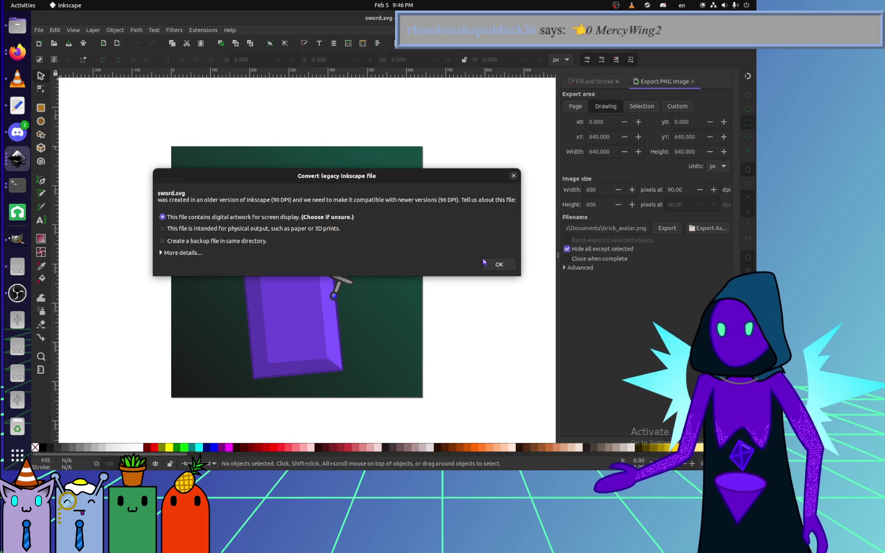
left_click(497, 266)
scroll(230, 259, "up", 2)
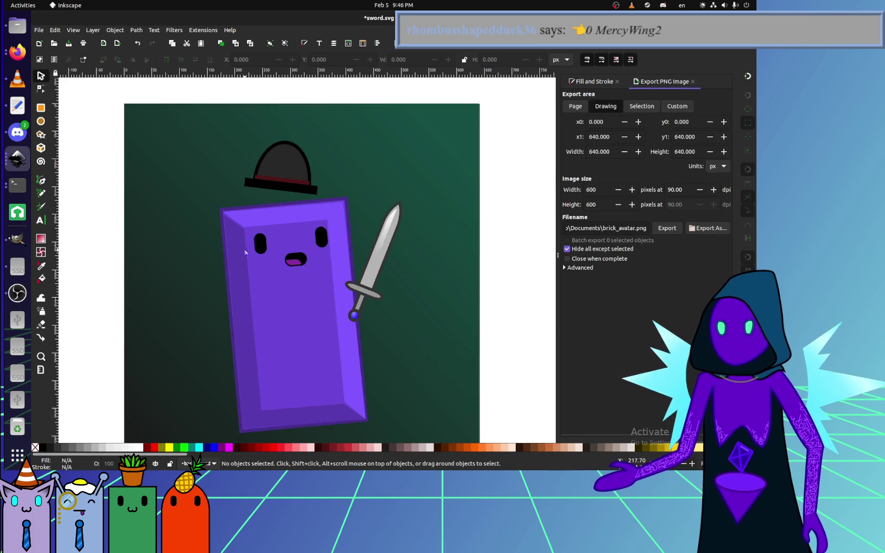
scroll(230, 259, "up", 3)
Paste the spider-eye clusters and place one cluster on the brick's left eye.
key("ctrl+v")
left_click_drag(192, 273, 225, 253)
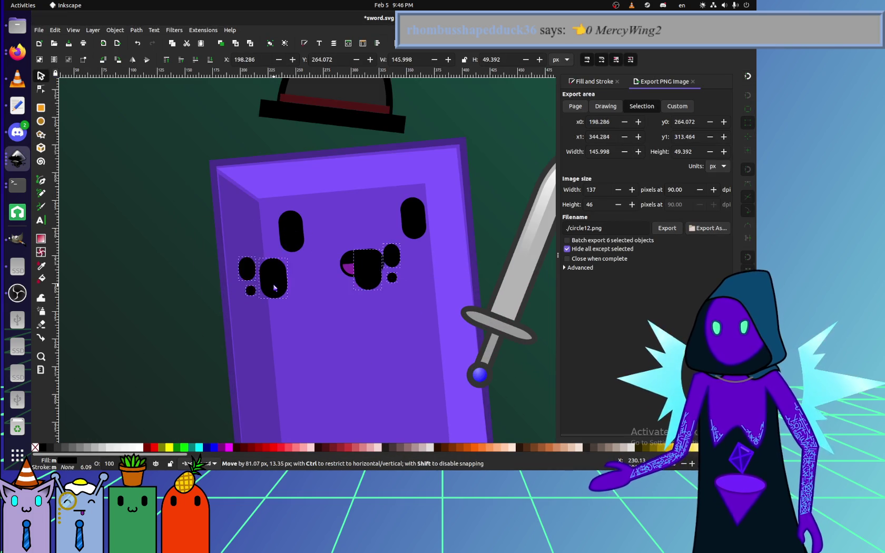
left_click_drag(120, 182, 282, 292)
mouse_move(232, 235)
left_mouse_down()
mouse_move(406, 352)
mouse_move(400, 331)
left_mouse_up()
left_click(420, 266)
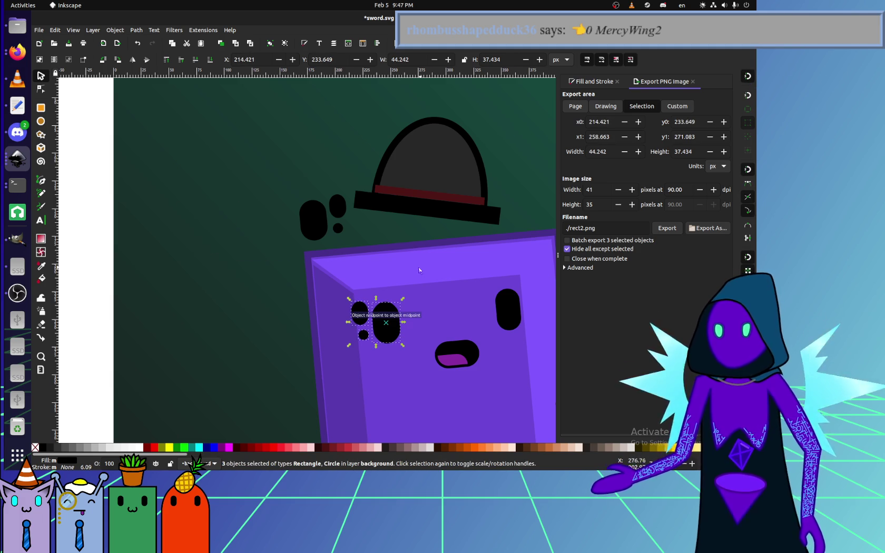
Move the remaining three-piece cluster onto the brick's right eye.
scroll(420, 266, "right", 5)
left_click(186, 241)
left_click(215, 247, "shift")
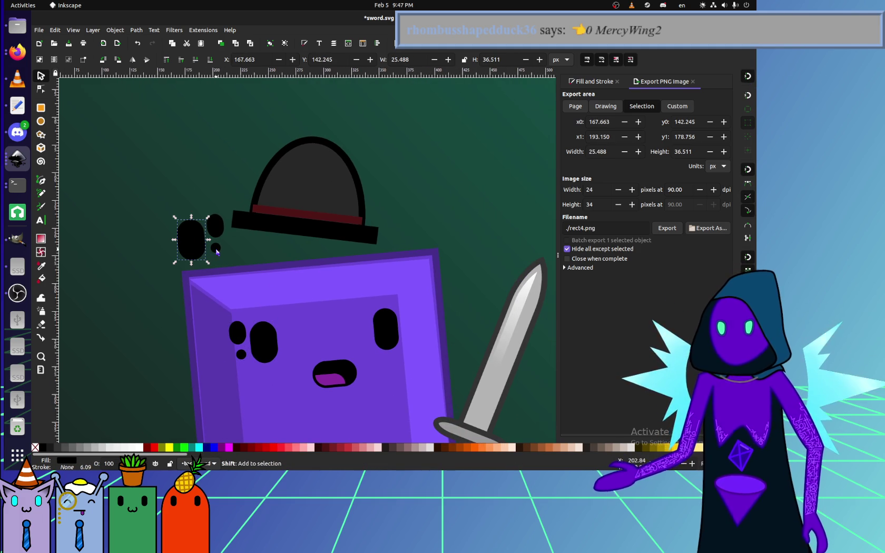
left_click(215, 226, "shift")
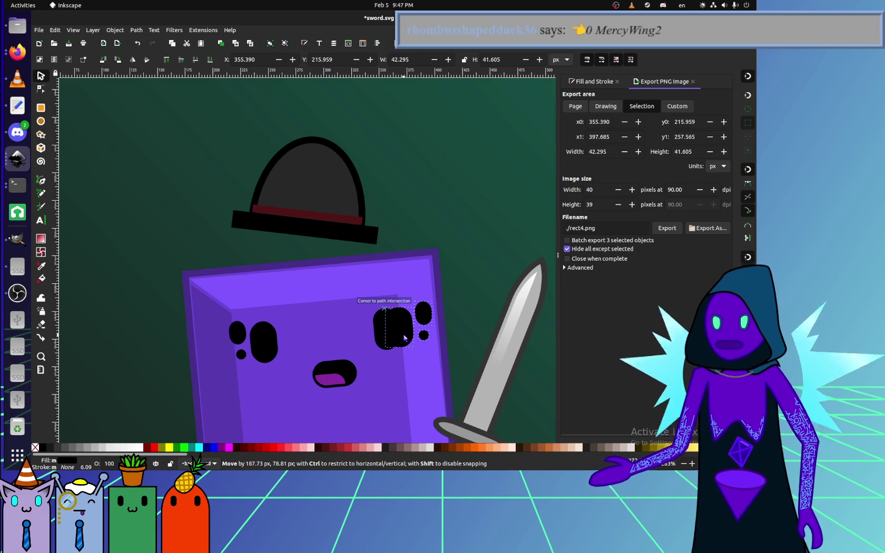
left_click_drag(411, 337, 386, 330)
left_click(428, 211)
scroll(427, 212, "down", 4)
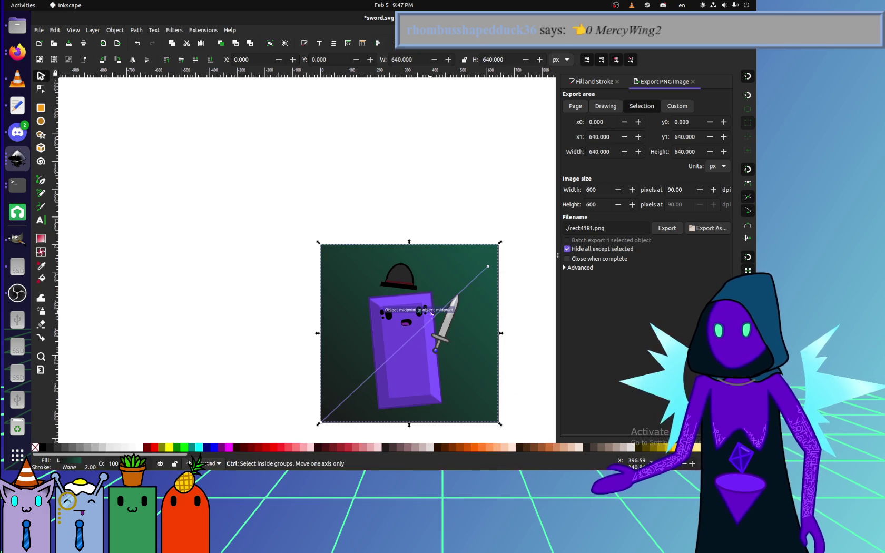
left_click(547, 355)
scroll(444, 326, "up", 3)
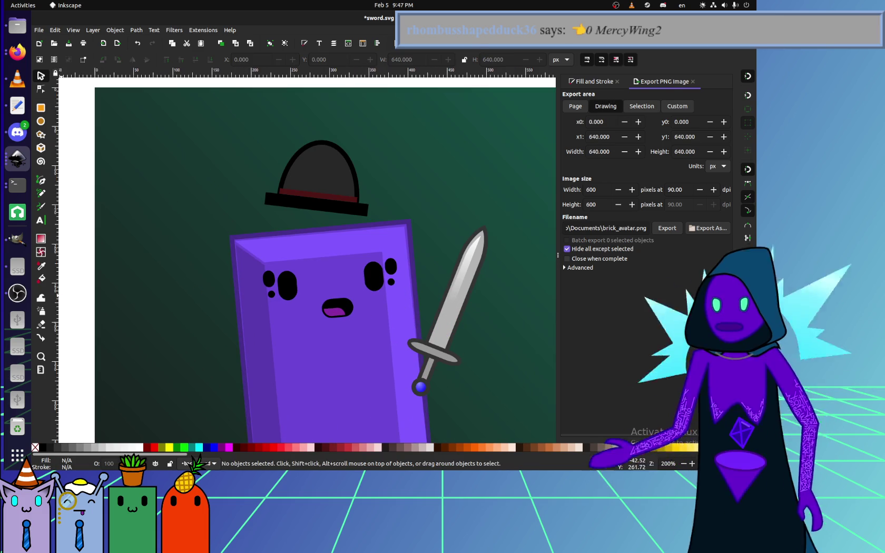
left_click(19, 294)
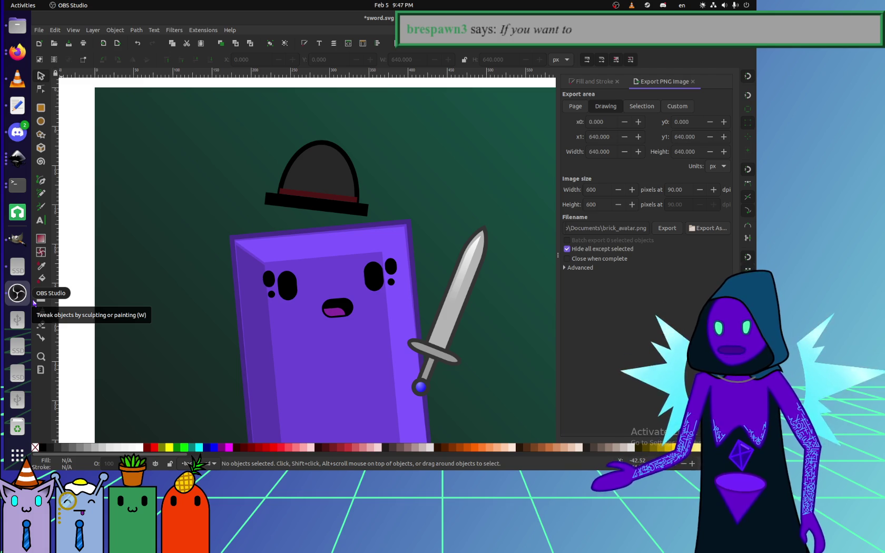
left_click(17, 132)
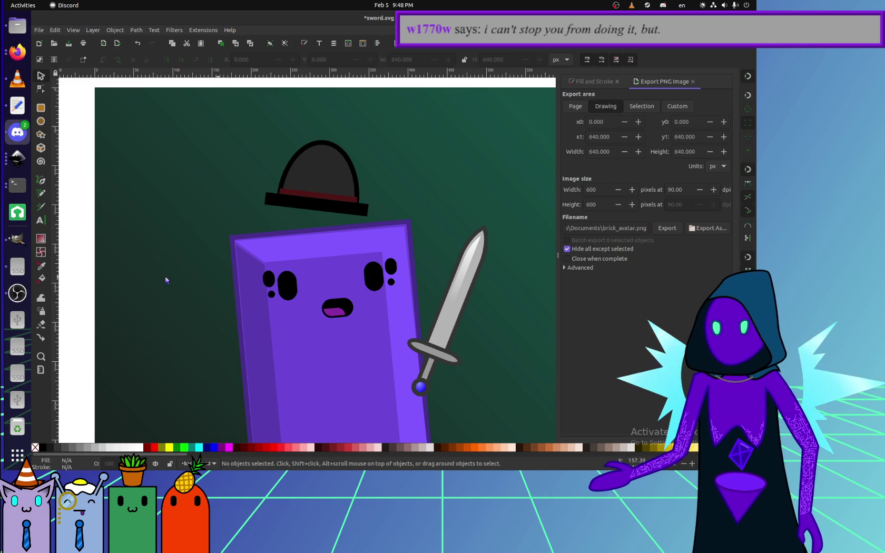
left_click(18, 294)
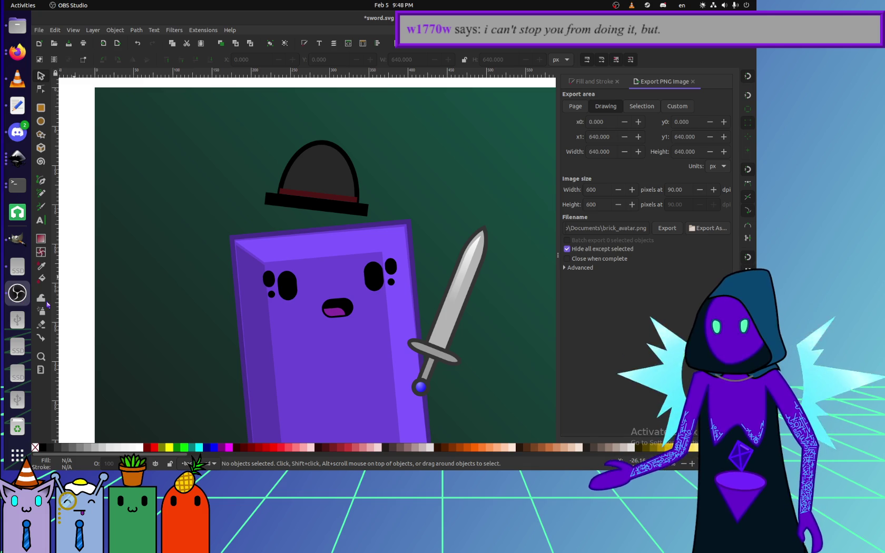
left_click(236, 276)
scroll(208, 273, "left", 1)
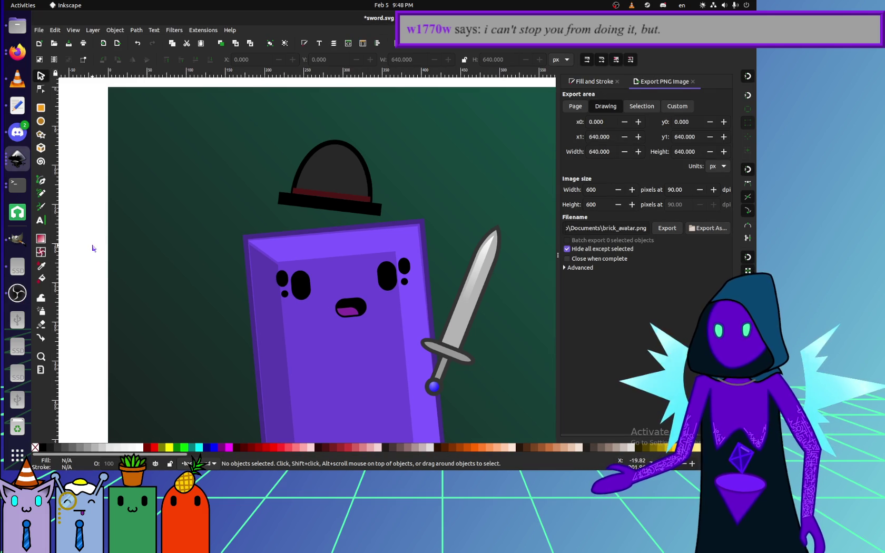
Measure along the brick's top edge with the Measure tool.
left_click_drag(92, 244, 285, 302)
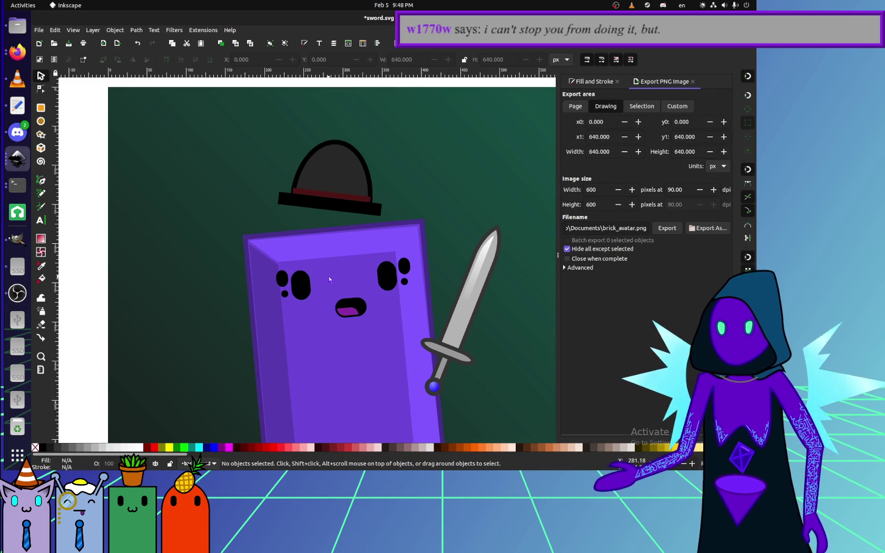
scroll(328, 276, "up", 1)
scroll(328, 276, "up", 1)
scroll(328, 276, "up", 1)
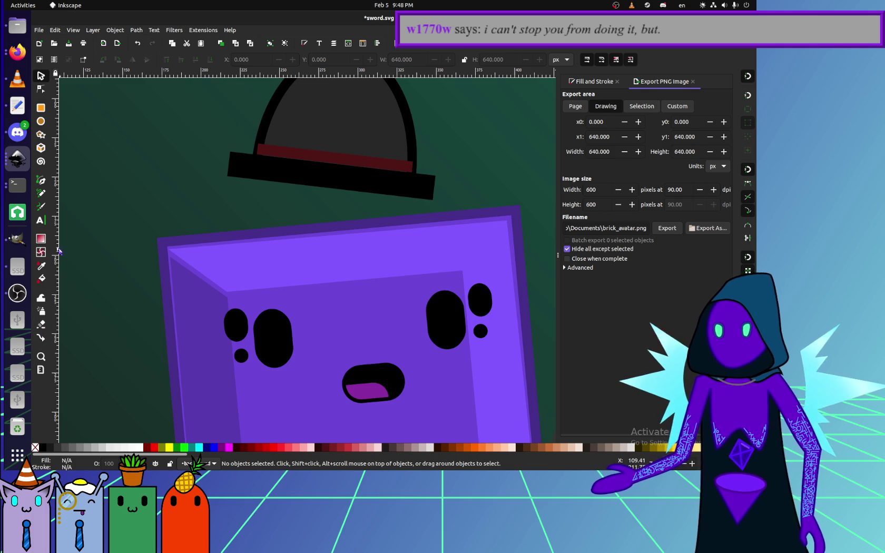
left_click(42, 371)
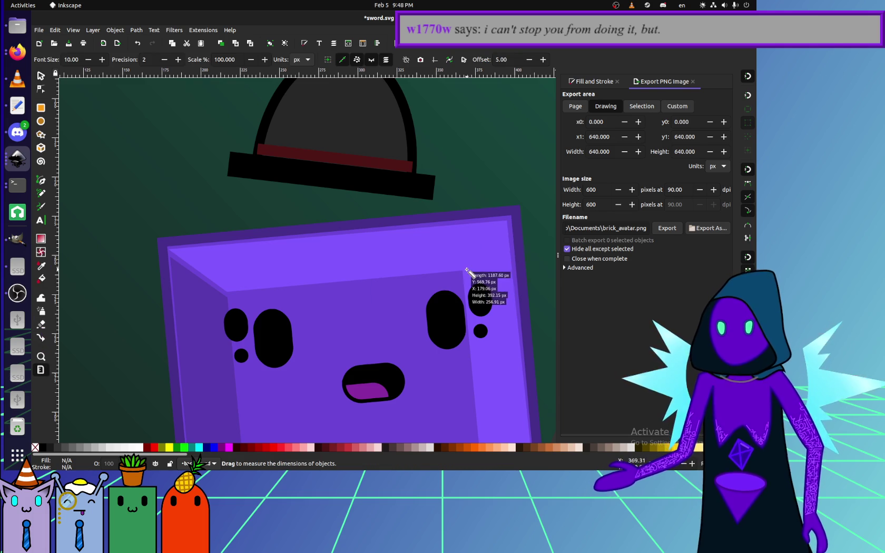
left_click_drag(462, 271, 228, 291)
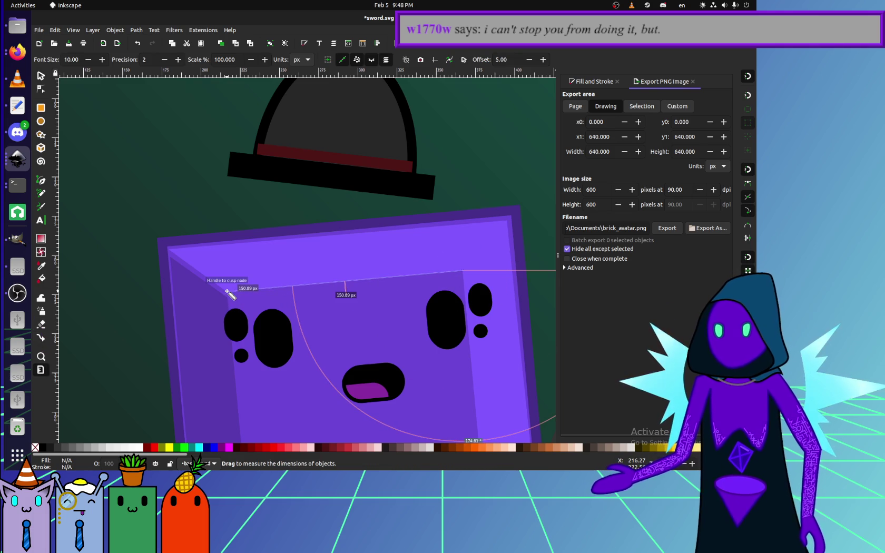
mouse_move(235, 325)
mouse_move(227, 292)
left_mouse_down()
mouse_move(146, 296)
mouse_move(246, 291)
left_mouse_up()
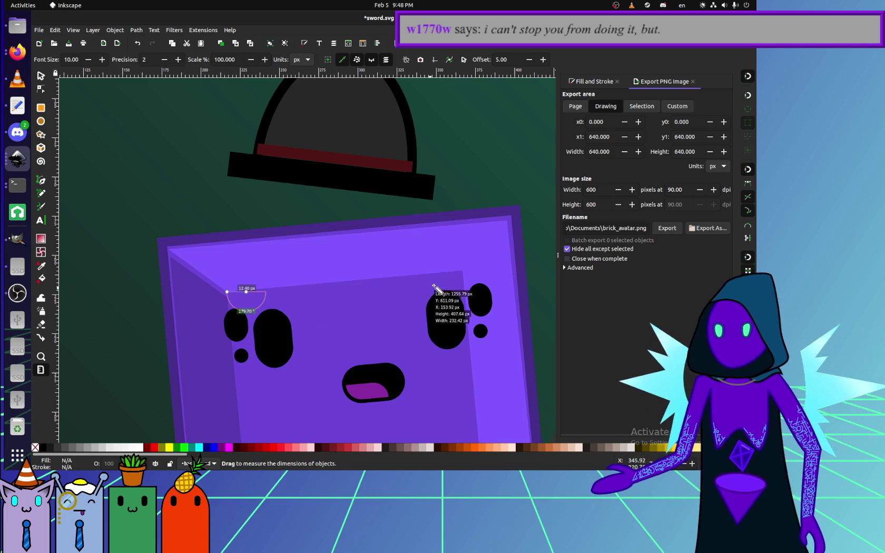
left_click(464, 271)
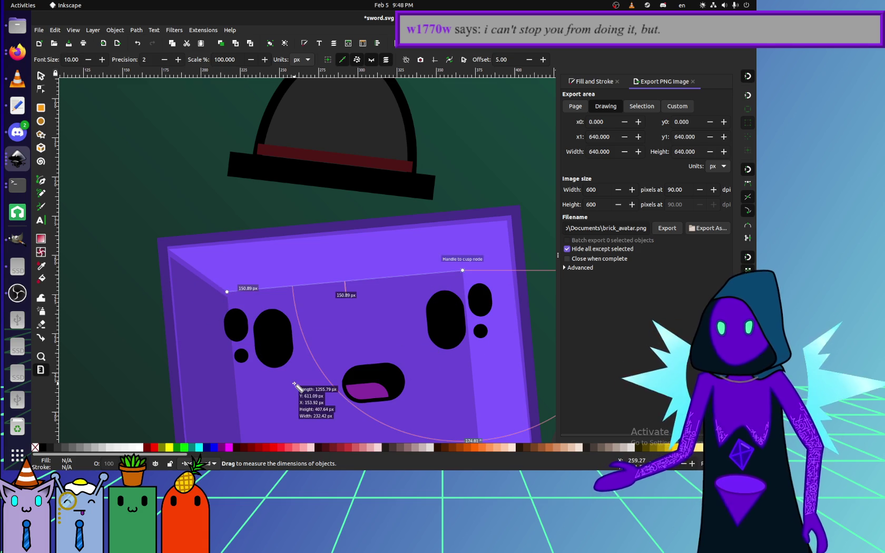
key("s")
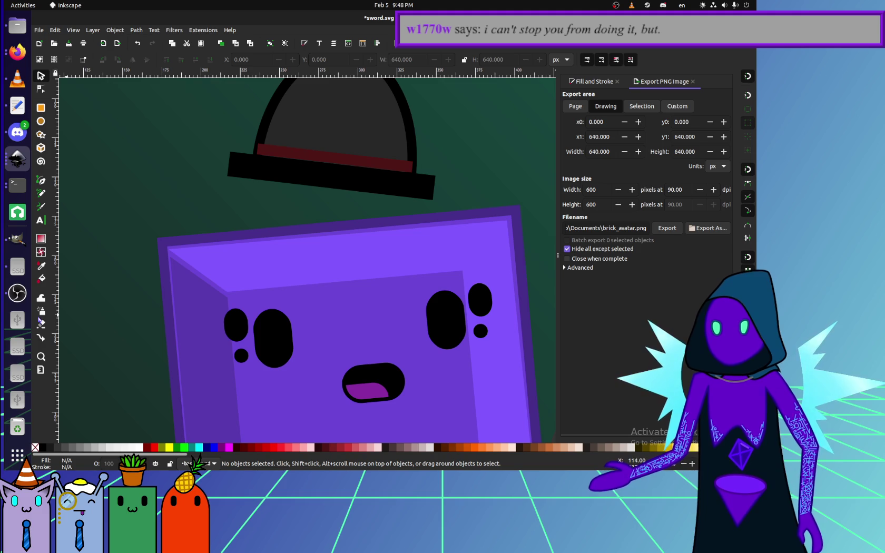
Re-measure the top edge's tilt, then the 88.84 px, -6.13° line between the eye clusters.
key("m")
key("s")
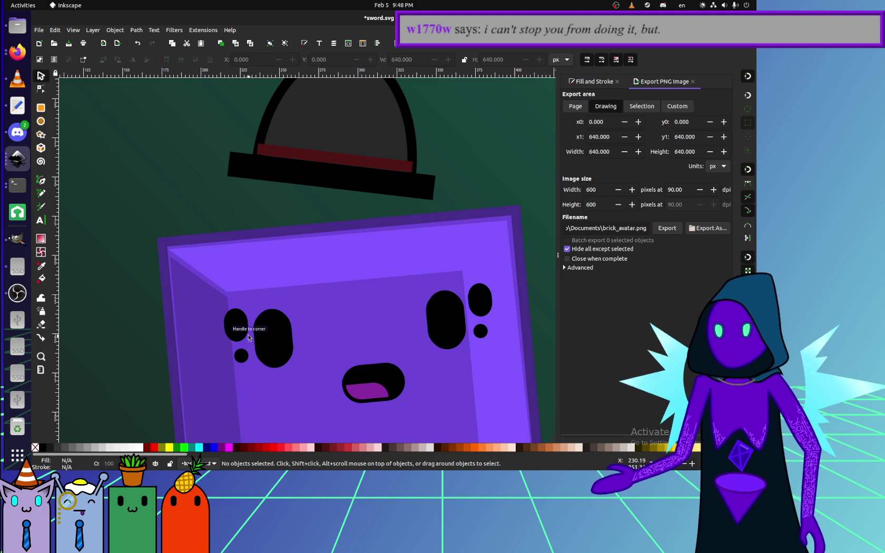
left_click(44, 370)
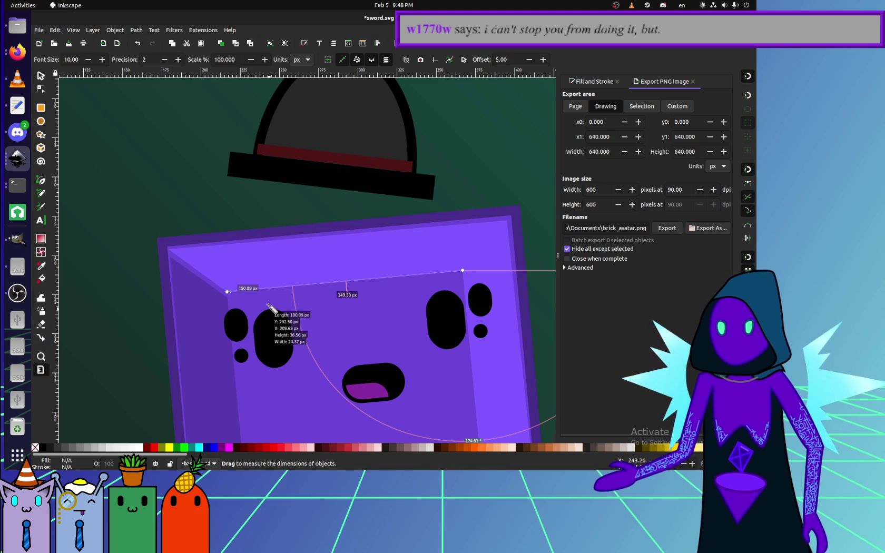
left_click_drag(227, 291, 314, 201)
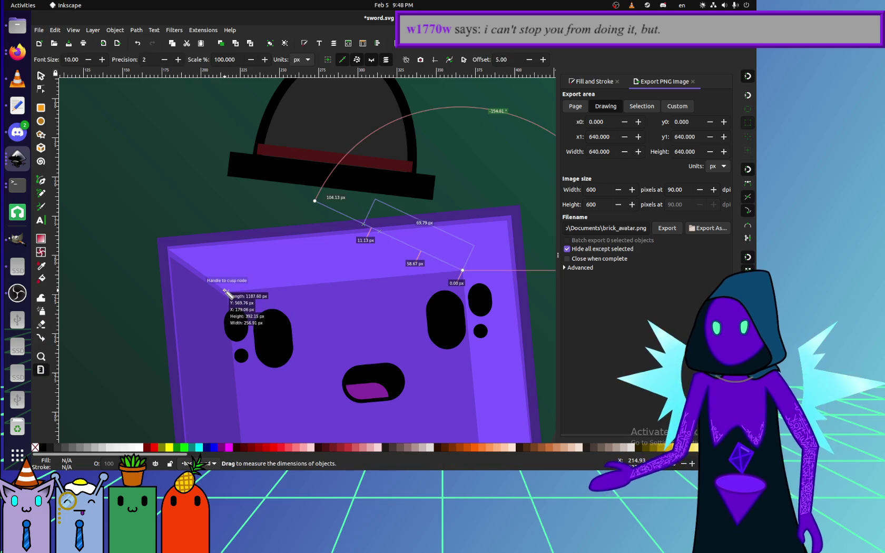
left_click_drag(227, 291, 467, 270)
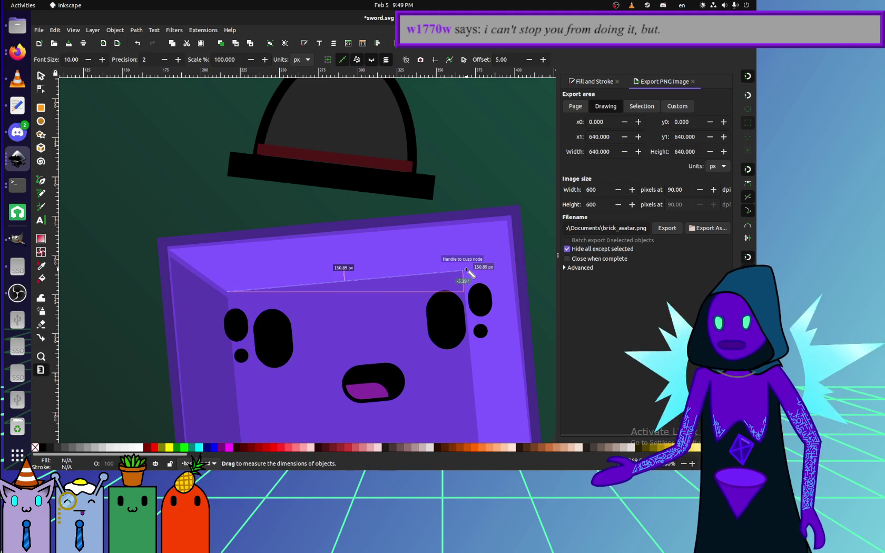
mouse_move(274, 337)
left_mouse_down()
mouse_move(456, 322)
mouse_move(446, 323)
left_mouse_up()
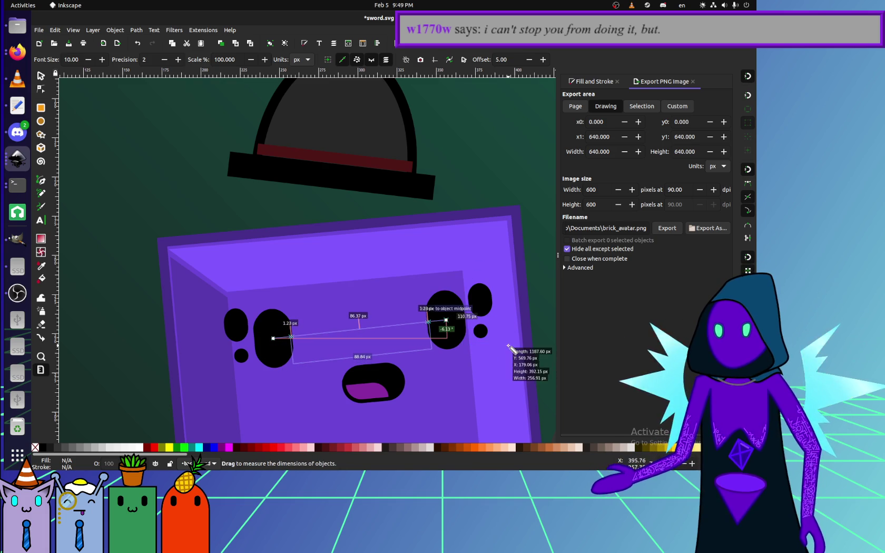
scroll(457, 325, "down", 2)
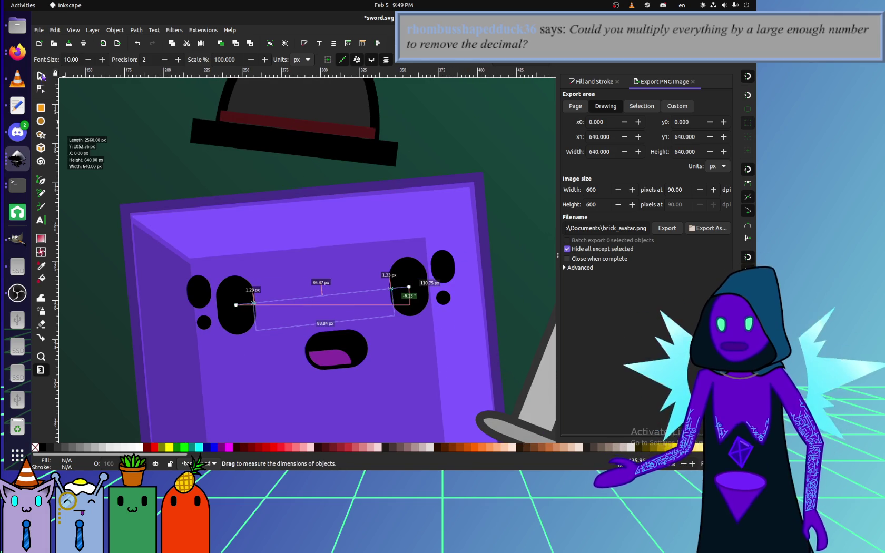
Try selecting the left eye pieces, the large left eye and the purple body.
left_click(40, 75)
left_click(181, 198)
left_click(237, 332)
left_click(204, 322, "shift")
left_click(198, 292, "shift")
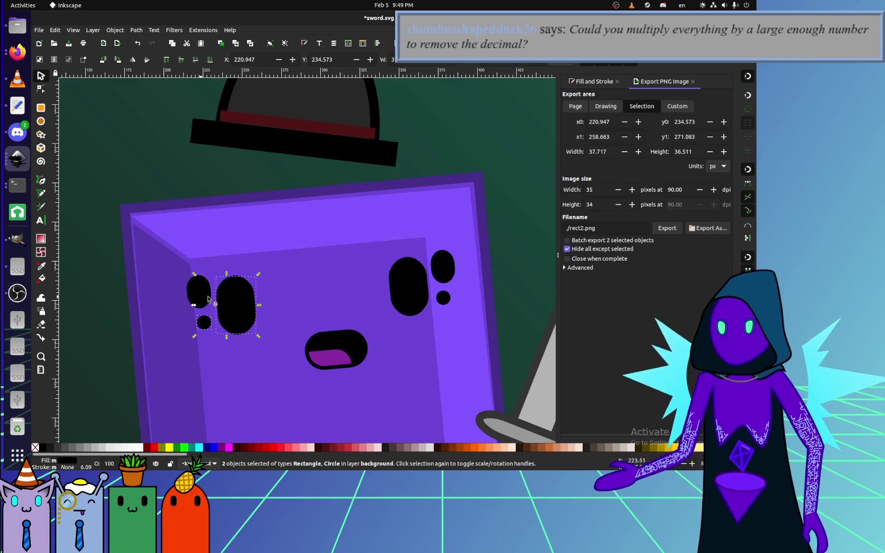
left_click(296, 316)
left_click(239, 279)
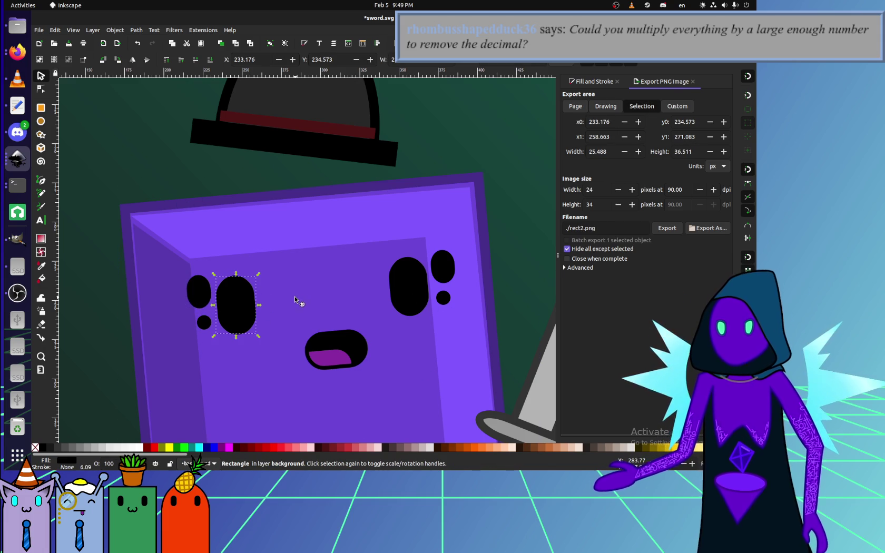
left_click(265, 350)
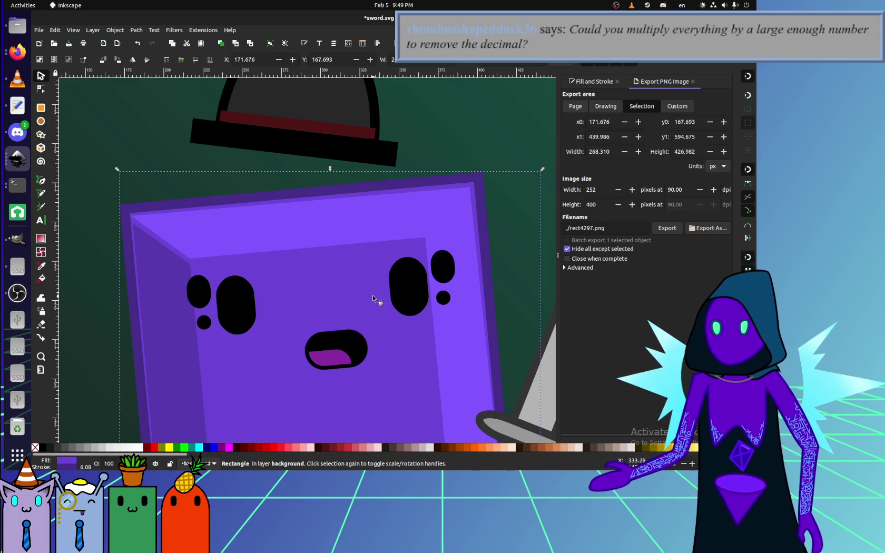
scroll(406, 304, "down", 2)
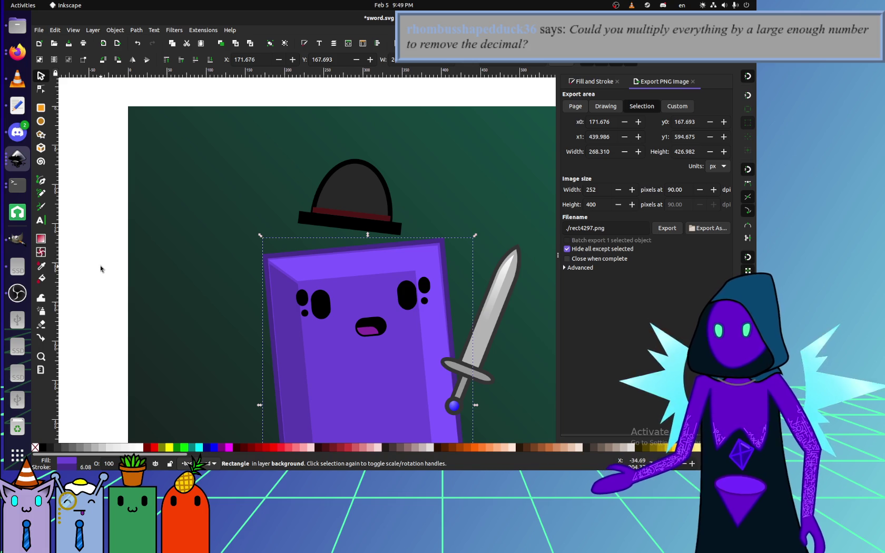
Select the large left eye, its blob and dot, and tilt them about 0.82°.
left_click(101, 269)
left_click(322, 305)
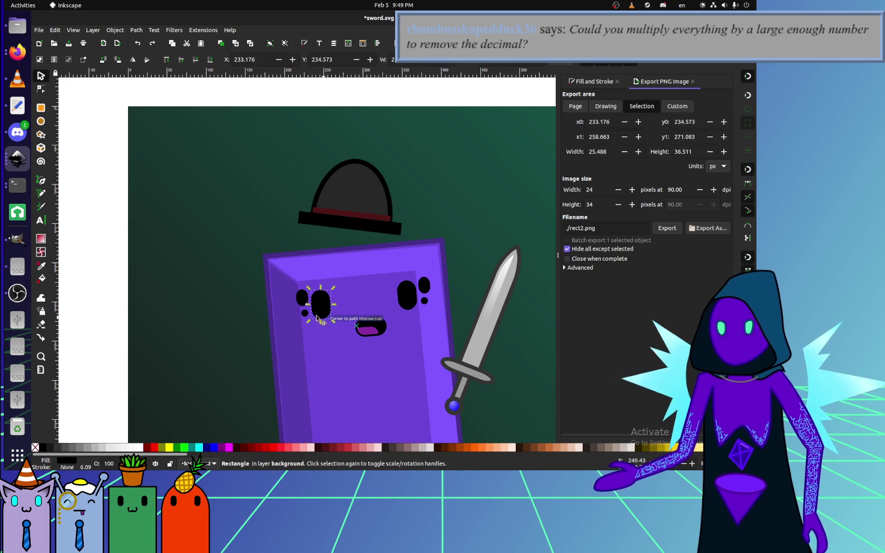
scroll(293, 307, "up", 4)
left_click(293, 307, "shift")
left_click(285, 261, "shift")
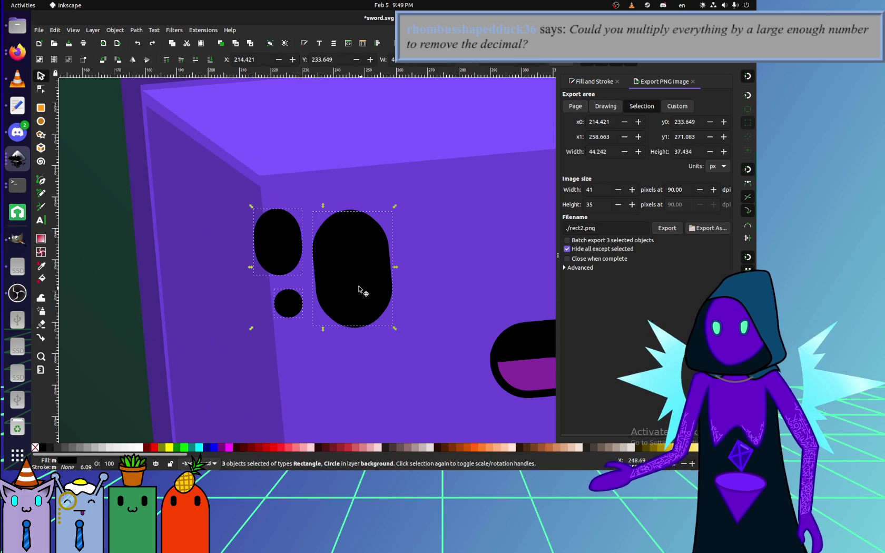
scroll(344, 271, "down", 2)
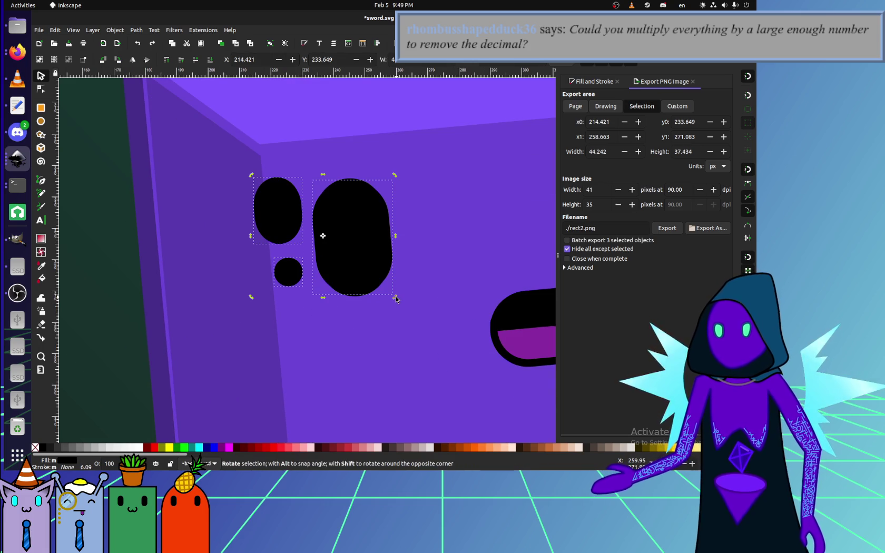
left_click_drag(396, 299, 181, 330)
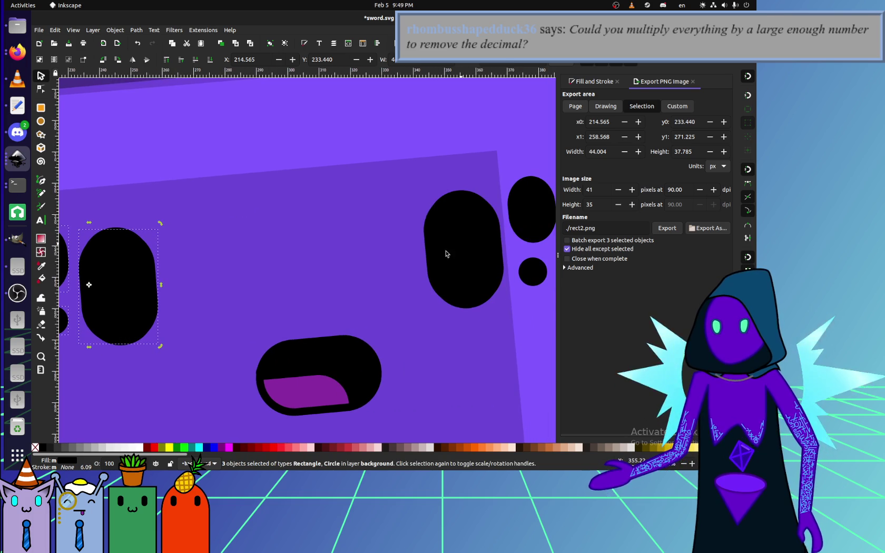
Nudge the large left eye, undo that stray move, and deselect.
left_click(122, 245)
left_click_drag(119, 227, 141, 221)
key("ctrl+z")
scroll(303, 320, "left", 3)
scroll(303, 320, "down", 5)
key("Escape")
scroll(334, 297, "up", 2)
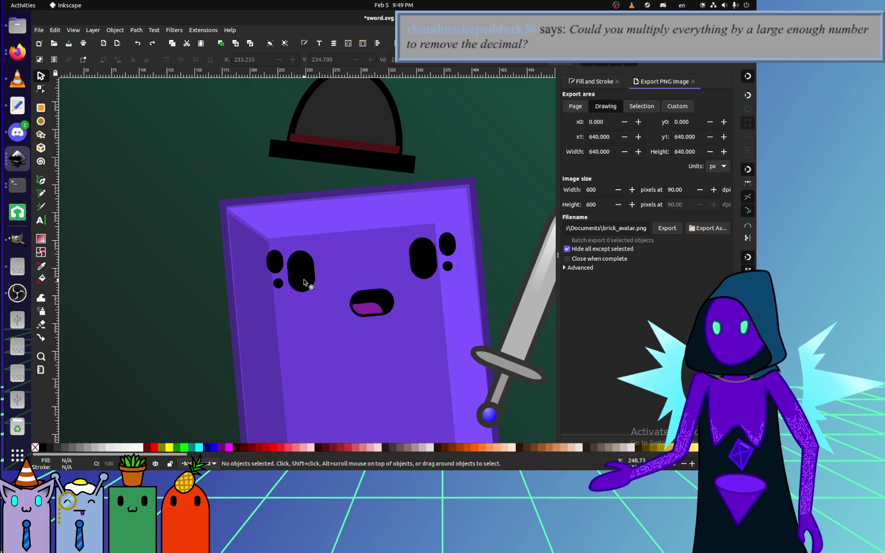
Delete the brick's purple front face, undoing the stray eye selections.
left_click(312, 302)
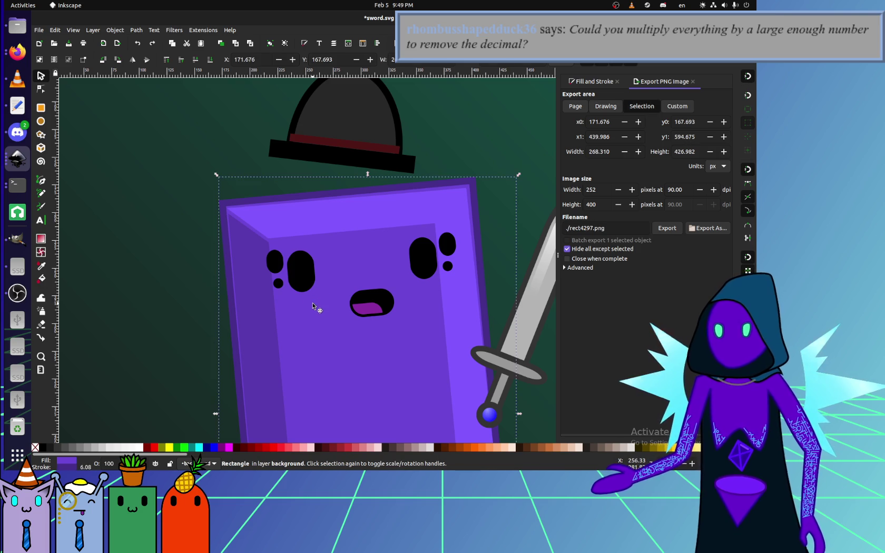
key("Delete")
left_click(307, 294)
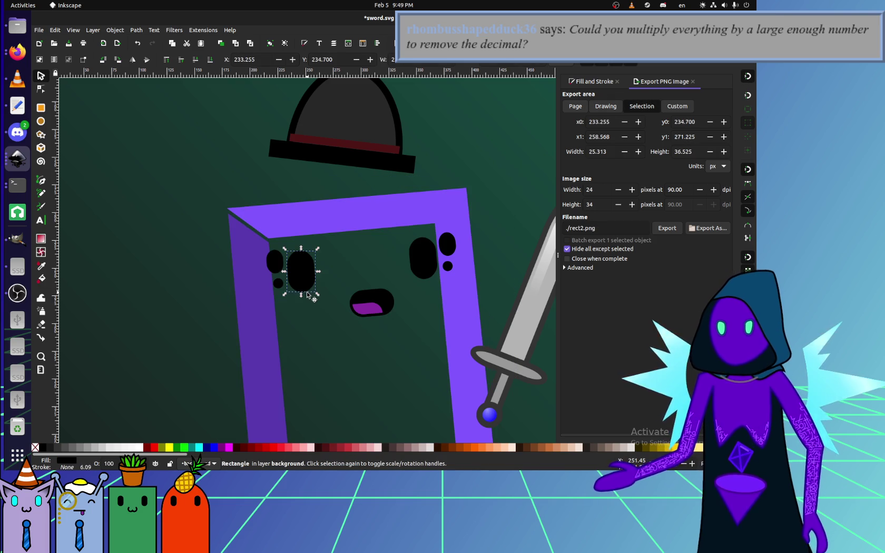
key("ctrl+z")
left_click(310, 293)
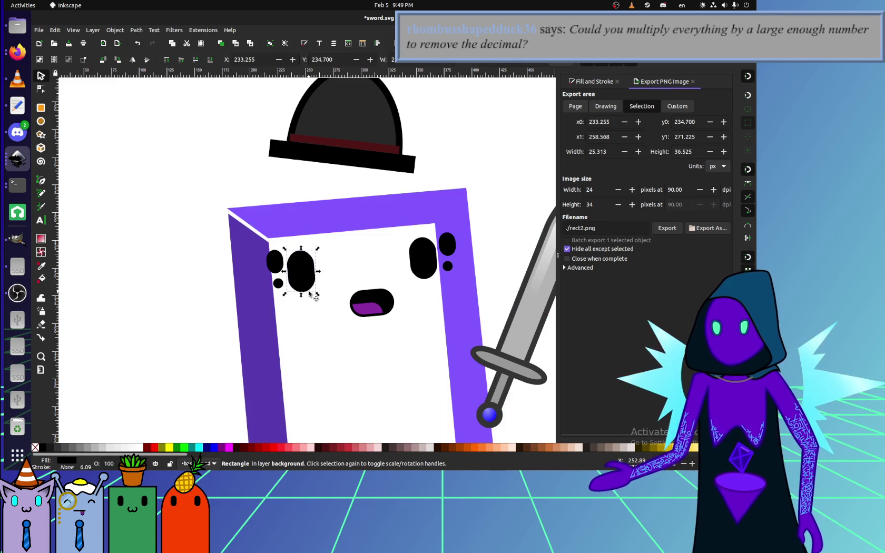
key("ctrl+z")
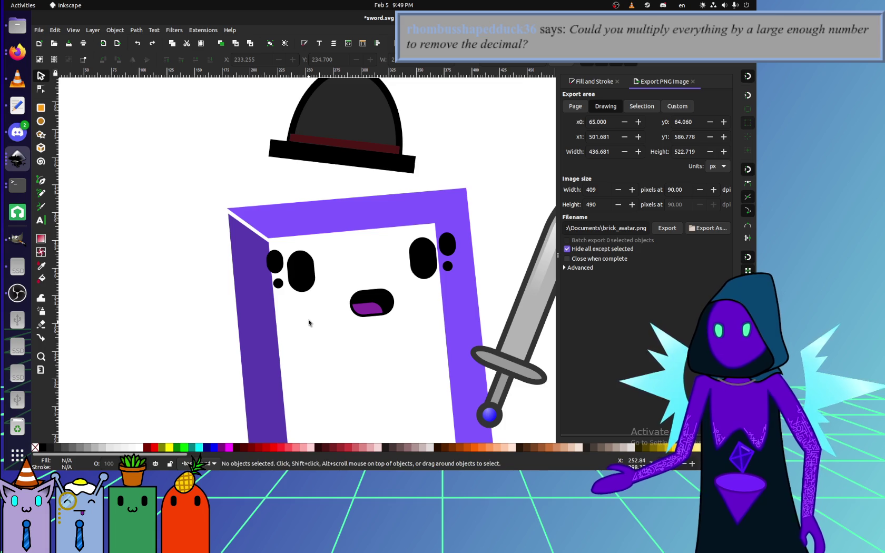
Set the document background to dark grey (RGBA 54545400) in Document Properties.
left_click(39, 30)
left_click(97, 171)
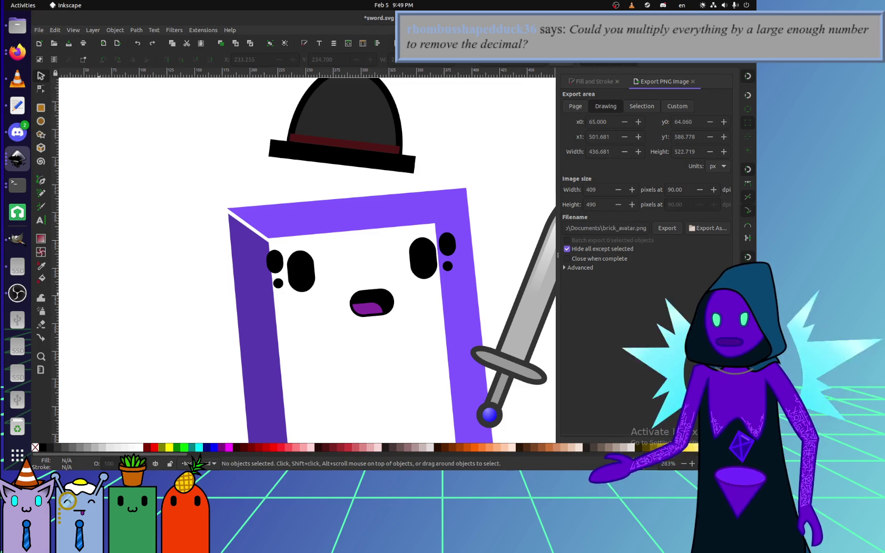
left_click(364, 263)
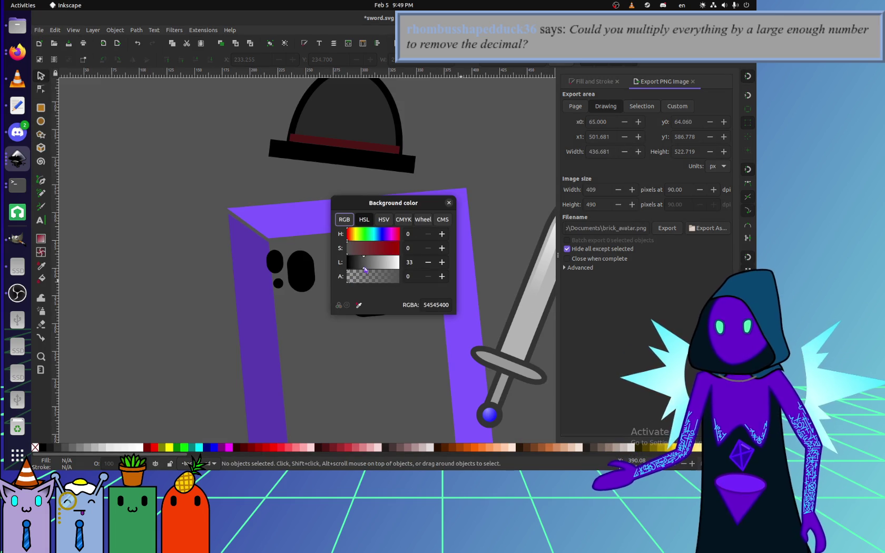
Turn the left eye red, delete the black duplicate behind it, then recolour it black.
left_click(449, 203)
scroll(337, 281, "up", 2, "ctrl")
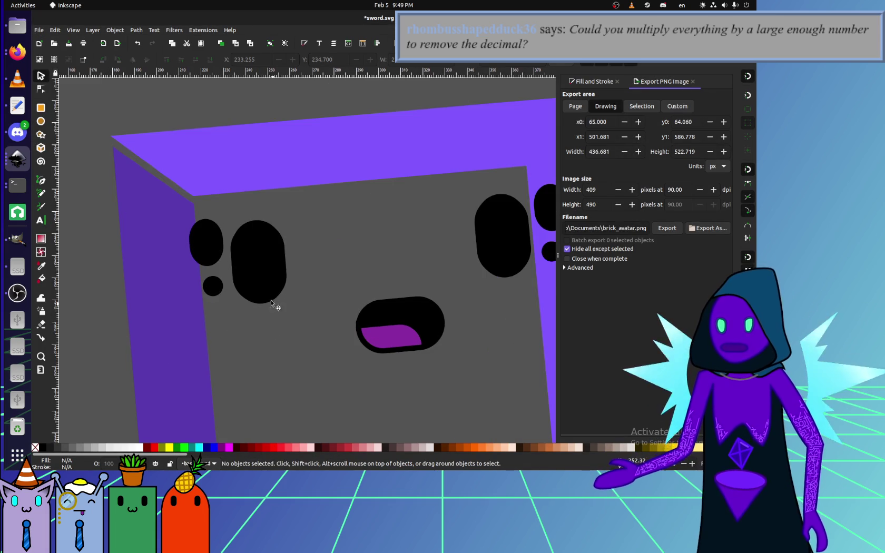
left_click(258, 264)
left_click(154, 447)
key("Escape")
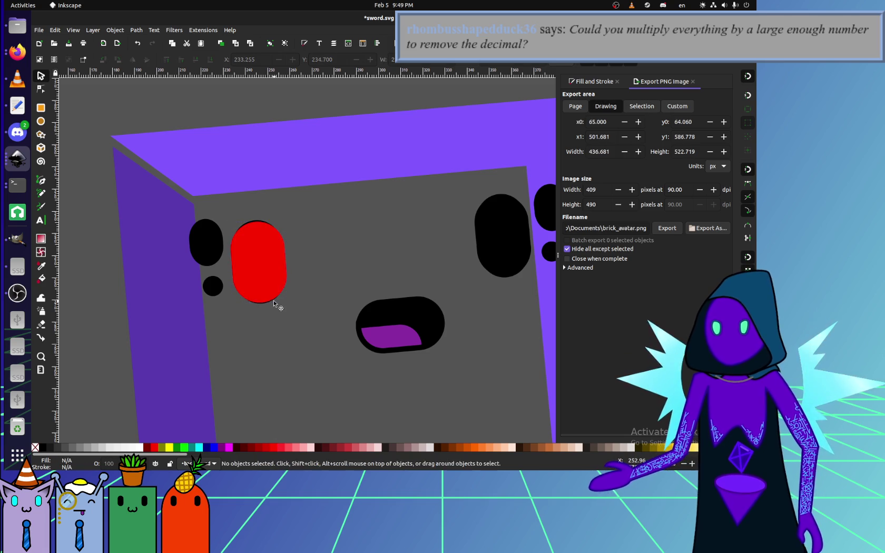
scroll(272, 303, "up", 8, "ctrl")
left_click(219, 265)
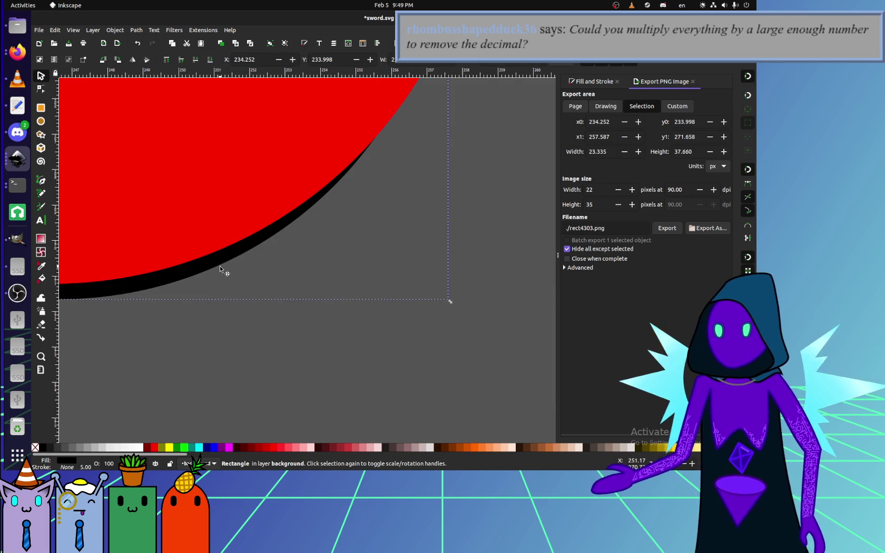
key("Delete")
scroll(211, 273, "down", 8, "ctrl")
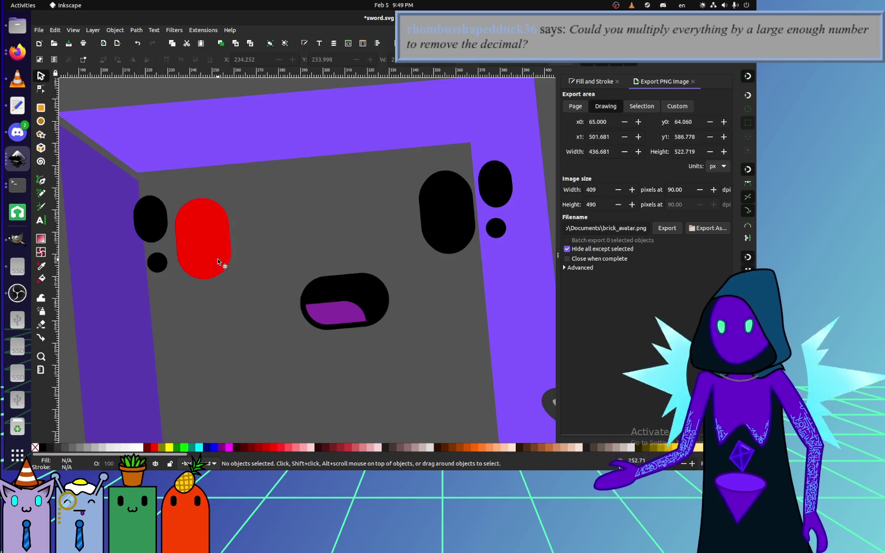
left_click(218, 263)
left_click(42, 447)
scroll(413, 271, "up", 3)
Turn the right eye red, clear the hidden duplicate, then recolour it black.
scroll(400, 280, "right", 2)
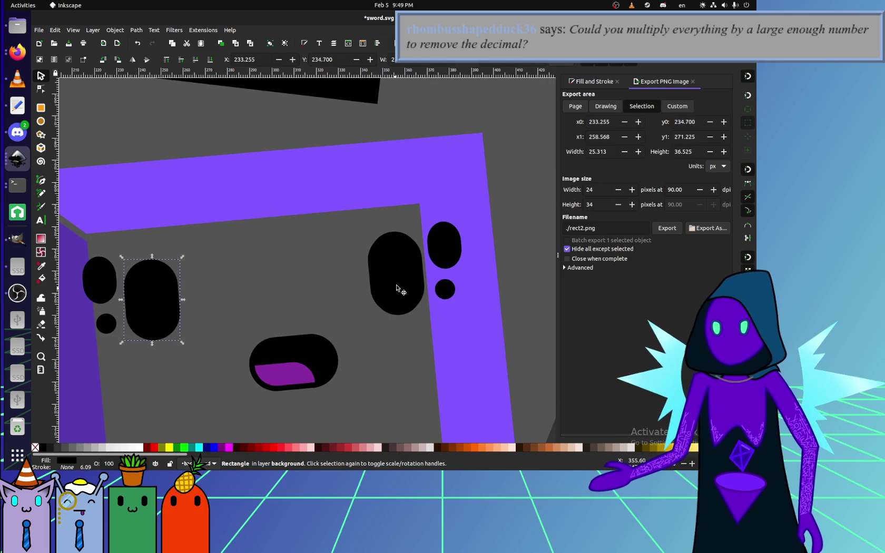
left_click(399, 280)
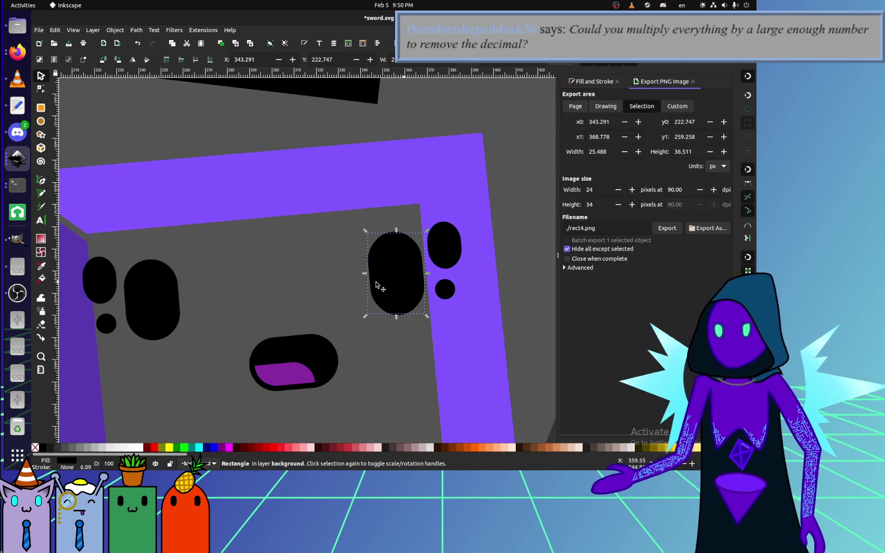
left_click_drag(403, 284, 351, 291)
key("ctrl+z")
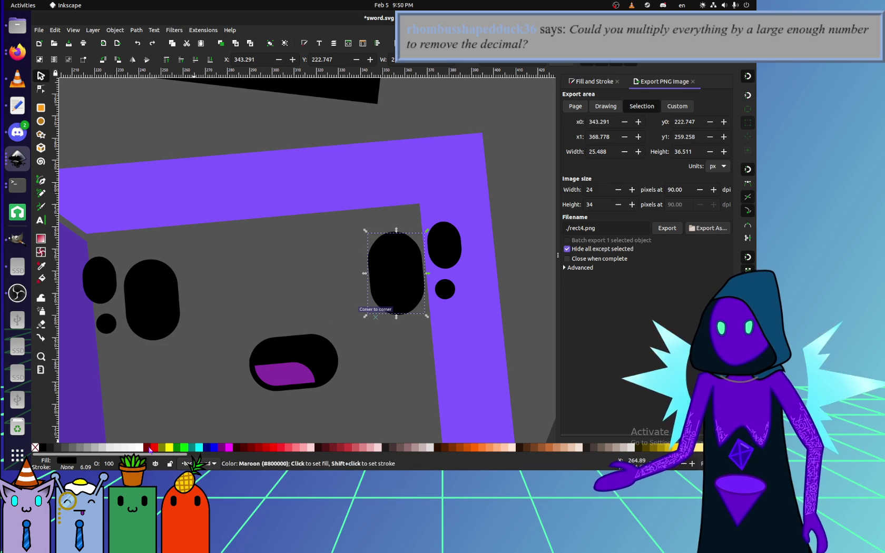
left_click(154, 447)
scroll(426, 298, "up", 6)
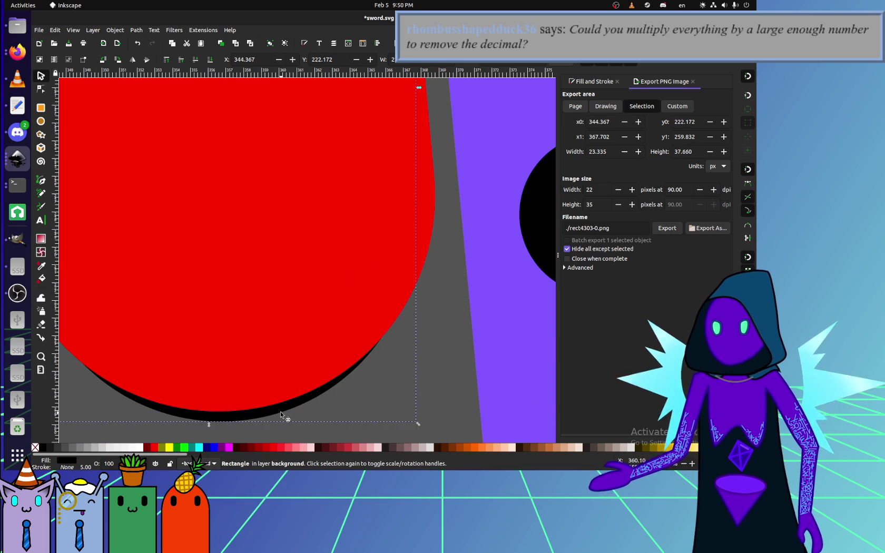
key("Escape")
scroll(285, 384, "down", 3, "ctrl")
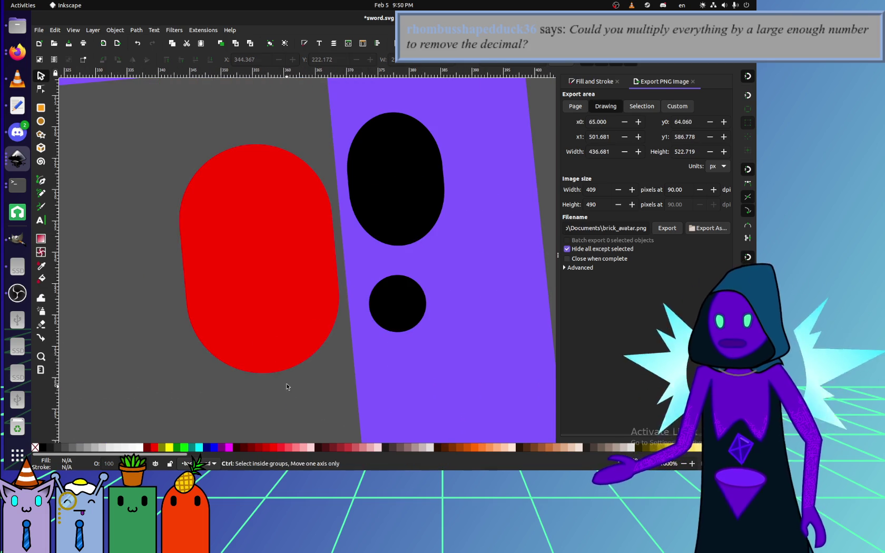
left_click(269, 293)
left_click(42, 447)
Add the right eye's blob and dot and tilt the cluster slightly.
left_click(411, 301, "shift")
left_click(395, 179, "shift")
left_click_drag(447, 379, 447, 380)
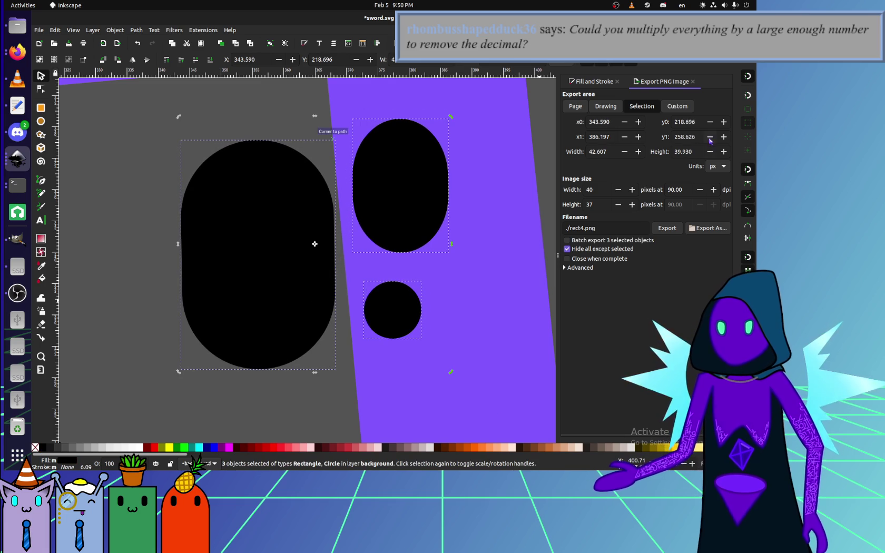
Undo the previous tilt and re-rotate the right eye cluster about 0.8°.
key("ctrl+z")
left_click(747, 75)
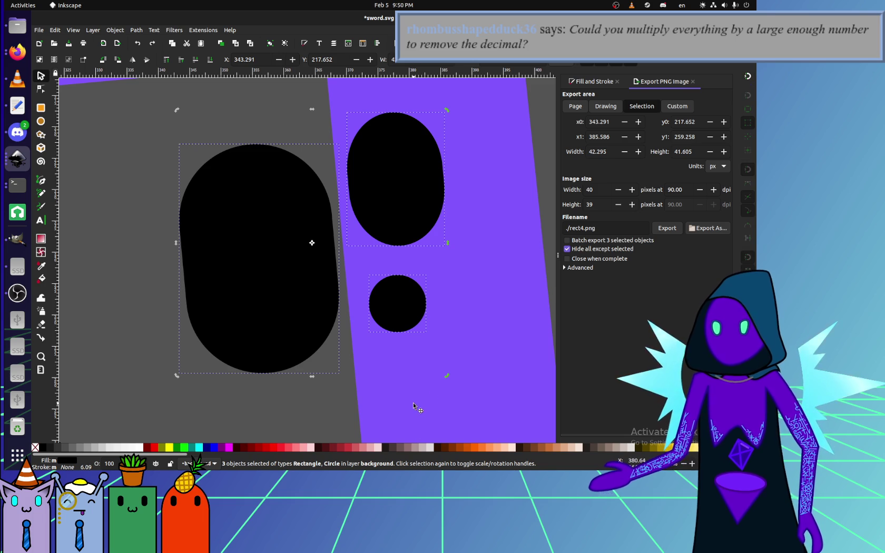
left_click_drag(447, 375, 448, 379)
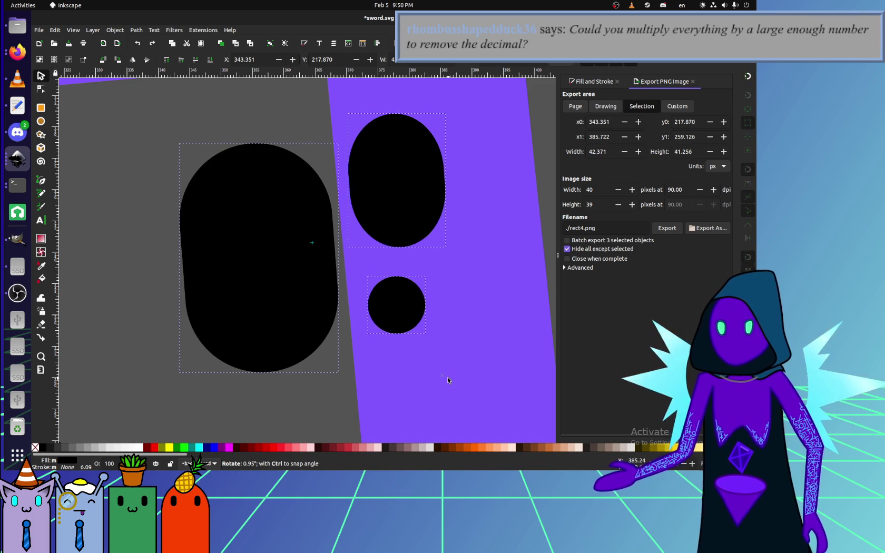
left_click_drag(447, 376, 448, 377)
scroll(447, 377, "down", 2, "ctrl")
scroll(448, 385, "down", 2, "ctrl")
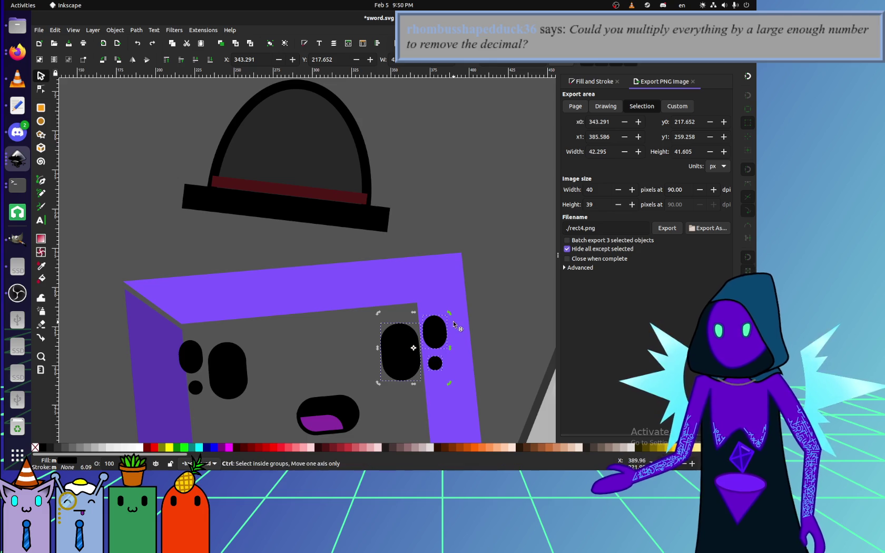
scroll(452, 320, "up", 2)
Tilt the right eye cluster back about half a degree and deselect it.
left_click_drag(443, 308, 443, 308)
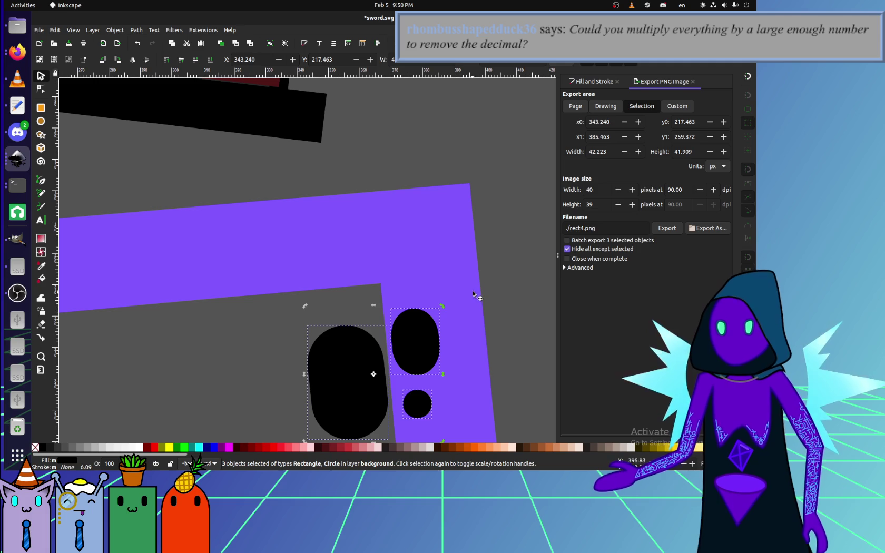
left_click(491, 289)
scroll(487, 302, "down", 2, "ctrl")
scroll(483, 314, "down", 1, "ctrl")
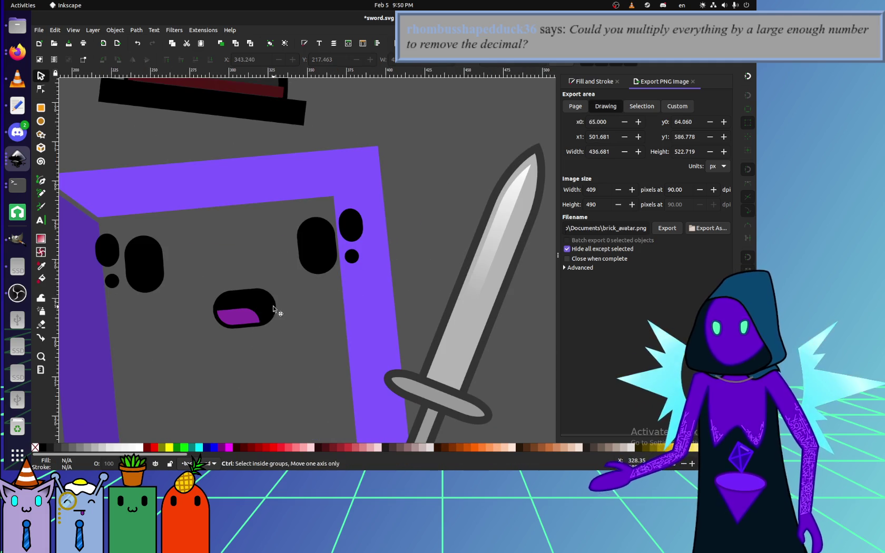
scroll(337, 230, "up", 1, "ctrl")
scroll(336, 230, "down", 4, "ctrl")
scroll(352, 242, "up", 2, "ctrl")
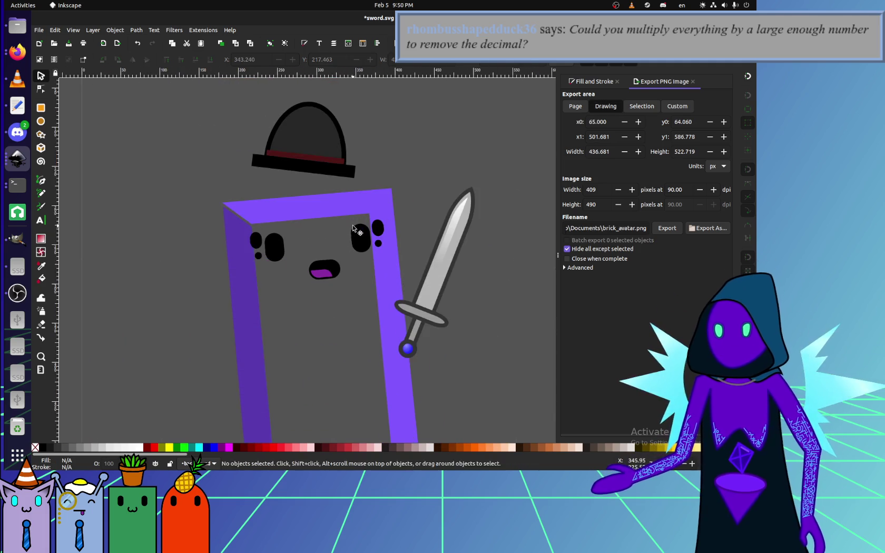
Inspect the brick's purple side and top bands, then pan the view right.
scroll(352, 241, "up", 2, "ctrl")
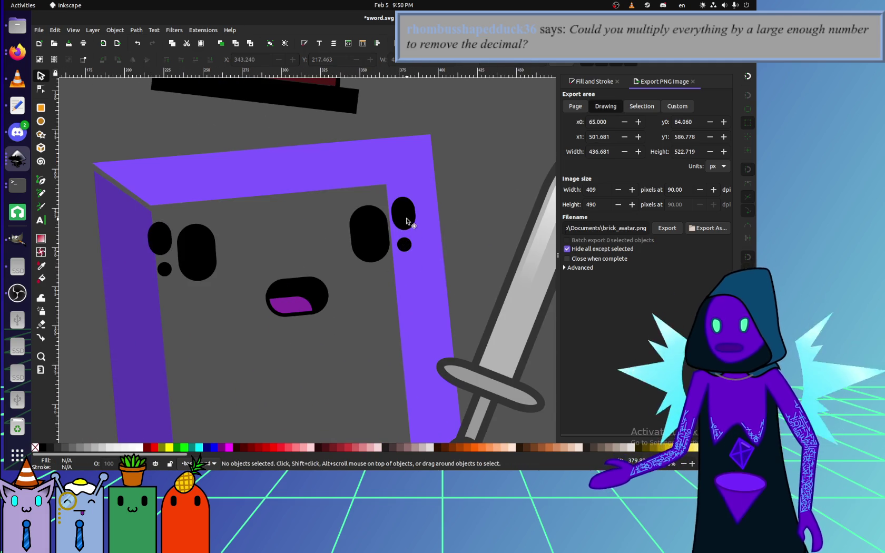
left_click(144, 229)
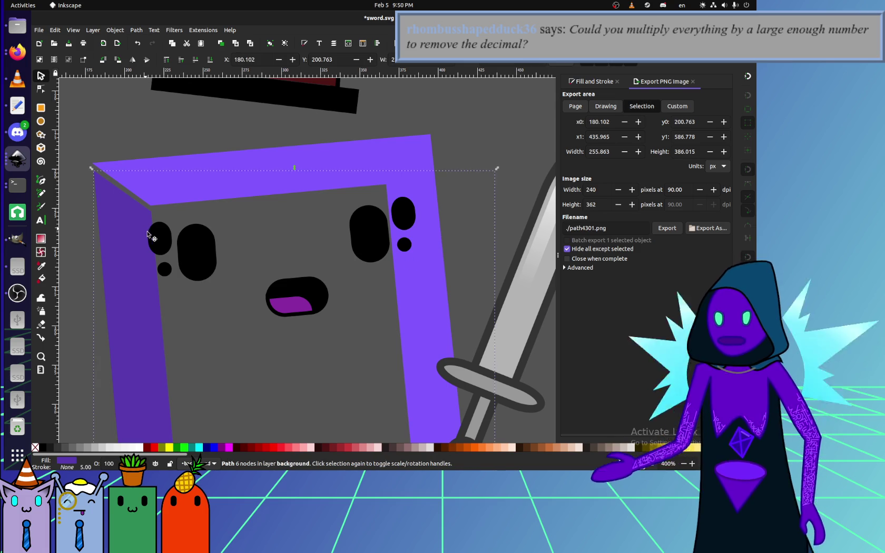
left_click(404, 186)
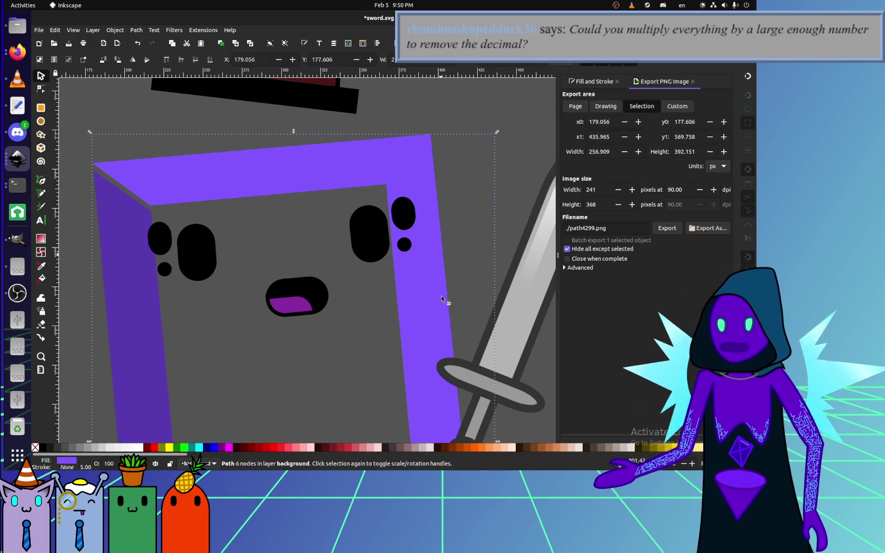
left_click(98, 275)
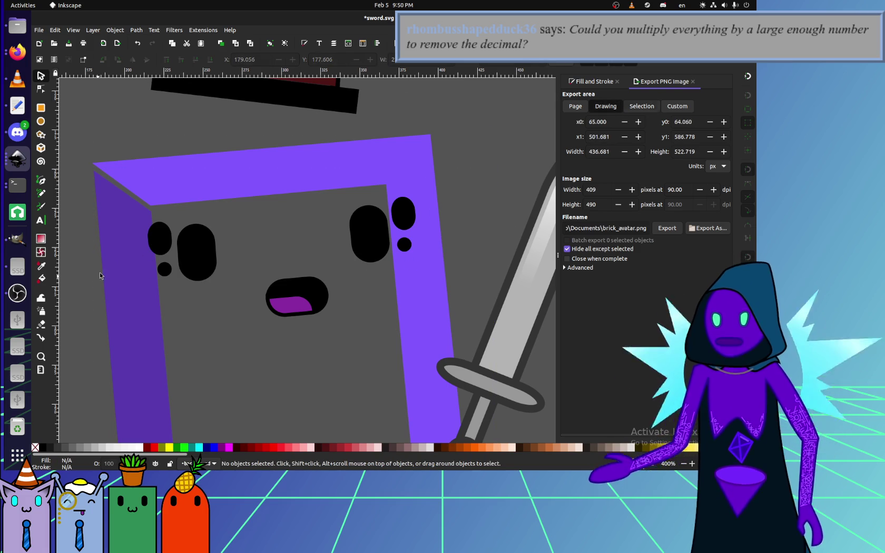
left_click_drag(107, 229, 184, 219)
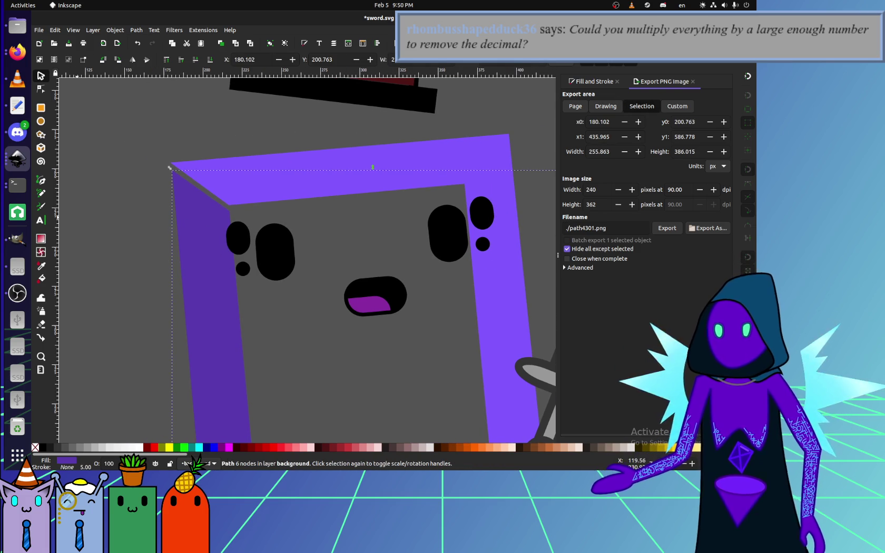
Switch to Discord and OBS Studio, returning to the drawing in between.
left_click(18, 131)
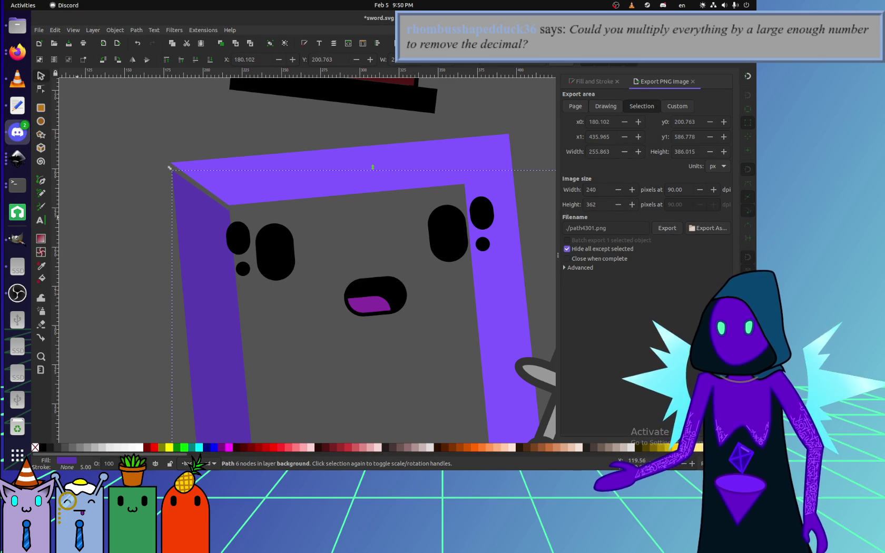
key("alt+Tab")
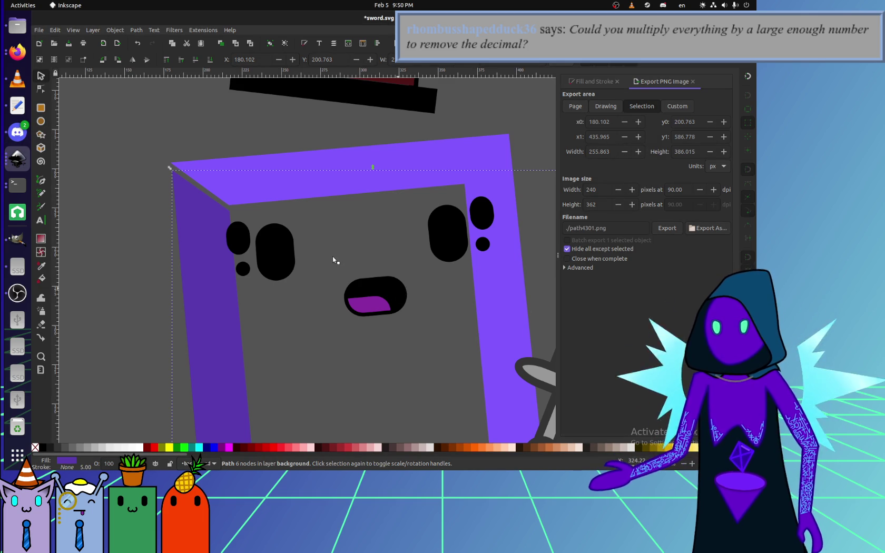
scroll(263, 272, "down", 2)
scroll(263, 271, "right", 3)
key("alt+Tab")
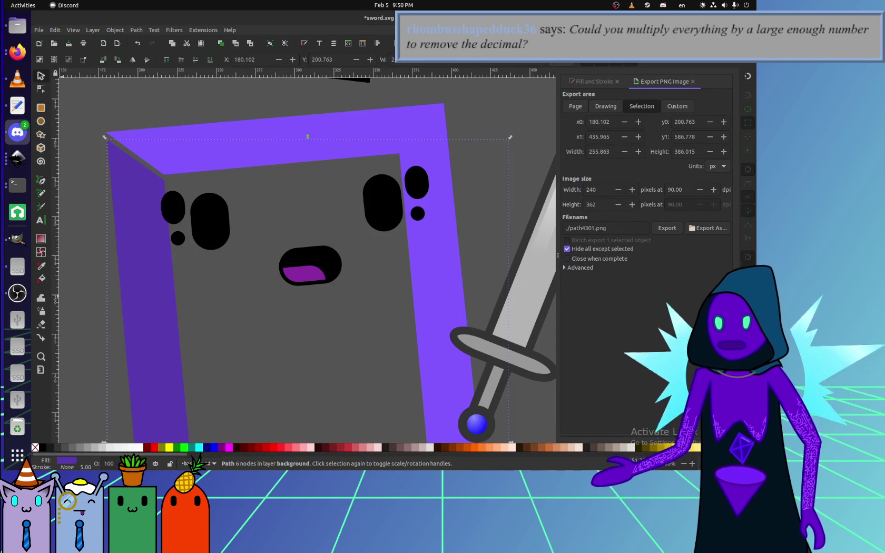
left_click(24, 296)
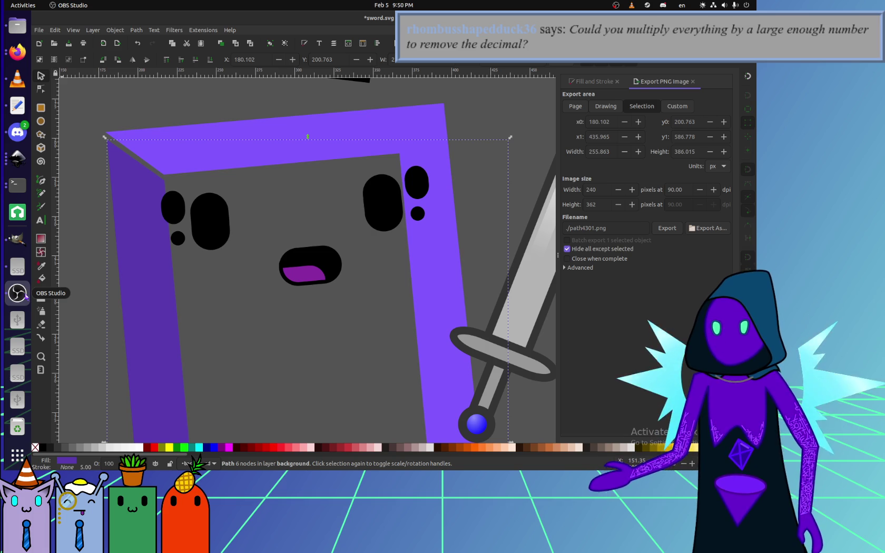
key("alt+Tab")
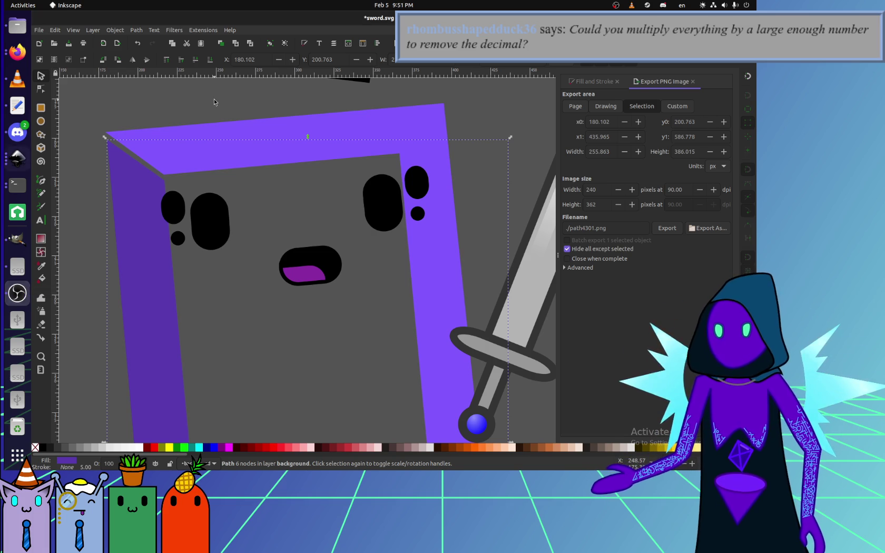
Fit the whole drawing in view and bring up the avatar maker in Firefox.
key("Escape")
key("5")
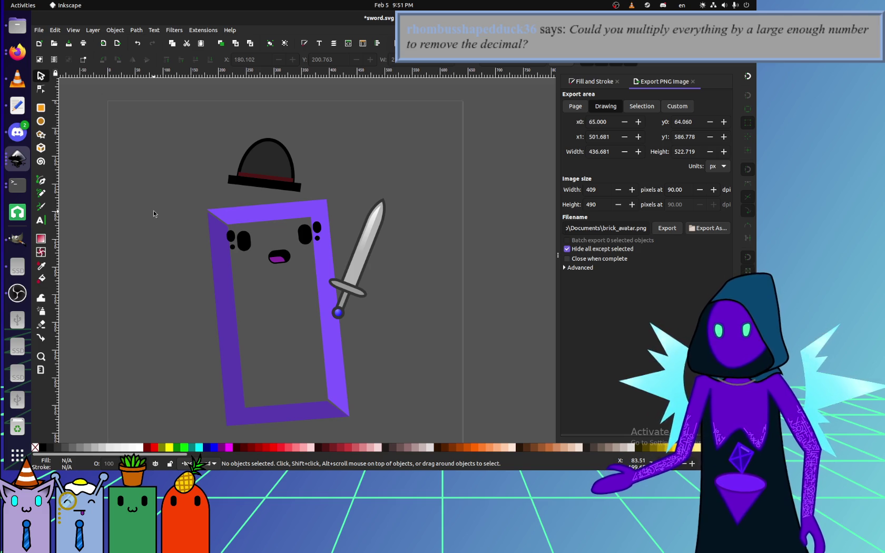
left_click(17, 51)
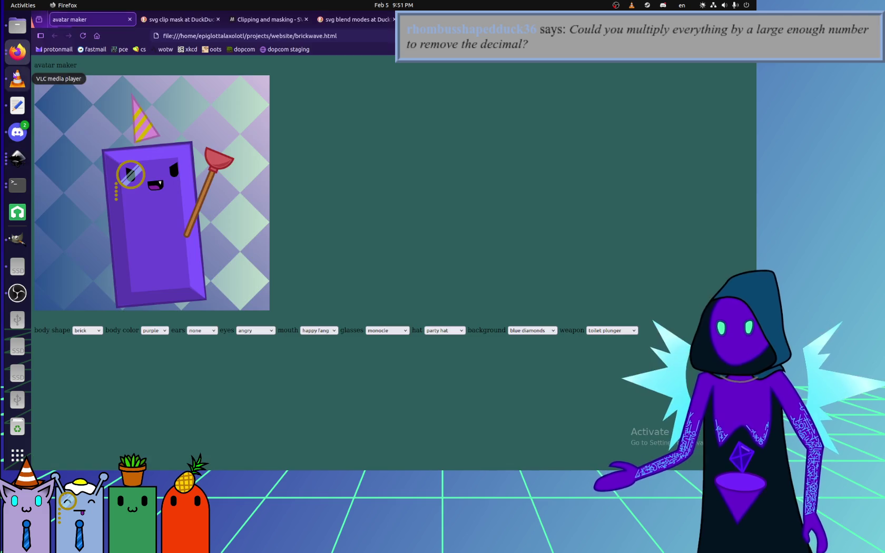
Return from Firefox to the sword.svg drawing, then over to OBS Studio.
left_click(17, 158)
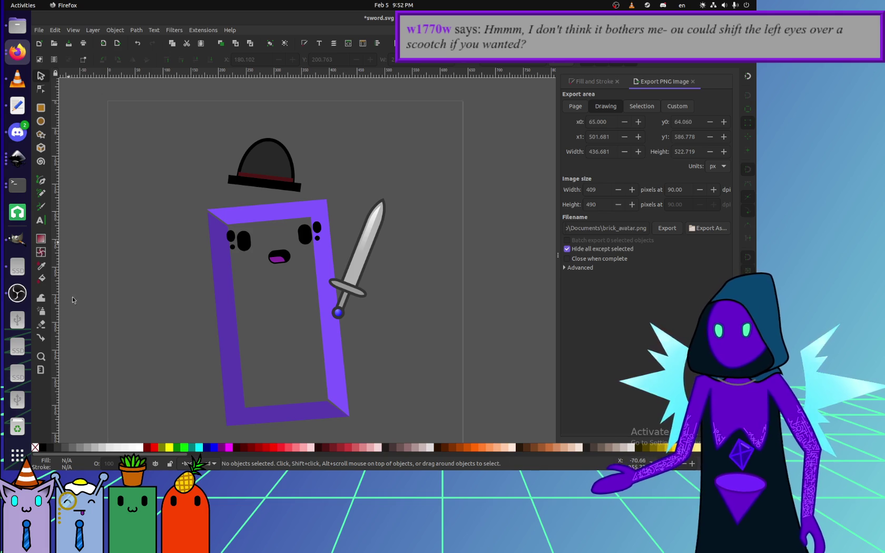
left_click(18, 293)
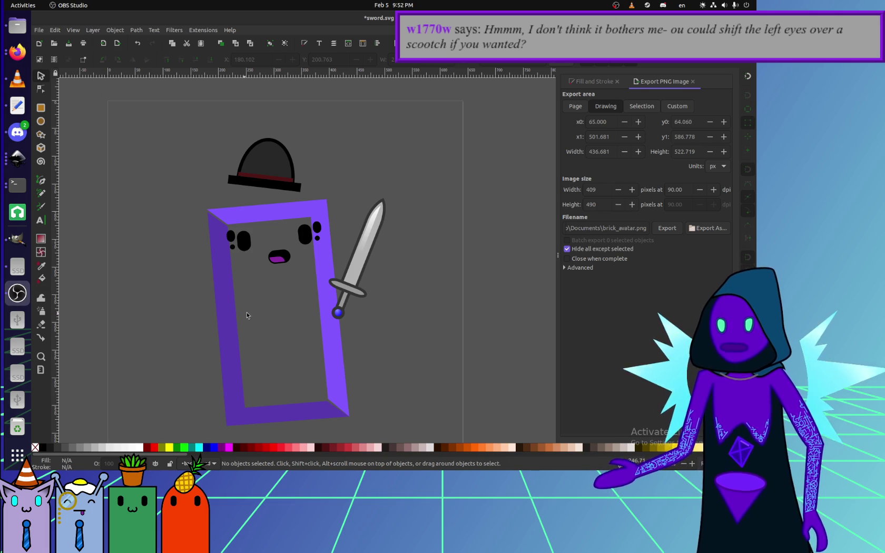
Select the right eye's oval and dots and nudge them slightly sideways.
left_click(282, 283)
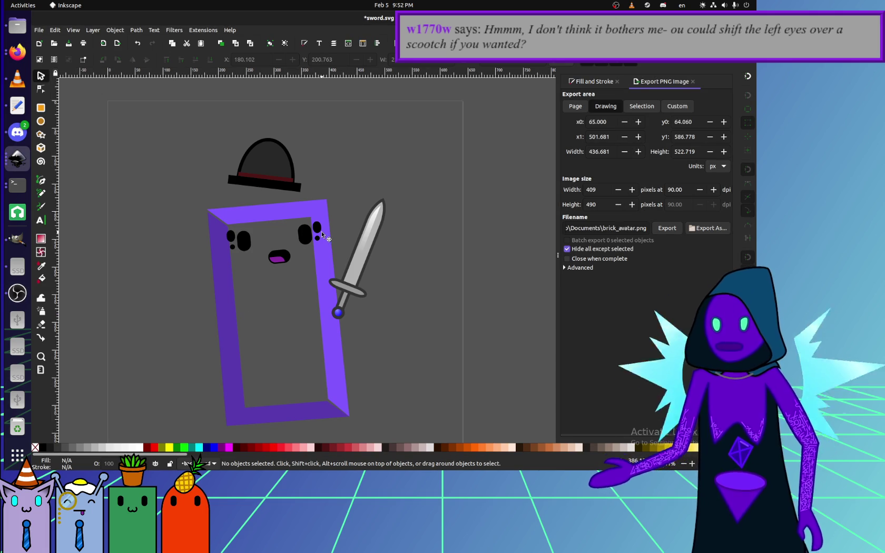
scroll(321, 231, "up", 2, "ctrl")
left_click(312, 240)
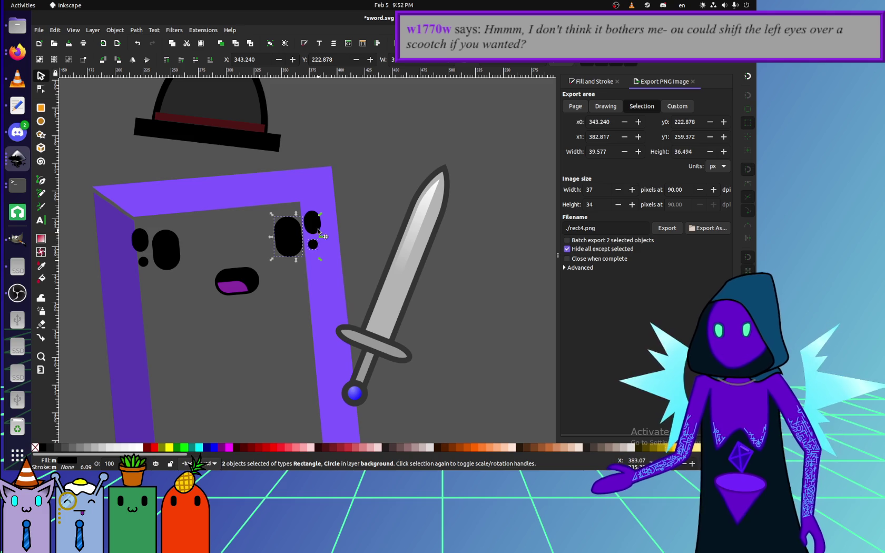
left_click(316, 229, "shift")
left_click_drag(284, 240, 281, 242)
key("Right")
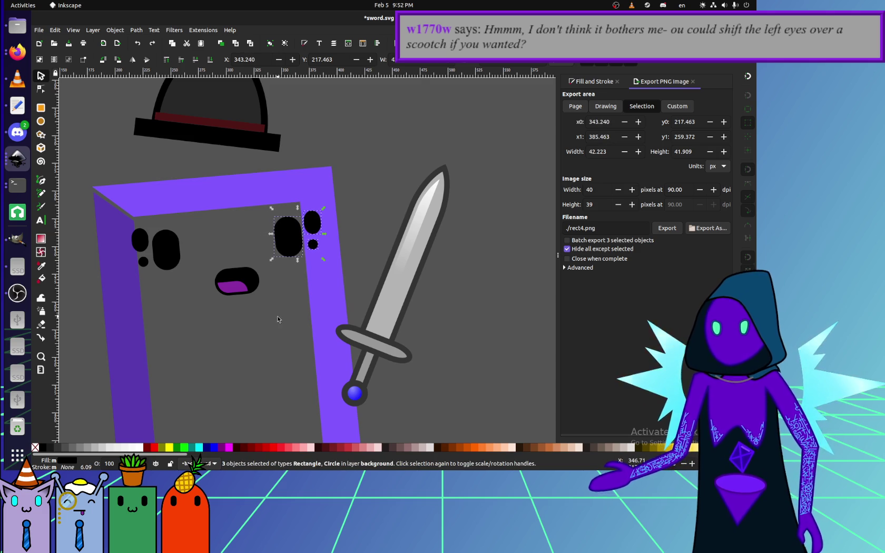
key("Escape")
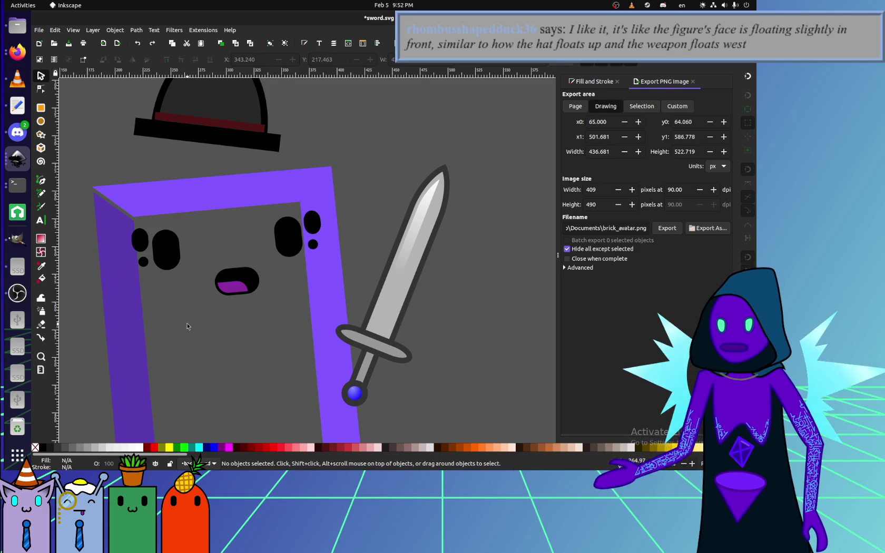
Select all six eye-cluster shapes so the export area covers both eyes.
scroll(186, 322, "left", 3)
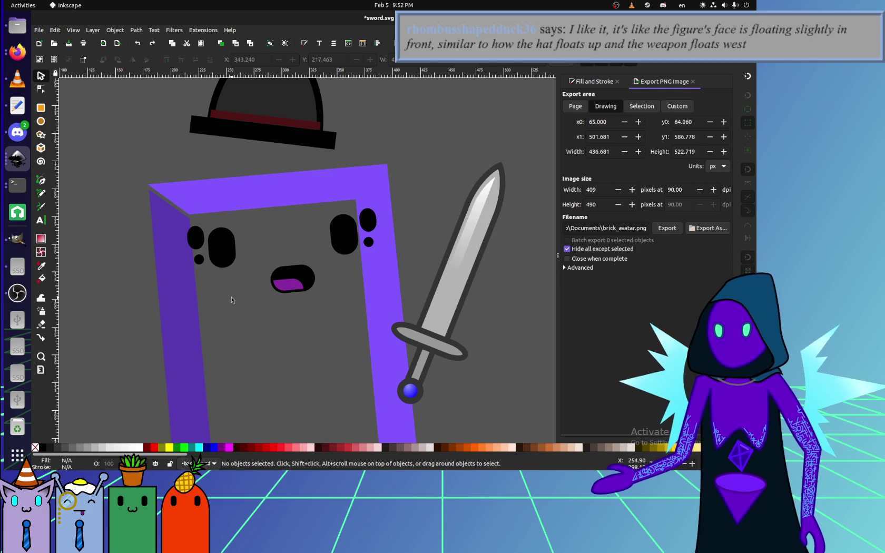
scroll(285, 285, "down", 4)
scroll(280, 284, "up", 4)
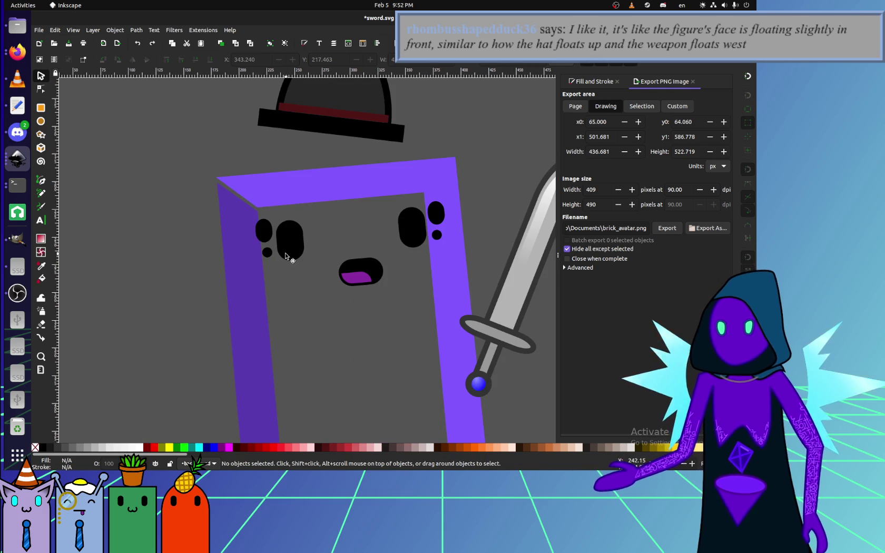
left_click(285, 256)
left_click(266, 233, "shift")
left_click(413, 239, "shift")
left_click(436, 213, "shift")
left_click(437, 235, "shift")
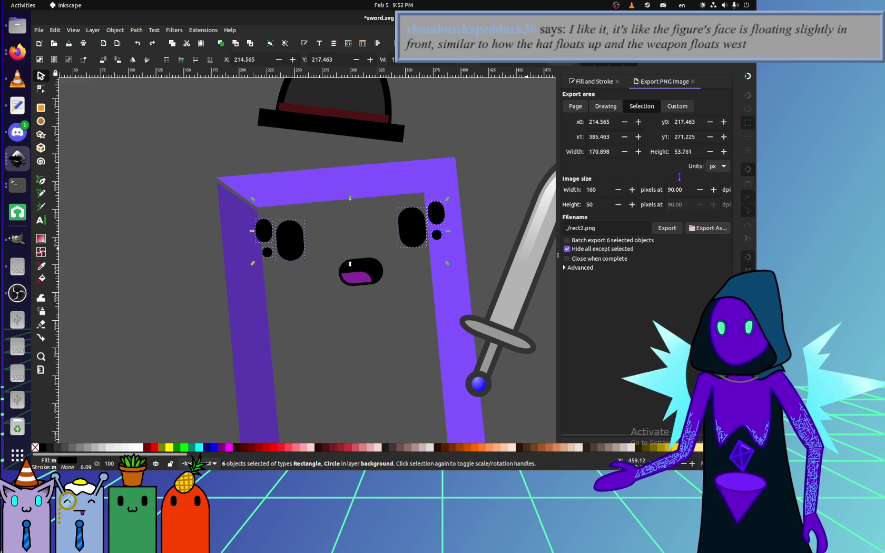
left_click(580, 107)
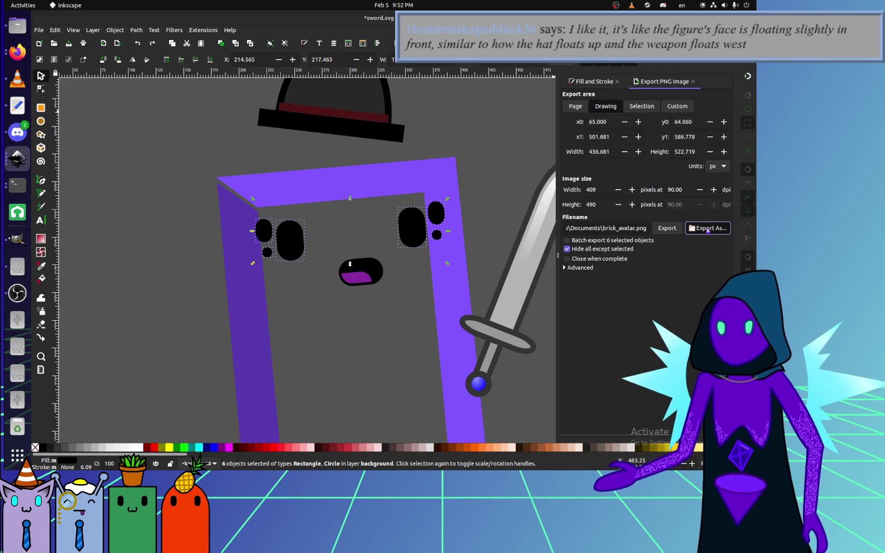
Export the eye clusters as eyeSpider.png into projects/website/brickwave.
left_click(707, 228)
scroll(195, 264, "down", 2)
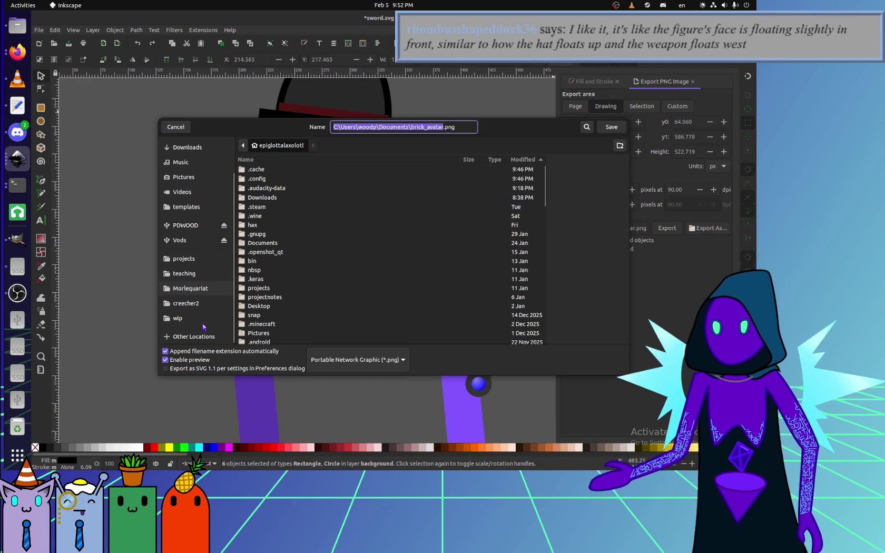
left_click(202, 257)
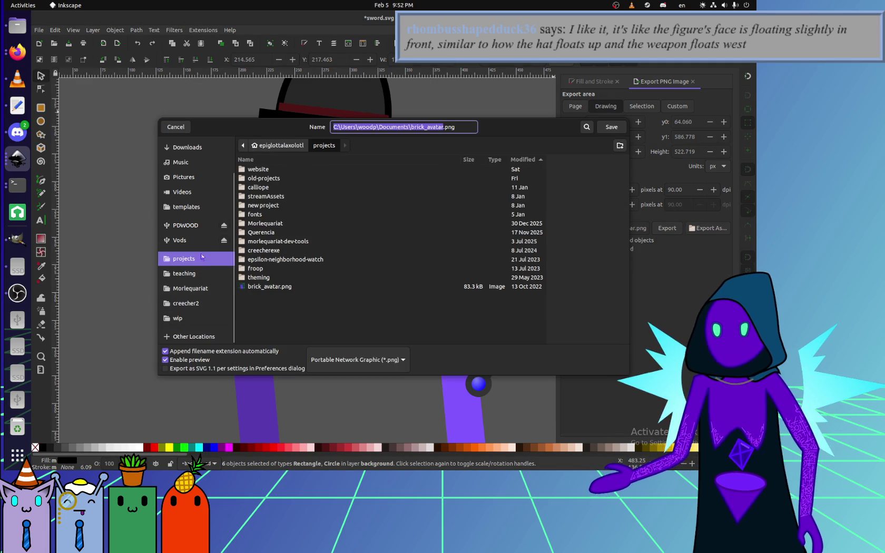
double_click(262, 170)
double_click(262, 176)
scroll(276, 251, "down", 3)
scroll(276, 250, "down", 3)
scroll(275, 250, "up", 3)
left_click(263, 187)
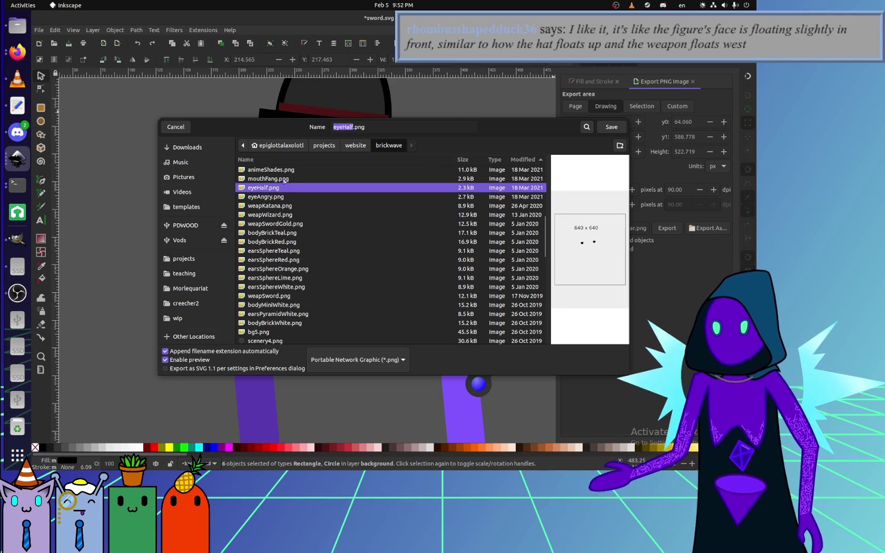
left_click_drag(333, 128, 347, 128)
type("eyeSpider")
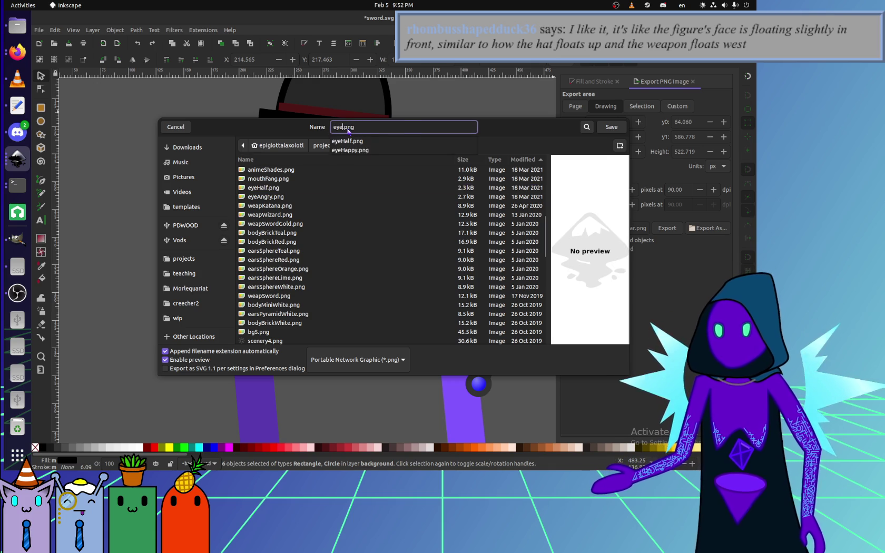
key("Return")
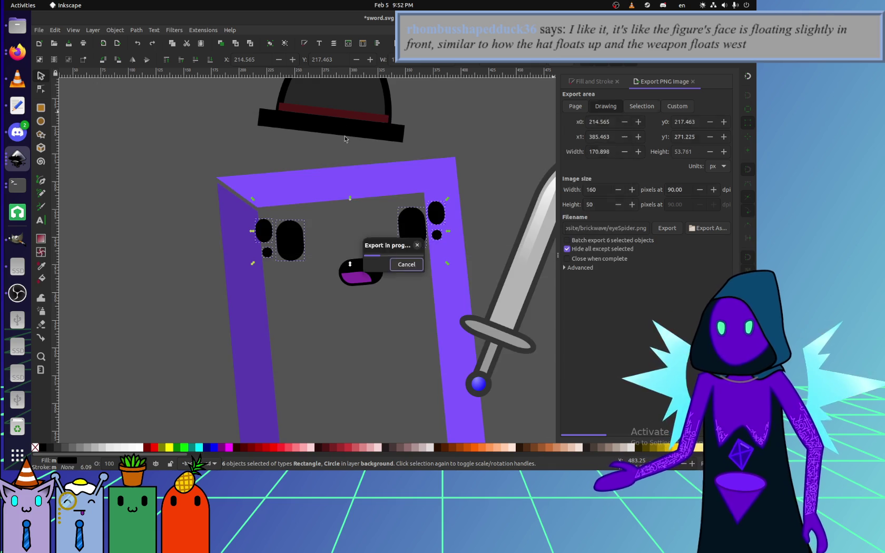
scroll(277, 173, "up", 2)
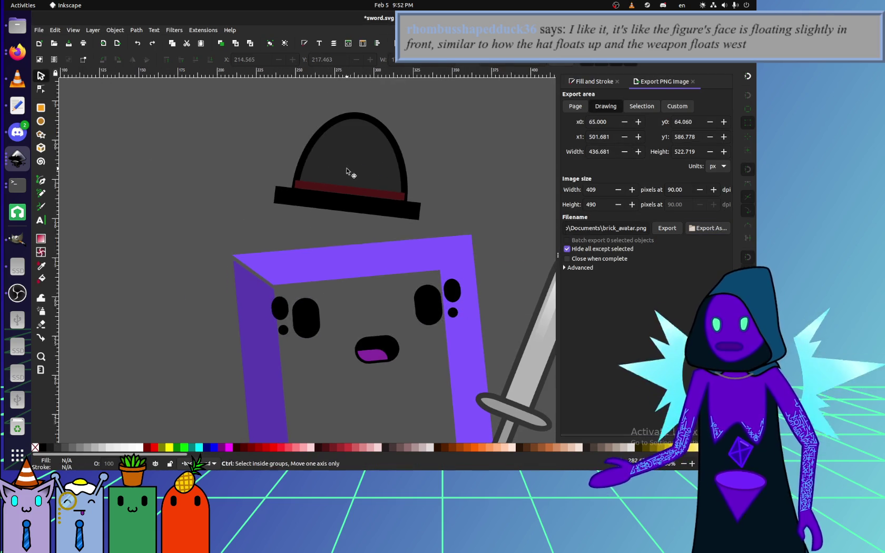
scroll(347, 167, "up", 3)
left_click(266, 206)
left_click_drag(271, 202, 262, 172)
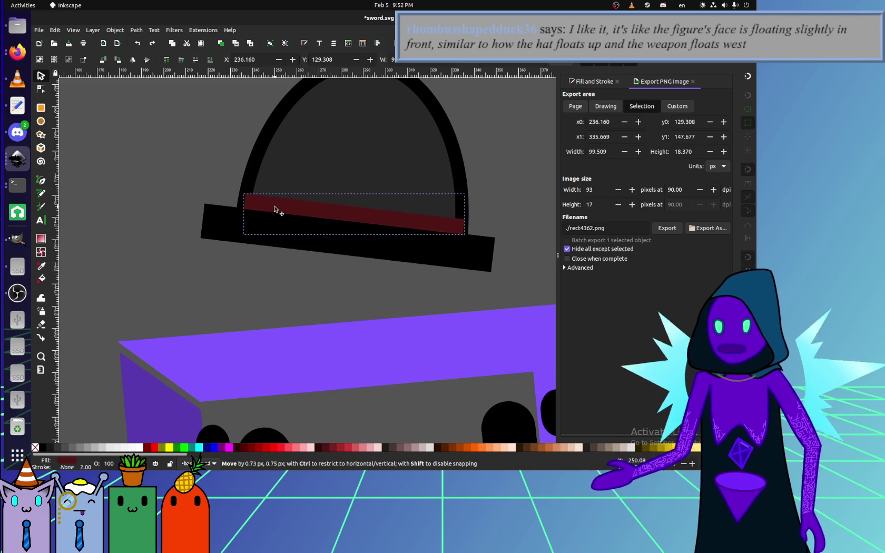
key("Escape")
left_click(131, 273)
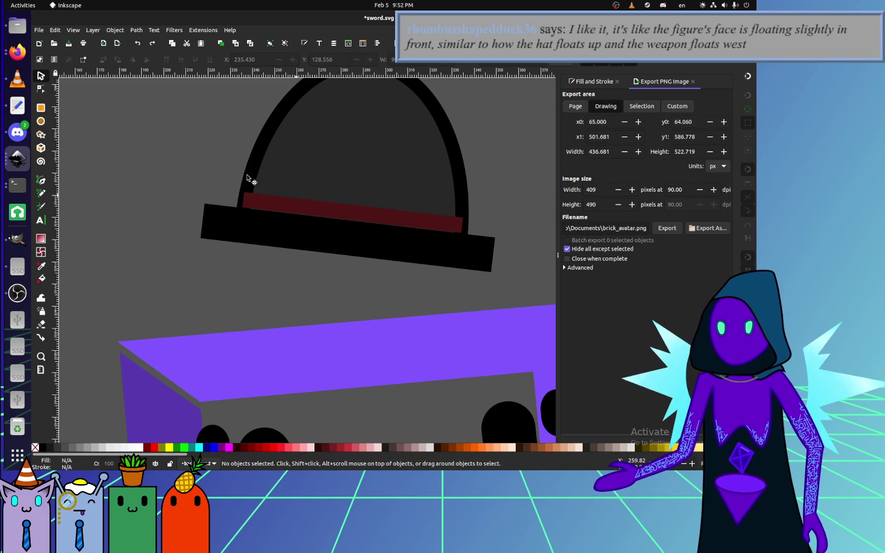
left_click(18, 52)
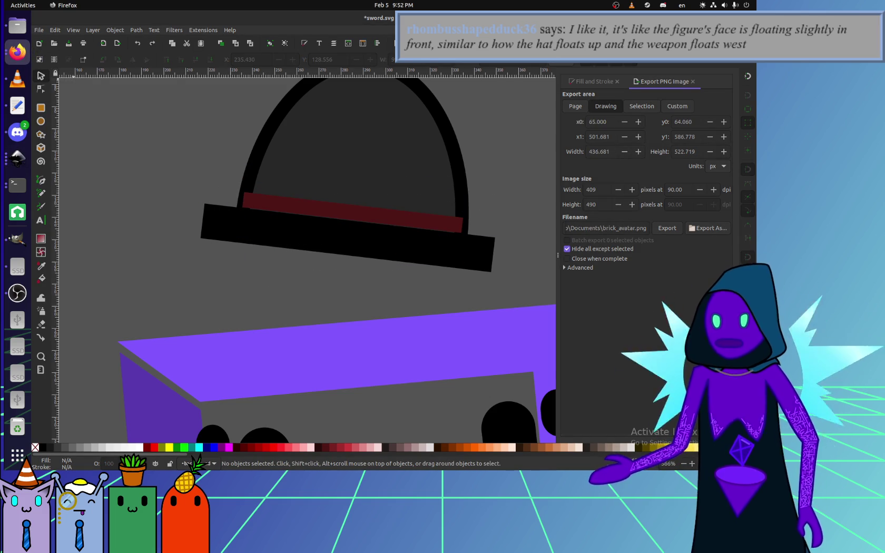
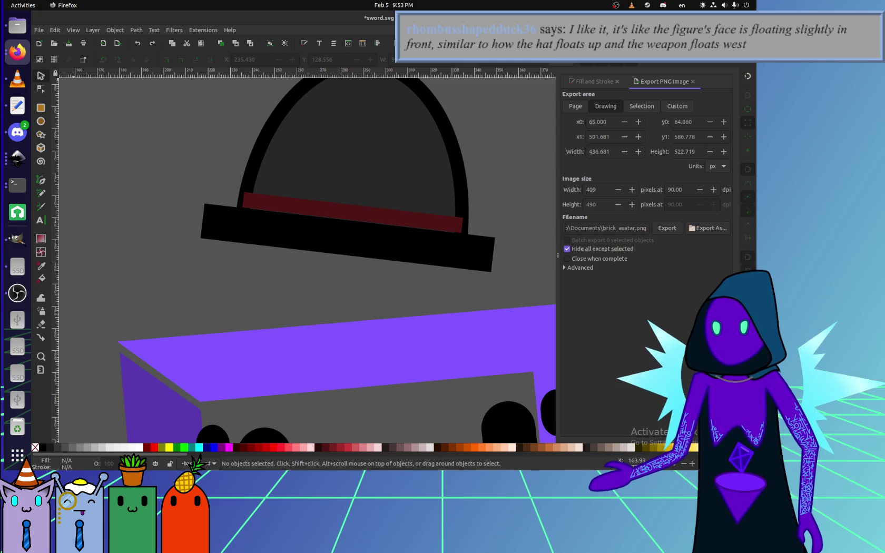
Add a 'spider' eyes option with value eyeSpider to brickwave.html and save it.
left_click(18, 293)
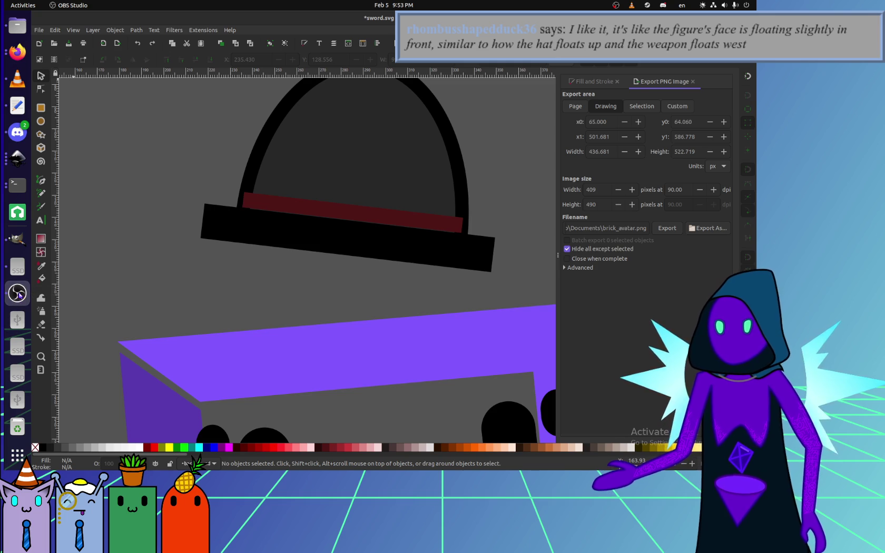
left_click(17, 105)
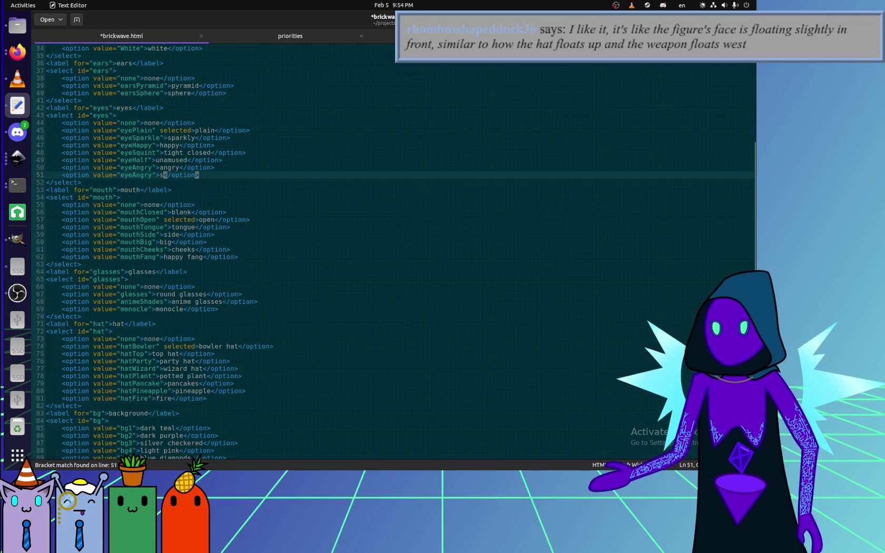
type("pider")
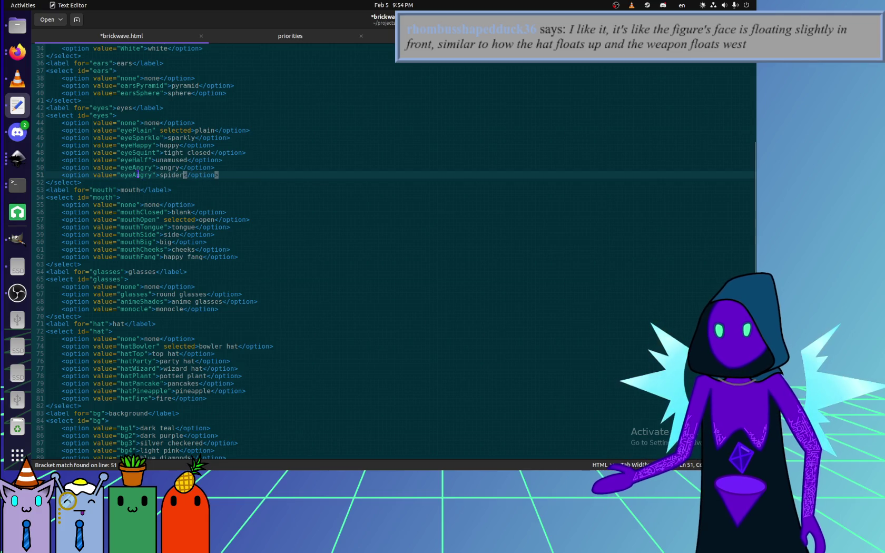
double_click(140, 174)
type("e=\"eyeSp")
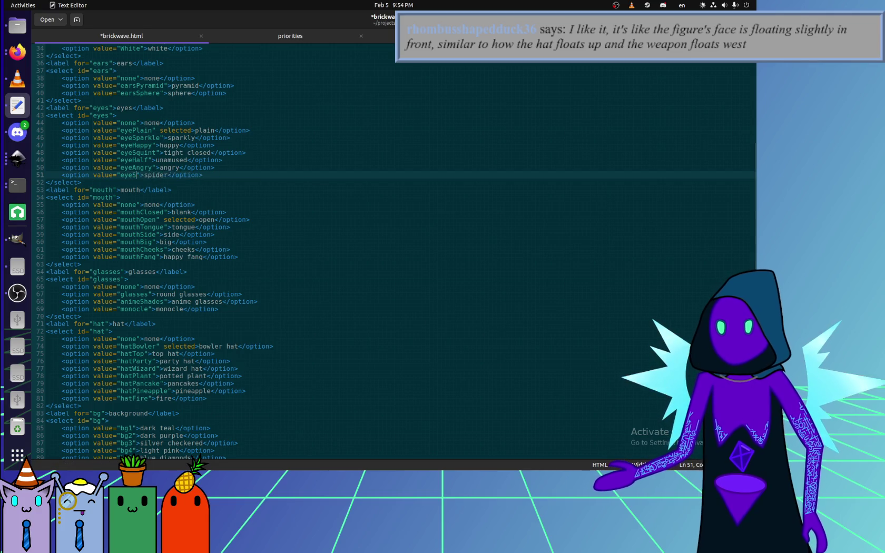
type("ider")
key("ctrl+s")
left_click(16, 58)
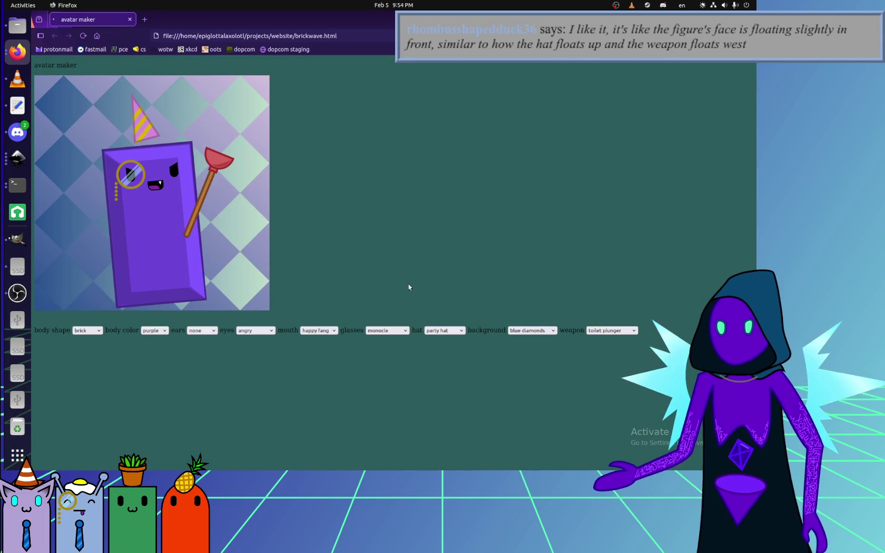
Reload the avatar maker page and set the avatar's eyes to spider.
key("ctrl+r")
left_click(256, 330)
left_click(259, 404)
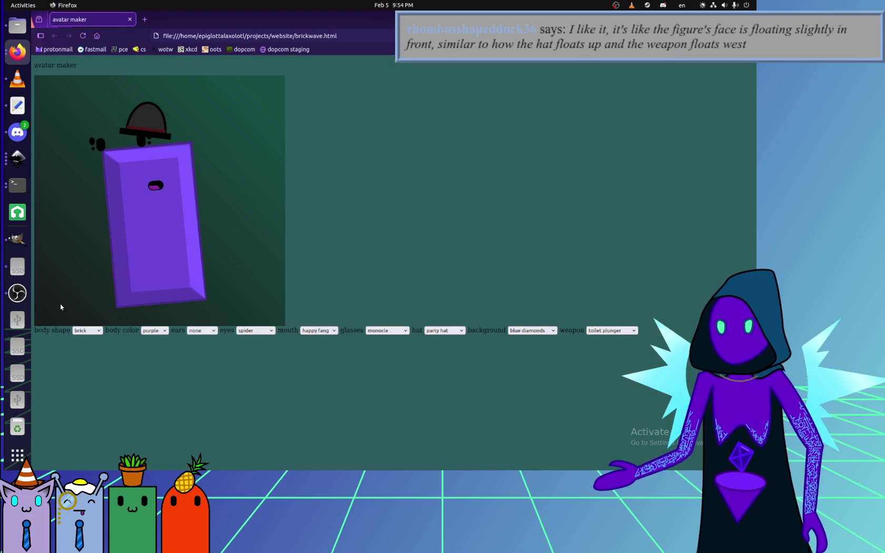
Enter 640 as the export width in the Export PNG panel.
left_click(17, 158)
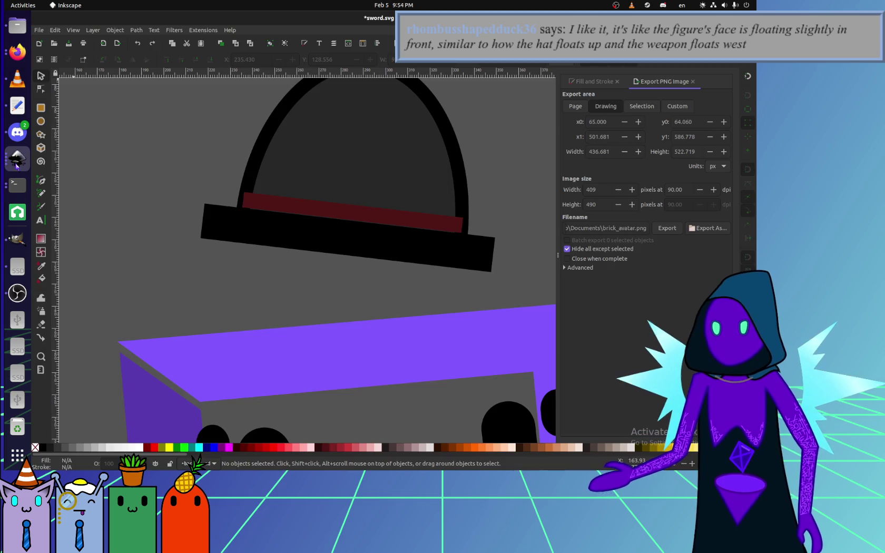
scroll(220, 311, "down", 3)
scroll(220, 311, "down", 2)
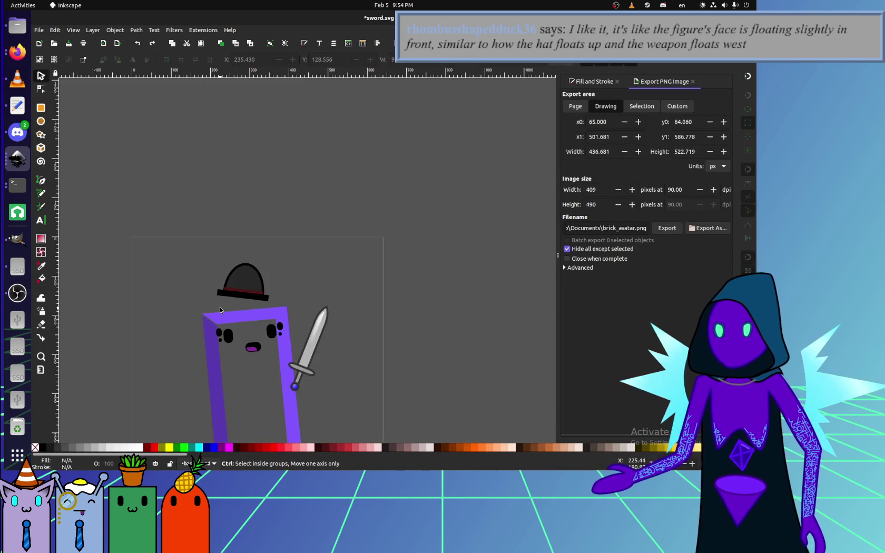
scroll(220, 311, "up", 2)
double_click(606, 194)
type("640")
left_click(593, 204)
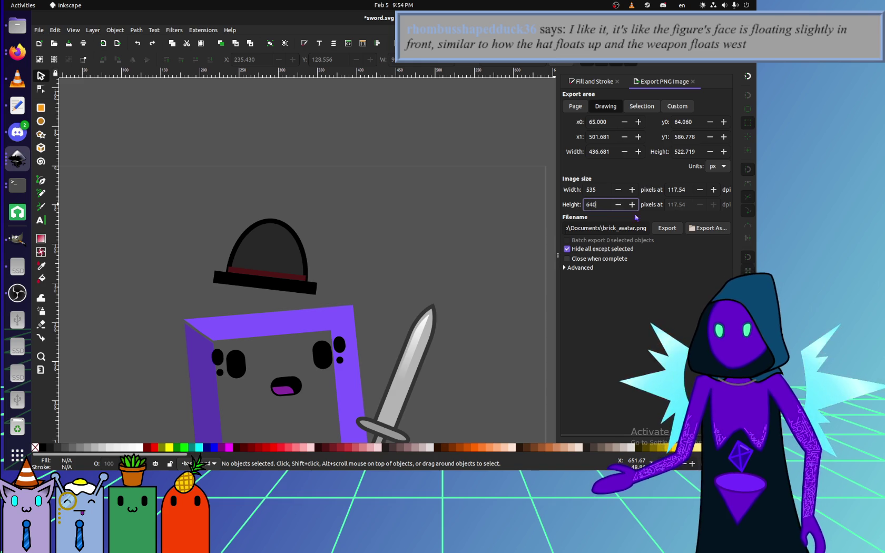
left_click(604, 194)
type("640")
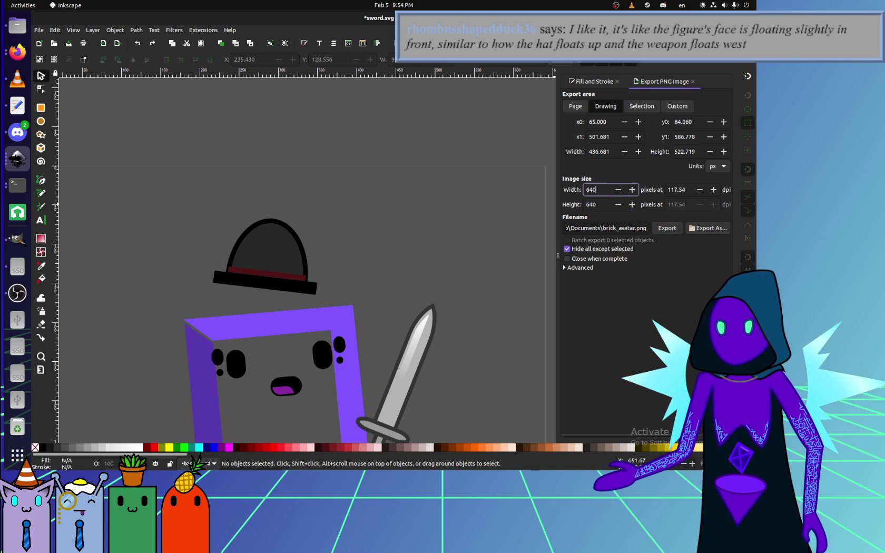
key("Return")
Switch the export area to the whole Page at 640×640 px.
scroll(466, 218, "down", 5)
scroll(460, 233, "up", 2)
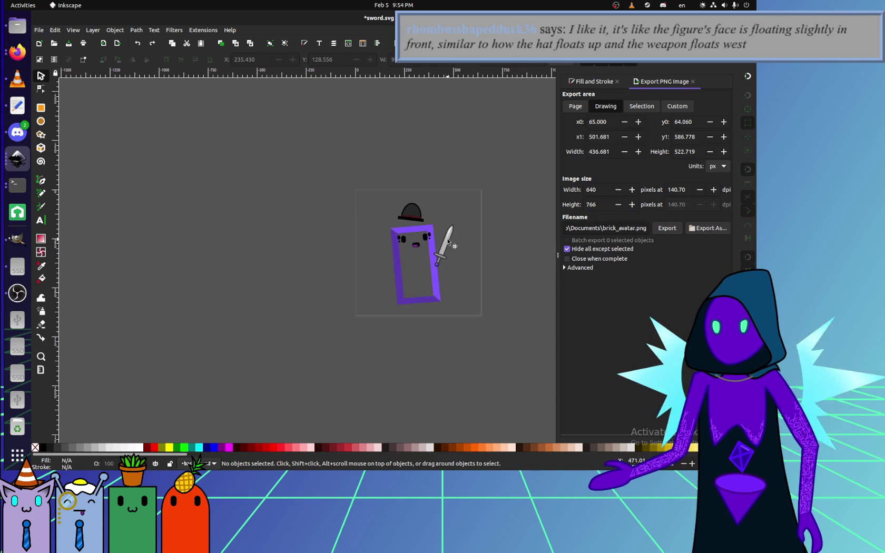
scroll(479, 238, "up", 2)
scroll(474, 274, "up", 3)
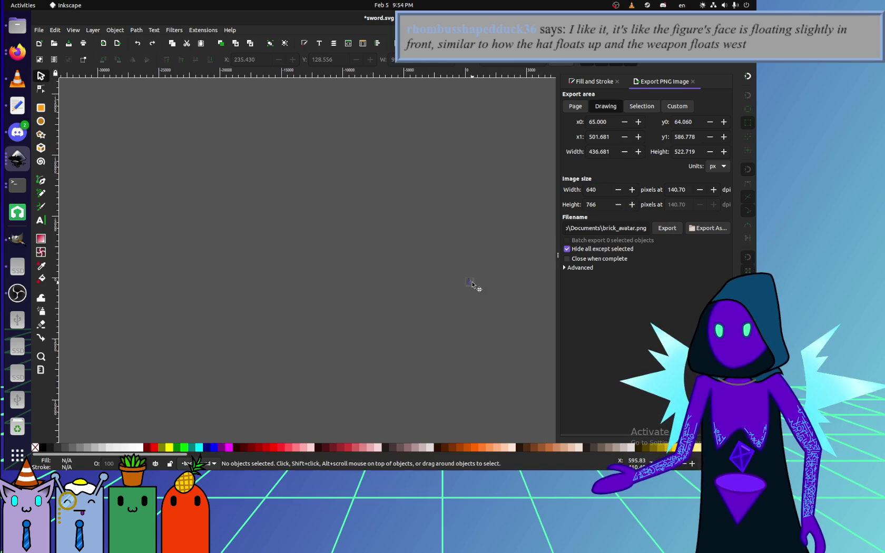
scroll(449, 288, "down", 3)
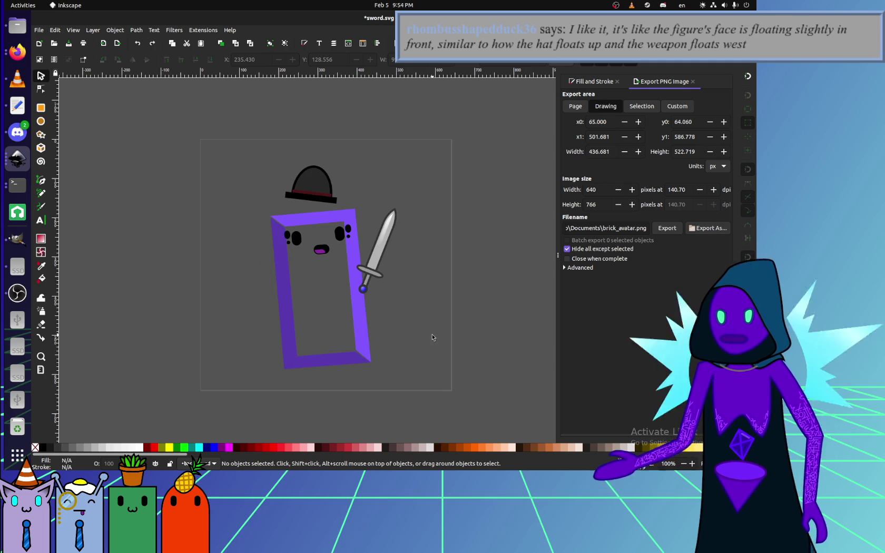
left_click(574, 105)
double_click(594, 190)
type("640")
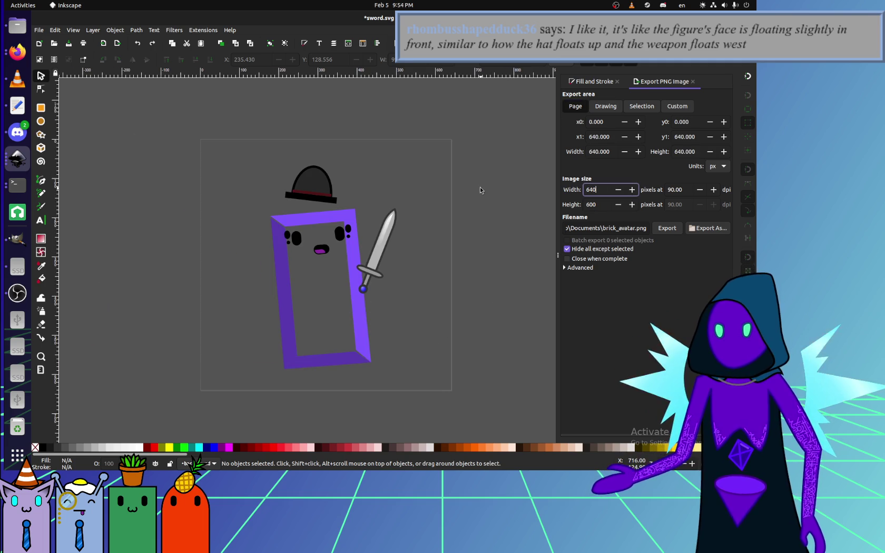
double_click(597, 204)
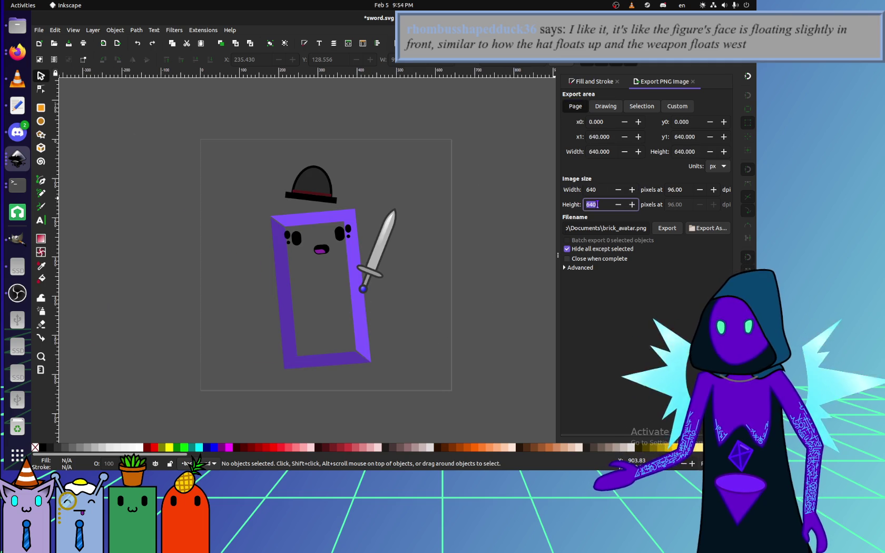
Export to projects/website/brickwave/eyeSpider.png, replacing the existing file.
left_click(707, 228)
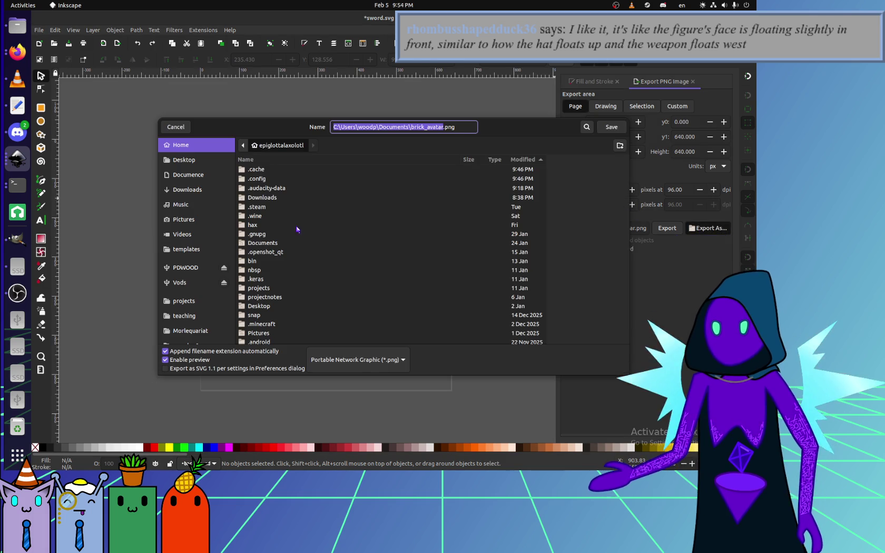
left_click(179, 303)
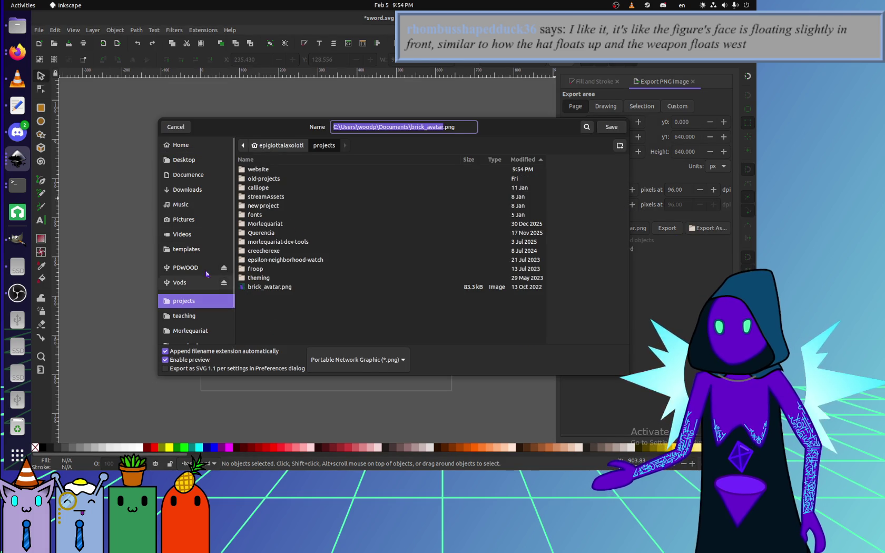
double_click(269, 172)
double_click(268, 173)
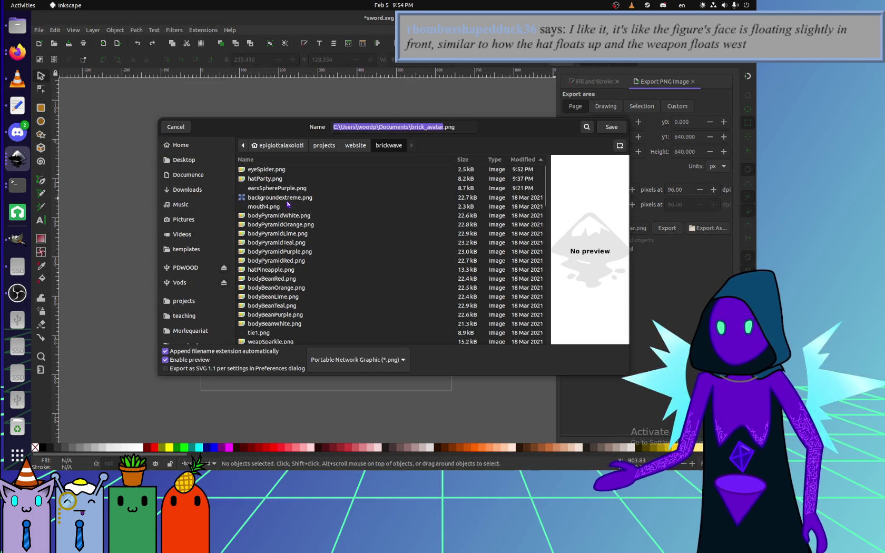
left_click(283, 171)
left_click(611, 127)
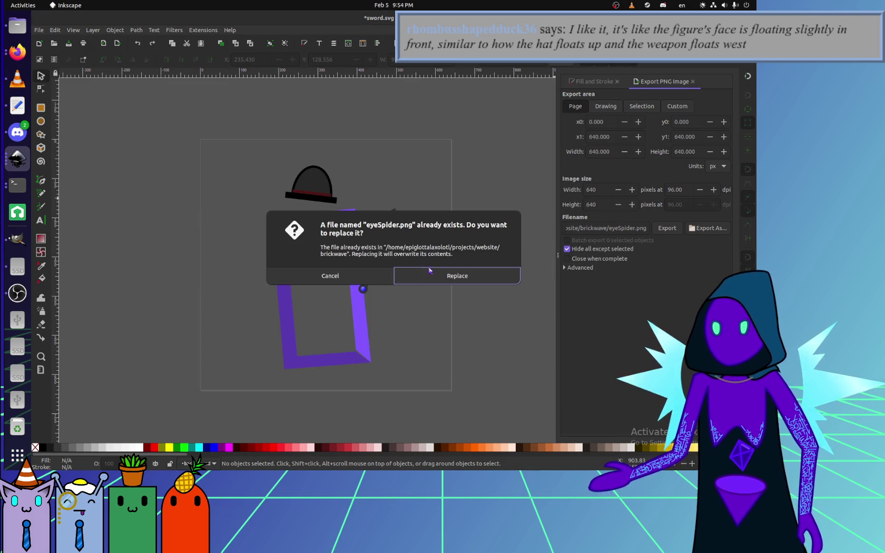
left_click(427, 272)
Reload the avatar maker and compare unamused and other eyes against spider, ending on spider.
left_click(17, 51)
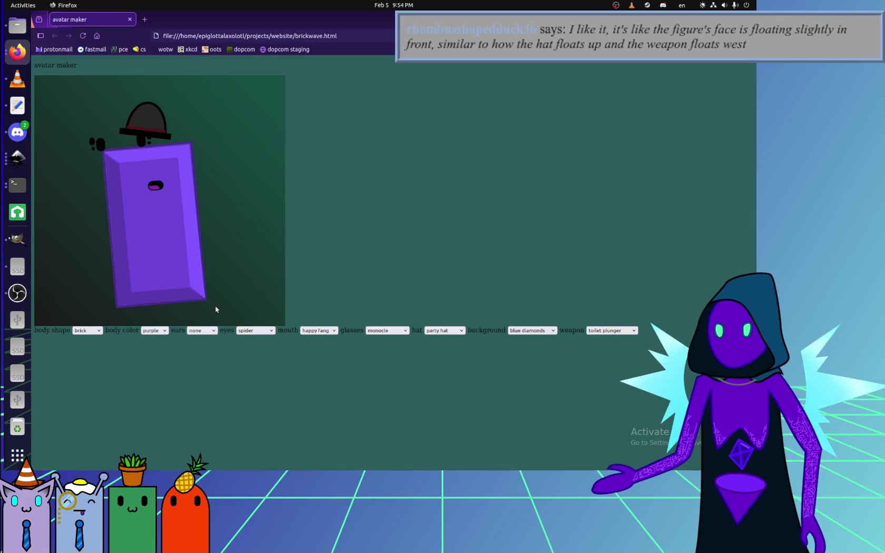
key("ctrl+r")
left_click(255, 330)
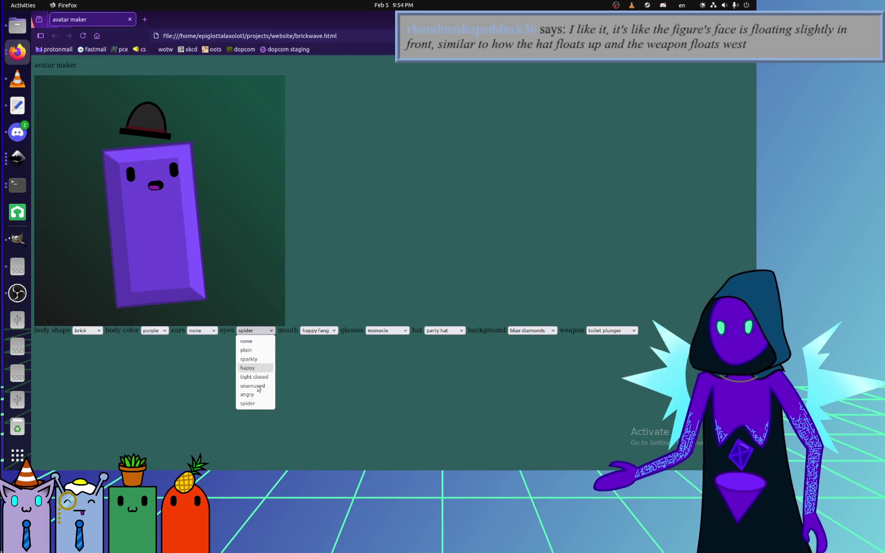
left_click(257, 395)
left_click(255, 330)
left_click(252, 386)
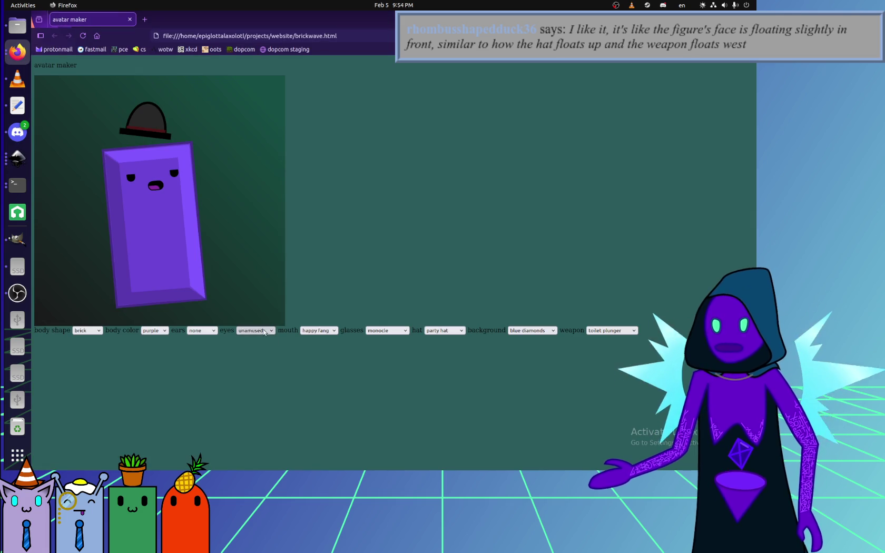
left_click(255, 330)
left_click(255, 404)
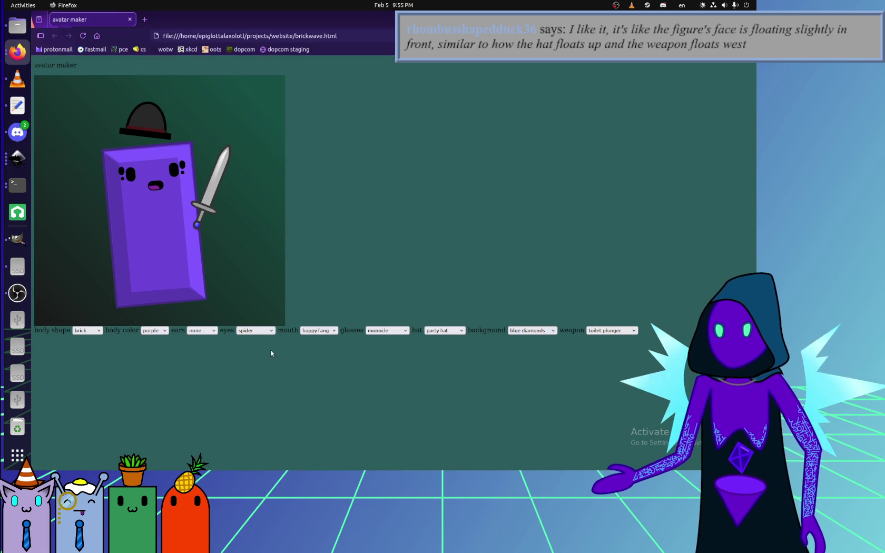
left_click(17, 293)
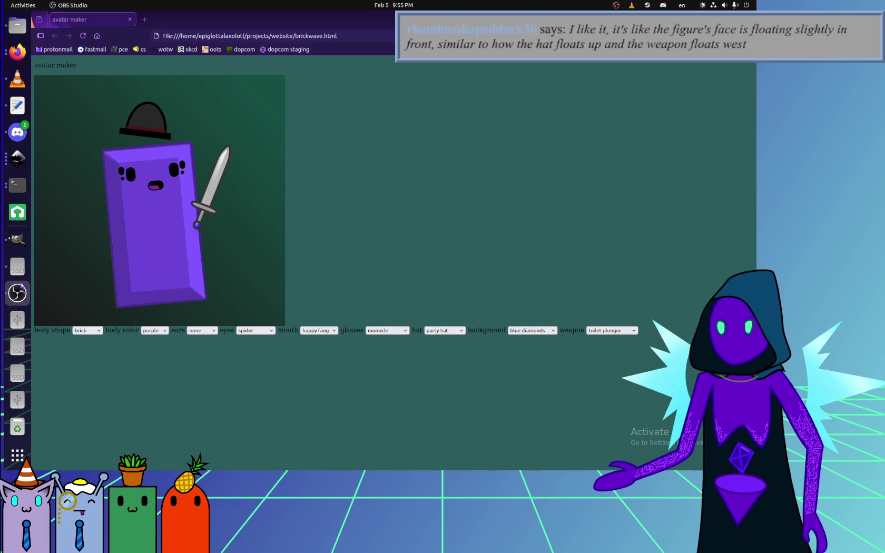
left_click(17, 158)
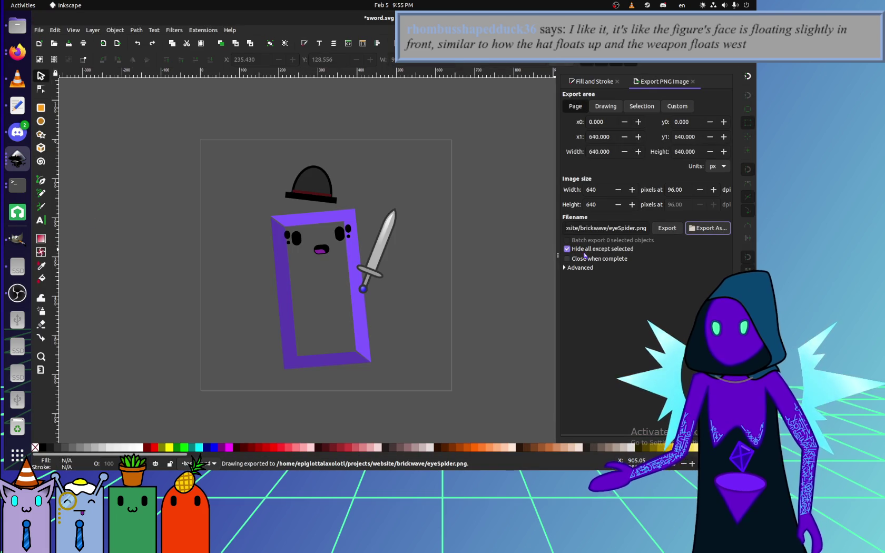
Delete the brick body, mouth, sword and hat, leaving only the spider eyes.
left_click(357, 298)
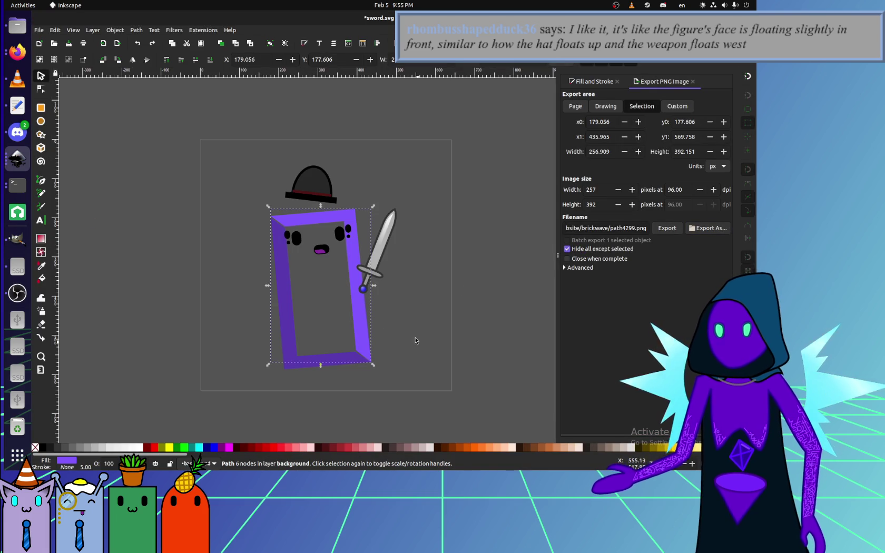
key("Delete")
left_click(331, 361)
key("Delete")
left_click(321, 249)
key("Delete")
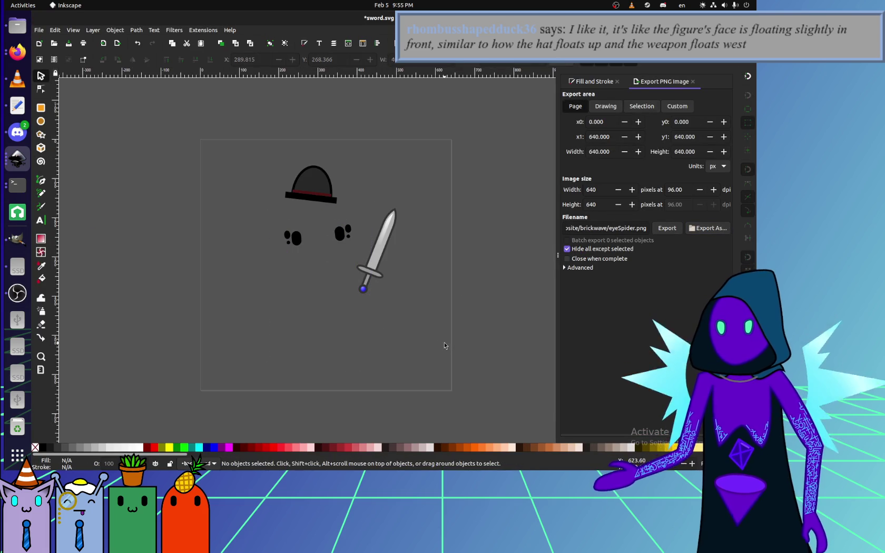
left_click(377, 247)
key("Delete")
left_click_drag(348, 213, 197, 83)
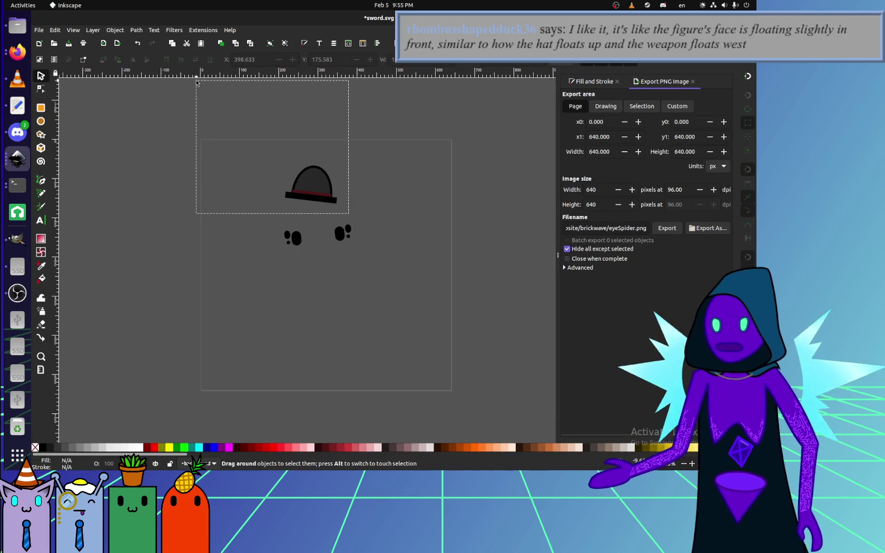
key("Delete")
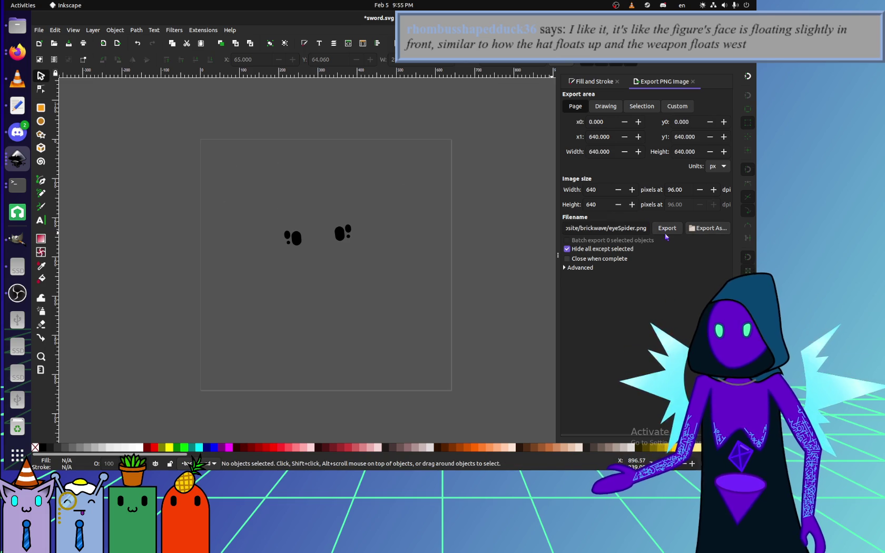
Re-export just the eyes over eyeSpider.png, replacing the existing file.
left_click(667, 230)
key("Return")
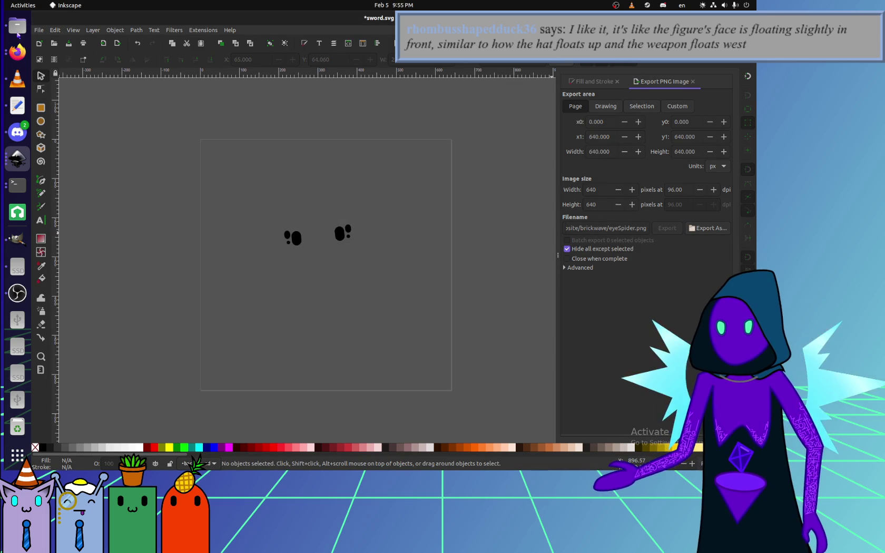
left_click(17, 52)
Reload the avatar maker and toggle the eyes between none and spider.
key("F5")
left_click(256, 331)
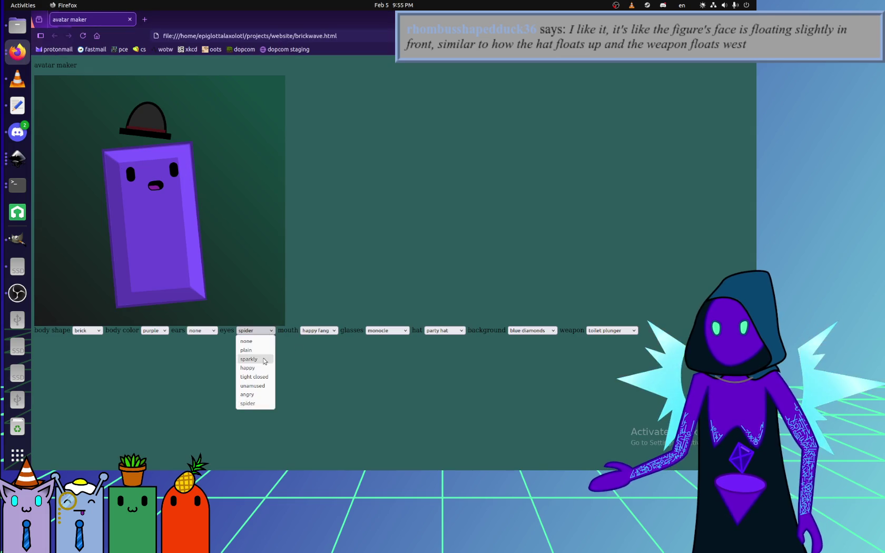
left_click(265, 358)
left_click(256, 330)
left_click(260, 404)
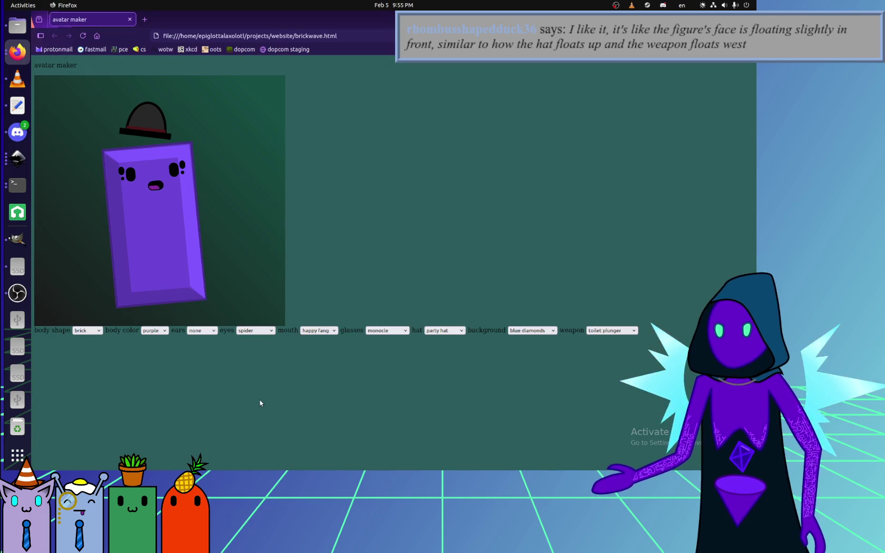
left_click(256, 330)
left_click(257, 331)
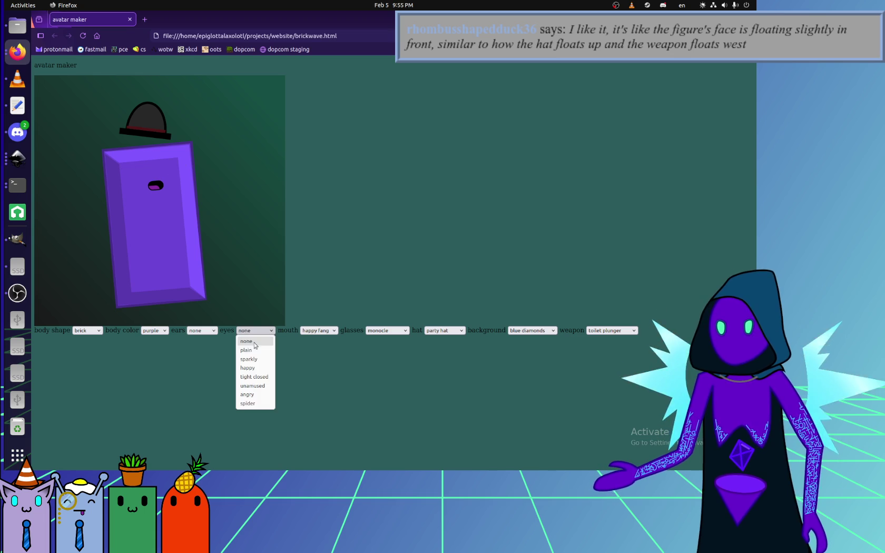
left_click(256, 331)
left_click(257, 404)
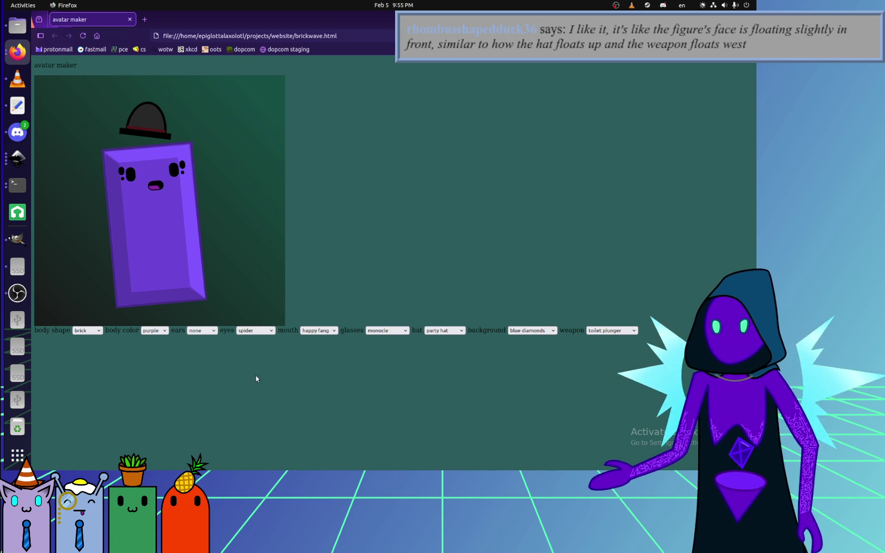
Try sparkly eyes, then set the avatar back to spider eyes.
left_click(257, 330)
left_click(253, 358)
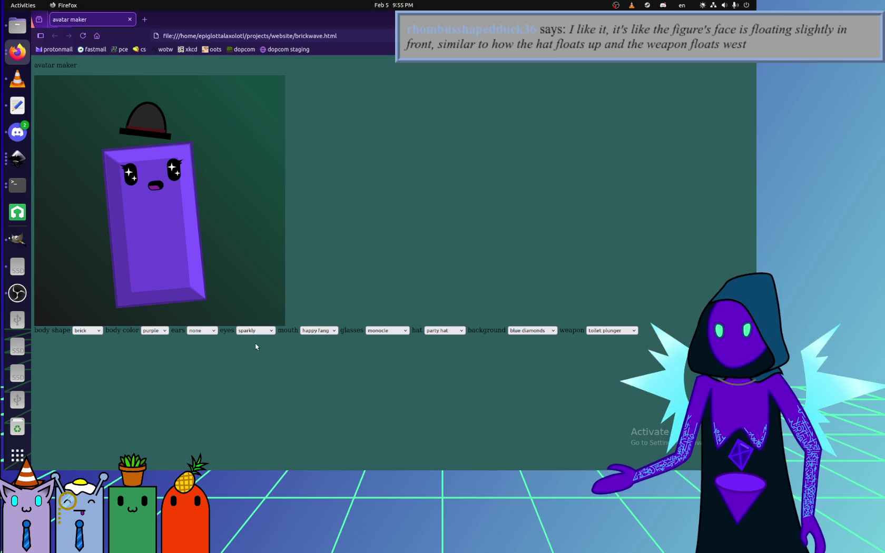
key("alt+Tab")
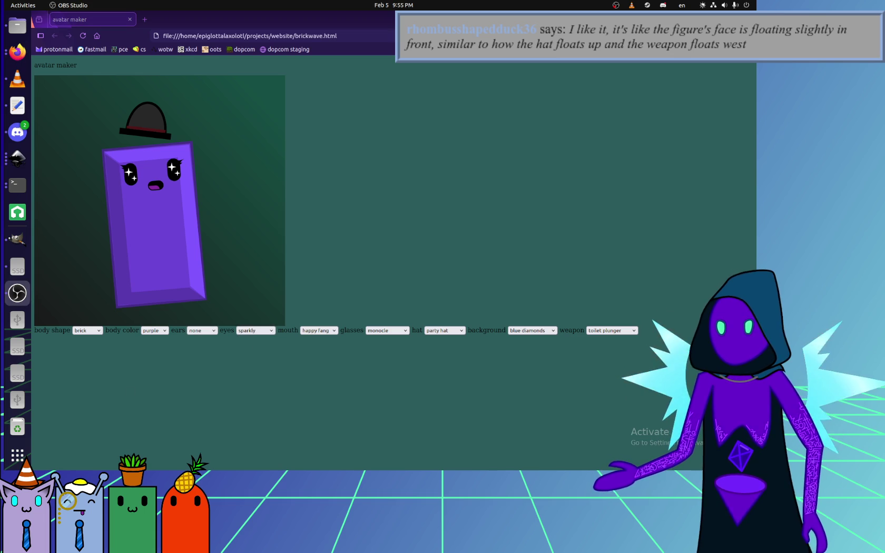
left_click(270, 342)
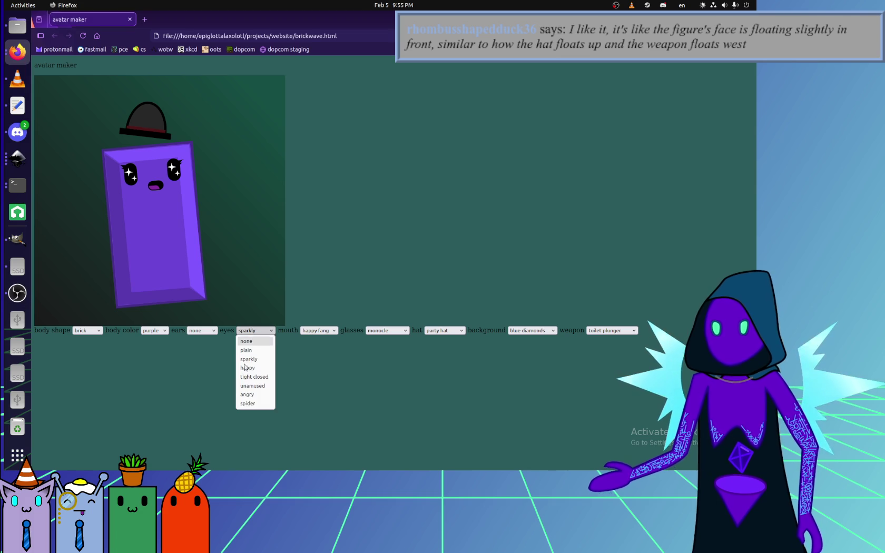
left_click(249, 406)
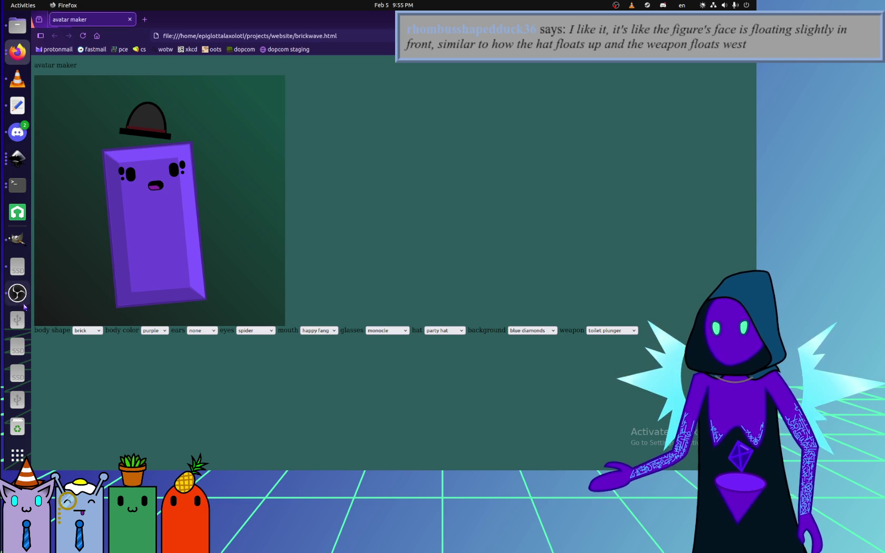
left_click(17, 158)
Undo the deletions to restore the hat, sword, mouth and purple brick frame.
key("ctrl+z")
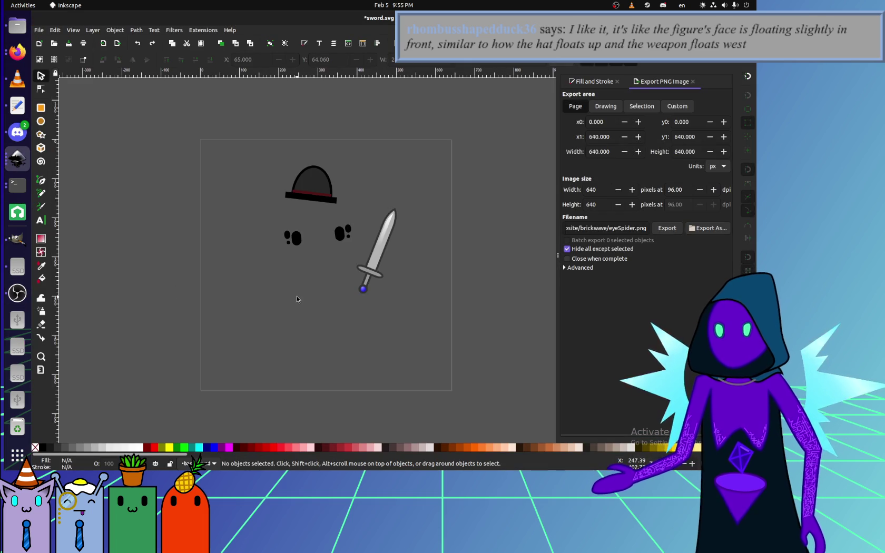
left_click_drag(271, 221, 360, 262)
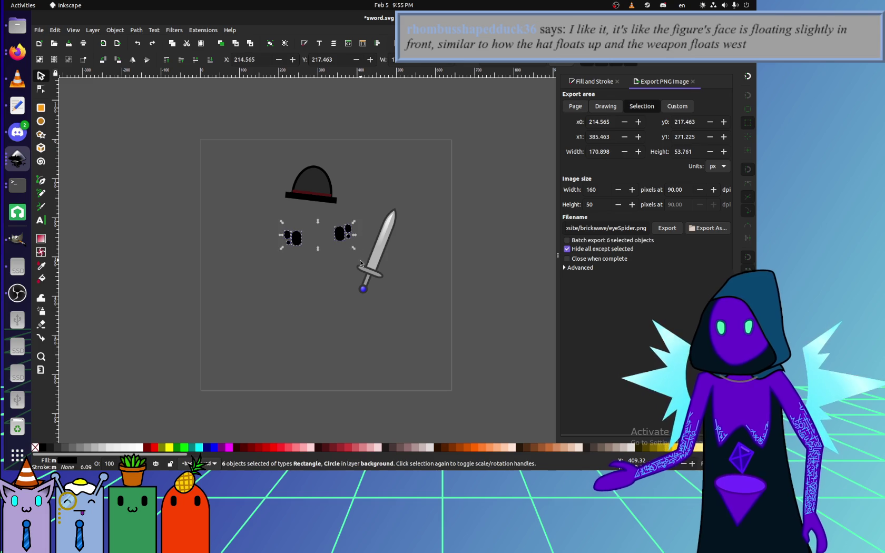
key("Escape")
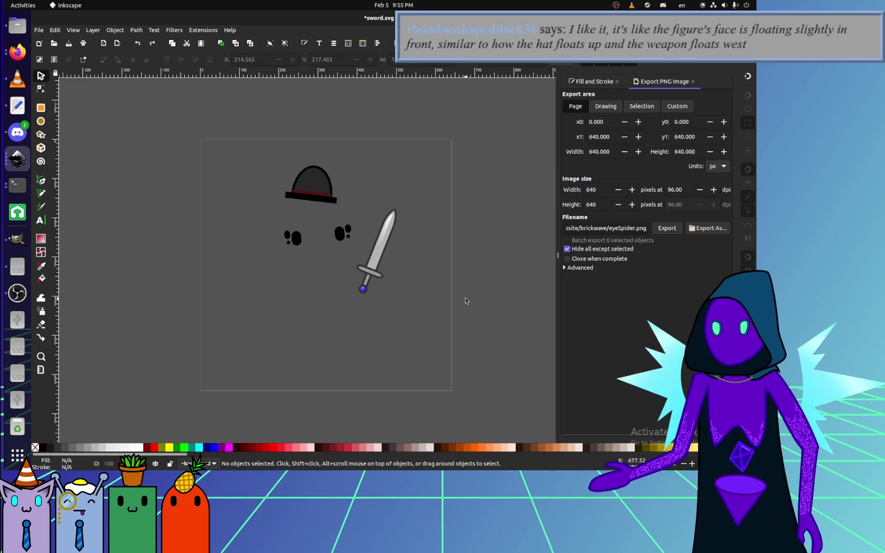
key("ctrl+z")
key("ctrl+z")
key("ctrl+z")
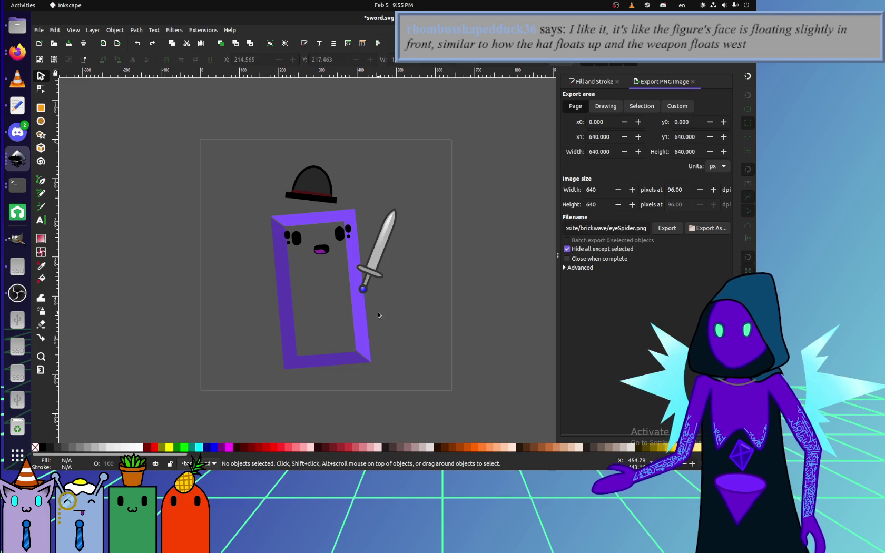
key("ctrl+z")
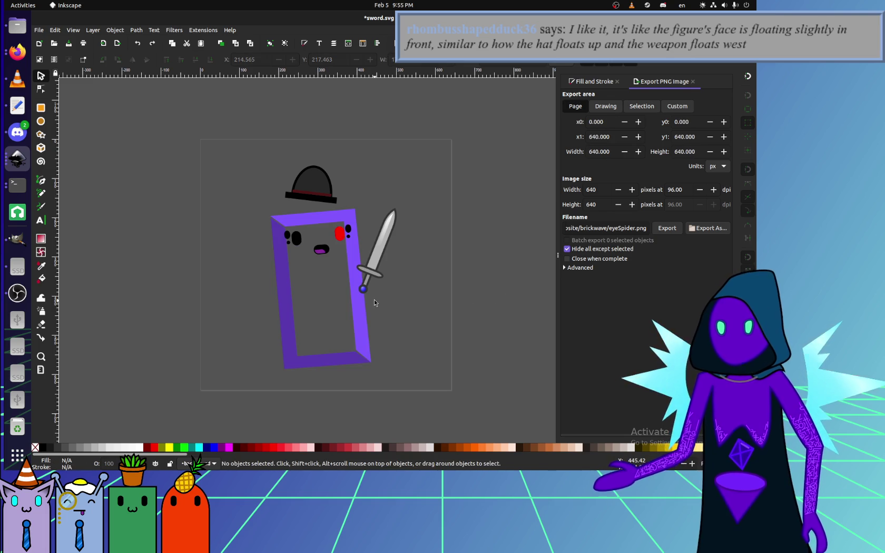
key("ctrl+shift+z")
key("ctrl+shift+z")
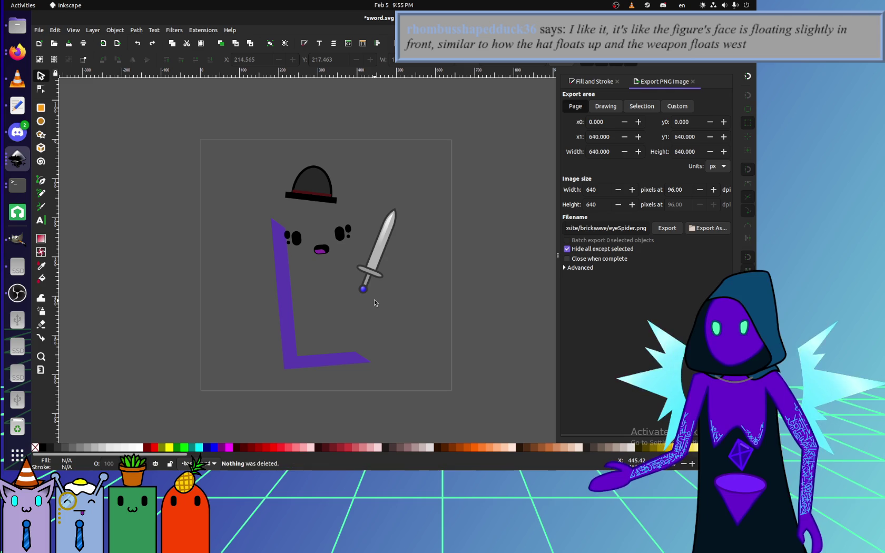
key("ctrl+z")
scroll(341, 287, "up", 1, "ctrl")
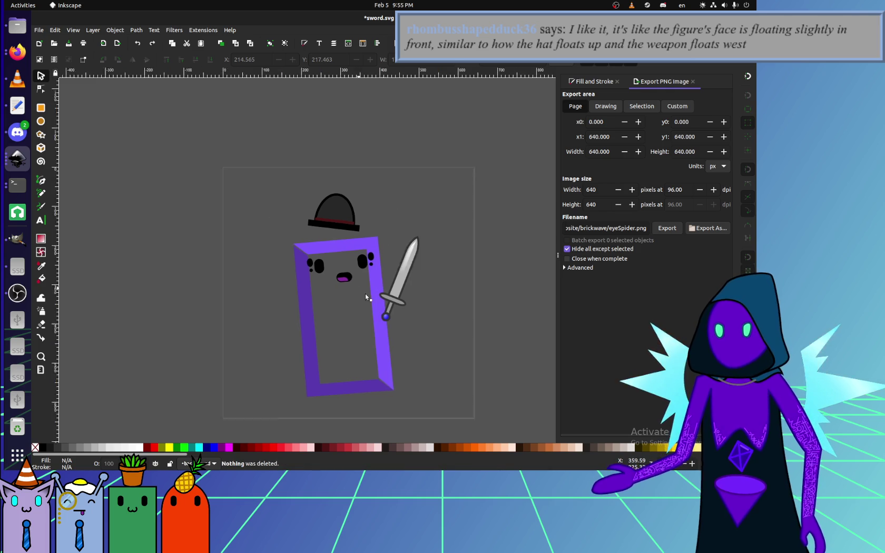
Select the dark red hat band and set its blend mode to Darken.
scroll(363, 220, "up", 2, "ctrl")
scroll(335, 225, "up", 3, "ctrl")
left_click(280, 241)
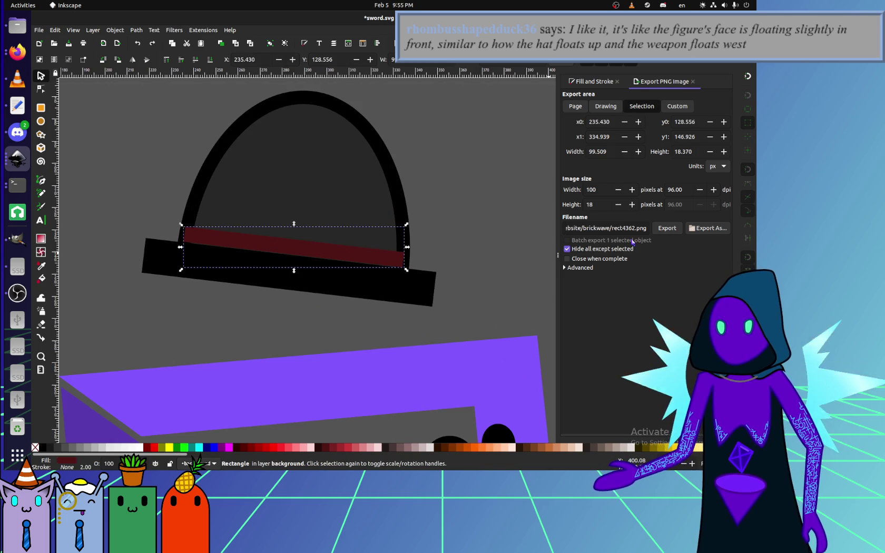
left_click(593, 82)
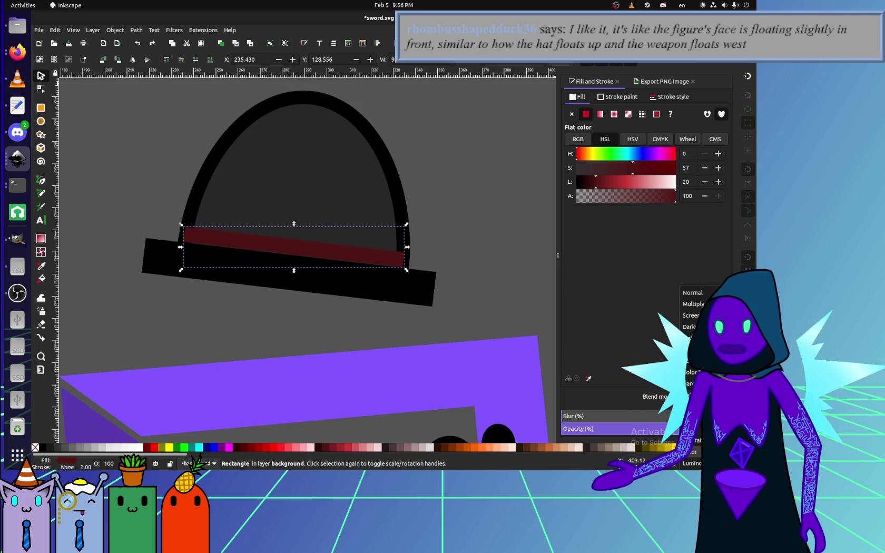
left_click(693, 304)
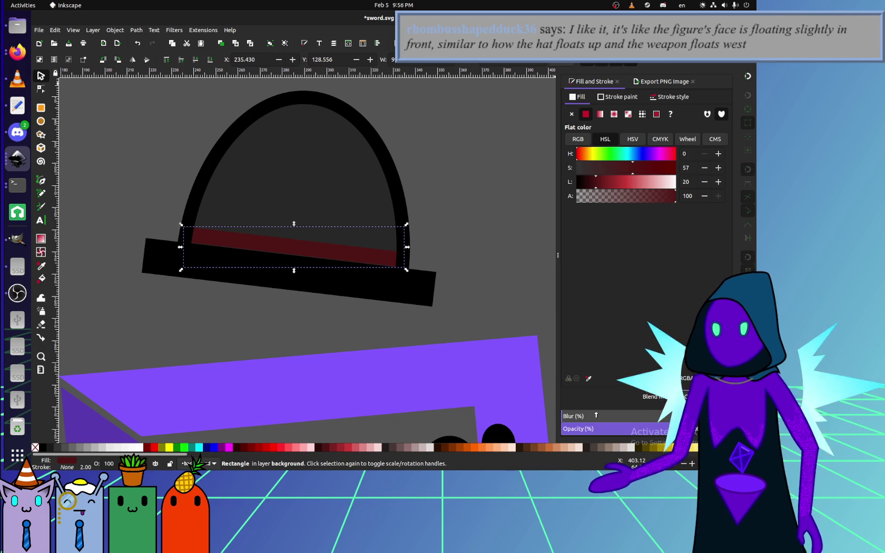
left_click(286, 250)
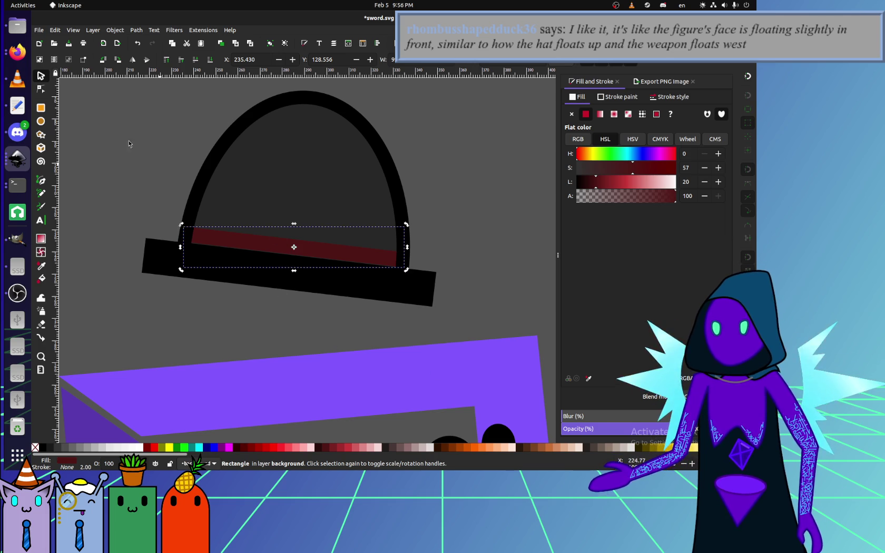
left_click(669, 96)
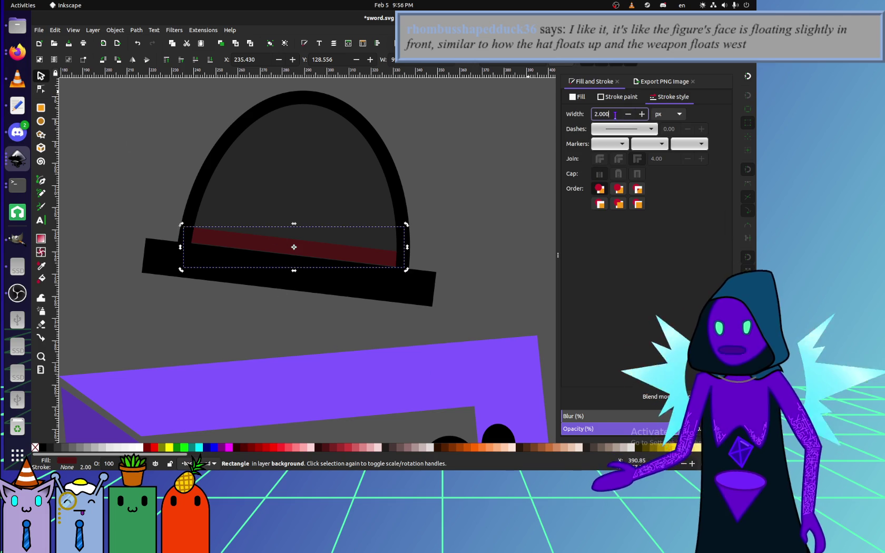
scroll(447, 359, "down", 5)
scroll(447, 359, "right", 5)
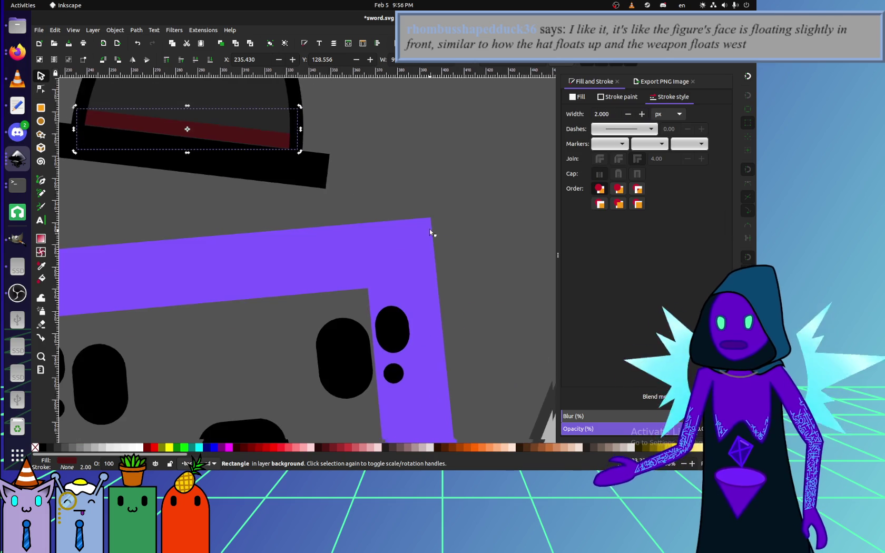
scroll(464, 363, "down", 3)
scroll(464, 363, "right", 3)
Try resizing the hat band with the node tool, then undo and deselect it.
left_click(477, 363)
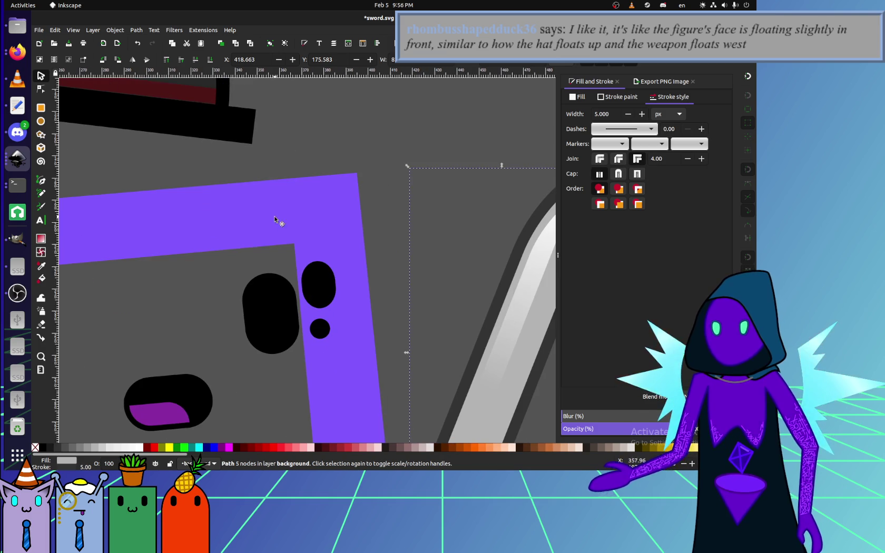
scroll(275, 218, "up", 8)
scroll(275, 219, "left", 8)
left_click(346, 256)
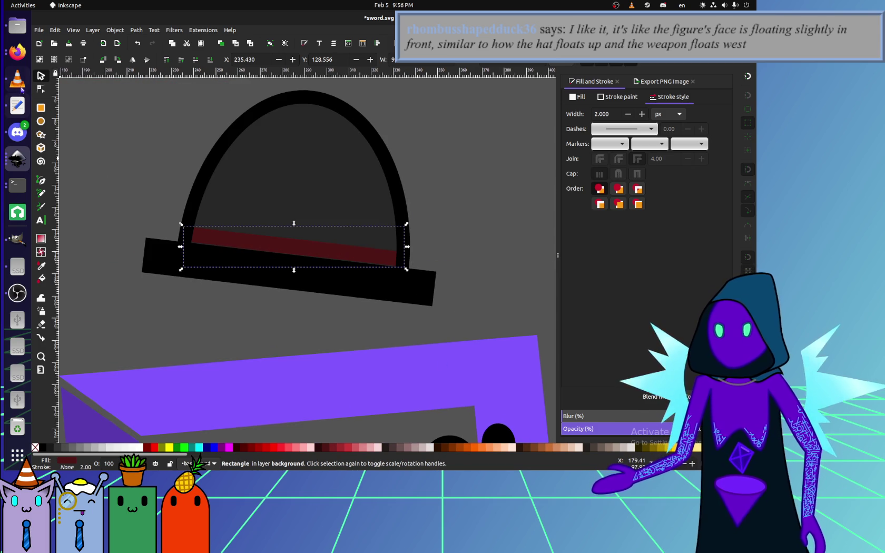
left_click(40, 89)
left_click_drag(185, 226, 305, 185)
key("ctrl+z")
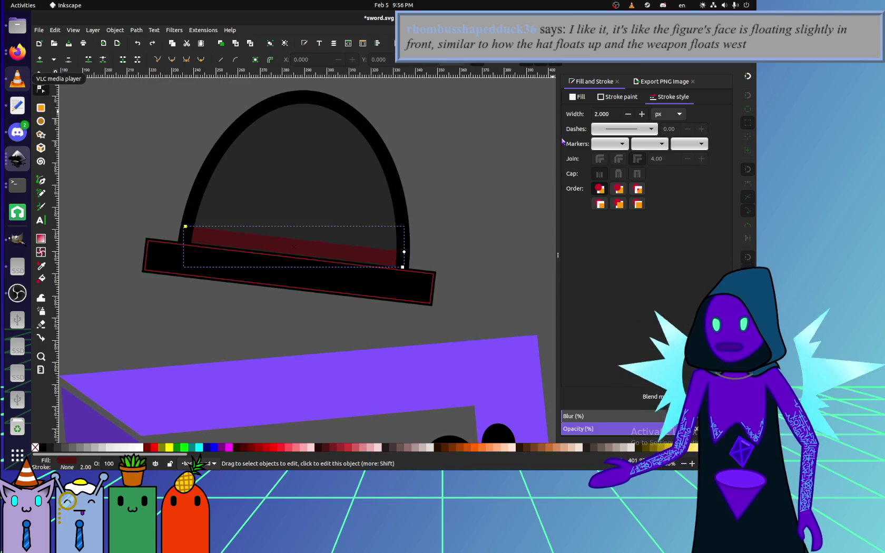
key("s")
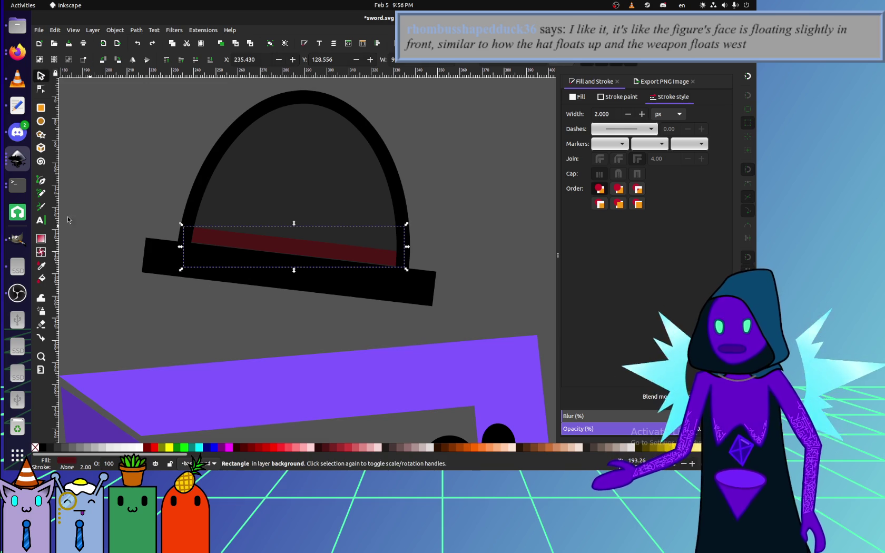
key("Escape")
left_click(41, 194)
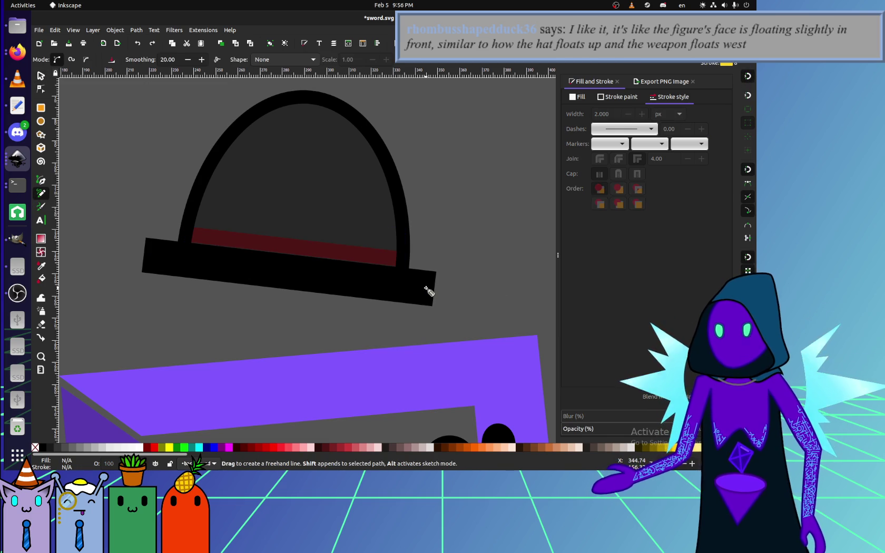
Draw a line along the top of the hat brim in the band's dark red.
left_click(435, 272)
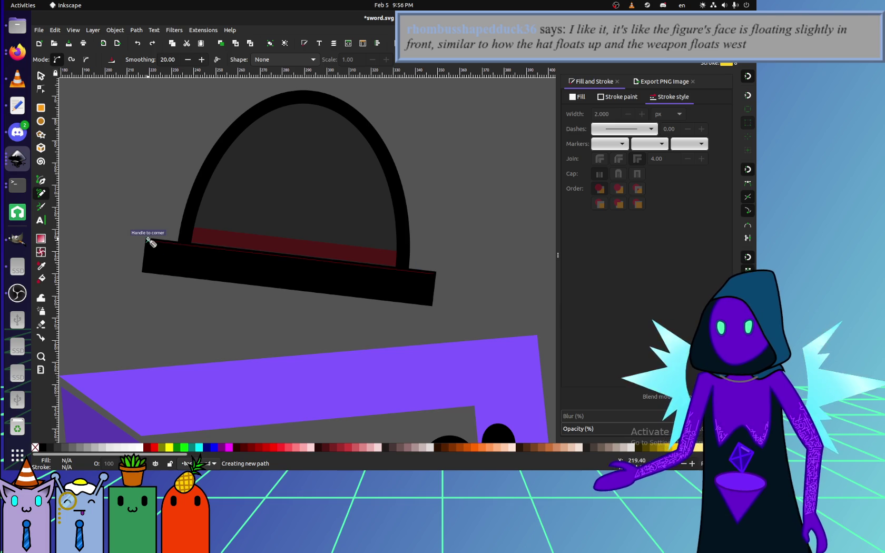
left_click(148, 239)
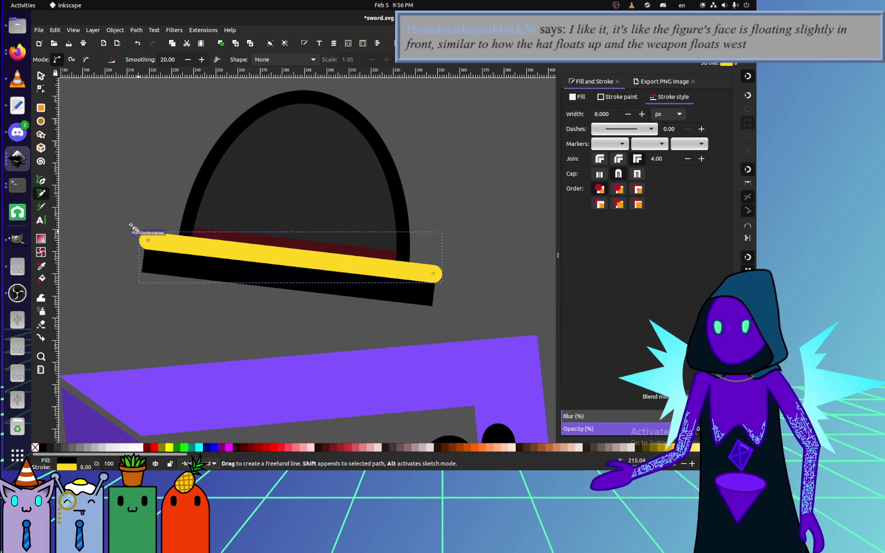
left_click(42, 266)
left_click(296, 247, "shift")
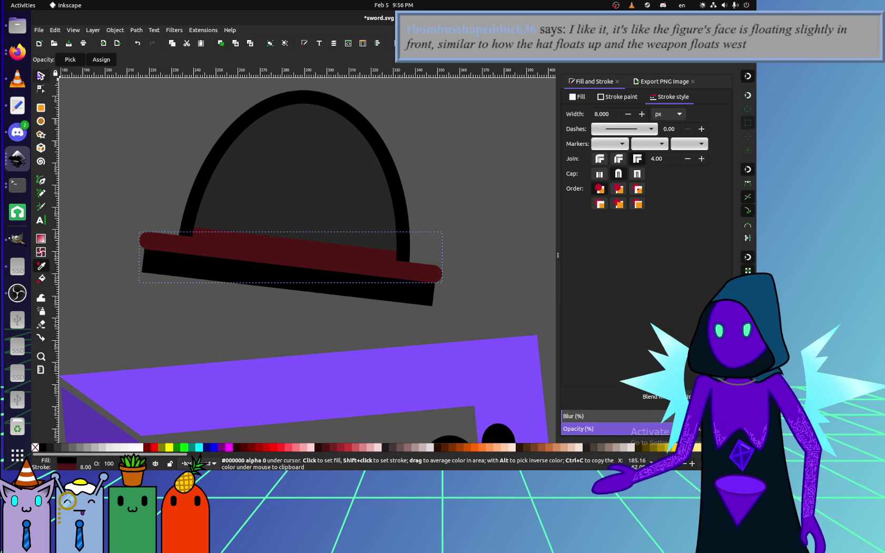
Nudge the brim line slightly upward and set its stroke width to 8 px.
key("s")
key("Escape")
left_click(258, 239)
key("Escape")
left_click_drag(259, 256, 262, 245)
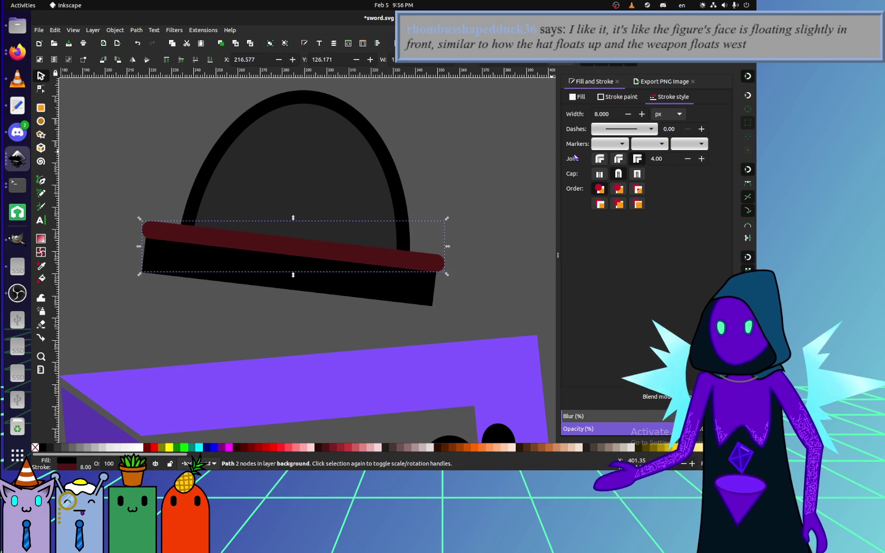
left_click(601, 114)
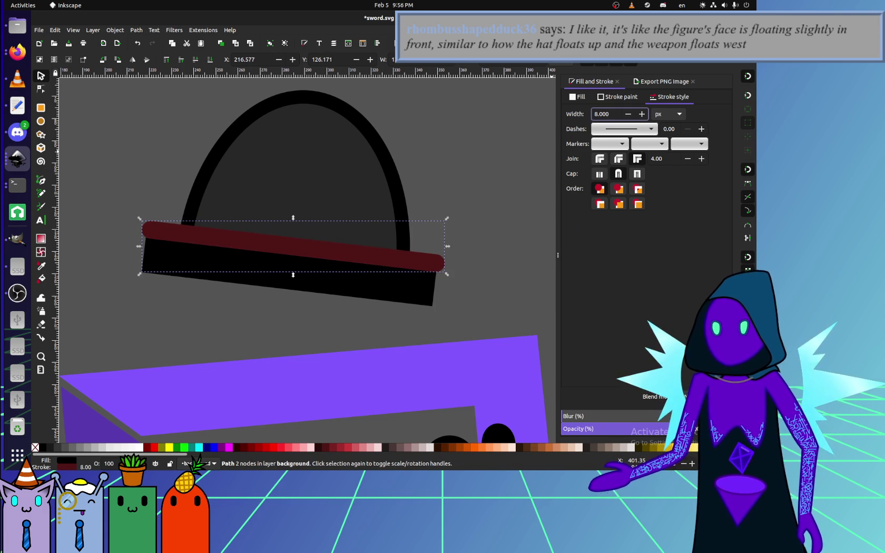
Set the red brim line's blend mode to Darken.
left_click(684, 396)
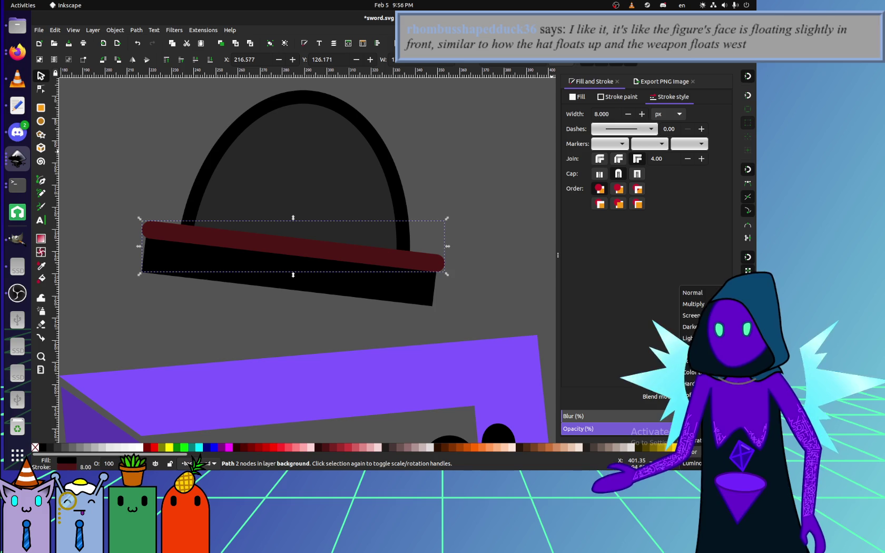
left_click(687, 327)
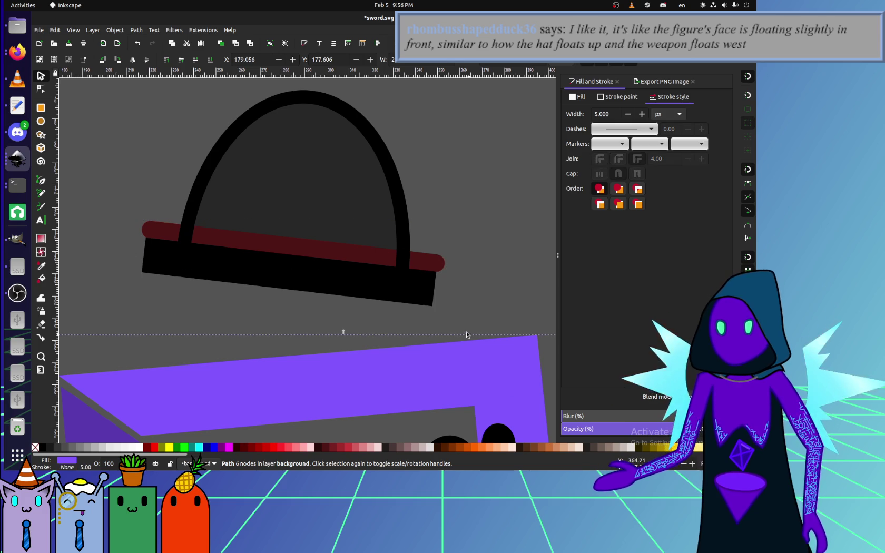
left_click(464, 285)
scroll(397, 300, "down", 2)
scroll(397, 300, "up", 2)
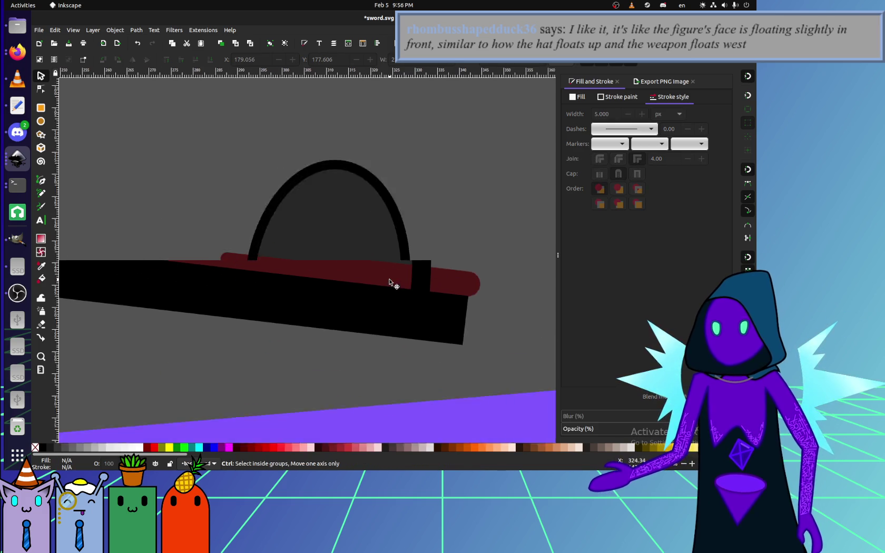
scroll(394, 283, "up", 1)
scroll(369, 292, "down", 1)
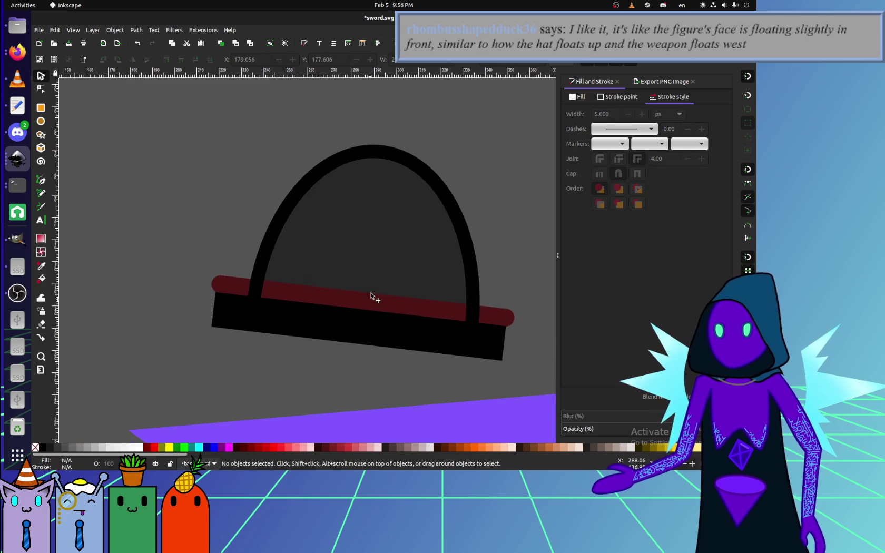
Shift the hat dome slightly left and down over the band.
left_click_drag(369, 294, 369, 297)
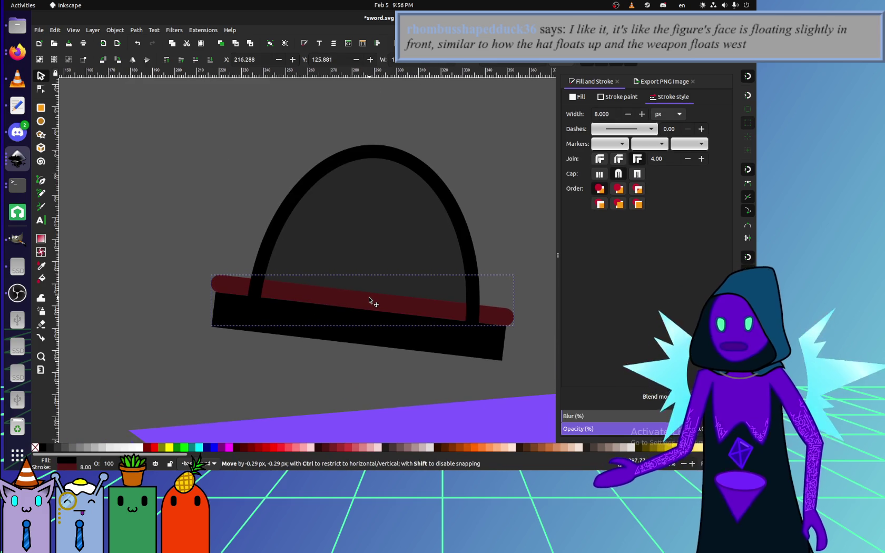
left_click(420, 227)
mouse_move(420, 228)
left_mouse_down()
mouse_move(349, 254)
mouse_move(348, 246)
left_mouse_up()
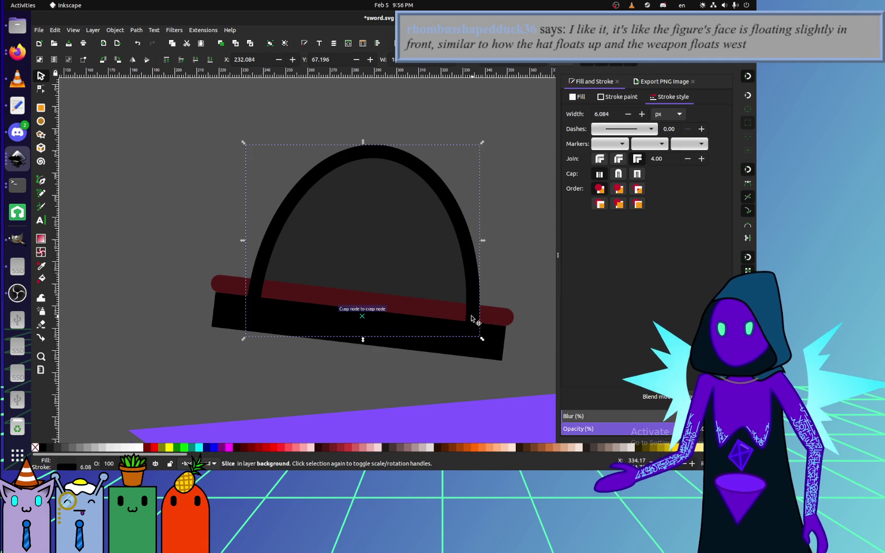
left_click(137, 30)
key("Escape")
left_click(229, 290, "shift")
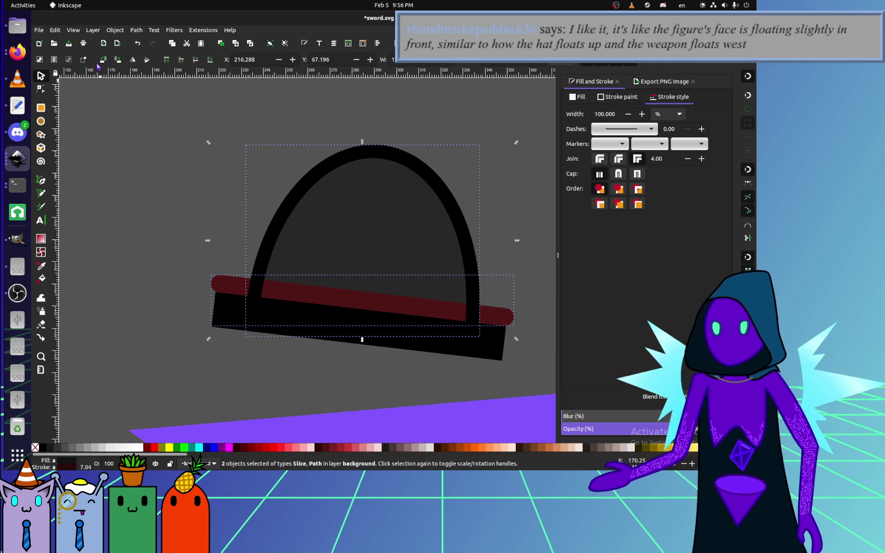
left_click(93, 30)
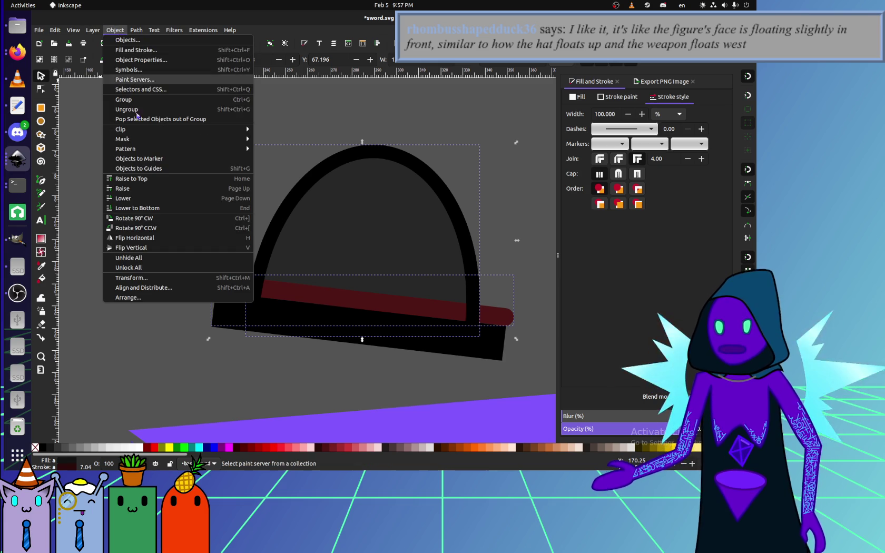
mouse_move(120, 129)
left_click(305, 130)
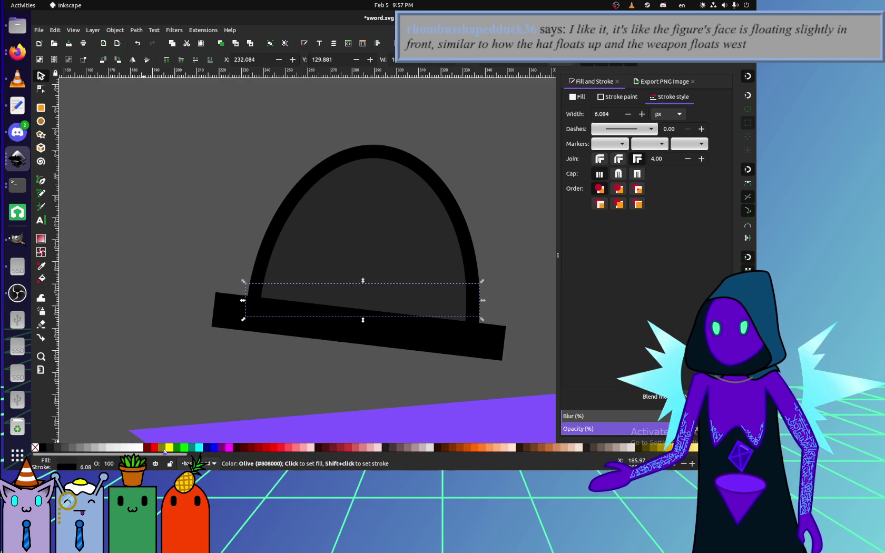
key("ctrl+z")
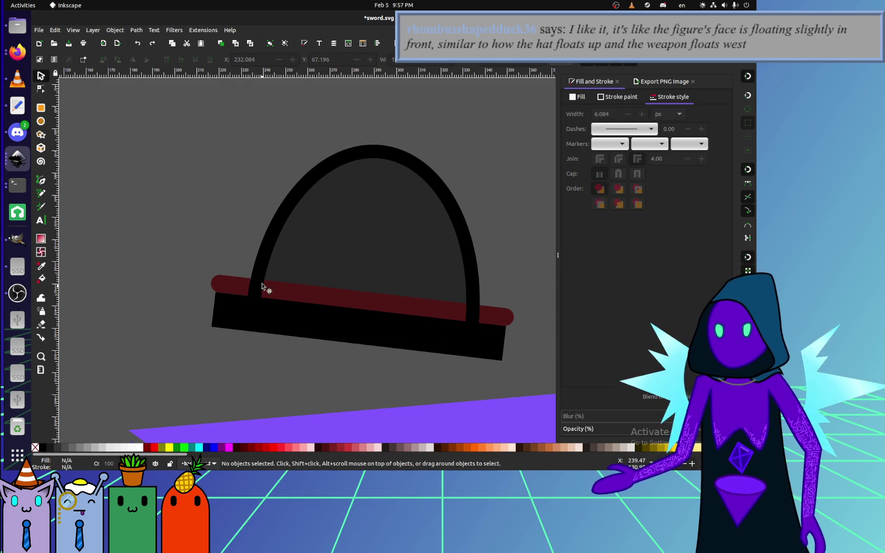
left_click_drag(208, 237, 207, 241)
key("Escape")
left_click(216, 285, "shift")
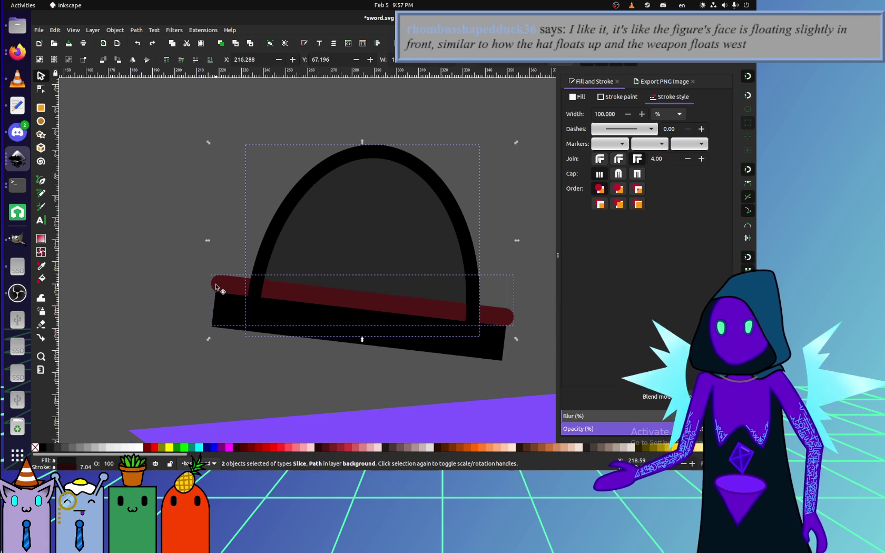
left_click(114, 30)
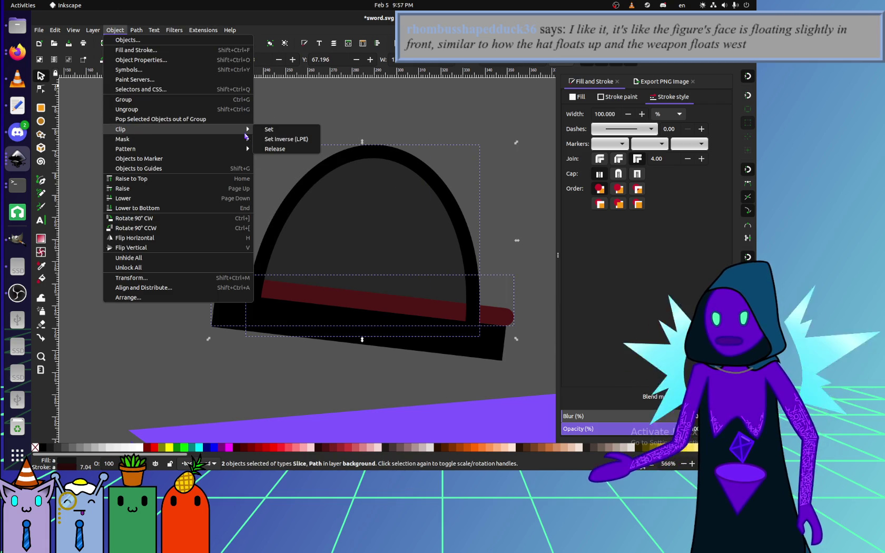
mouse_move(122, 139)
left_click(272, 132)
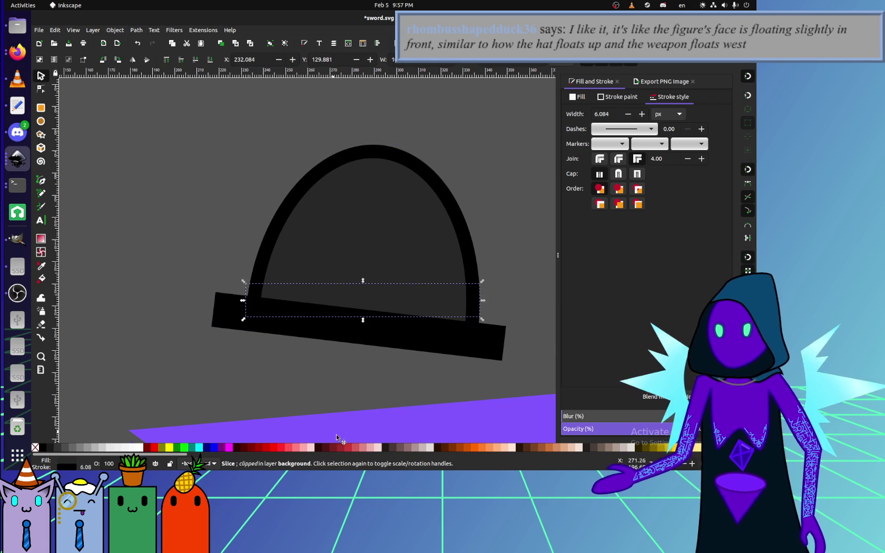
left_click(41, 89)
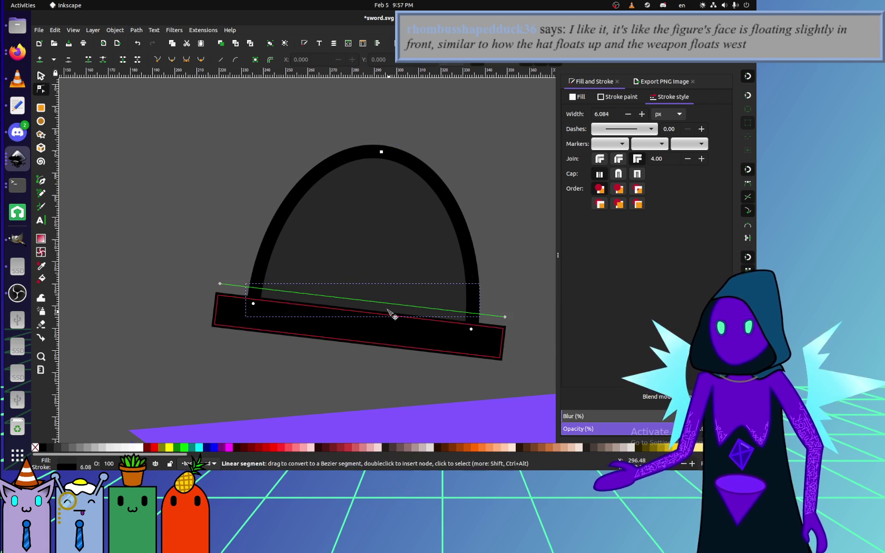
key("ctrl+z")
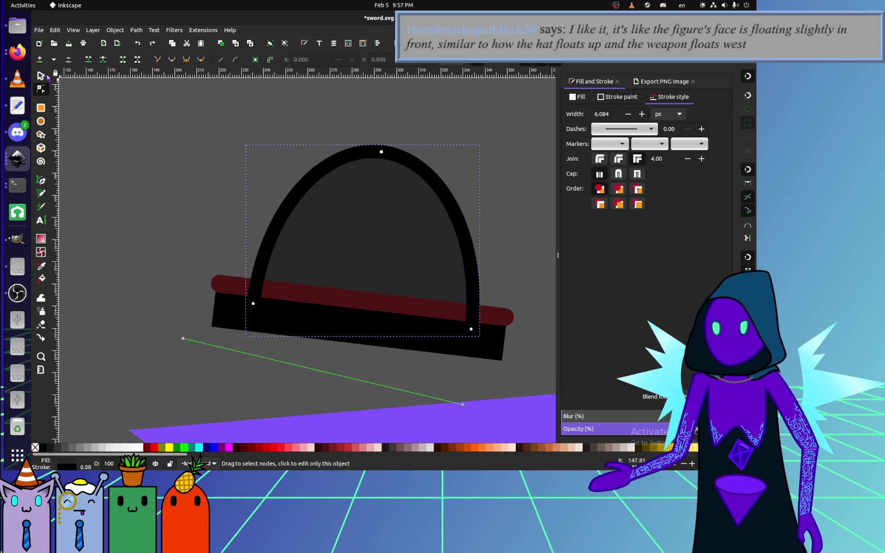
left_click(41, 76)
left_click_drag(280, 237, 157, 171)
key("ctrl+z")
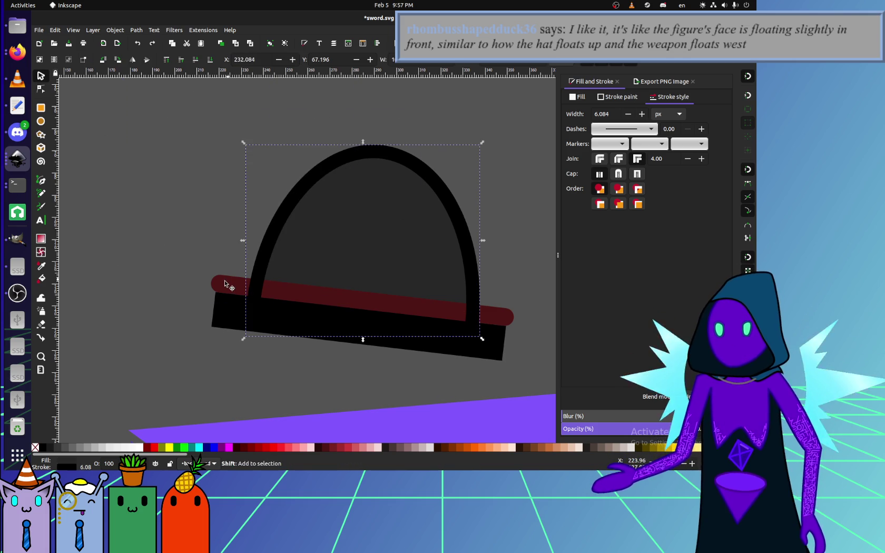
left_click(224, 281, "shift")
left_click(115, 30)
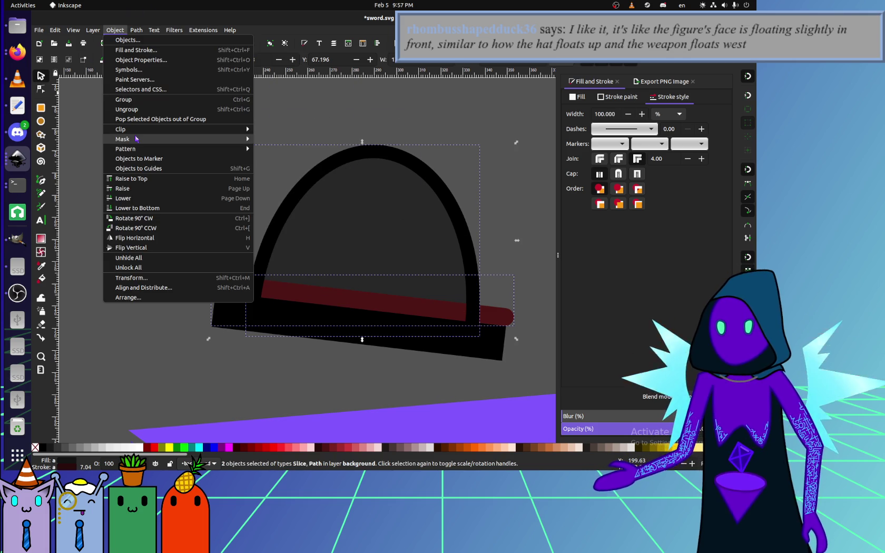
mouse_move(121, 129)
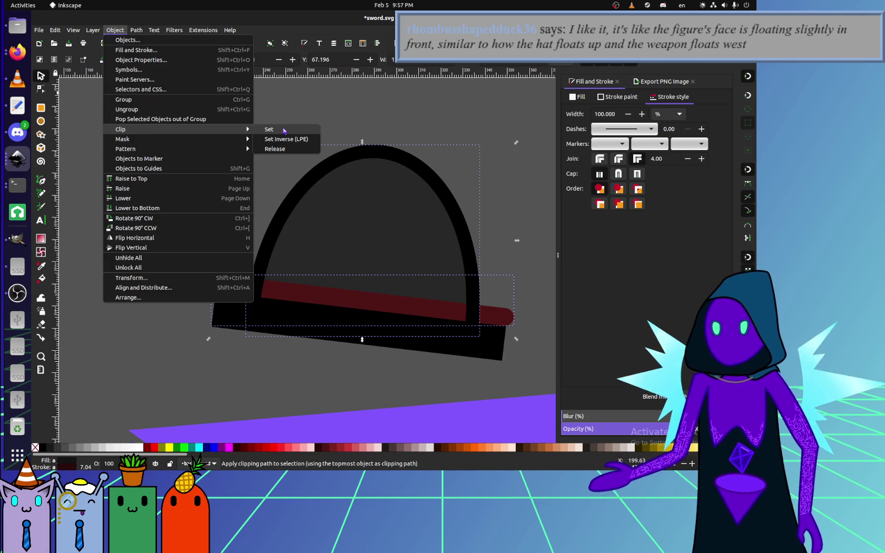
left_click(283, 130)
left_click(113, 30)
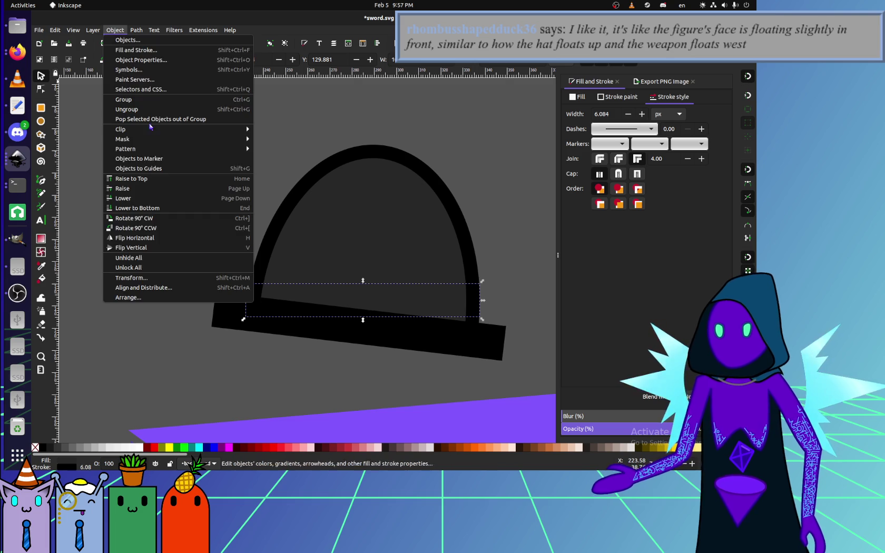
left_click(275, 149)
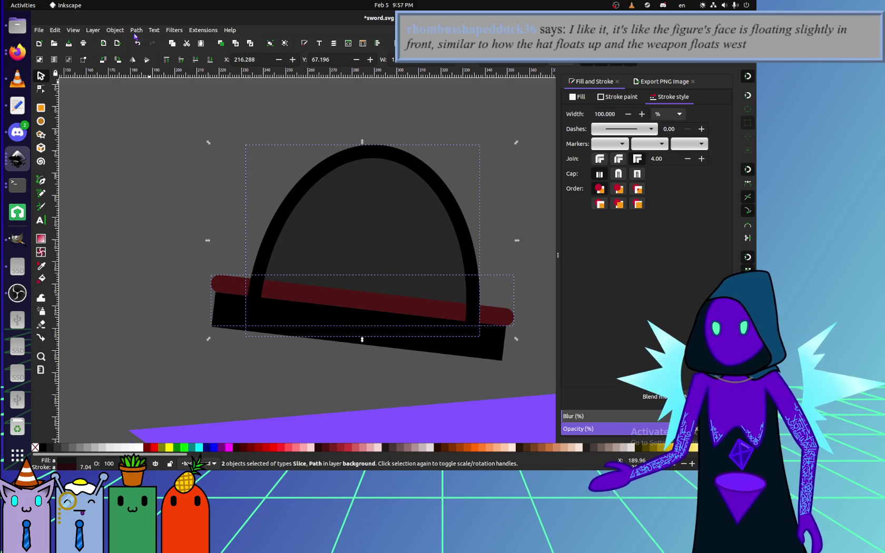
left_click(115, 30)
left_click(268, 138)
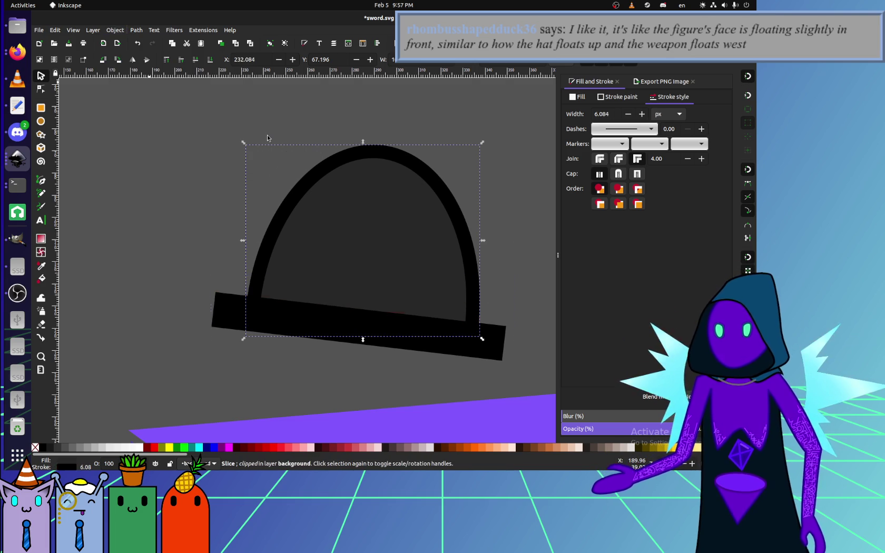
left_click(313, 282)
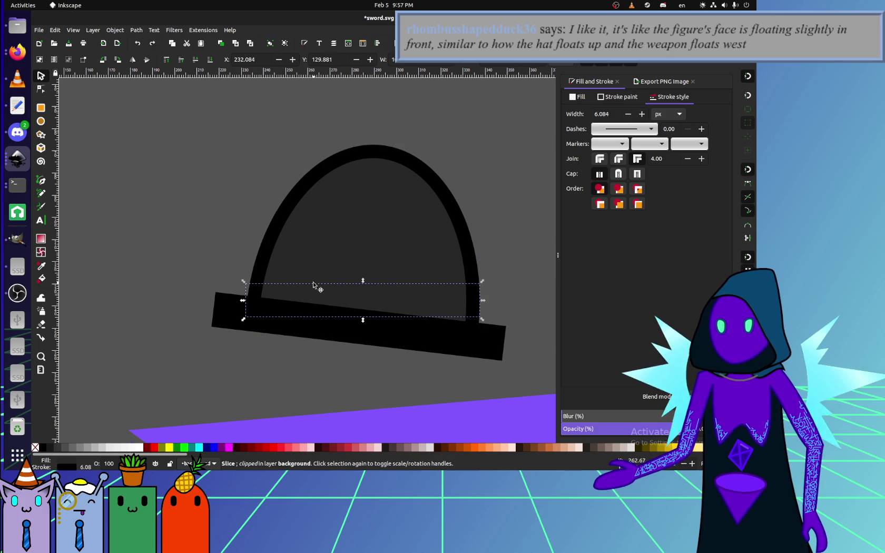
key("z")
key("ctrl+z")
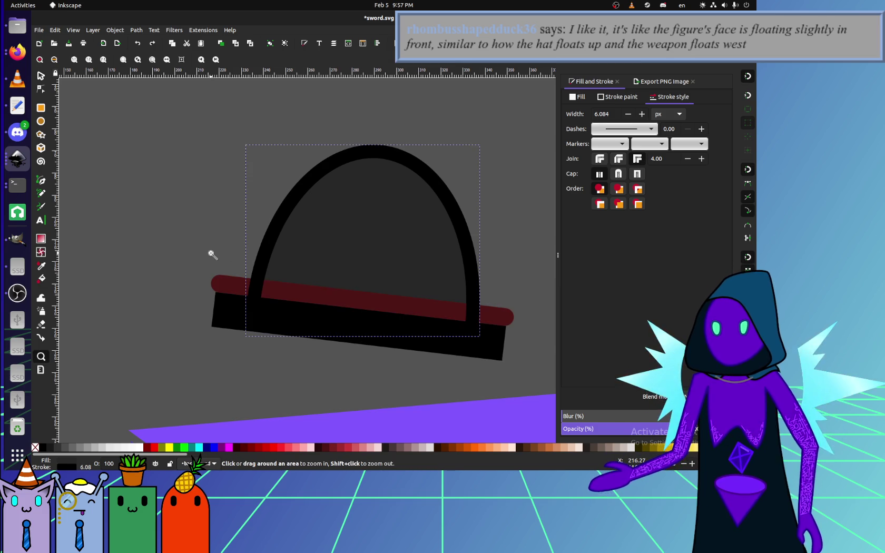
Select the dark red band and the hat dome and clip them together.
left_click(41, 76)
left_click(193, 261)
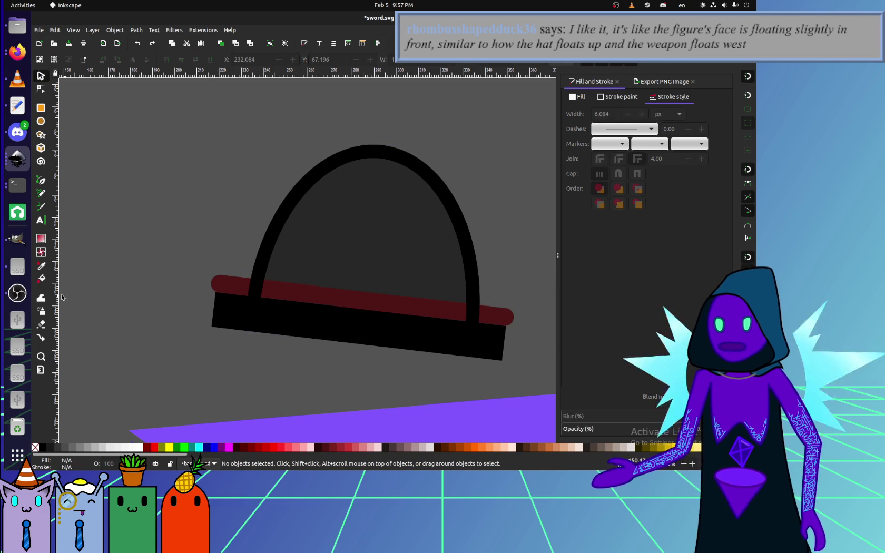
left_click(222, 277)
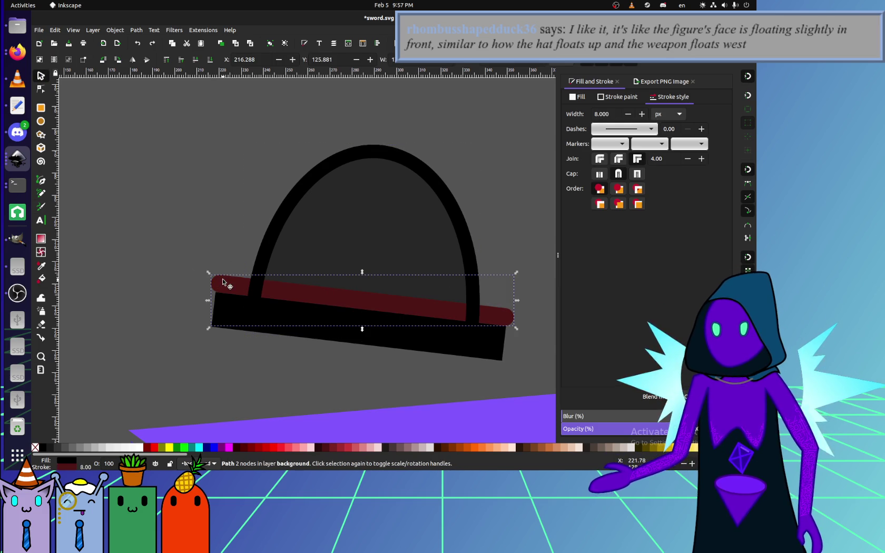
left_click(276, 234, "shift")
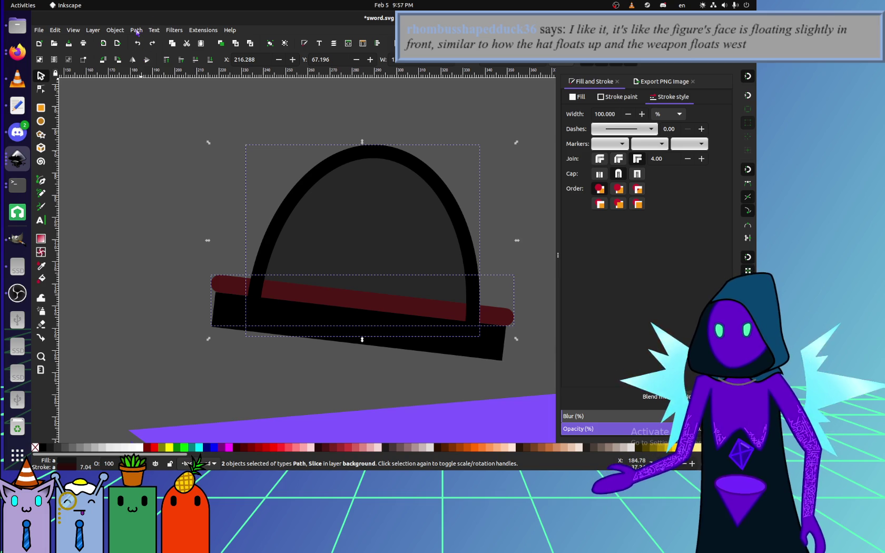
left_click(29, 137)
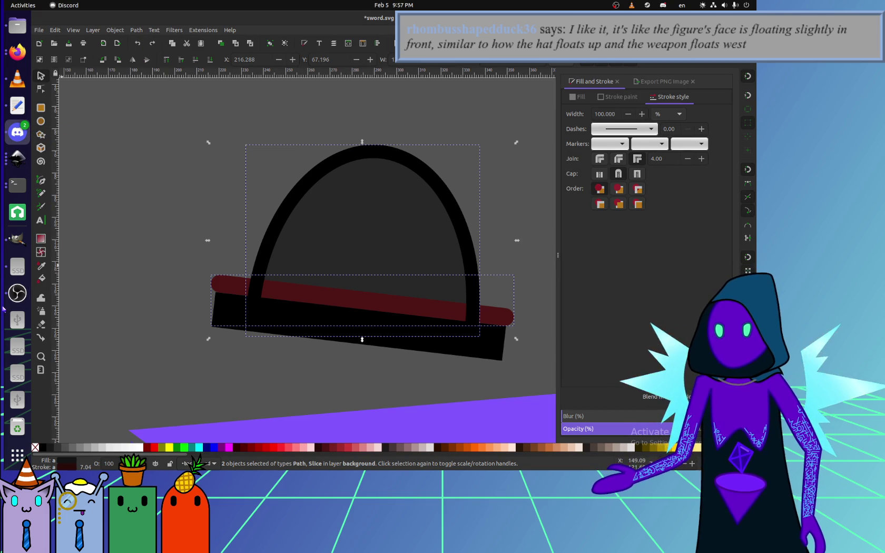
left_click(17, 293)
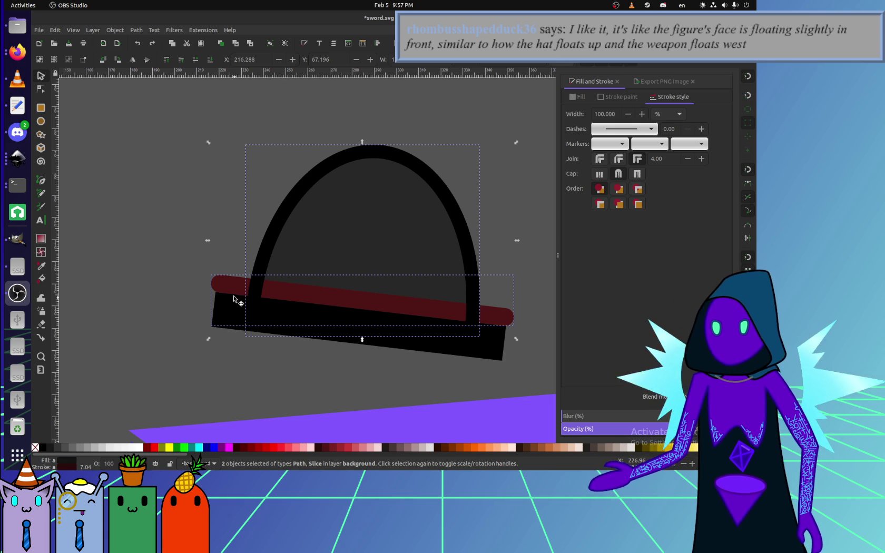
left_click(130, 30)
mouse_move(121, 128)
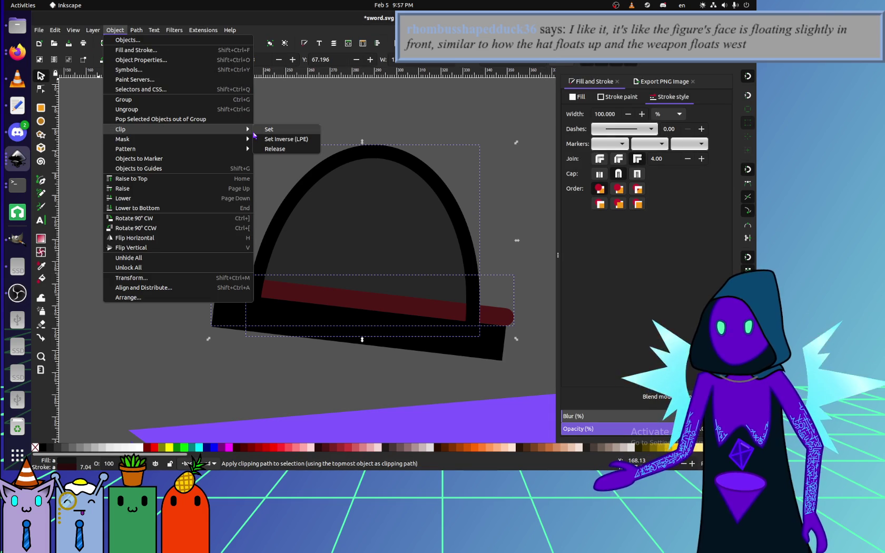
left_click(268, 129)
left_click(195, 326)
Raise the red band slightly, re-clip it with the dome, then undo that clip.
left_click_drag(238, 287, 260, 226)
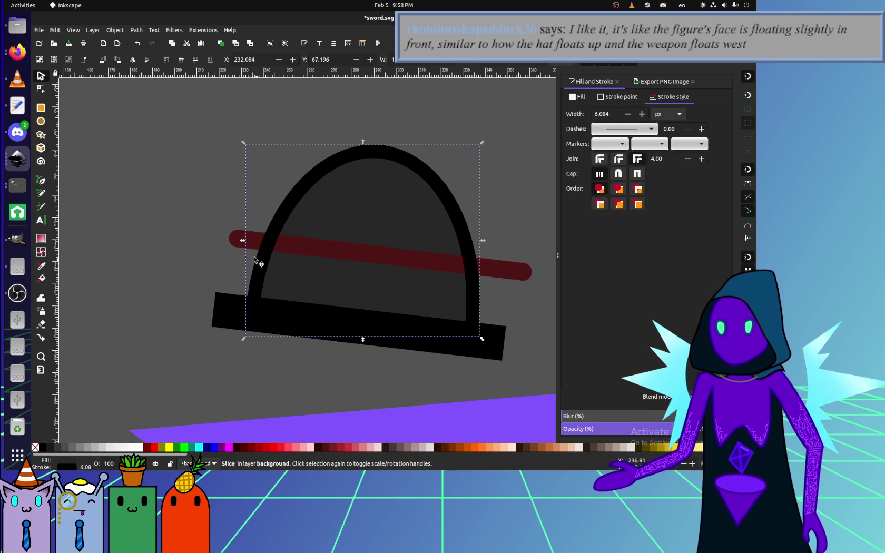
left_click(260, 241, "shift")
left_click(136, 30)
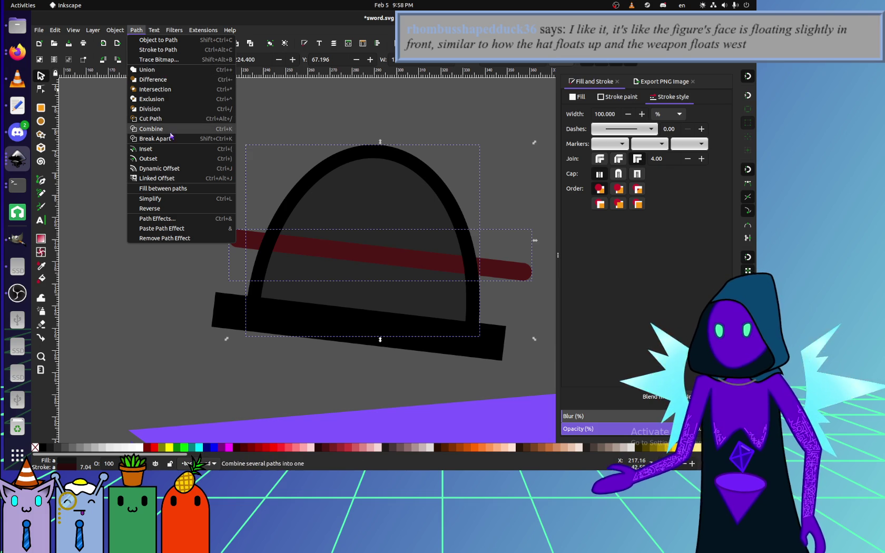
mouse_move(179, 129)
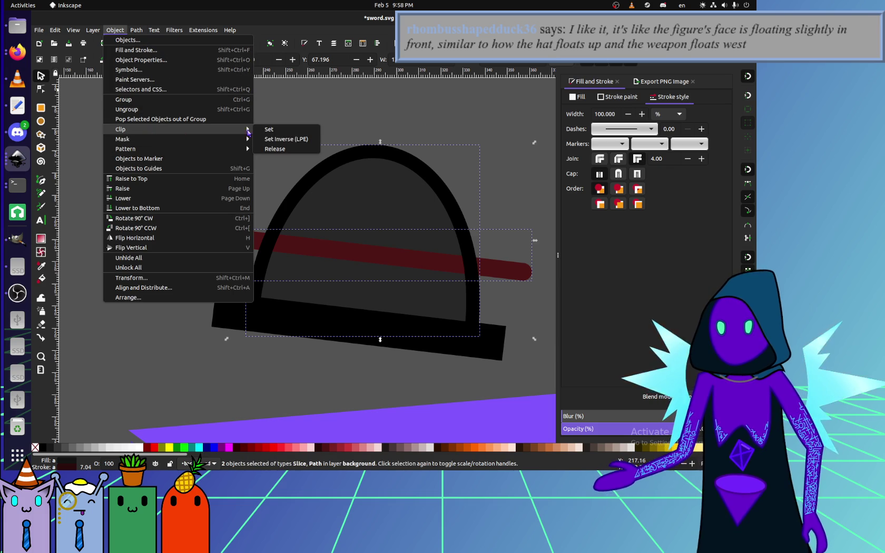
left_click(272, 130)
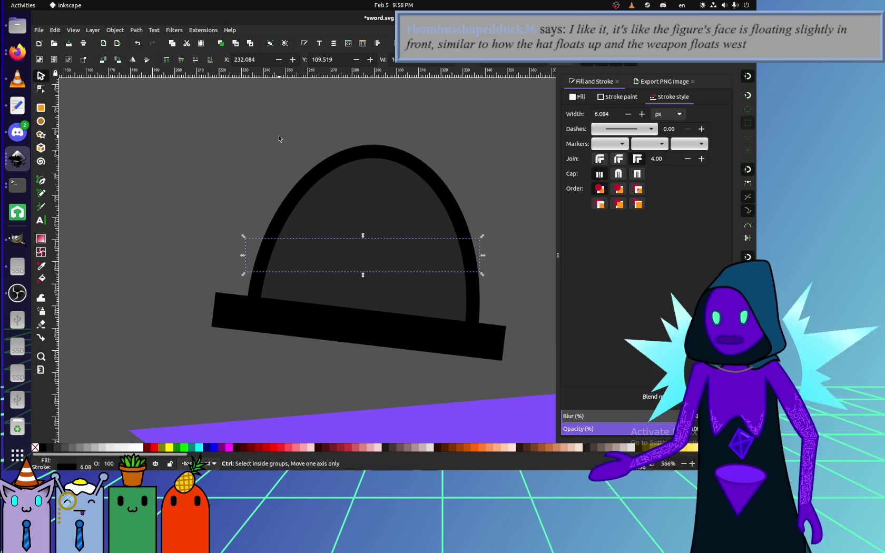
key("ctrl+z")
key("Escape")
Duplicate the hat dome onto the purple shape, clip it, then undo the clip.
left_click(296, 182)
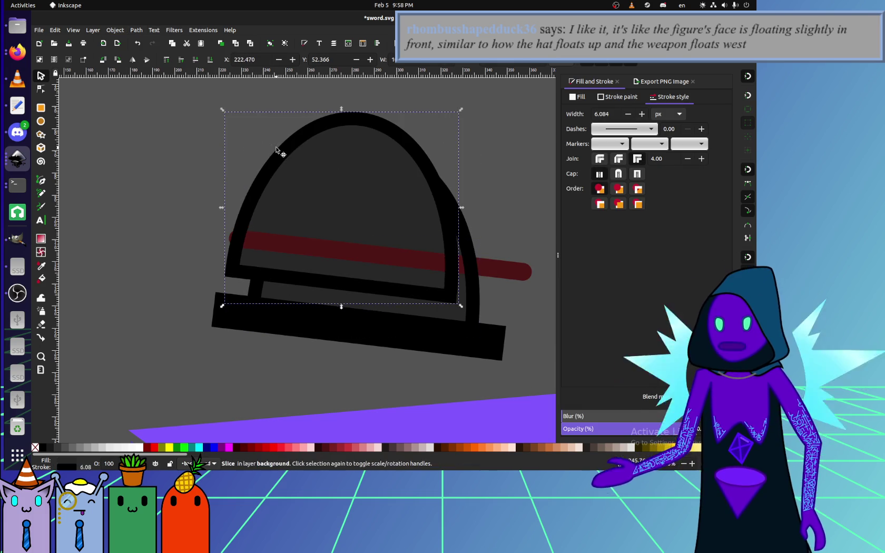
scroll(294, 189, "down", 1, "ctrl")
key("ctrl+d")
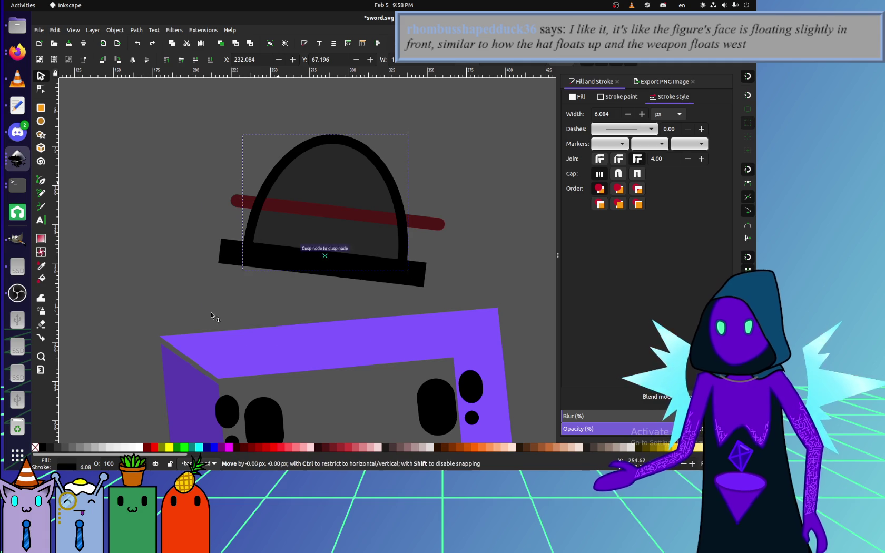
left_click_drag(294, 188, 162, 332)
left_click(329, 330, "shift")
left_click(111, 30)
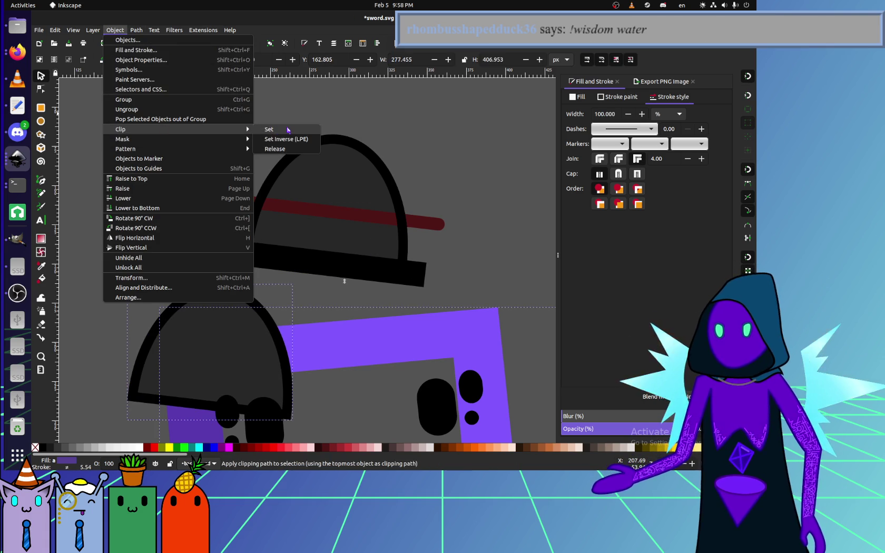
mouse_move(172, 129)
left_click(286, 128)
scroll(360, 287, "down", 5)
key("ctrl+z")
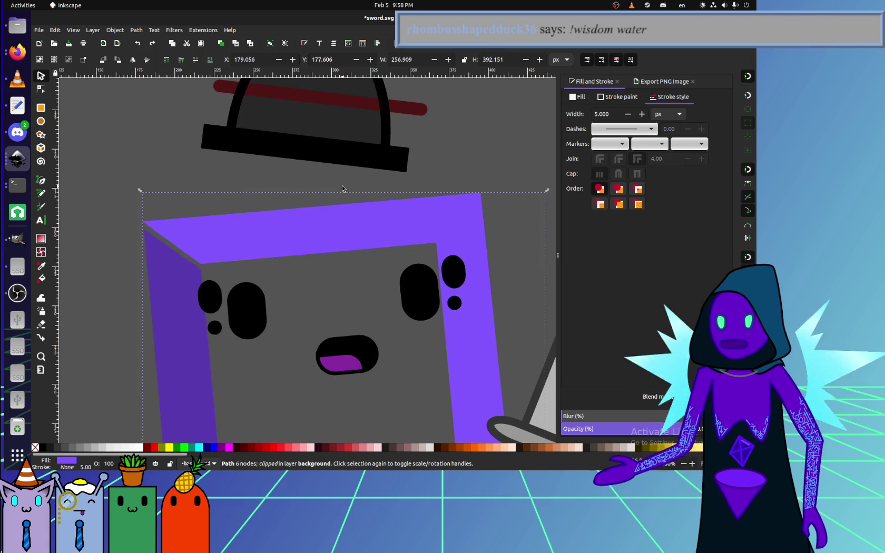
scroll(341, 185, "up", 7)
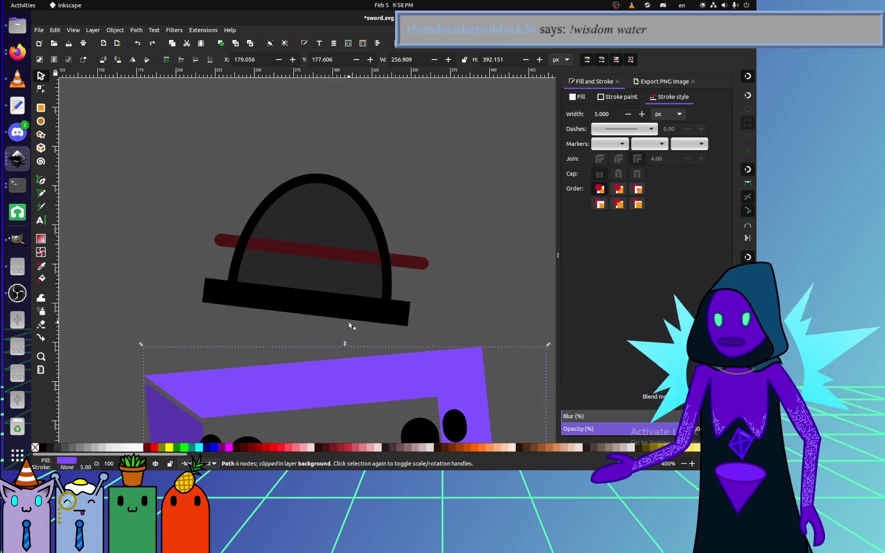
Reselect the hat dome and red stripe and apply the clip again.
left_click(185, 265)
left_click(261, 265)
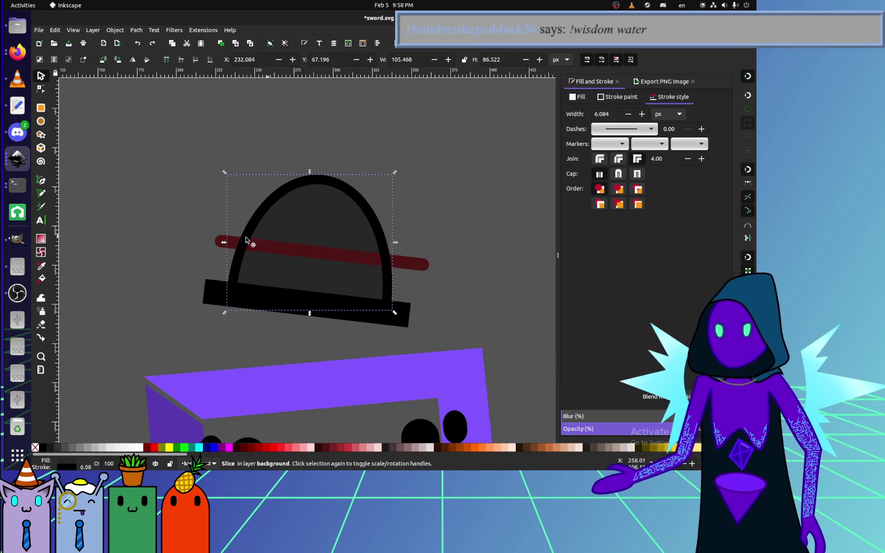
left_click(220, 239, "shift")
left_click(136, 30)
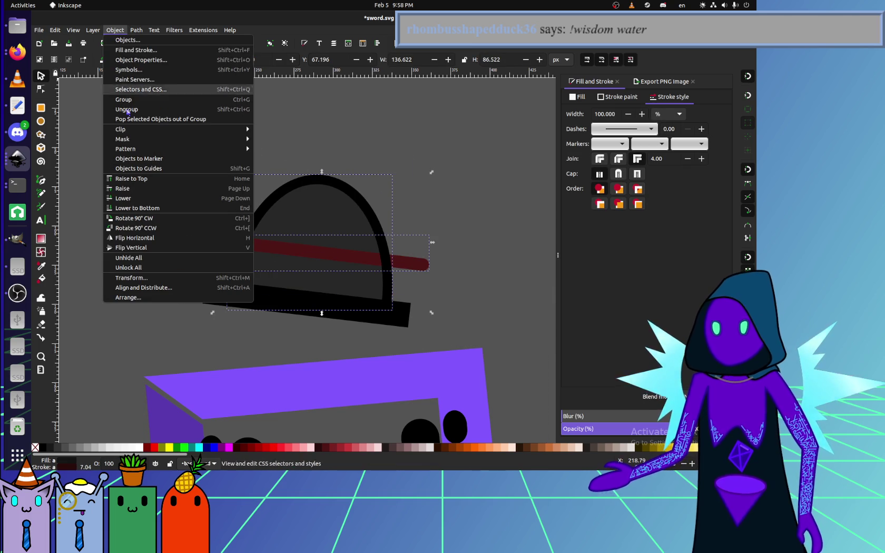
mouse_move(122, 129)
left_click(310, 131)
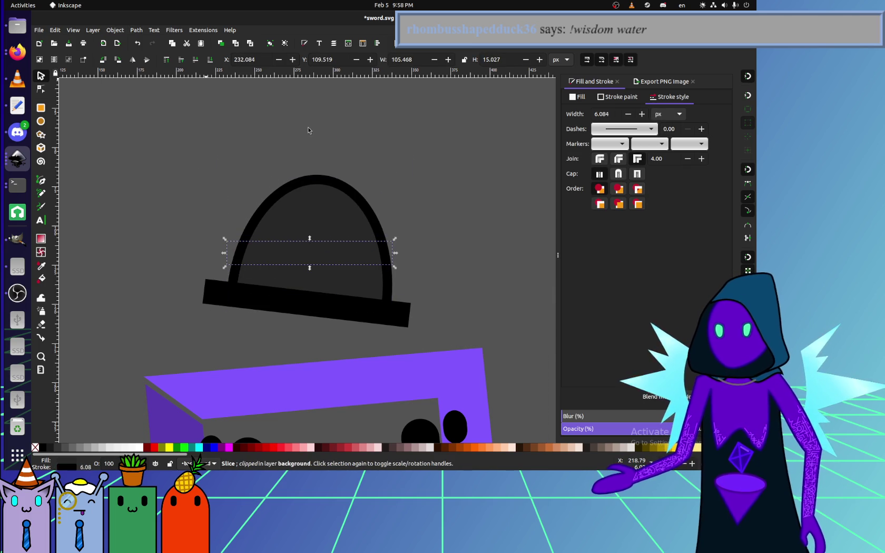
With the Node tool, bend the dome's clipping line, undo it, and move its left end inward.
left_click(41, 89)
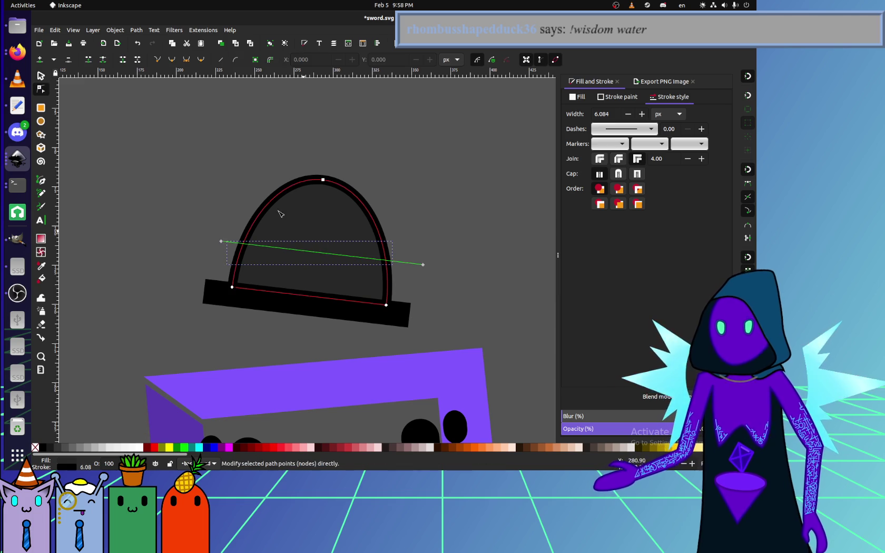
left_click(274, 245)
left_click(263, 249)
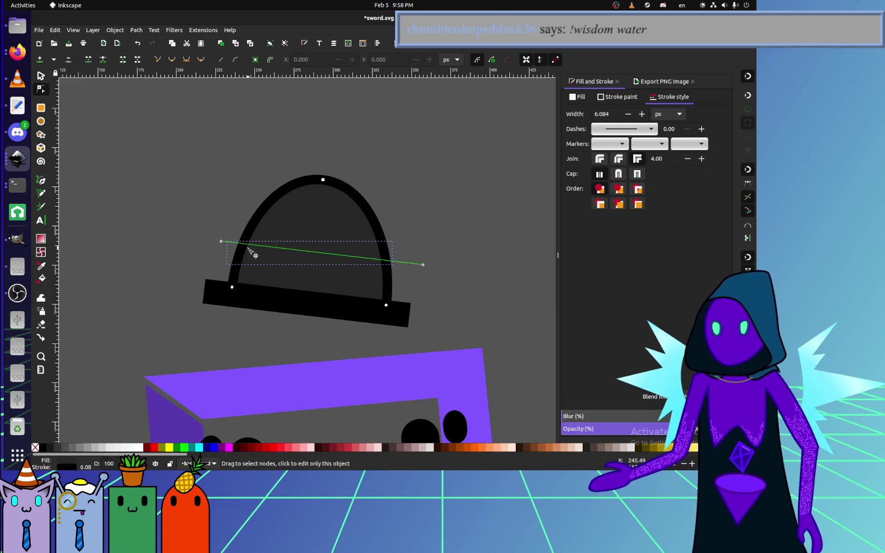
mouse_move(257, 248)
left_mouse_down()
mouse_move(296, 292)
mouse_move(291, 312)
mouse_move(259, 274)
left_mouse_up()
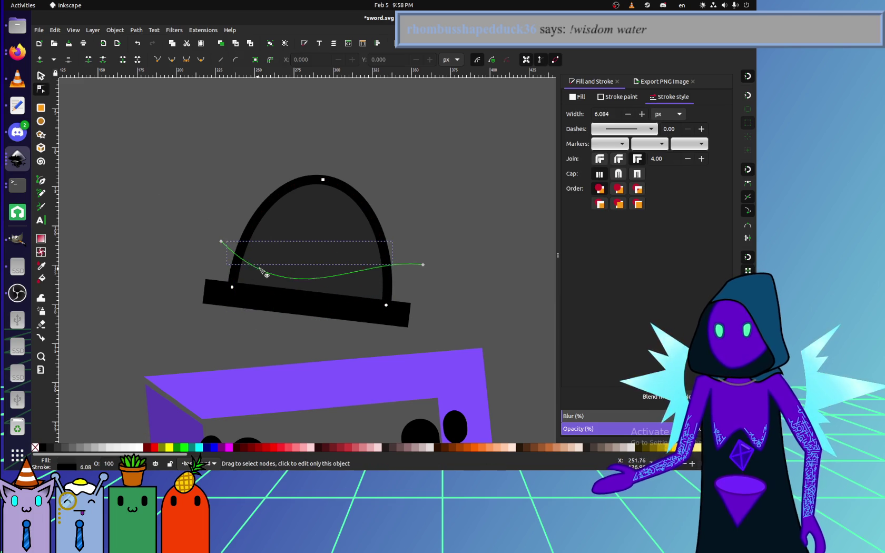
key("ctrl+z")
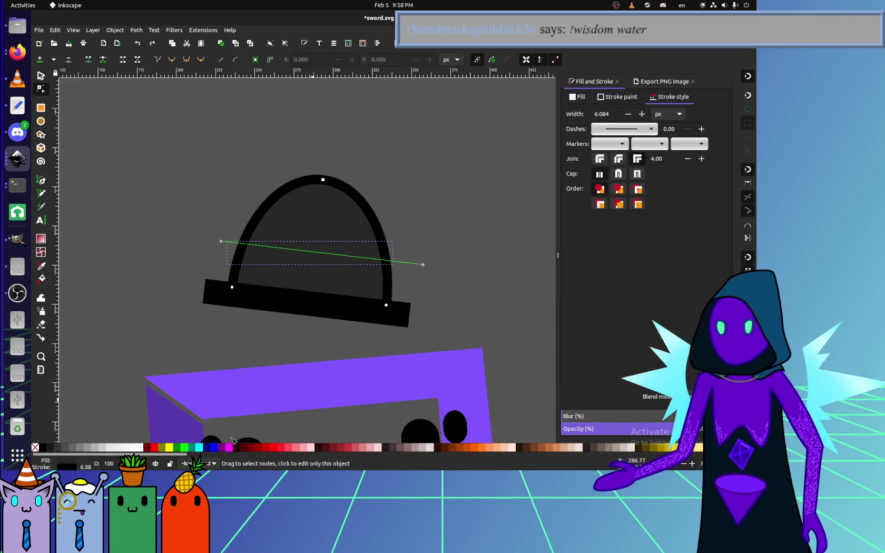
left_click(199, 447, "shift")
scroll(255, 454, "down", 3)
scroll(254, 454, "up", 2)
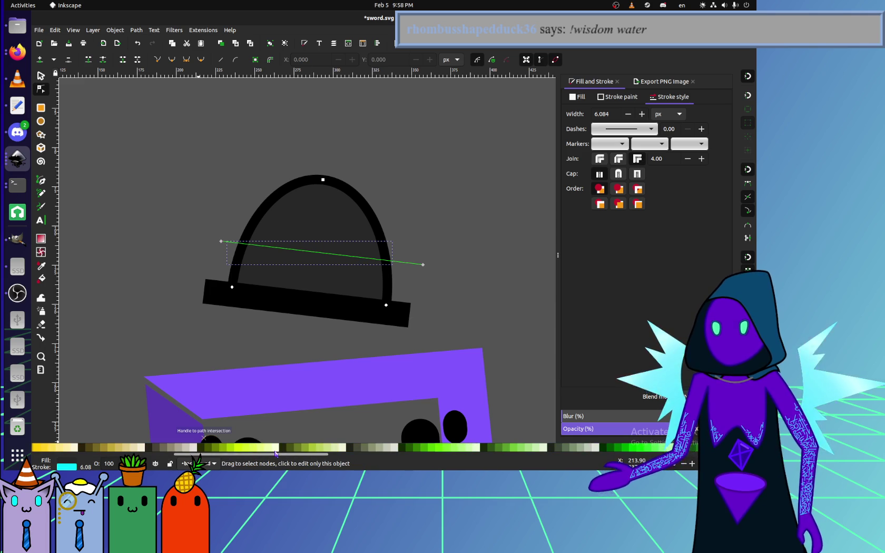
scroll(254, 454, "up", 3)
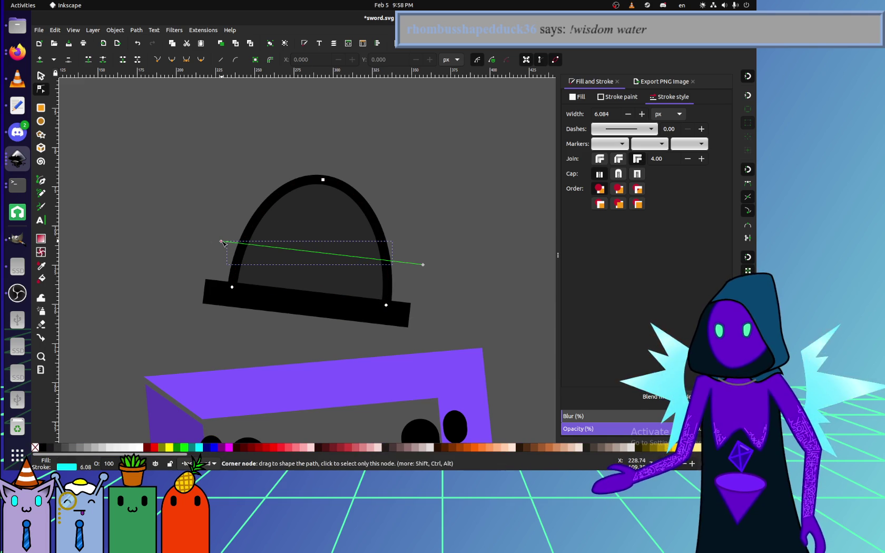
left_click_drag(223, 243, 251, 260)
key("ctrl+a")
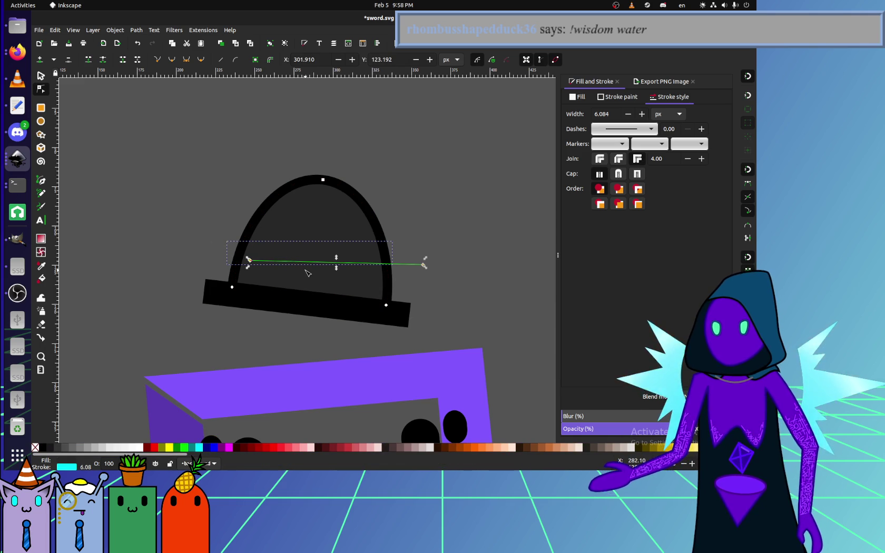
Undo the clipping-line curve and end moves, then slide the line left along the brim.
left_click(42, 193)
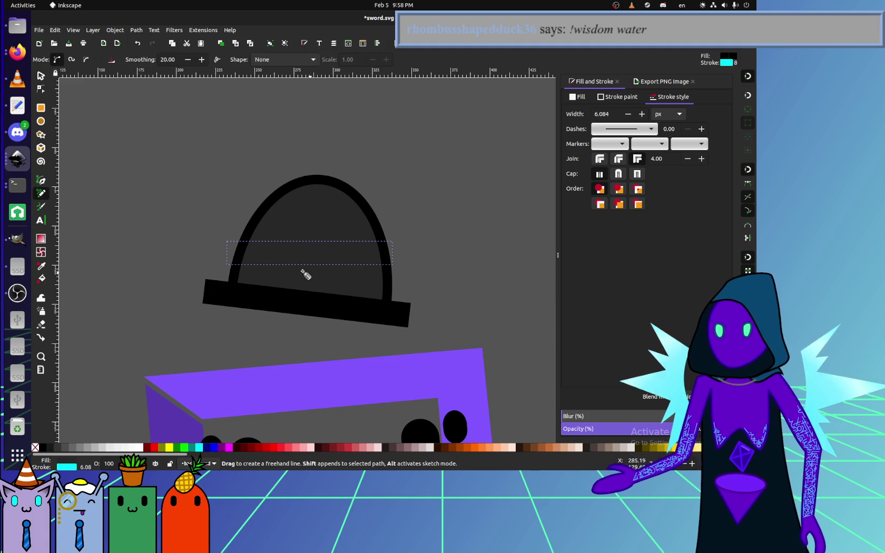
left_click(42, 89)
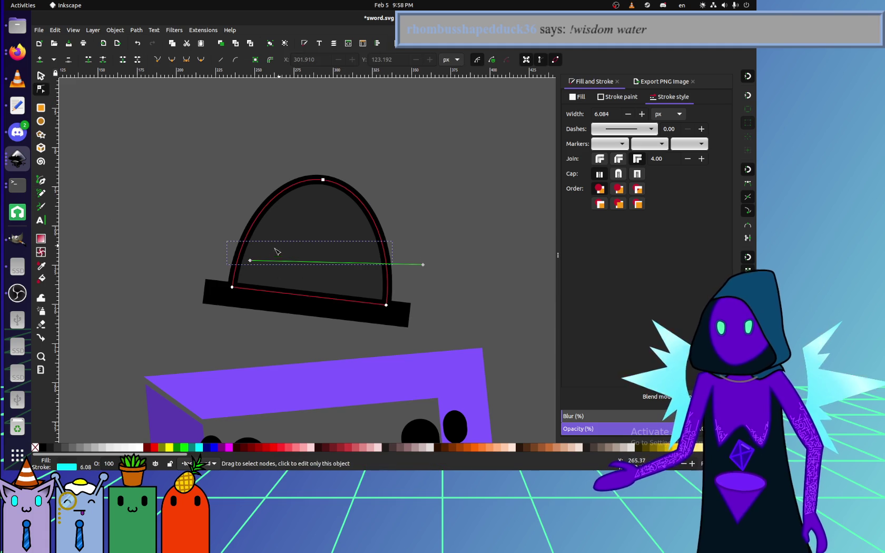
left_click_drag(247, 258, 263, 223)
mouse_move(330, 240)
left_mouse_down()
mouse_move(316, 303)
mouse_move(345, 324)
left_mouse_up()
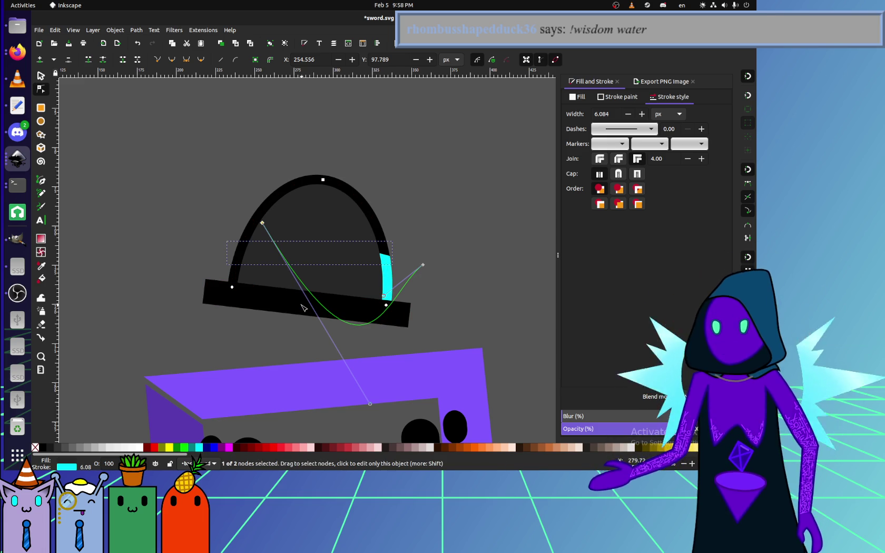
key("ctrl+z")
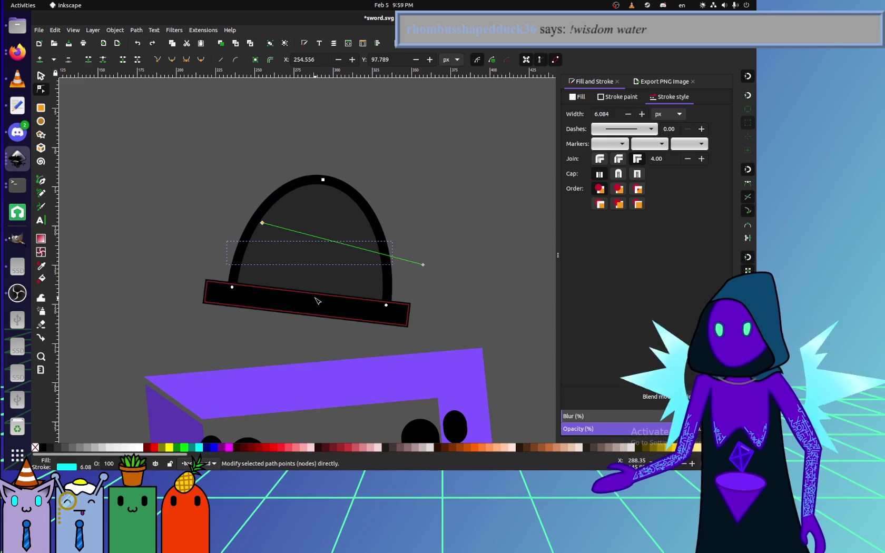
key("ctrl+z")
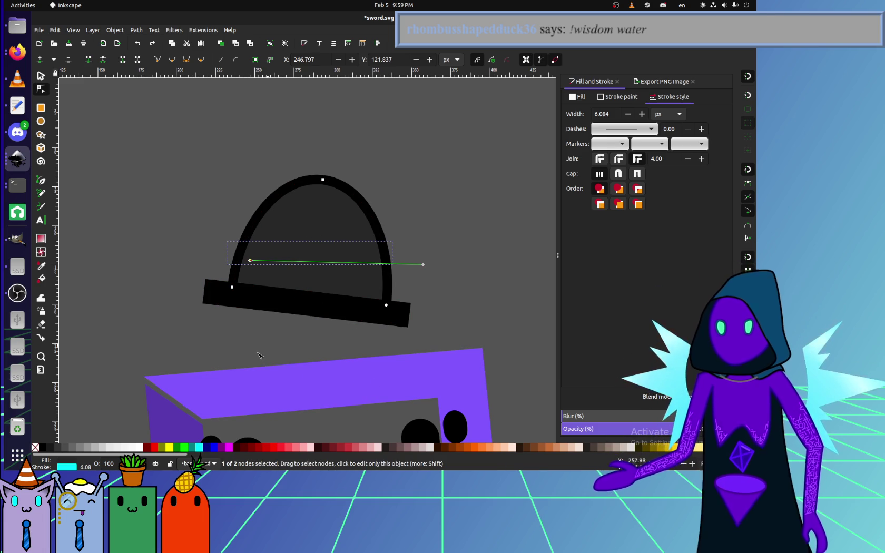
key("ctrl+z")
key("ctrl+z")
key("ctrl+z")
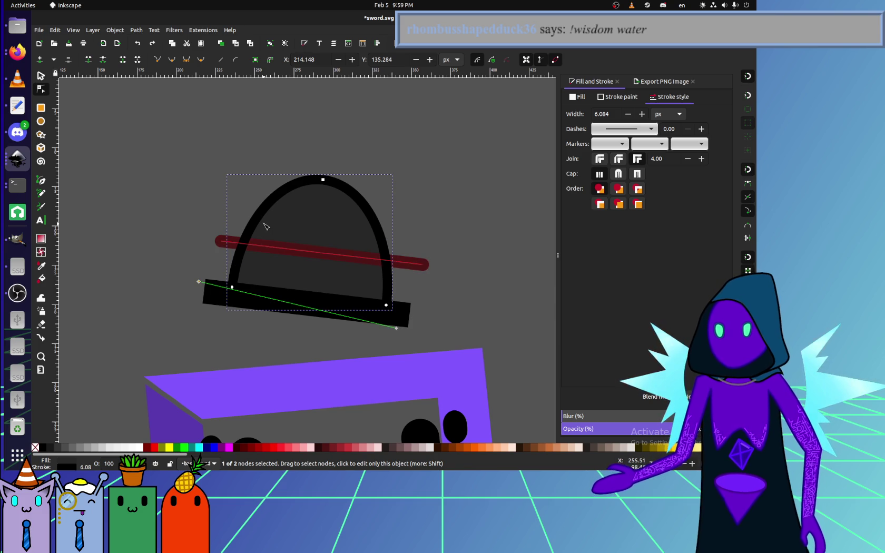
key("ctrl+z")
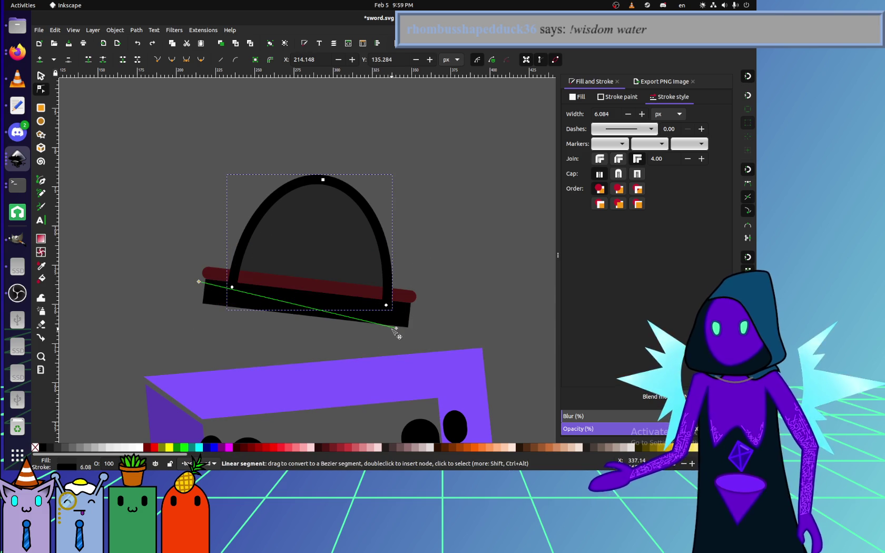
left_click_drag(398, 330, 324, 334)
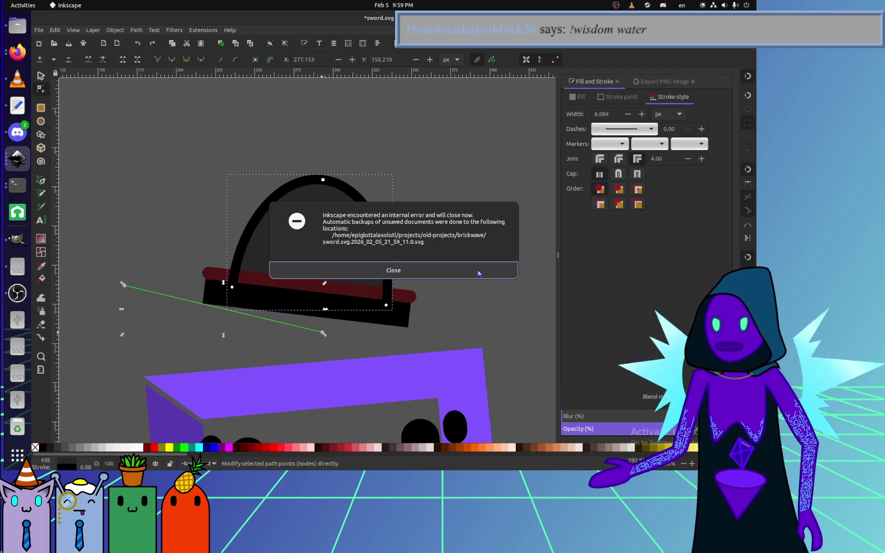
Dismiss the internal error messages and bring the New document 1 drawing forward.
left_click(478, 273)
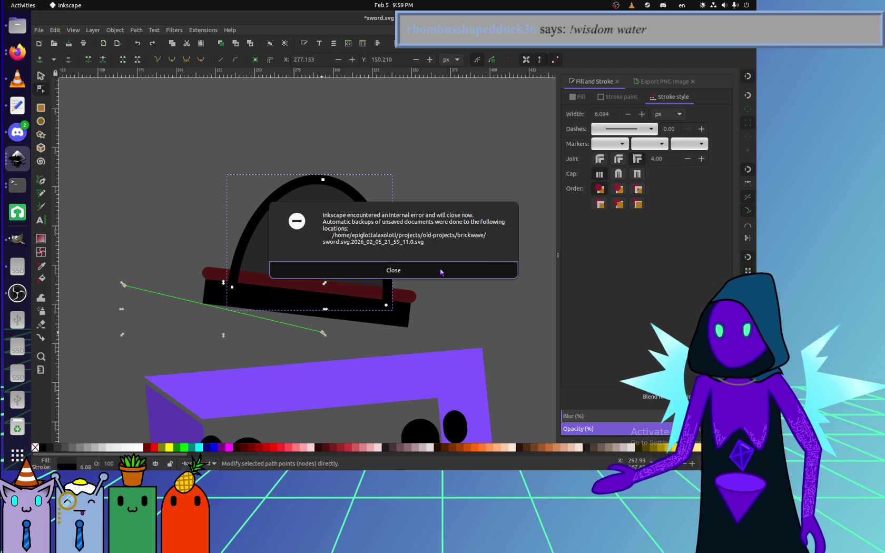
left_click(24, 158)
mouse_move(88, 201)
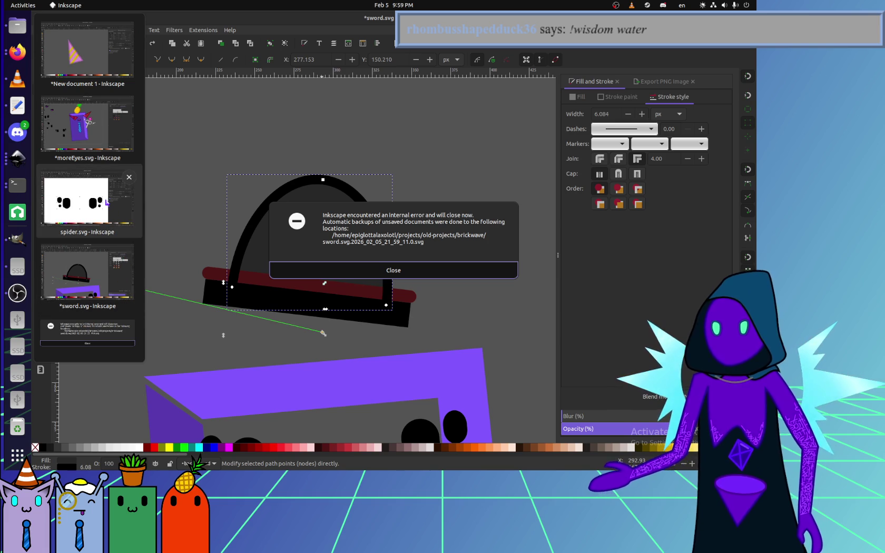
left_click(129, 177)
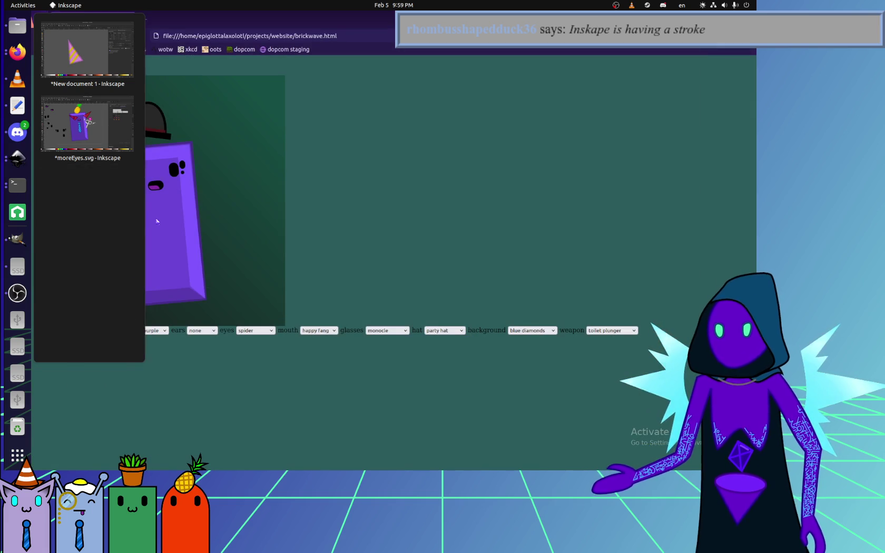
left_click(103, 150)
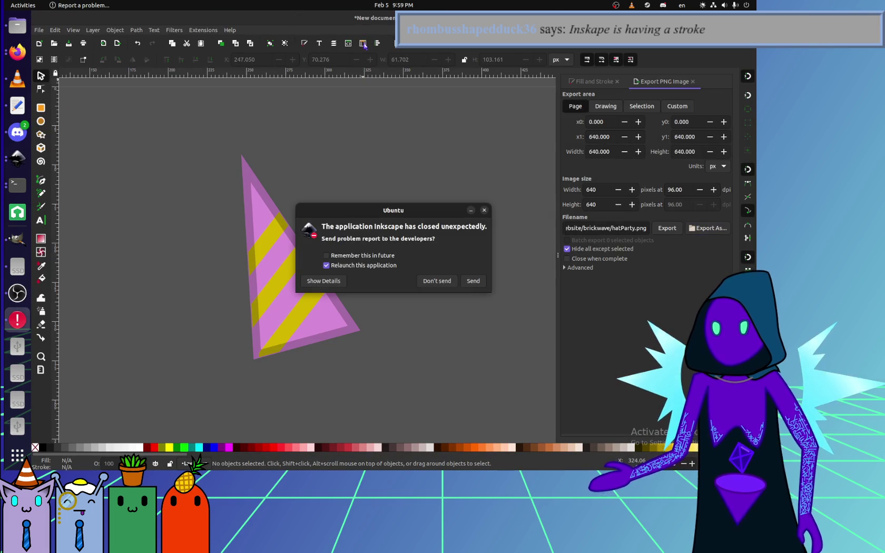
left_click(474, 280)
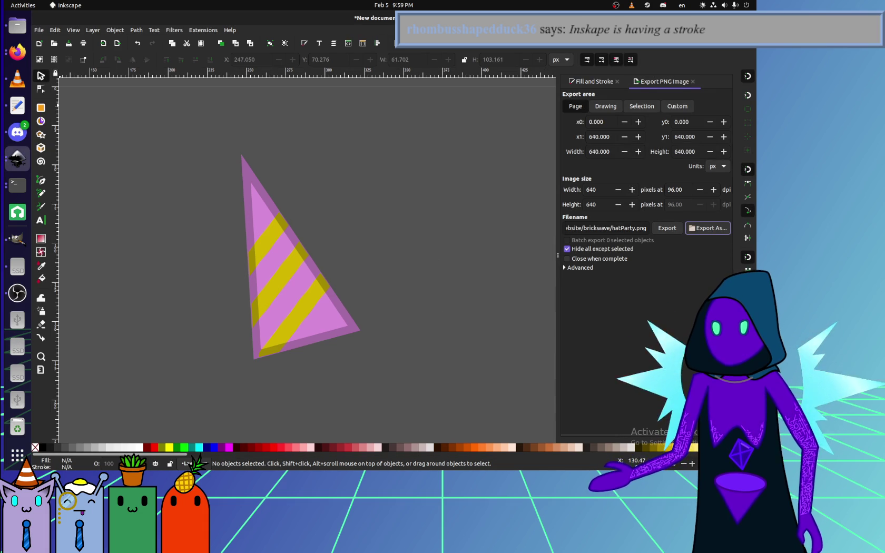
Check Discord and Firefox, then list the open Inkscape windows.
left_click(17, 132)
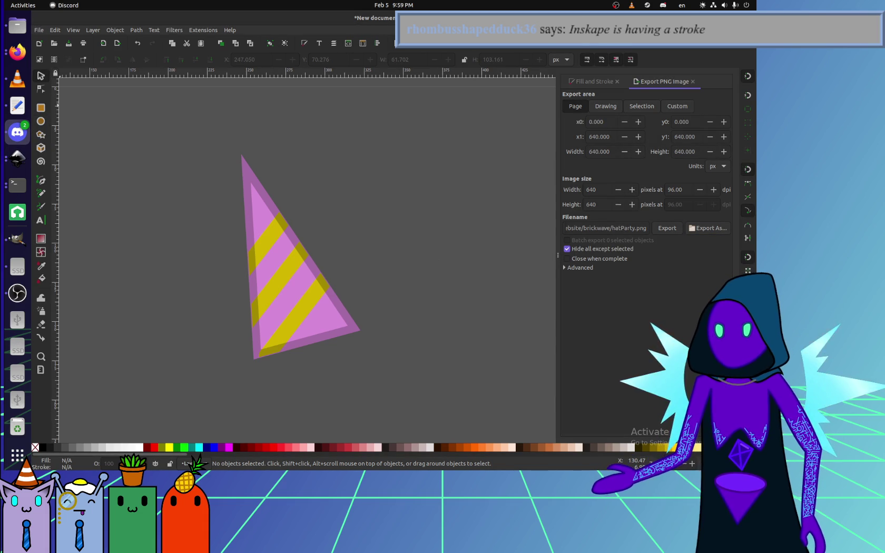
left_click(17, 52)
left_click(18, 52)
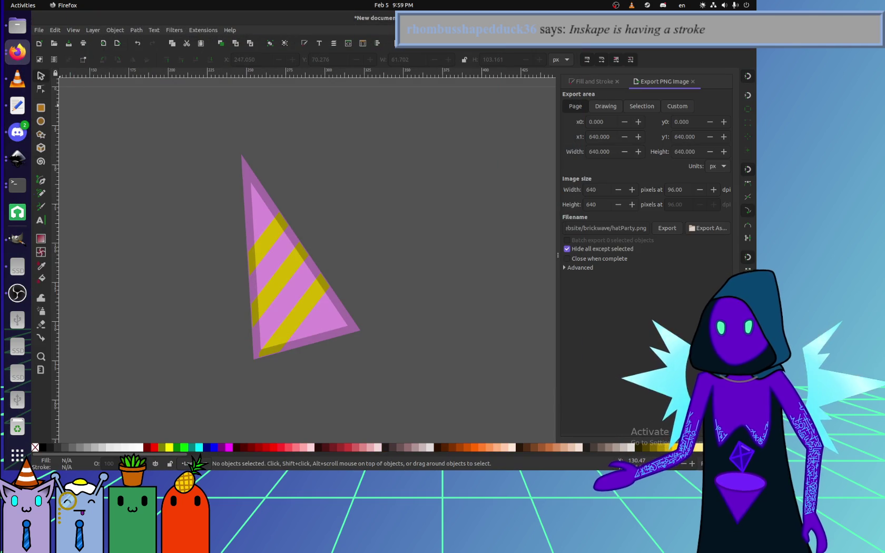
left_click(17, 158)
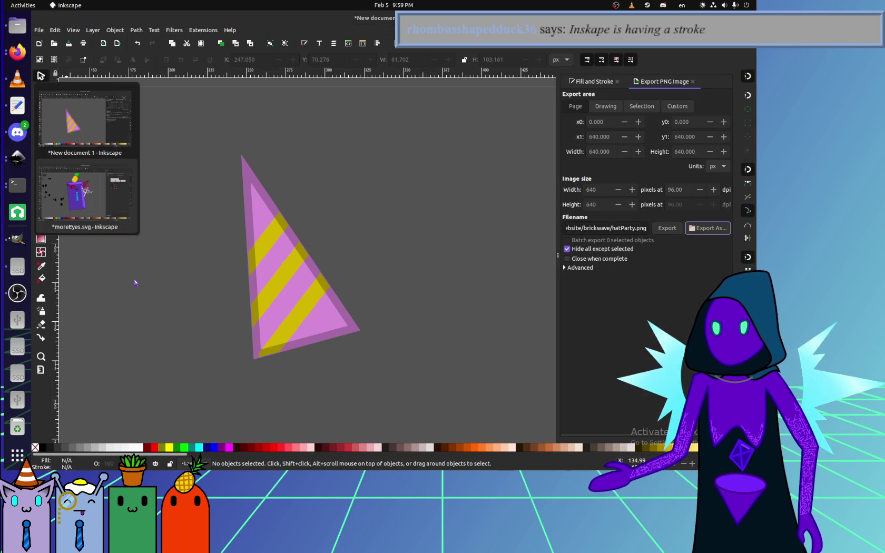
Get back to the sword.svg drawing and zoom in on the hat.
left_click(84, 153)
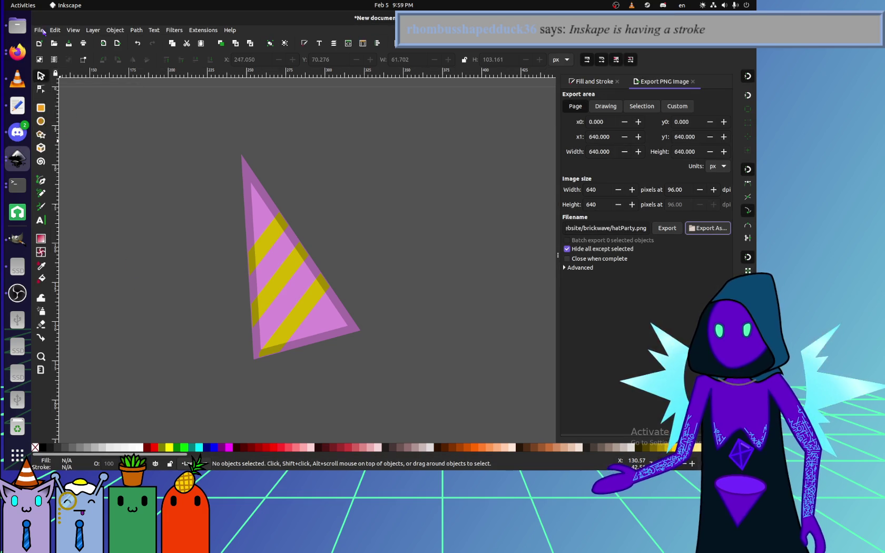
left_click(39, 30)
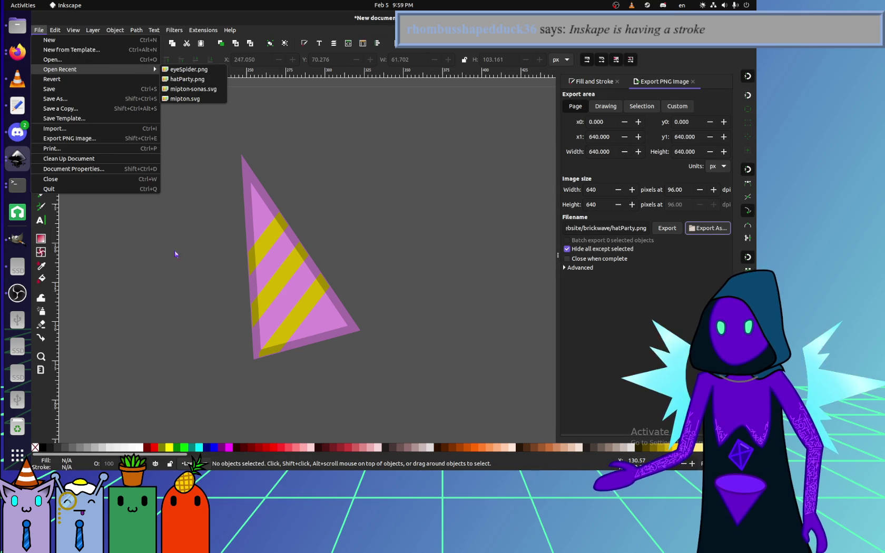
left_click(18, 25)
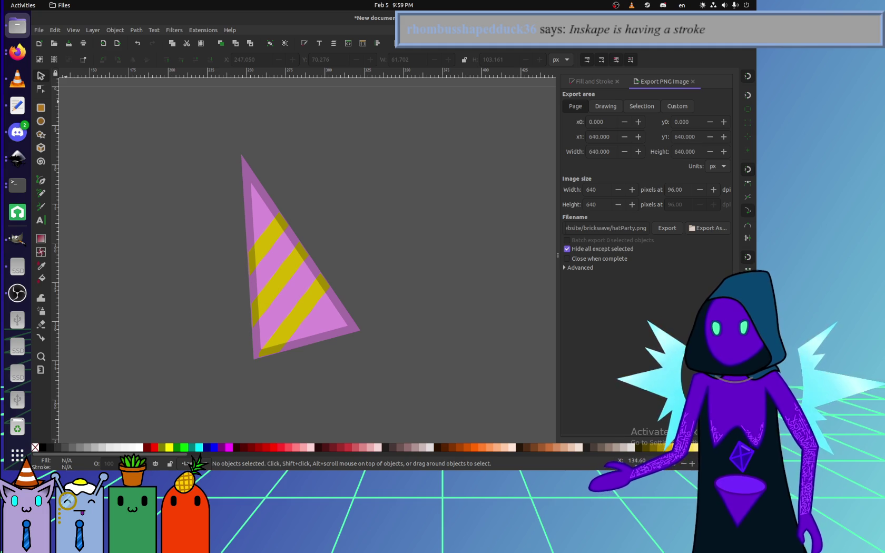
key("alt+Tab")
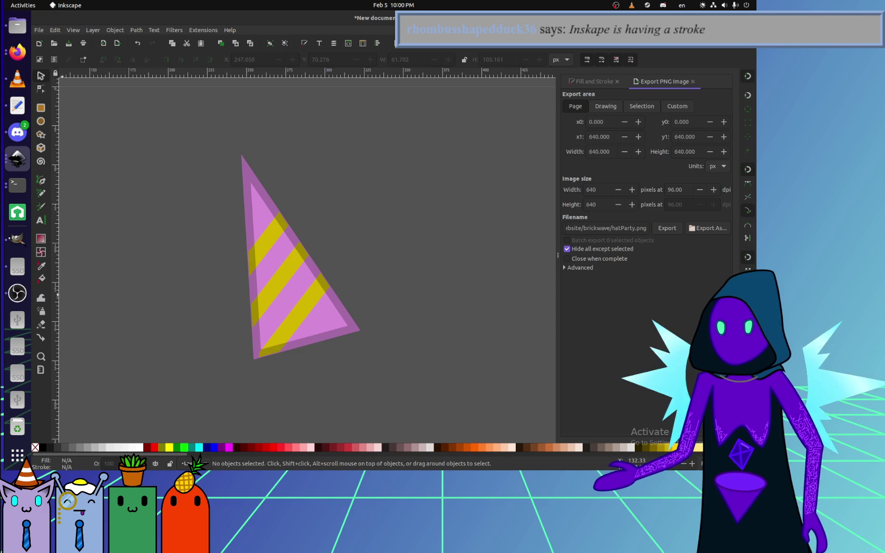
key("ctrl+Tab")
scroll(290, 198, "up", 5)
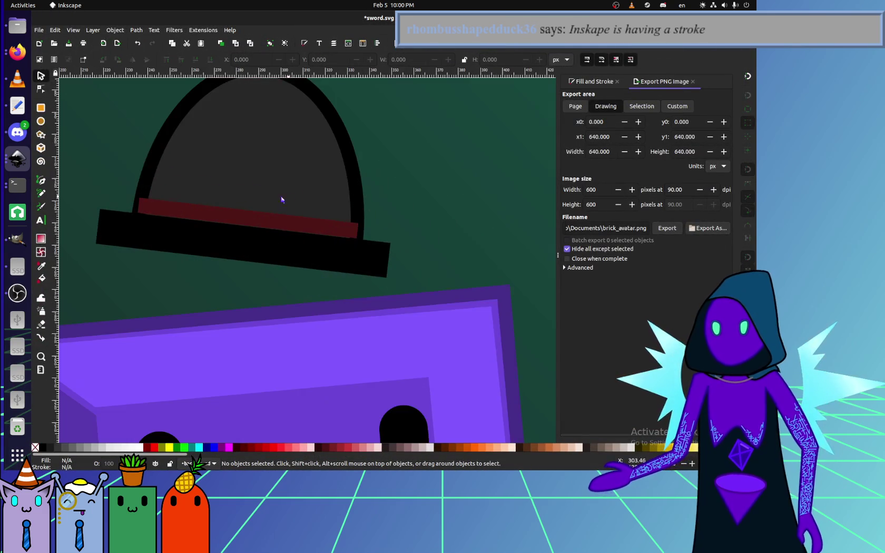
Turn on corner snapping and draw a Pencil line between the brim's right and left corners.
scroll(302, 241, "up", 2)
left_click(41, 194)
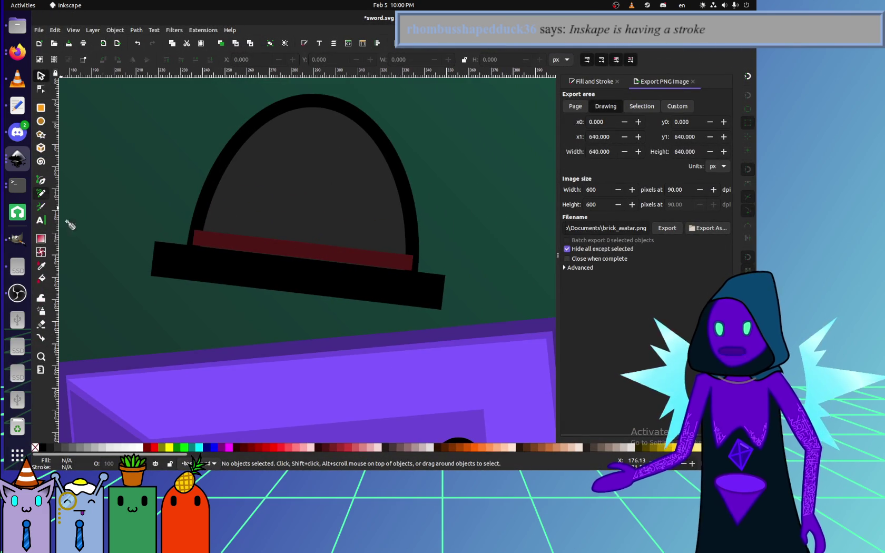
left_click(158, 246)
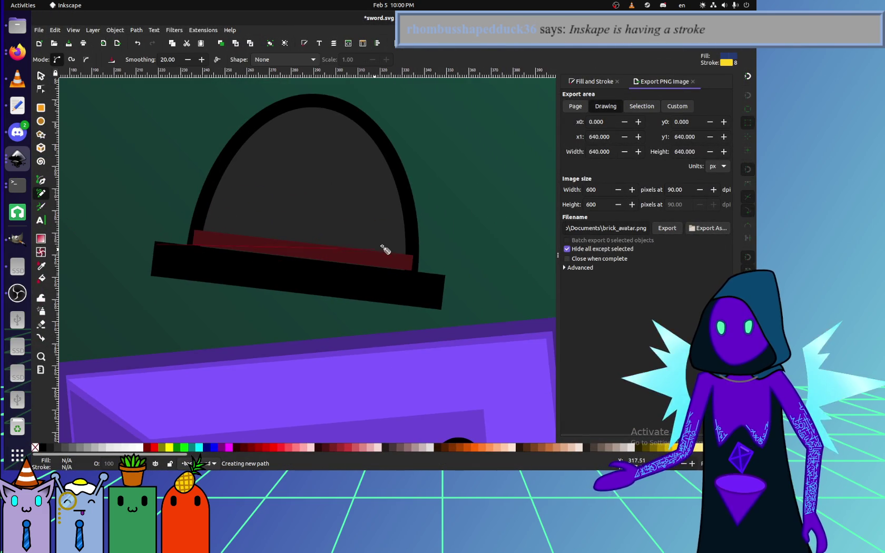
key("Escape")
left_click(747, 76)
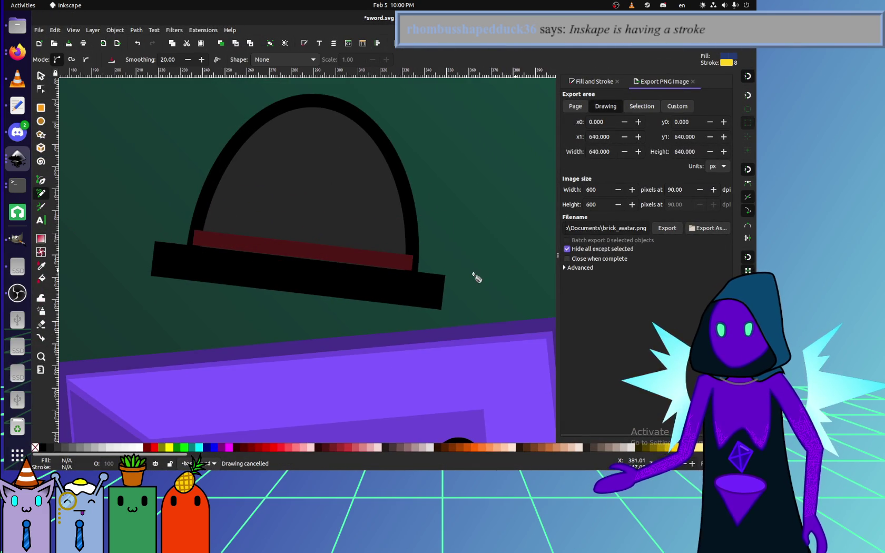
left_click(441, 277)
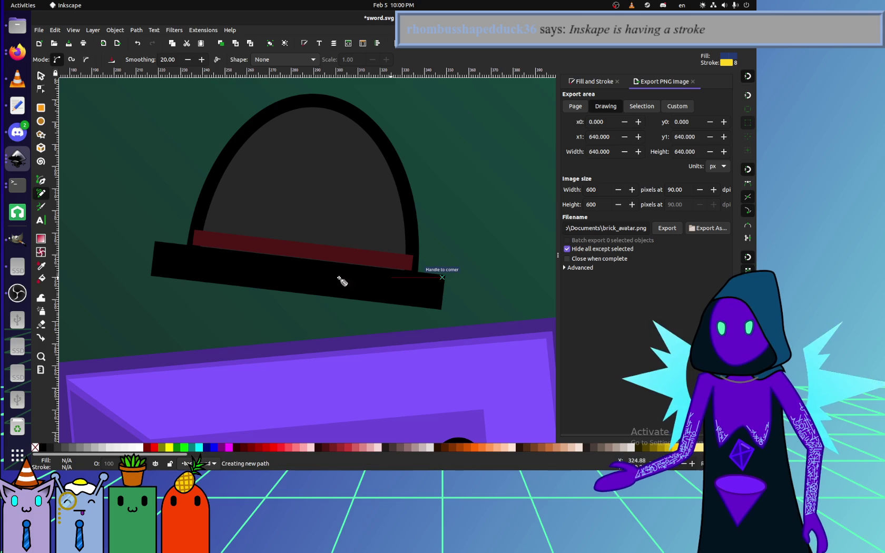
left_click(156, 245)
Give the line the red band's dark red with the Dropper and move it up onto the brim.
left_click(41, 265)
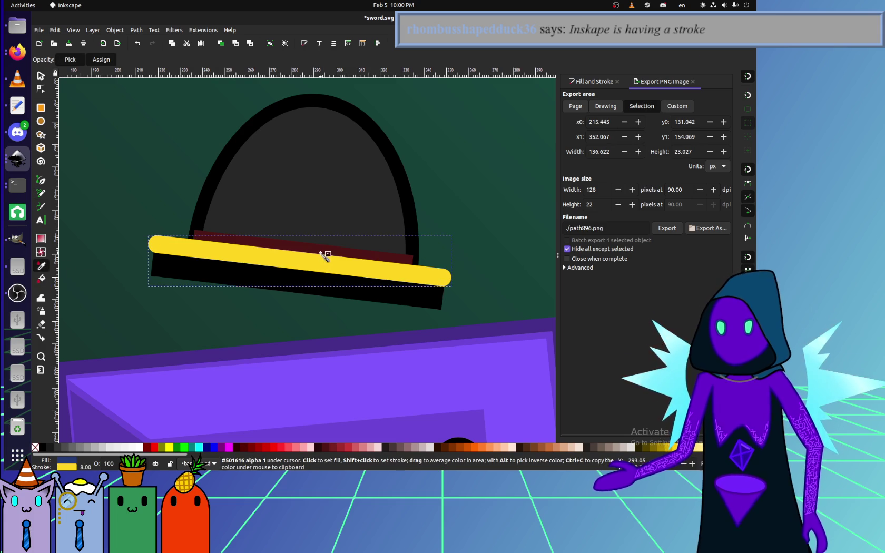
left_click(322, 251, "shift")
key("s")
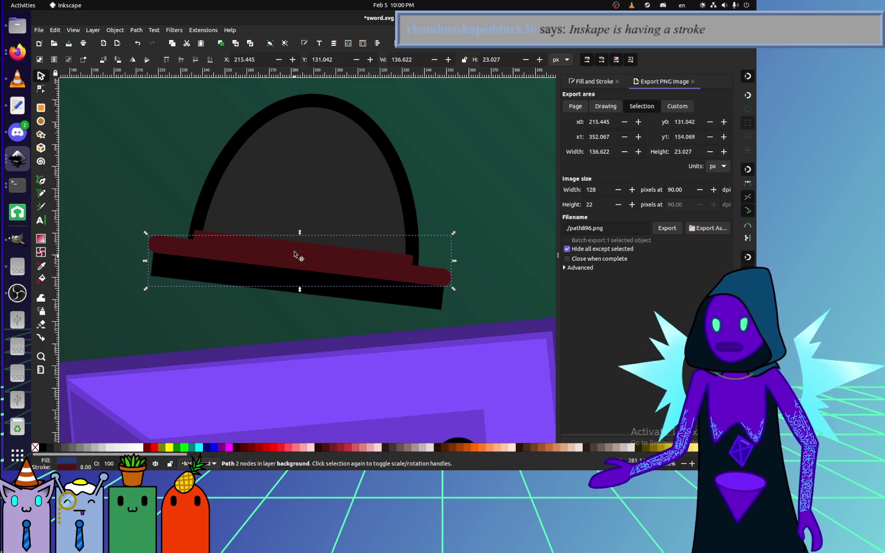
key("Escape")
left_click_drag(303, 250, 310, 232)
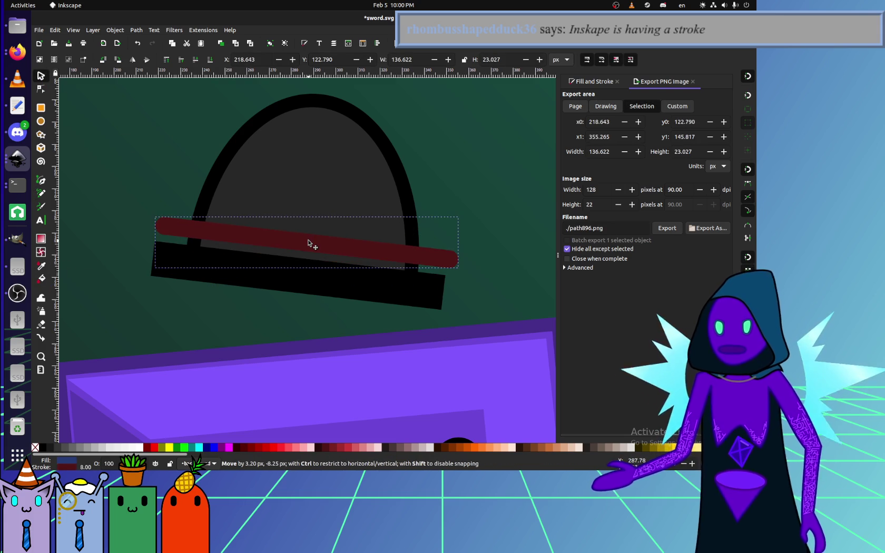
Select the second hat dome and drag it back over the brim.
left_click(291, 191)
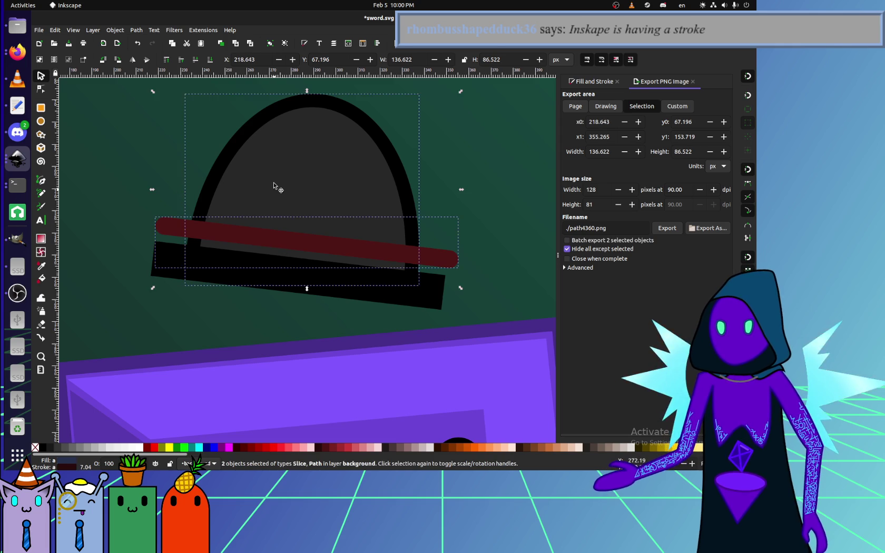
left_click(163, 89)
left_click(227, 160)
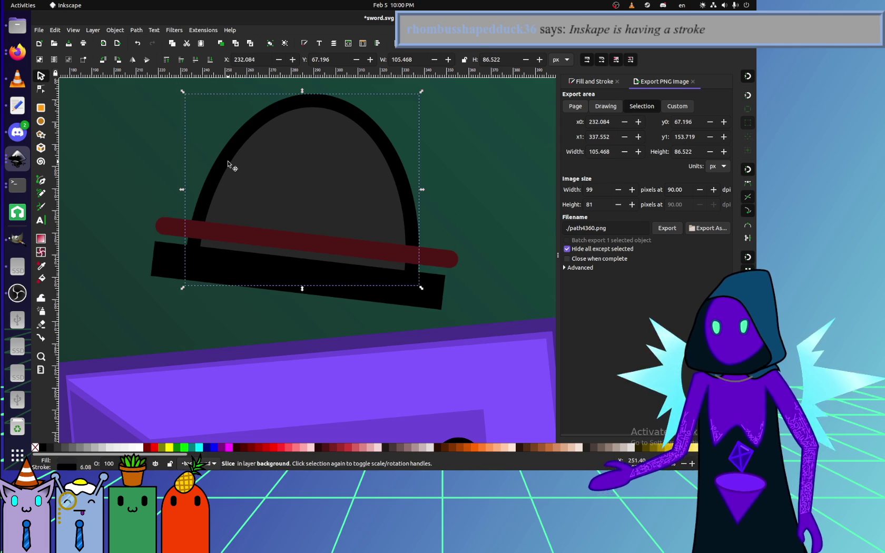
left_click_drag(228, 160, 150, 127)
left_click_drag(287, 172, 405, 202)
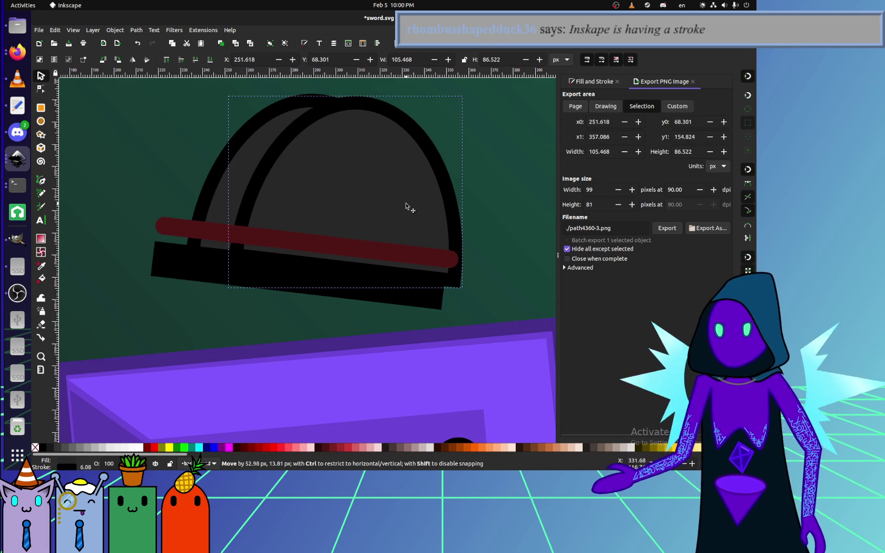
left_click_drag(343, 151, 298, 149)
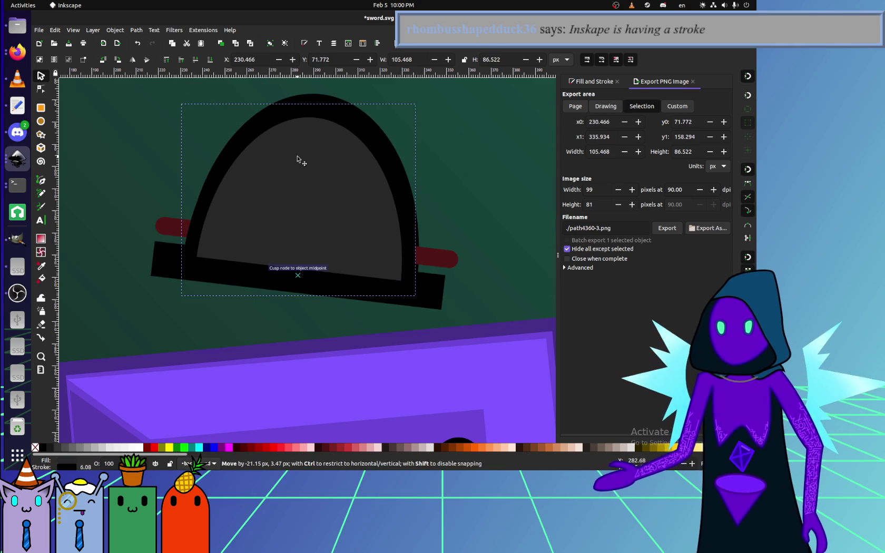
Clip the red strip to the hat shape and nudge it down, then undo both.
left_click(453, 258, "shift")
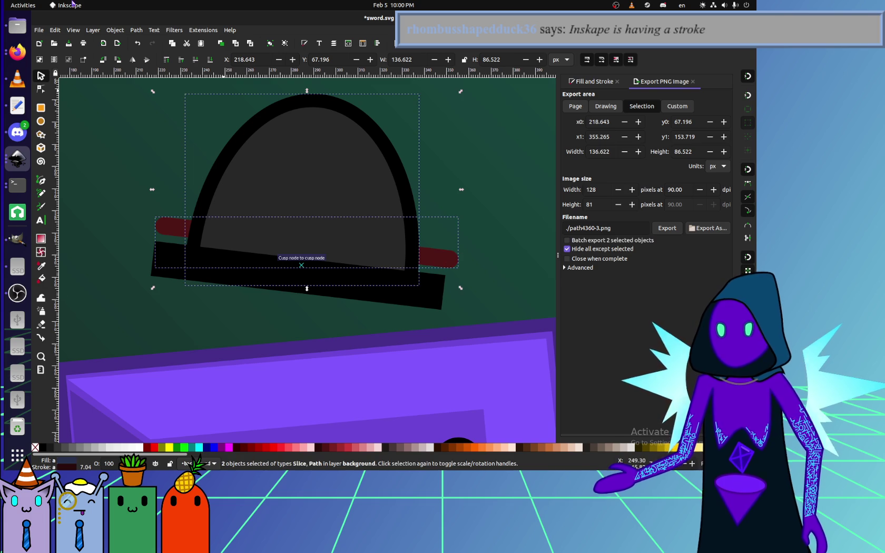
left_click(136, 30)
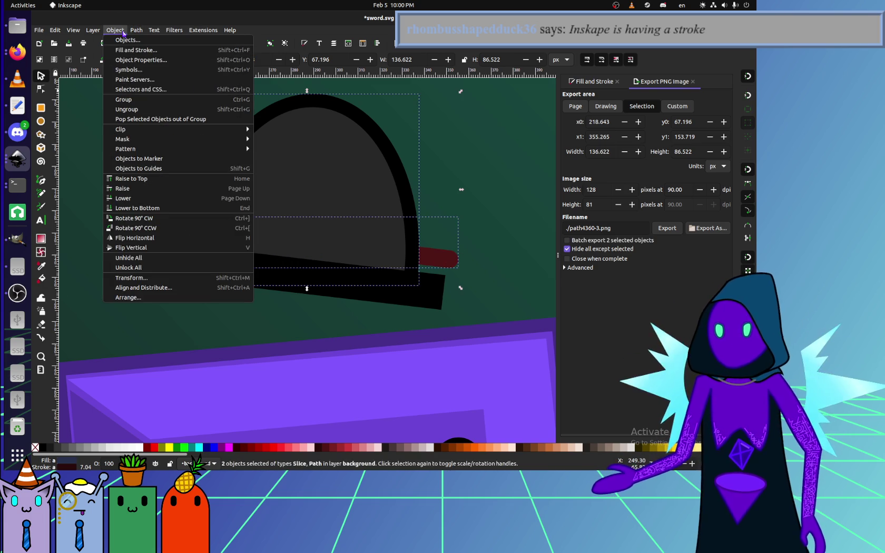
left_click(281, 132)
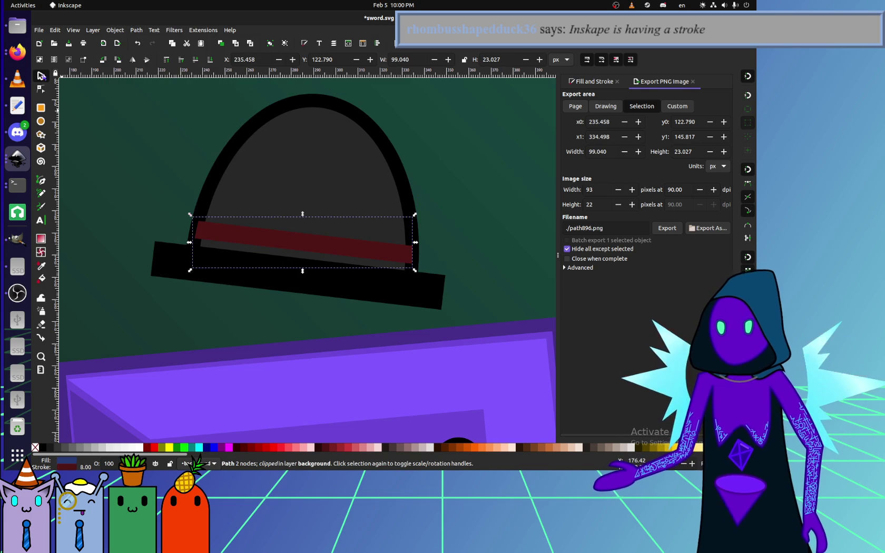
left_click_drag(239, 235, 242, 244)
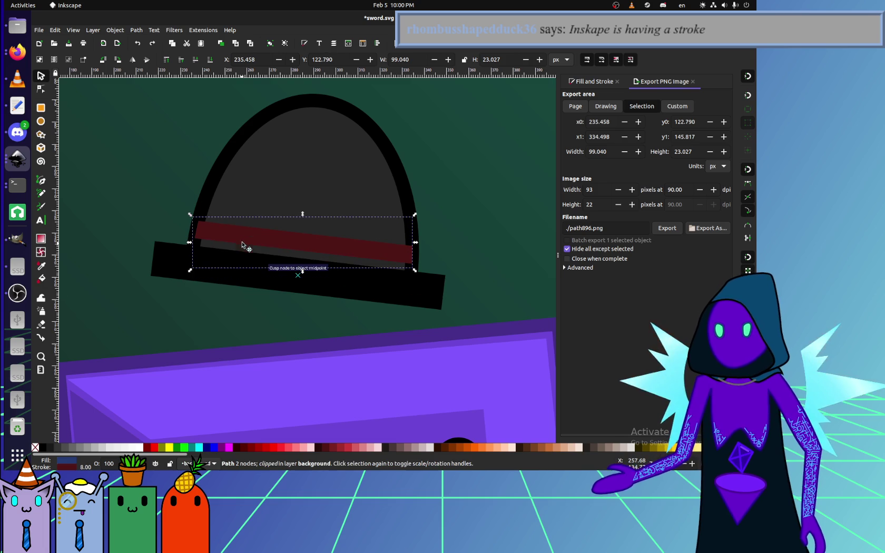
key("ctrl+z")
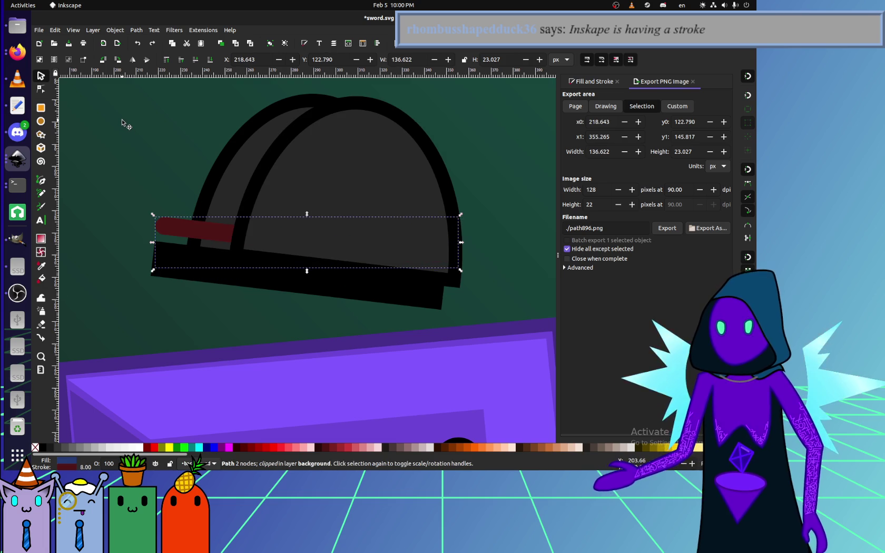
key("ctrl+z")
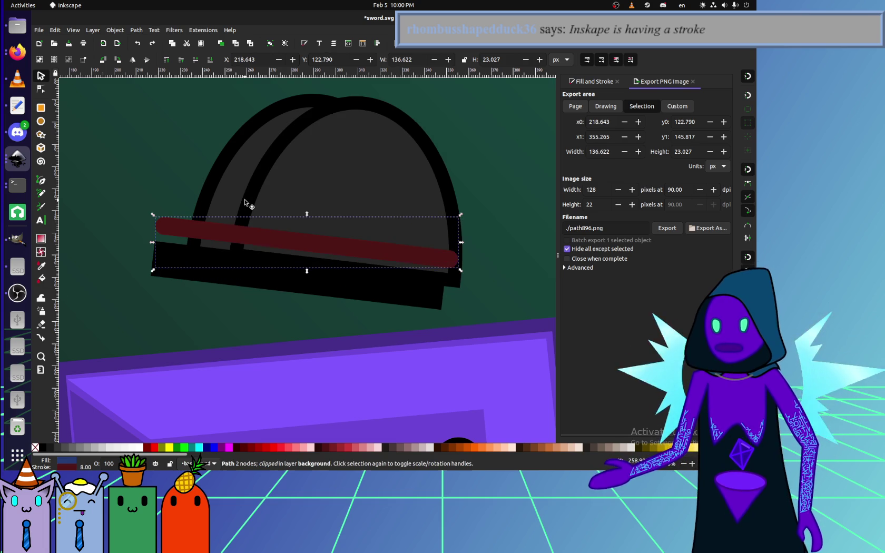
key("ctrl+z")
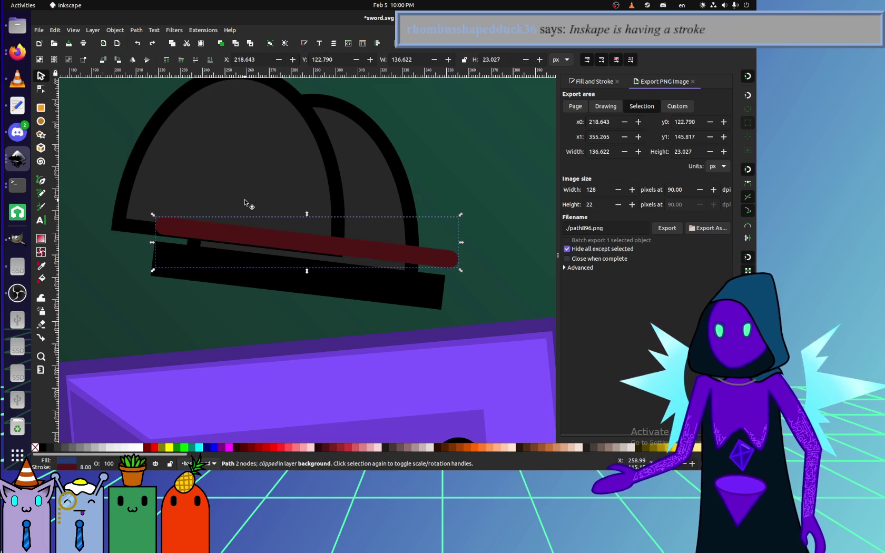
Remove the hat dome's fill, realign it over the brim, and lower the red band slightly.
left_click(187, 293)
left_click(36, 447)
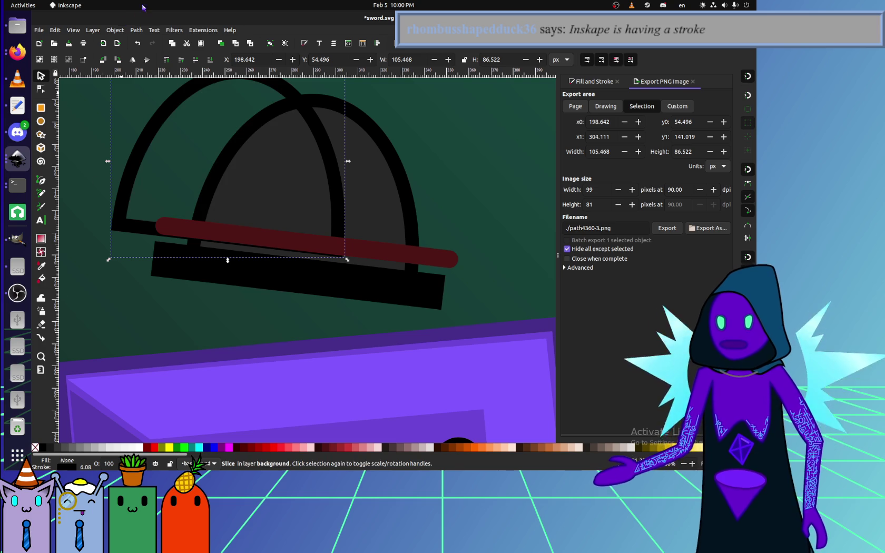
left_click(136, 30)
left_click(172, 4)
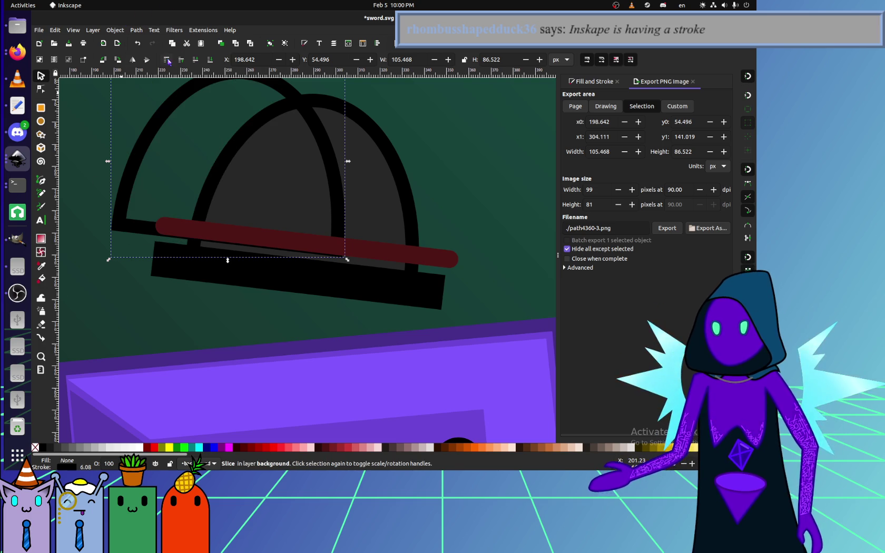
left_click_drag(340, 225, 413, 253)
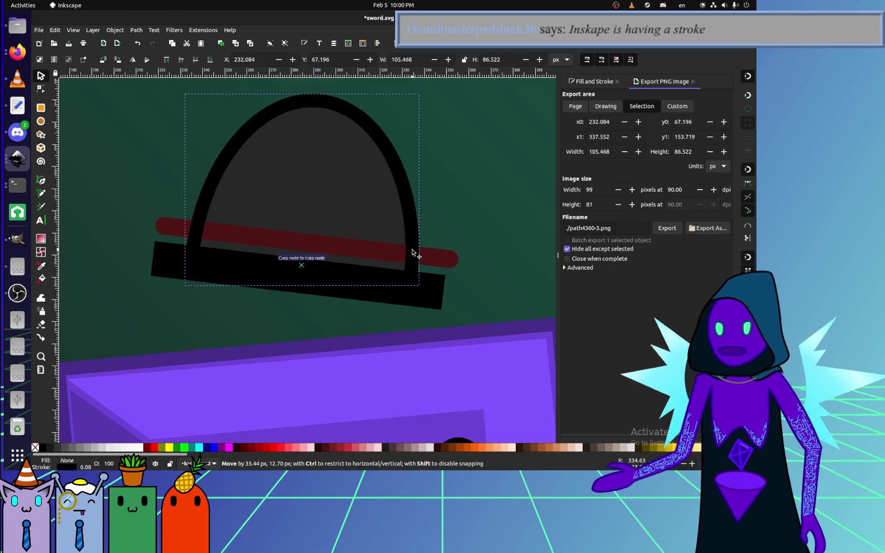
left_click(447, 262)
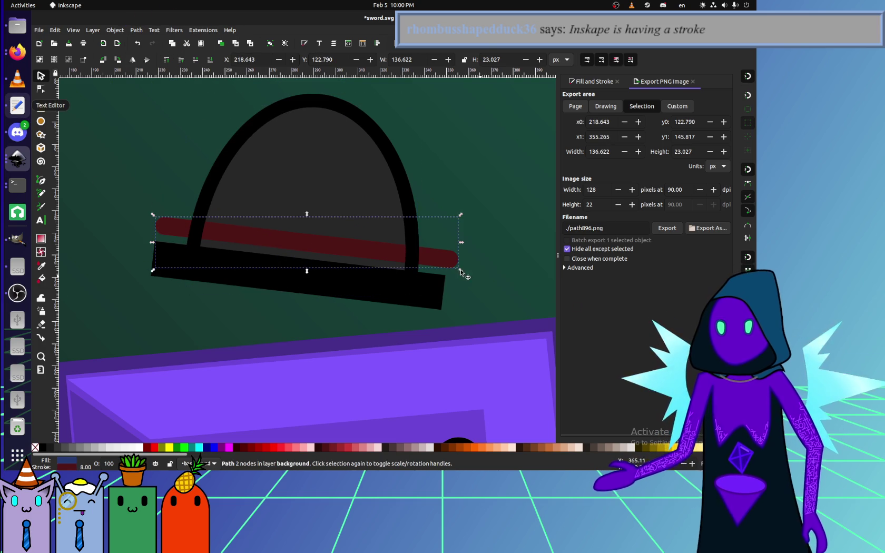
mouse_move(450, 267)
left_mouse_down()
mouse_move(448, 276)
mouse_move(442, 270)
left_mouse_up()
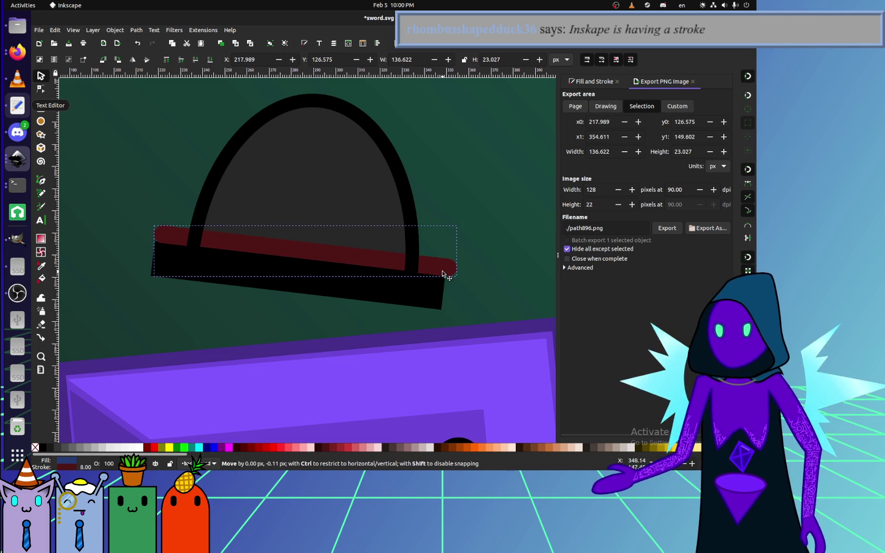
left_click(586, 85)
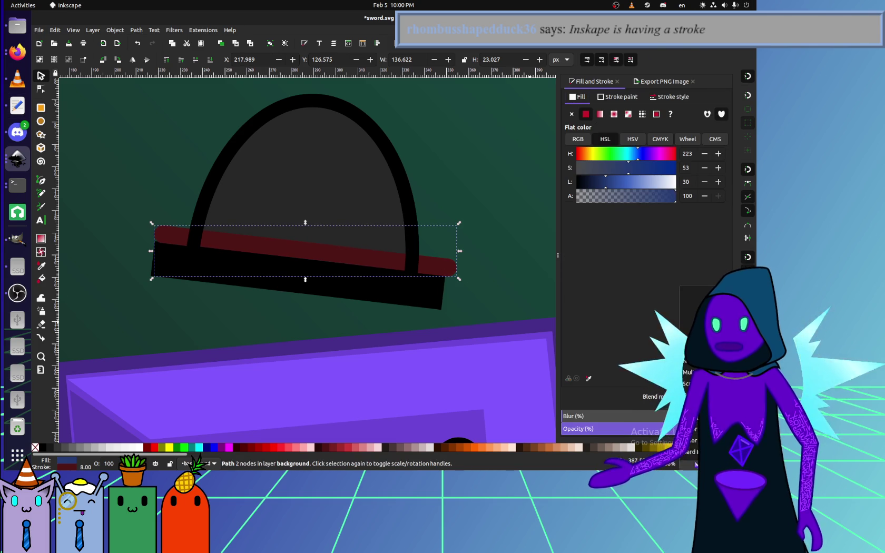
Clip the red band to the hat dome with Object > Clip > Set.
left_click(416, 234, "shift")
left_click(121, 31)
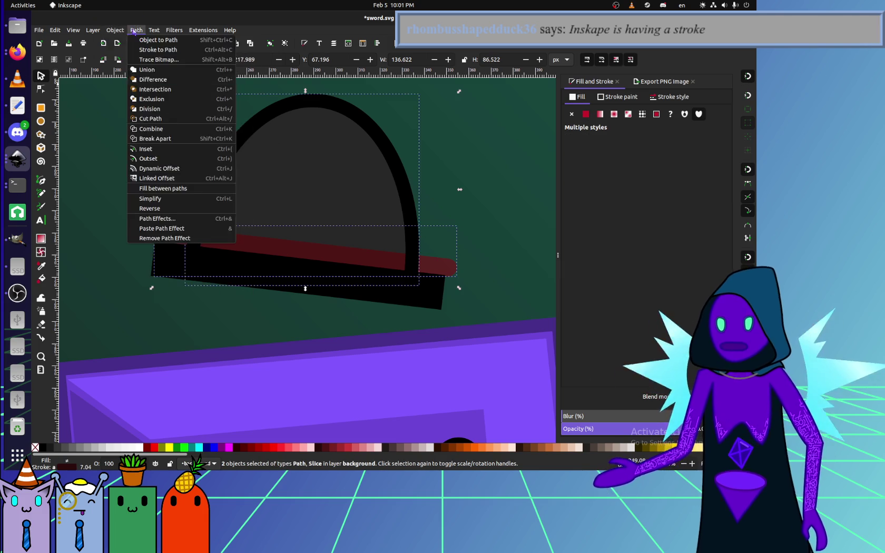
left_click(261, 129)
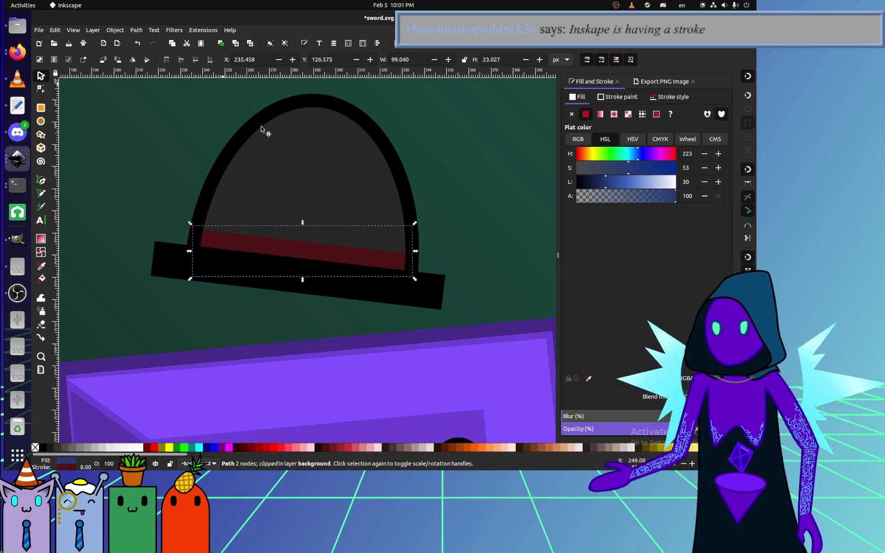
left_click(184, 352)
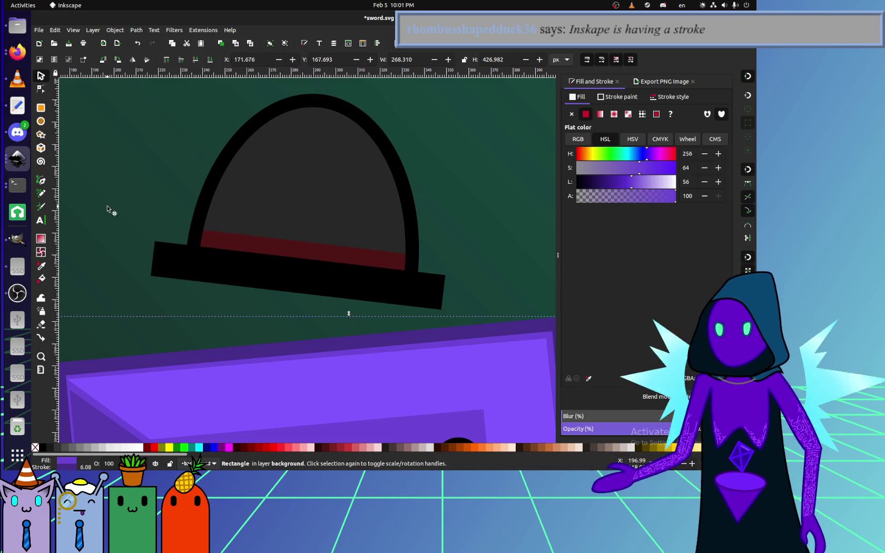
left_click(252, 269)
left_click(240, 253)
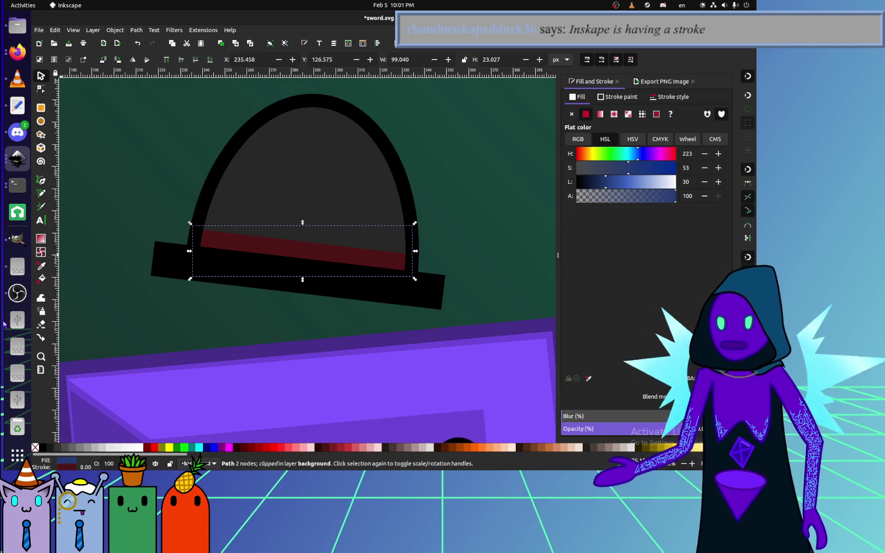
Turn off snapping and position the clipped red band just above the brim.
mouse_move(319, 247)
left_mouse_down()
mouse_move(322, 237)
mouse_move(327, 253)
left_mouse_up()
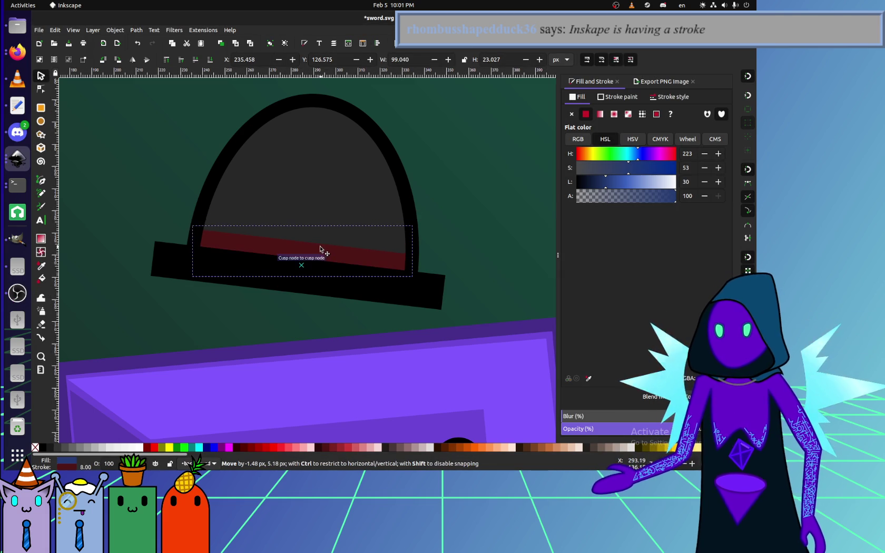
left_click(317, 347)
left_click(326, 252)
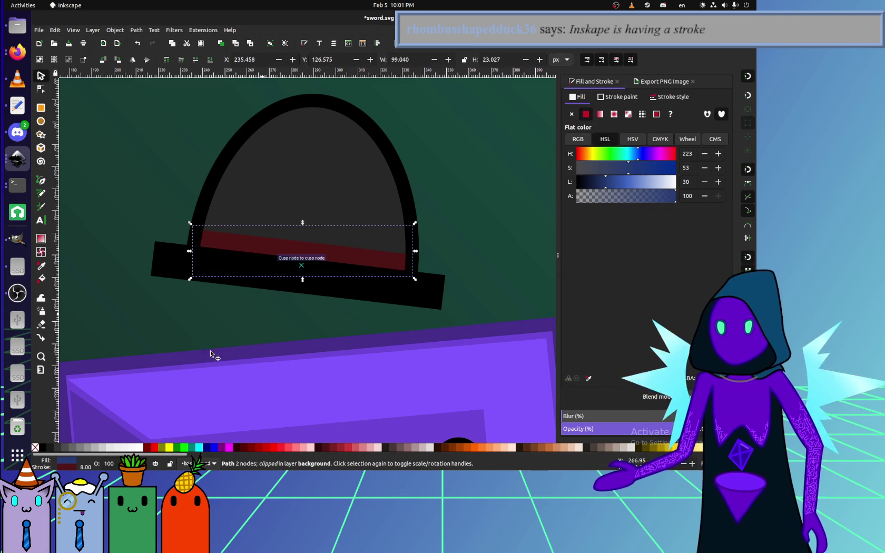
left_click_drag(279, 257, 292, 226)
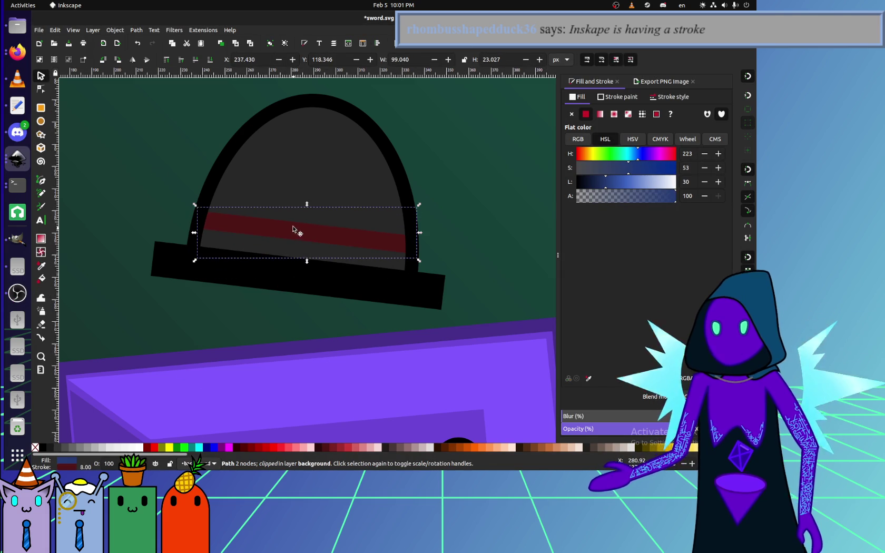
left_click(41, 89)
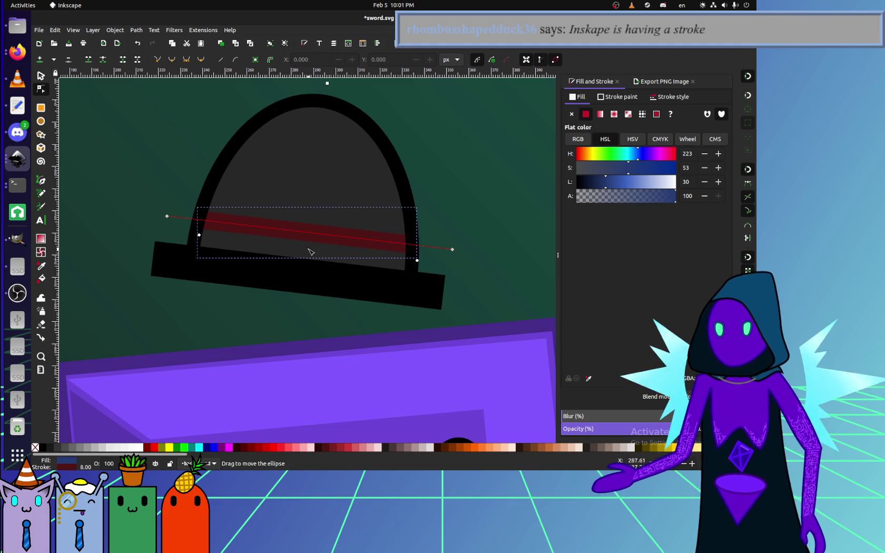
left_click(752, 77)
key("s")
left_click_drag(274, 232, 271, 245)
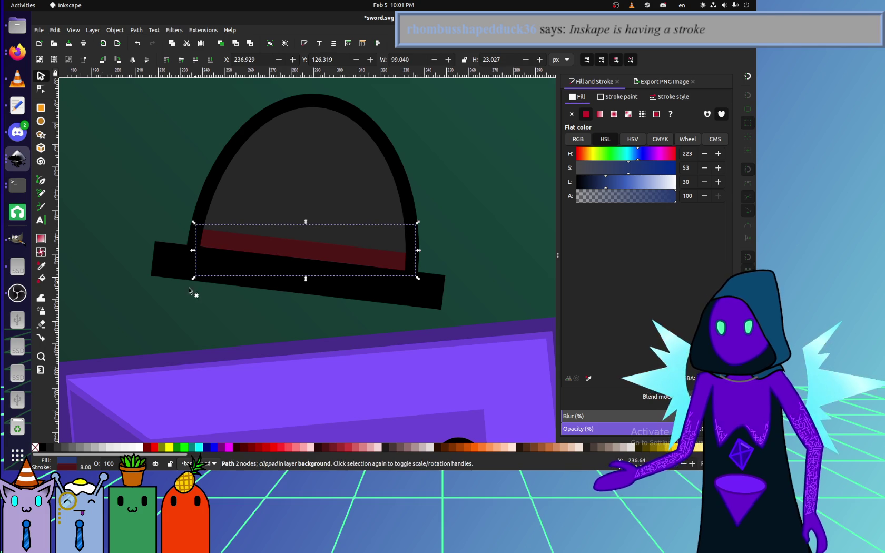
left_click(177, 285)
scroll(176, 285, "down", 2)
Select all three hat parts and export the whole page as brick_avatar.png.
scroll(177, 282, "down", 2)
left_click(157, 170)
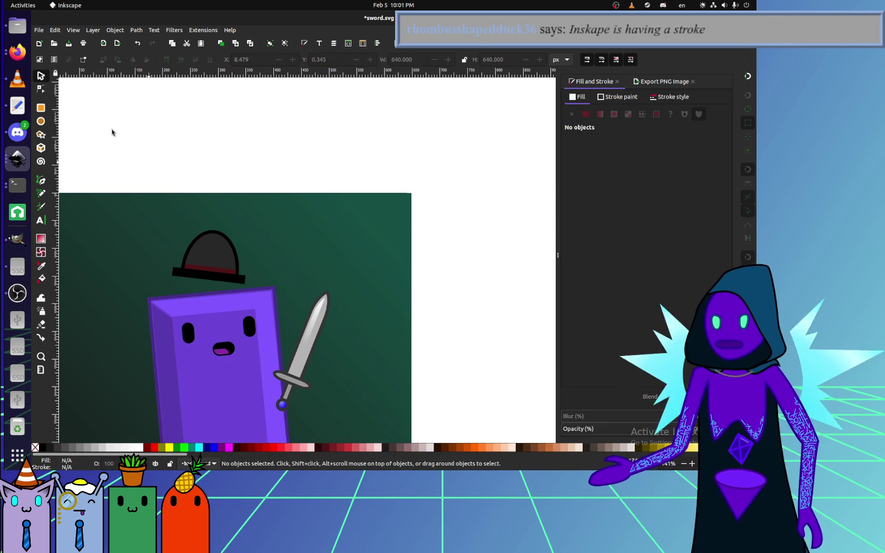
left_click_drag(124, 153, 262, 286)
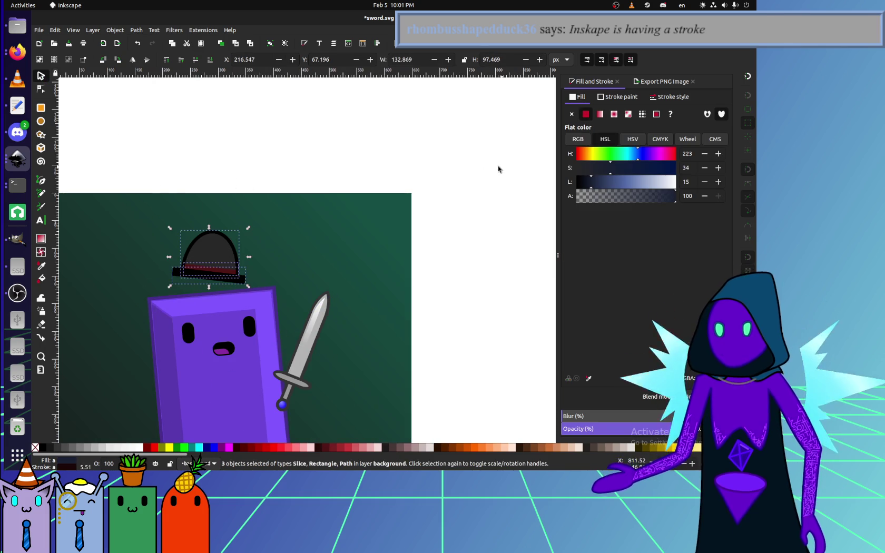
left_click(649, 85)
left_click(575, 106)
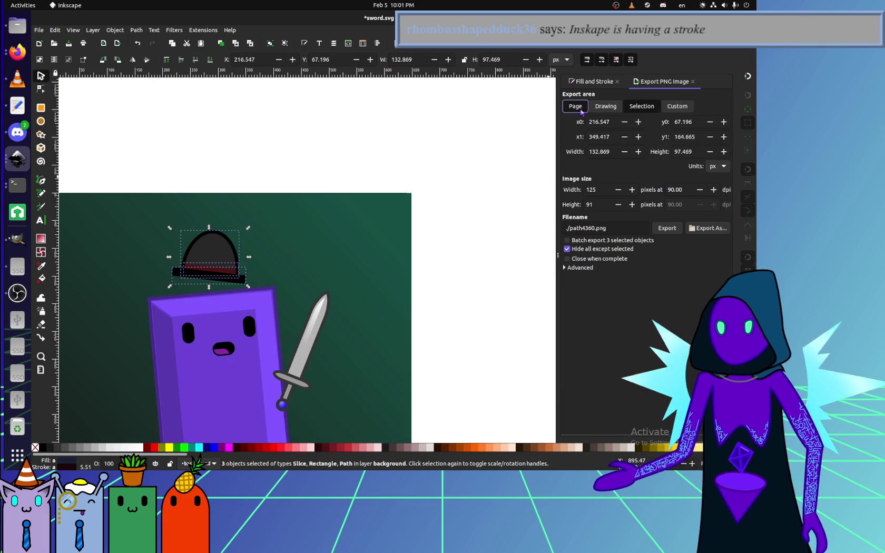
left_click(674, 228)
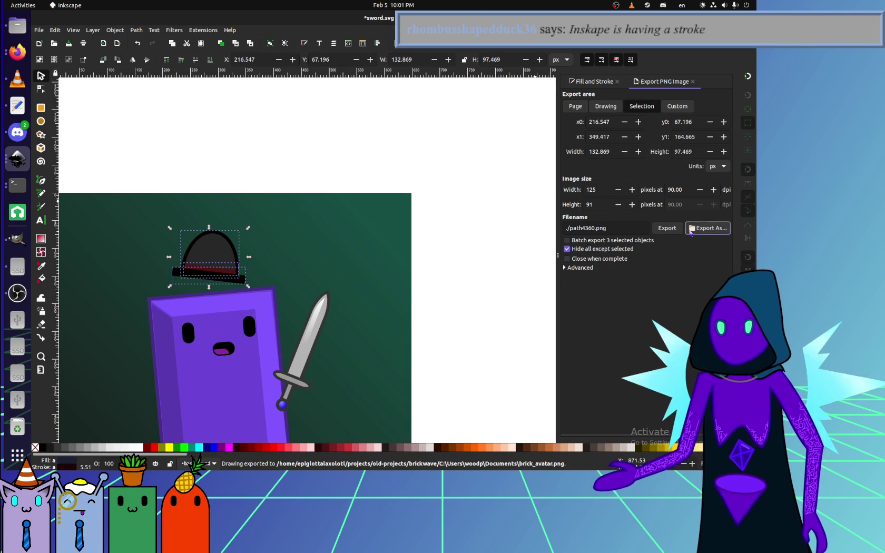
Browse Export As to projects/website/brickwave, then cancel without saving.
left_click(708, 228)
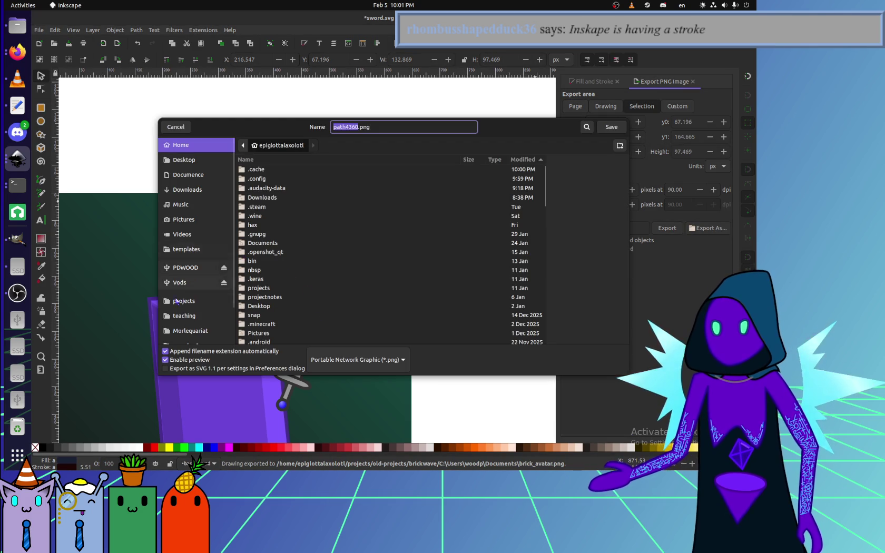
left_click(184, 300)
left_click(267, 170)
double_click(267, 170)
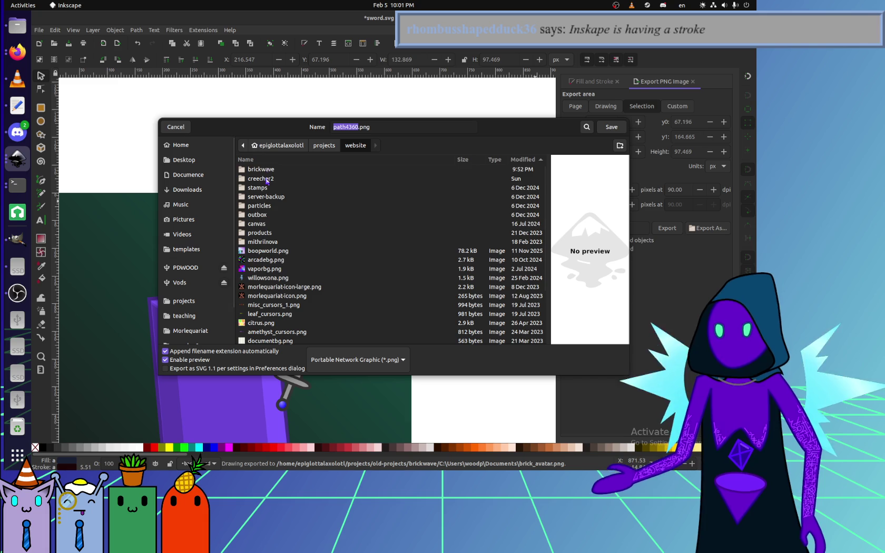
double_click(267, 170)
scroll(270, 287, "down", 3)
left_click_drag(482, 127, 372, 234)
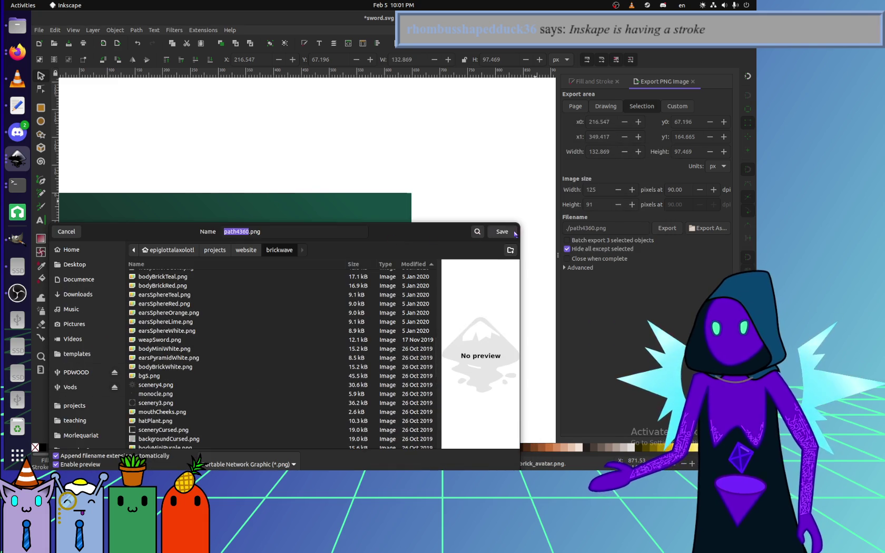
left_click(63, 232)
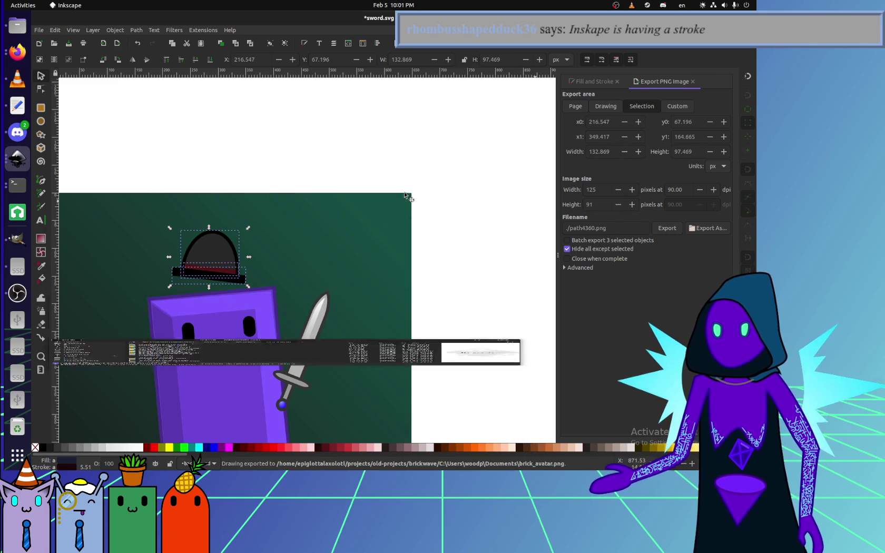
Set the PNG export area to the whole page with a 640 px width.
left_click(577, 108)
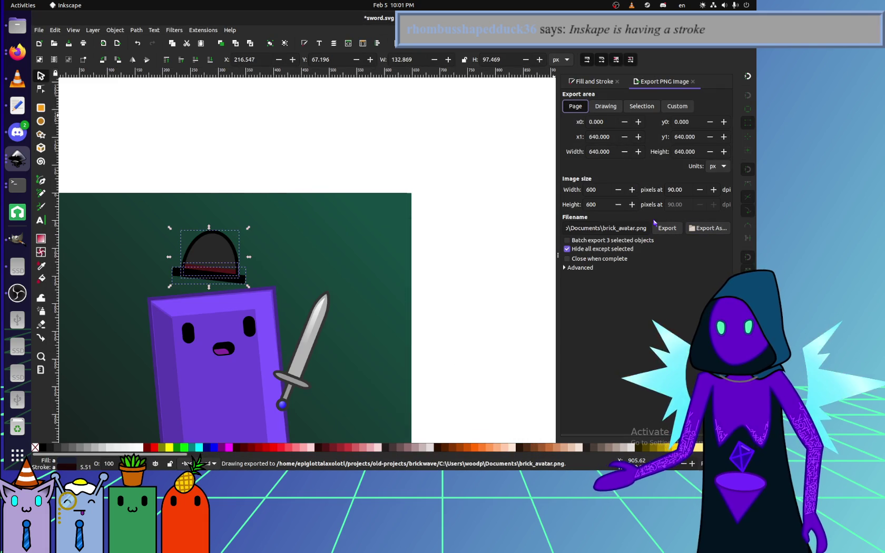
left_click(595, 190)
type("640")
key("Tab")
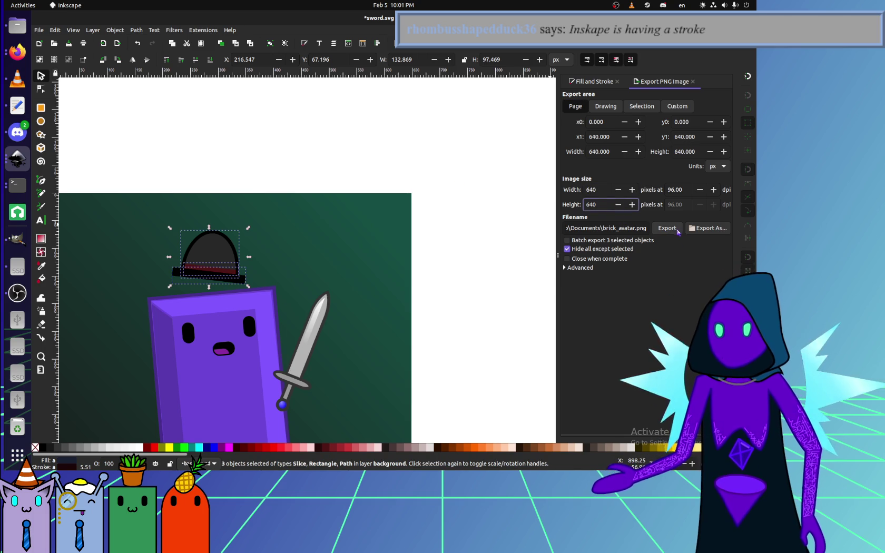
Navigate the export file chooser to the projects/website/brickwave folder.
left_click(707, 228)
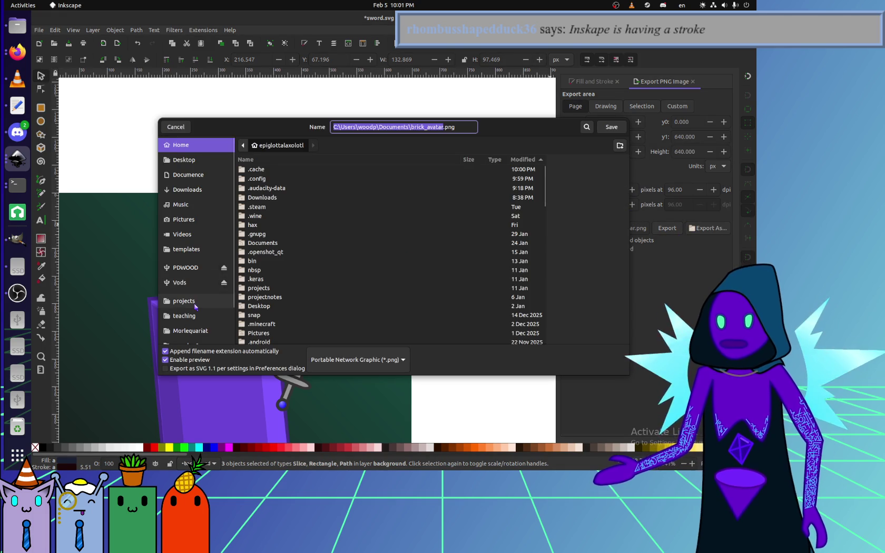
left_click(184, 301)
double_click(260, 169)
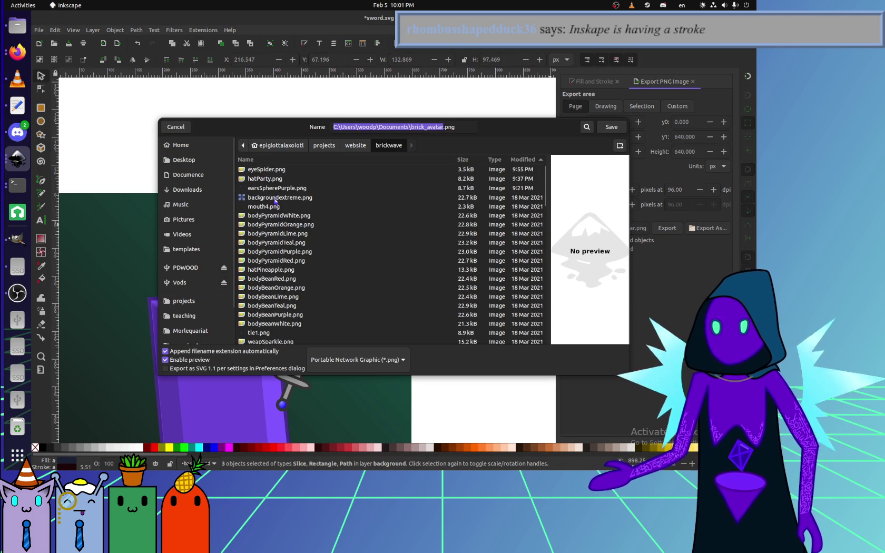
scroll(273, 221, "down", 5)
scroll(284, 252, "down", 5)
scroll(295, 269, "down", 5)
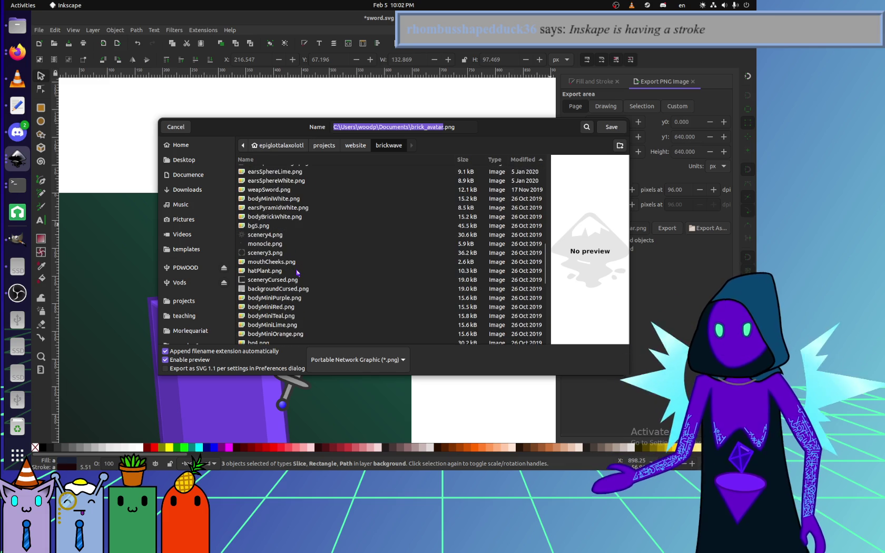
scroll(296, 273, "down", 2)
scroll(295, 275, "down", 2)
scroll(293, 277, "down", 3)
scroll(293, 277, "up", 5)
scroll(293, 277, "up", 5)
scroll(293, 278, "up", 5)
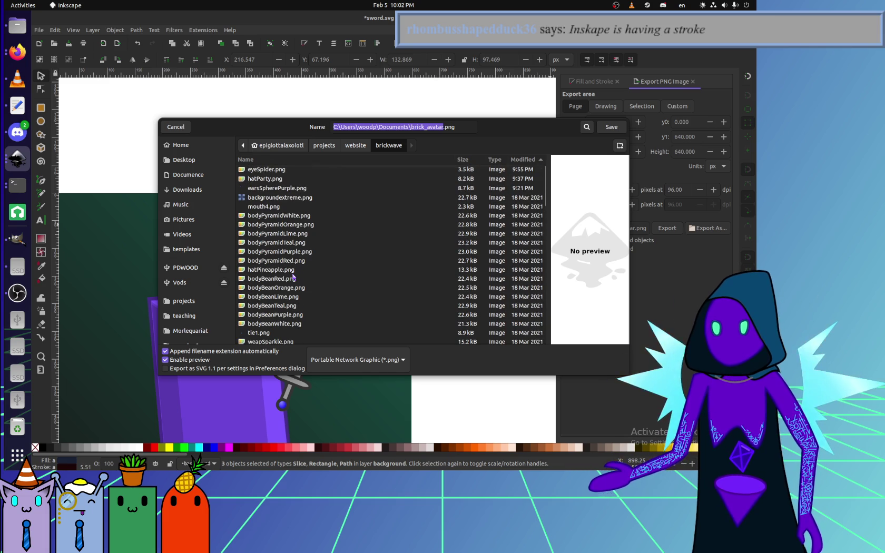
scroll(293, 277, "down", 2)
scroll(294, 277, "down", 3)
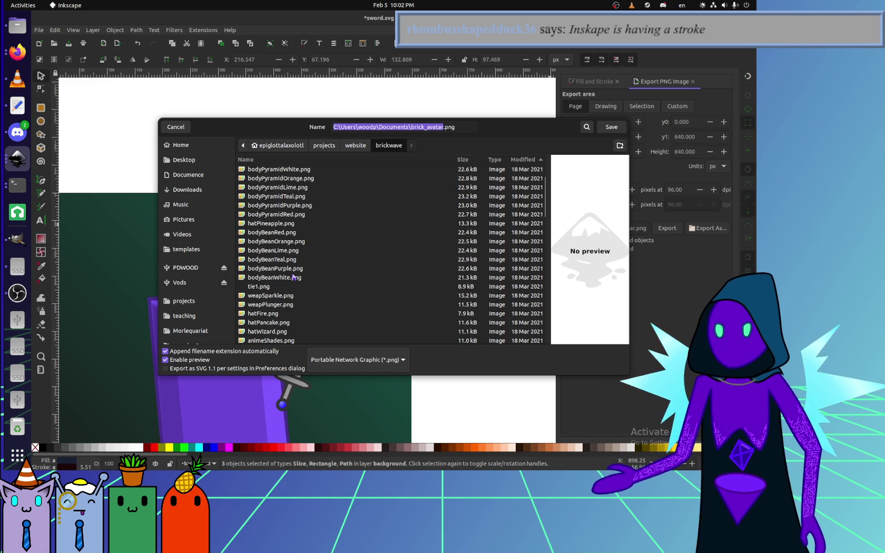
Sort by name, overwrite hatBowler.png with the bowler hat export, and switch to Firefox.
left_click(277, 159)
scroll(269, 266, "down", 3)
scroll(269, 268, "down", 3)
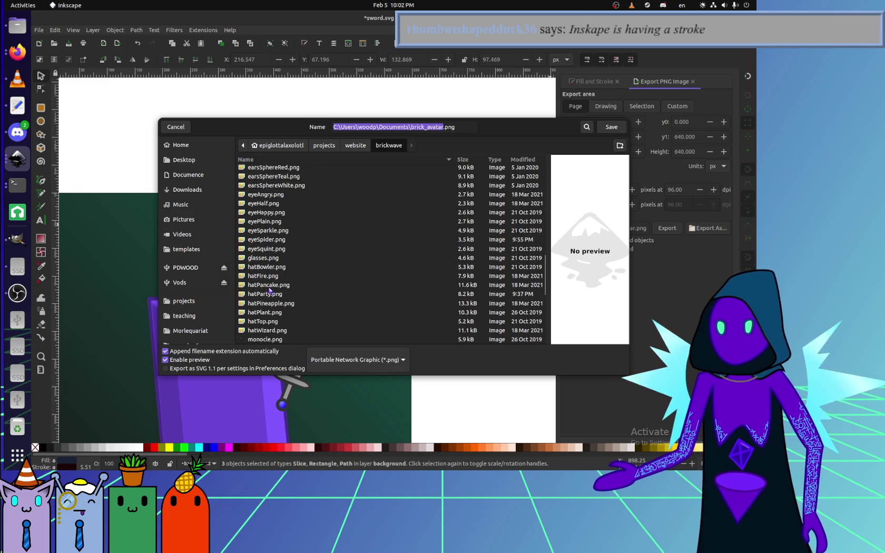
scroll(269, 284, "down", 2)
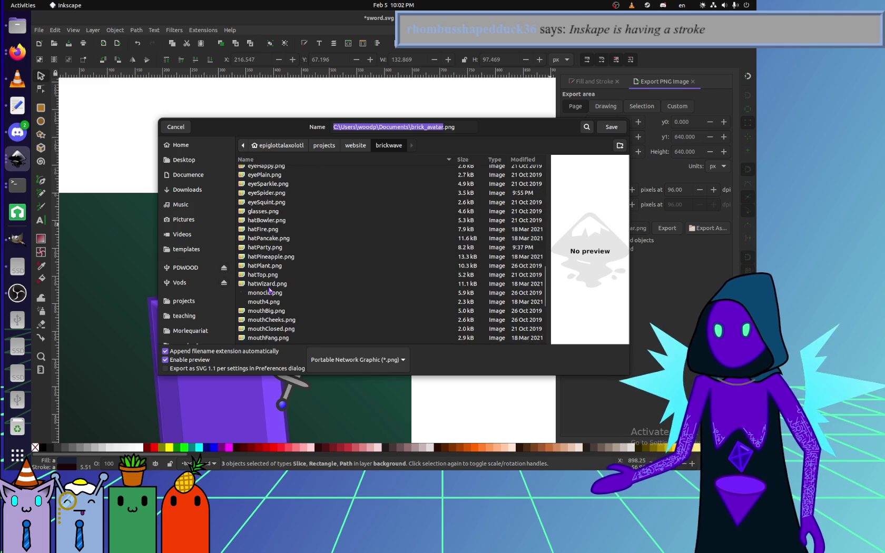
double_click(271, 221)
left_click(454, 277)
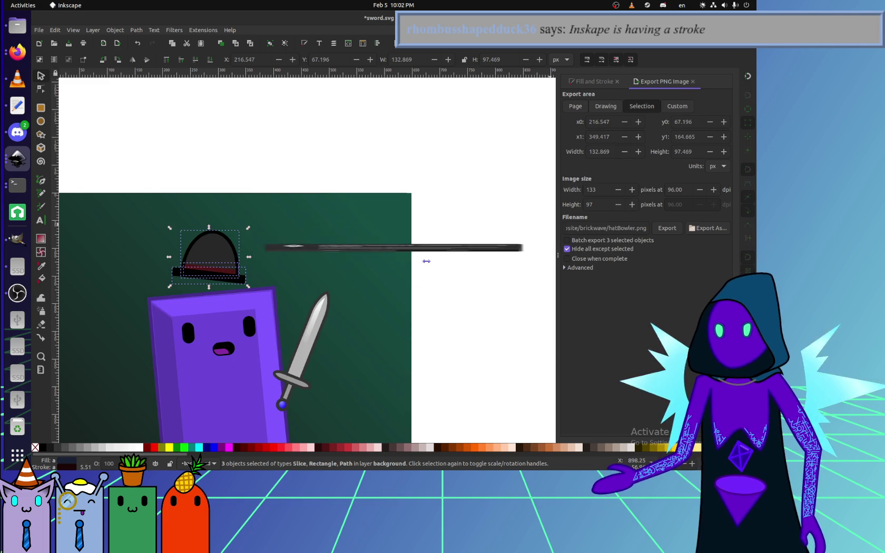
left_click(18, 51)
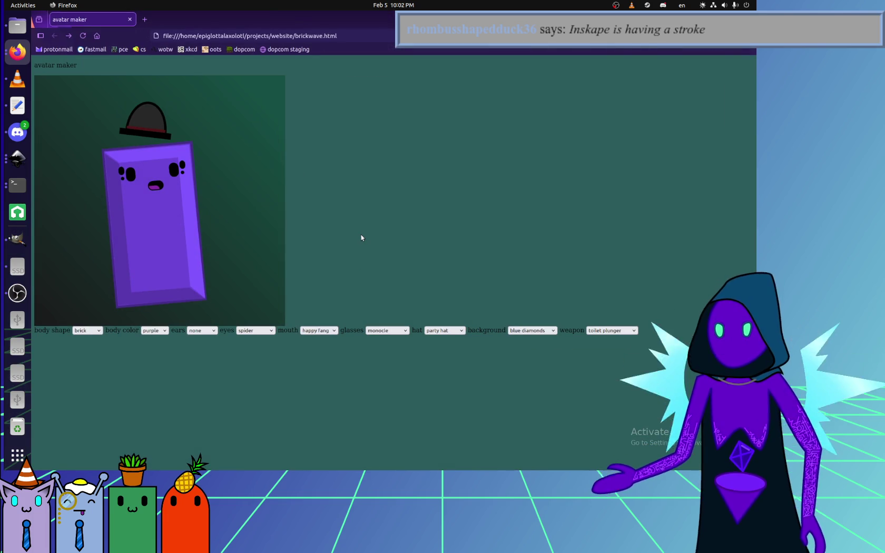
Reload brickwave.html in Firefox to check the plain eyes, then return to Inkscape.
key("F5")
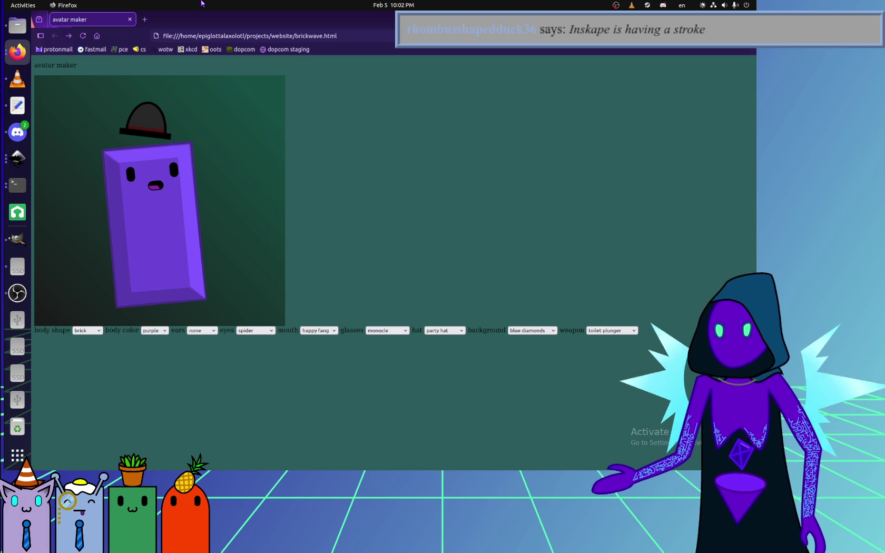
key("alt+Tab")
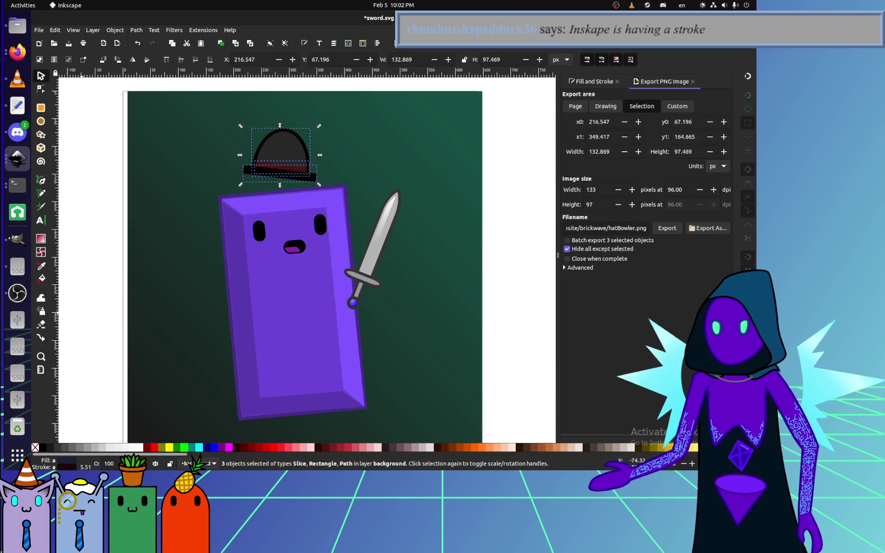
Glance at the avatar page in Firefox, then bring up mouth4.png in Image Viewer enlarged.
key("alt+Tab")
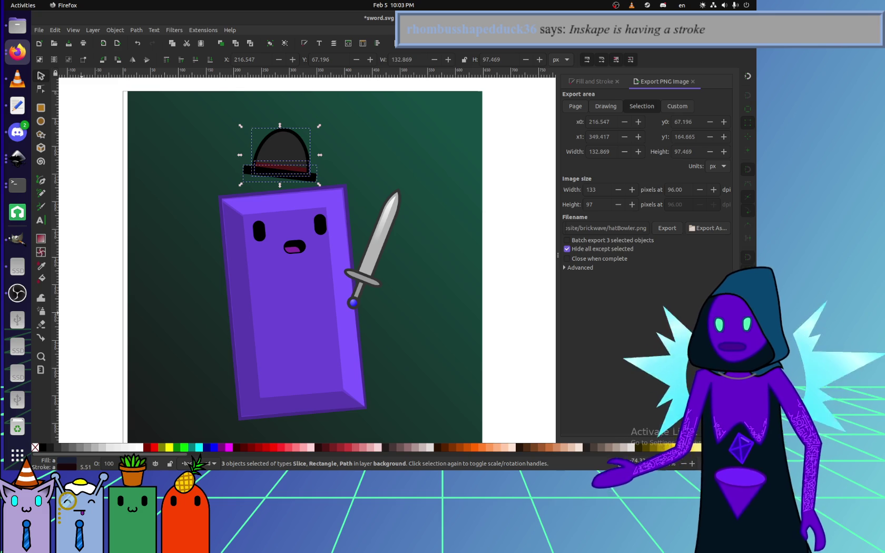
key("alt+Tab")
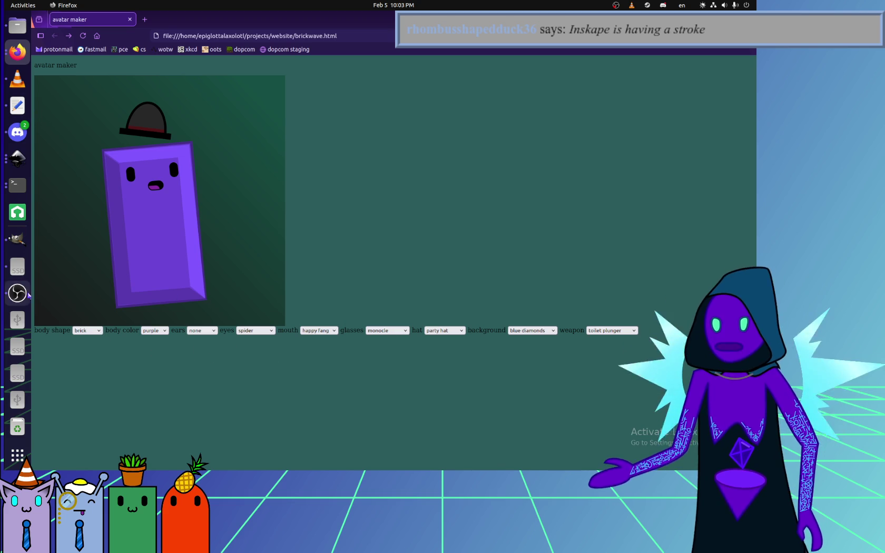
left_click(17, 158)
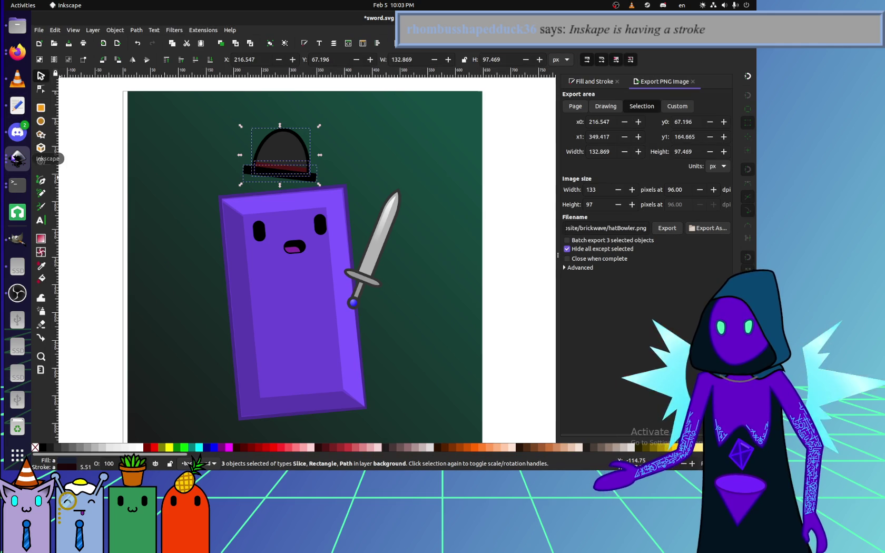
left_click(17, 158)
left_click(11, 27)
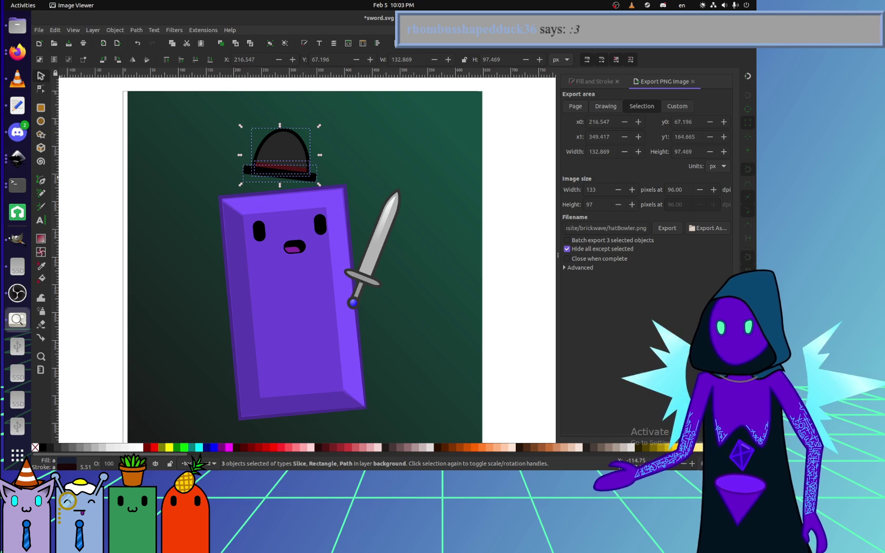
double_click(153, 188)
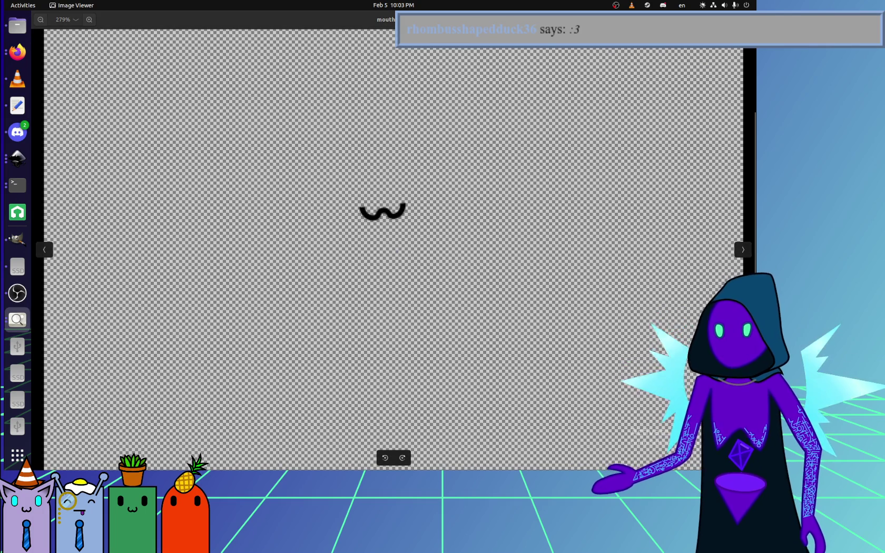
Compare the maximized and small views of mouth4.png, then close both viewer windows.
left_click_drag(385, 20, 246, 132)
scroll(230, 185, "up", 1)
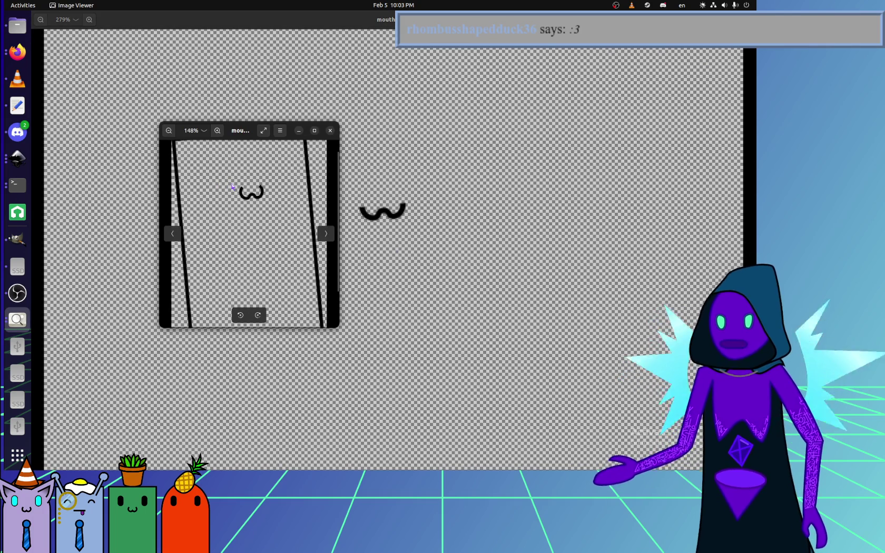
left_click(21, 289)
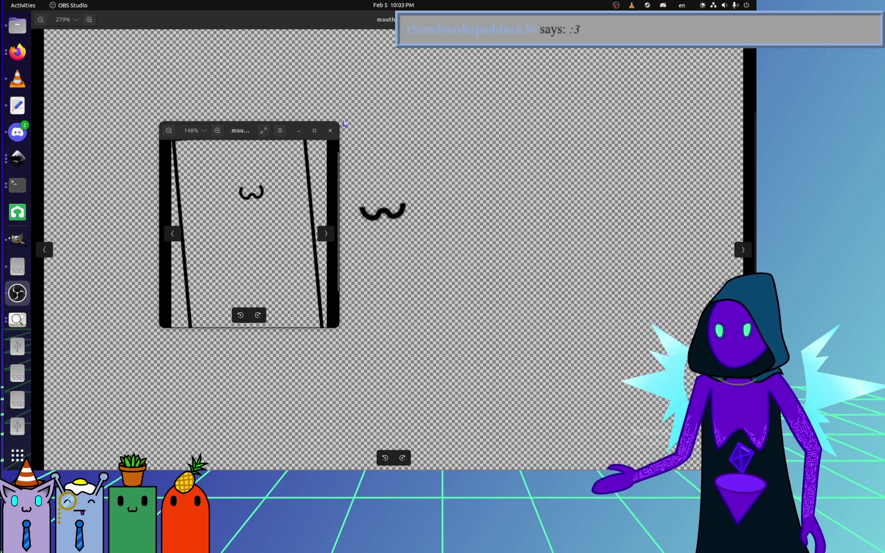
left_click(331, 131)
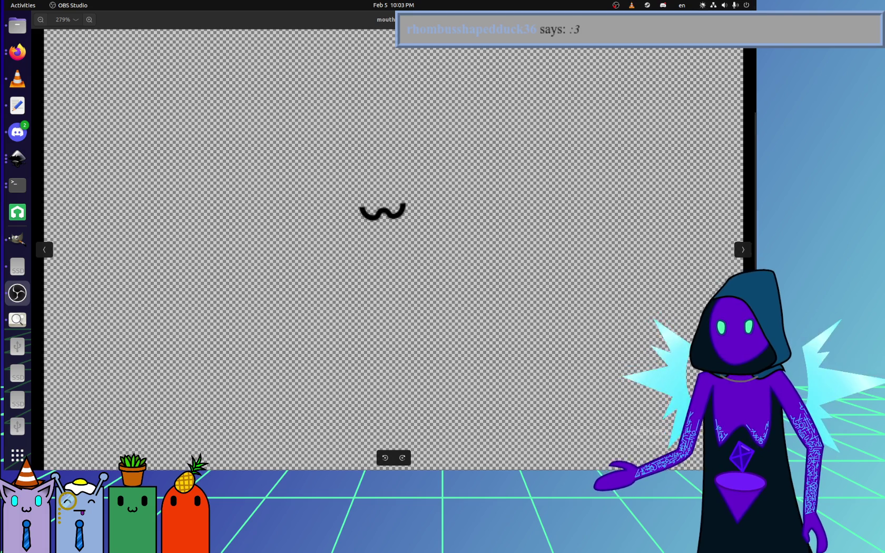
key("ctrl+w")
scroll(158, 239, "down", 1)
scroll(158, 240, "right", 1)
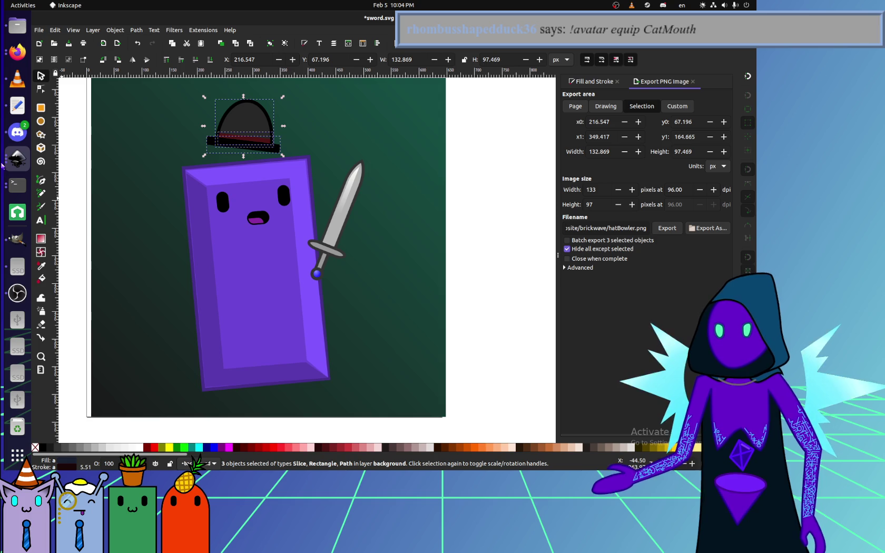
Select the small ω cat mouth path and drag it onto the brick's face.
left_click(22, 29)
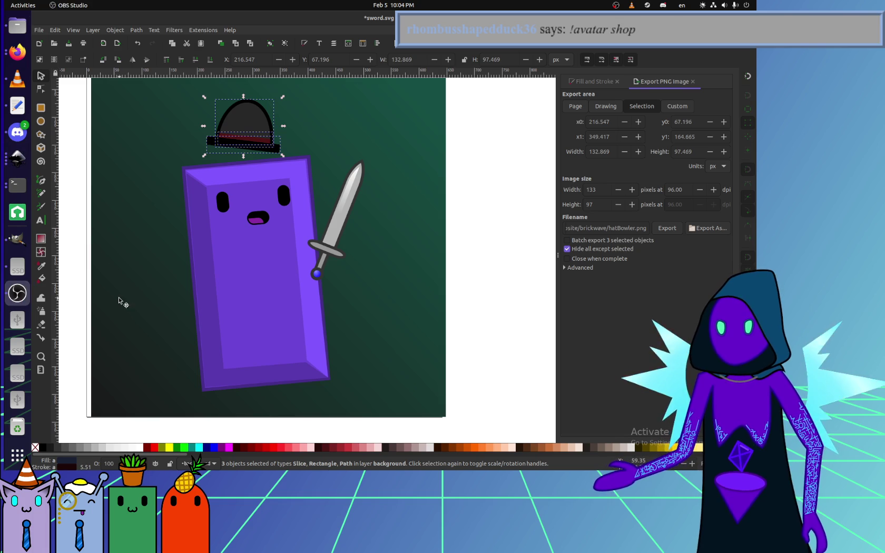
left_click(186, 220)
scroll(226, 224, "up", 3, "ctrl")
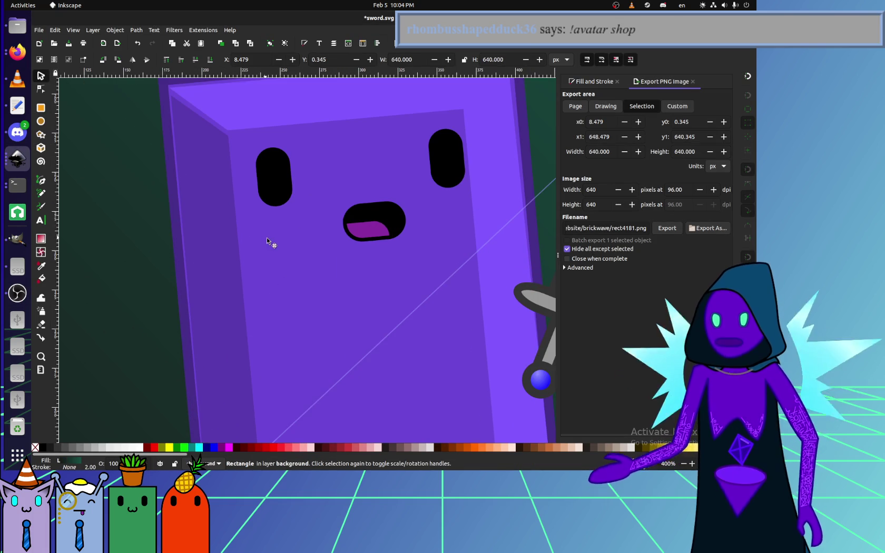
left_click(274, 243)
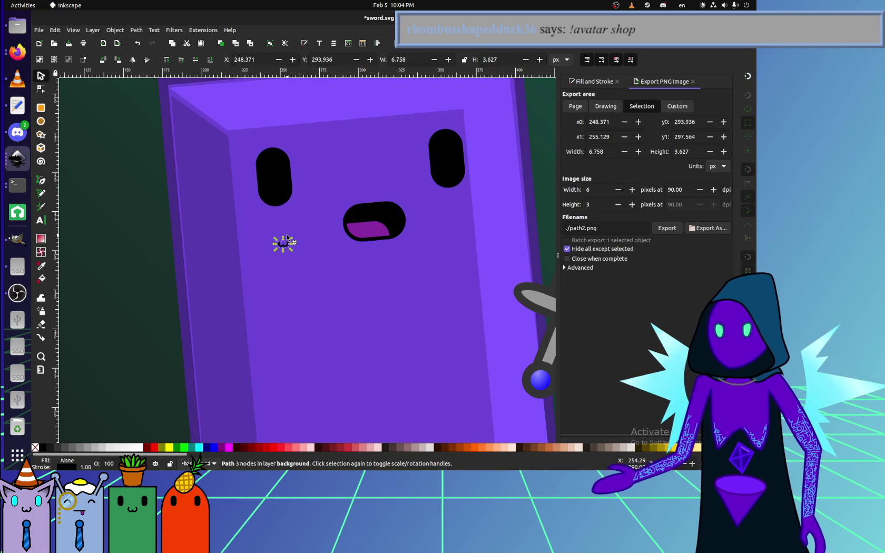
scroll(274, 243, "up", 6, "ctrl")
scroll(297, 301, "down", 4, "ctrl")
mouse_move(297, 301)
left_mouse_down()
mouse_move(392, 279)
mouse_move(323, 279)
left_mouse_up()
Tilt the ω mouth about 6.5 degrees and snap it centred on the old mouth.
scroll(360, 287, "right", 4)
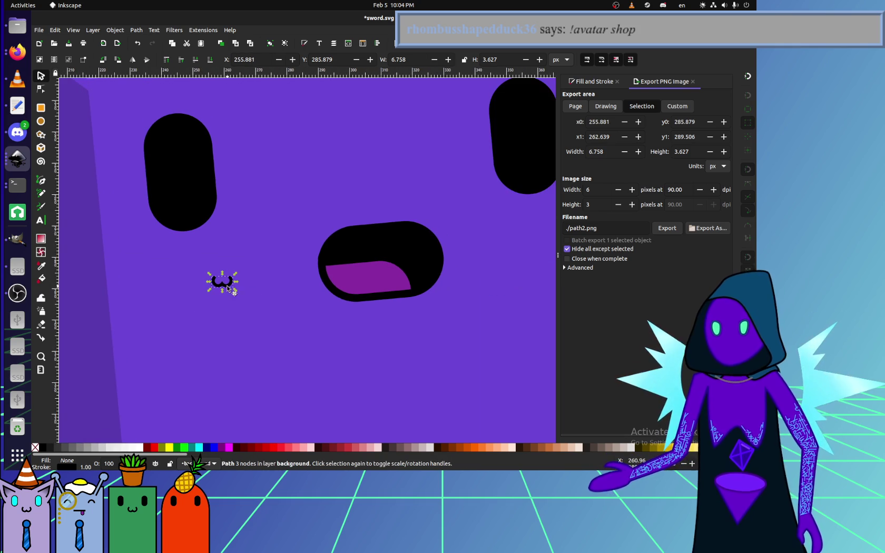
left_click(228, 286)
mouse_move(235, 290)
left_mouse_down()
mouse_move(321, 338)
mouse_move(382, 291)
mouse_move(260, 299)
mouse_move(296, 328)
mouse_move(430, 282)
left_mouse_up()
left_click(230, 286)
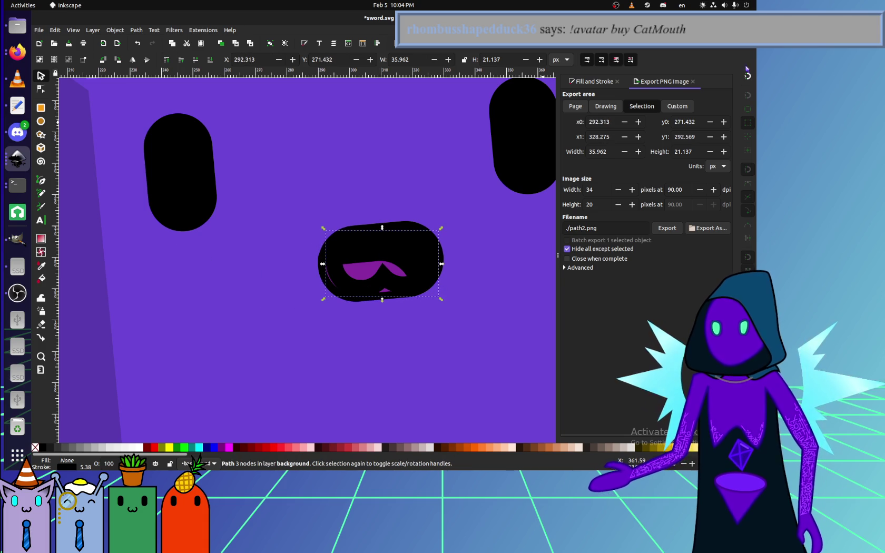
left_click_drag(383, 279, 384, 284)
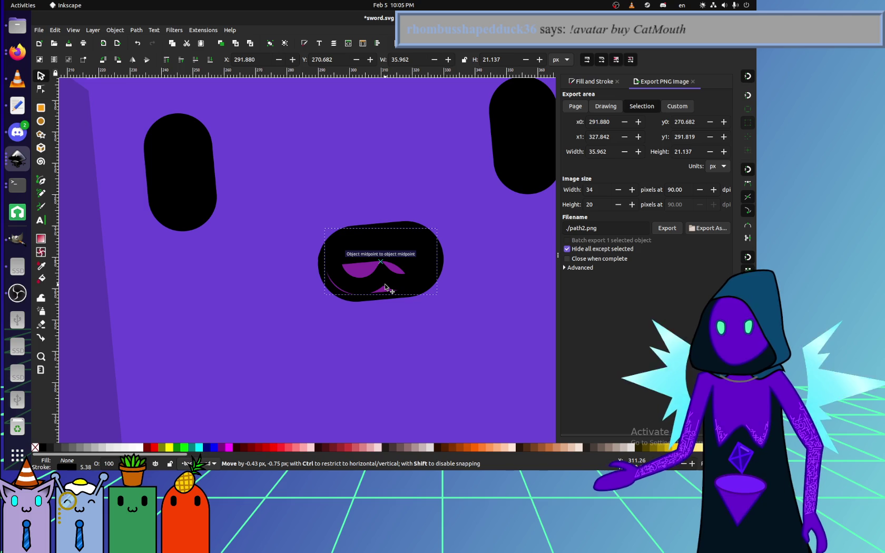
left_click_drag(385, 287, 385, 287)
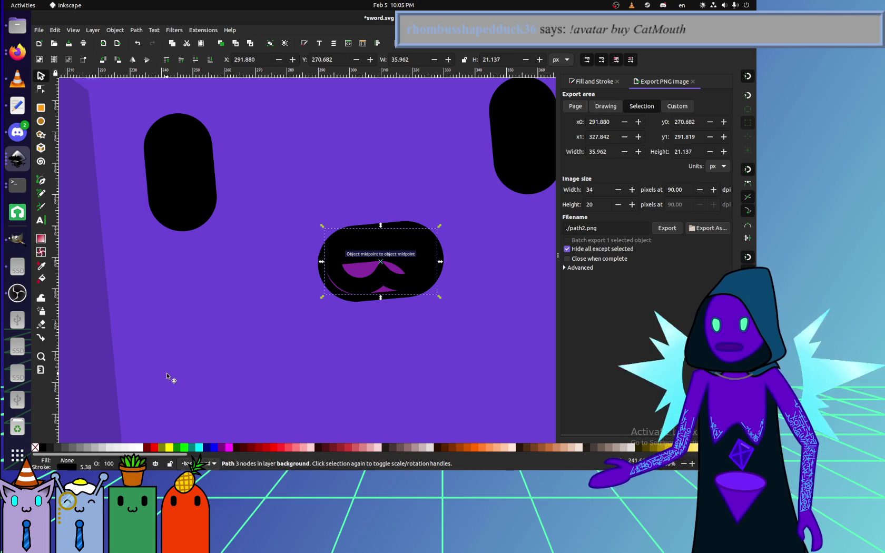
Try a green stroke on the cat mouth, then undo it.
left_click(184, 447, "shift")
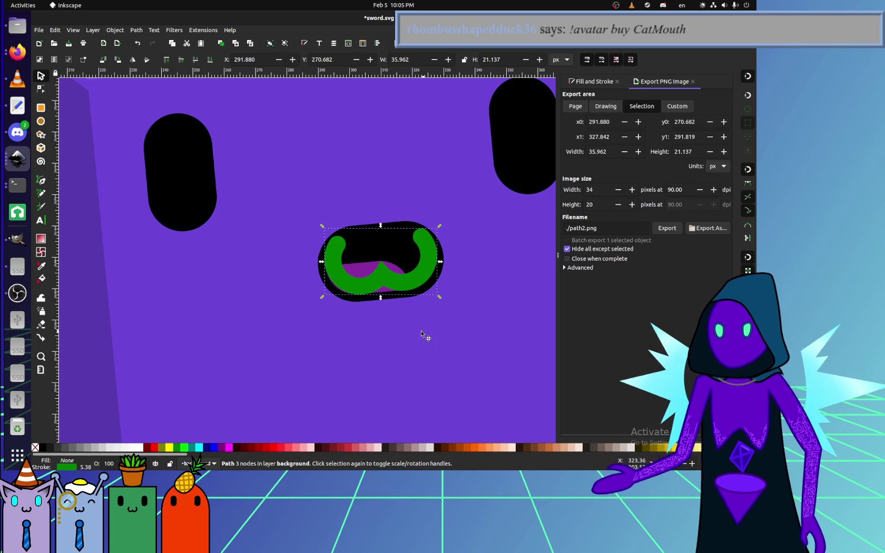
scroll(410, 337, "down", 1)
scroll(405, 334, "down", 1)
scroll(405, 321, "up", 2)
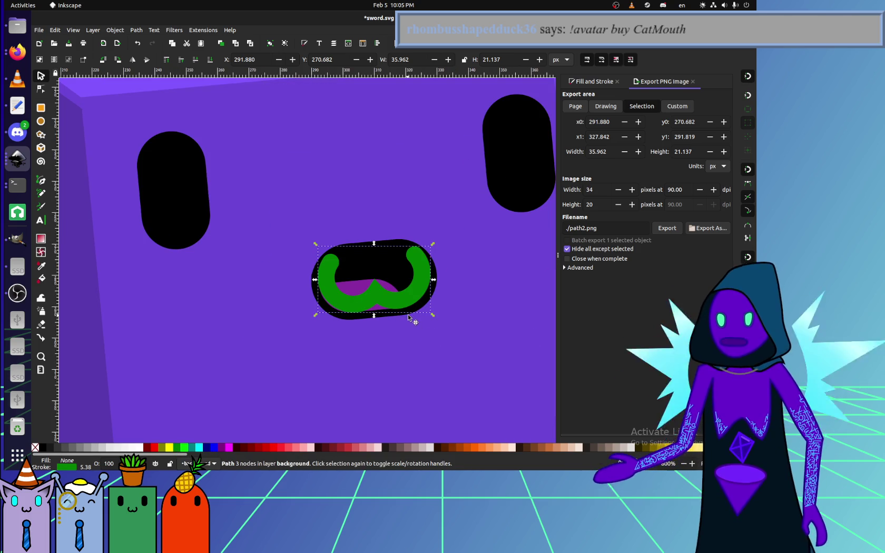
key("ctrl+z")
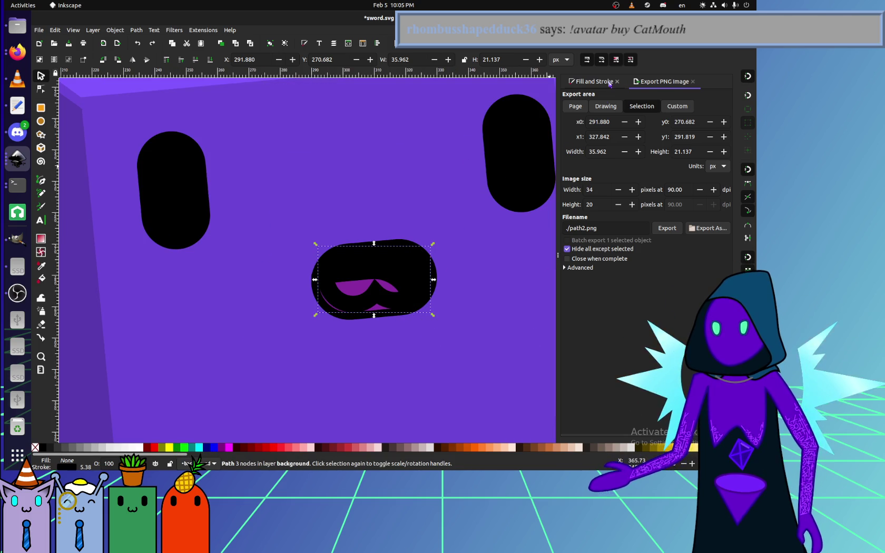
left_click(611, 82)
Set the mouth's stroke width to 5 px.
left_click(672, 97)
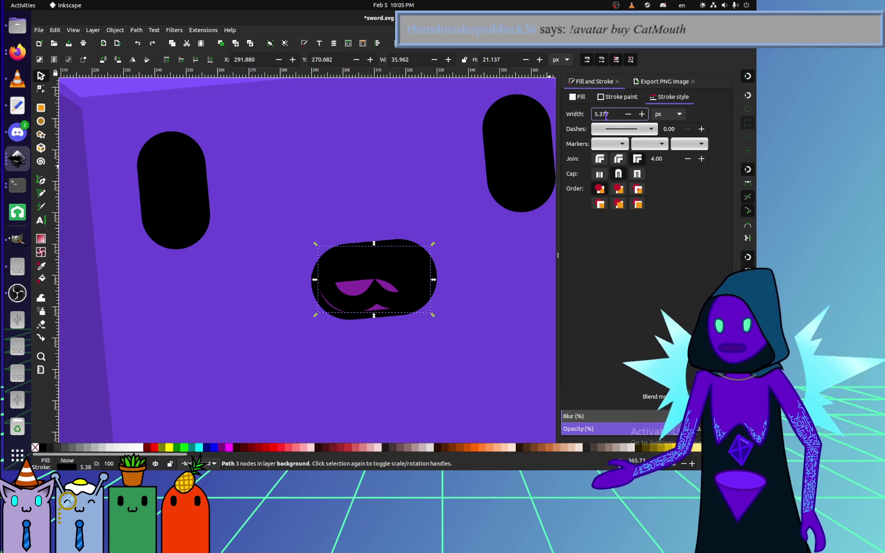
triple_click(606, 114)
type("5")
key("Return")
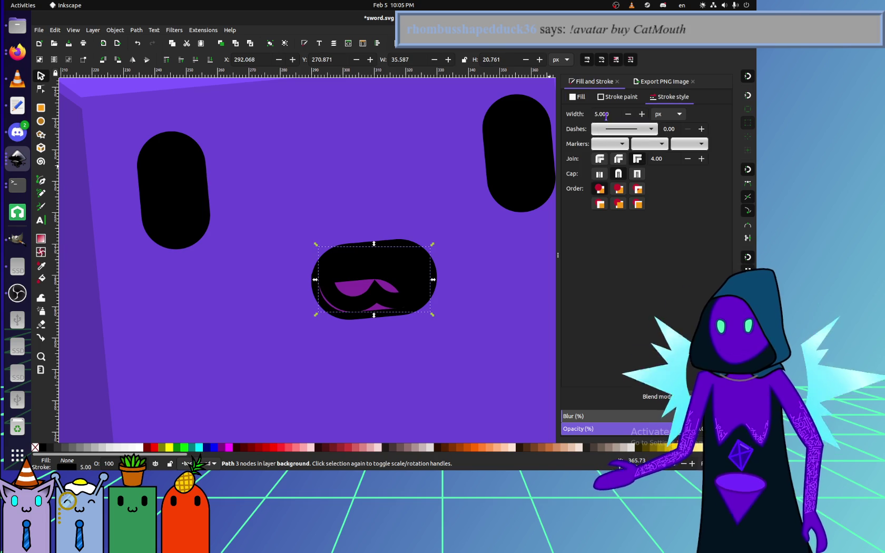
Set the PNG export area to the whole page with a 640 px width.
left_click(653, 83)
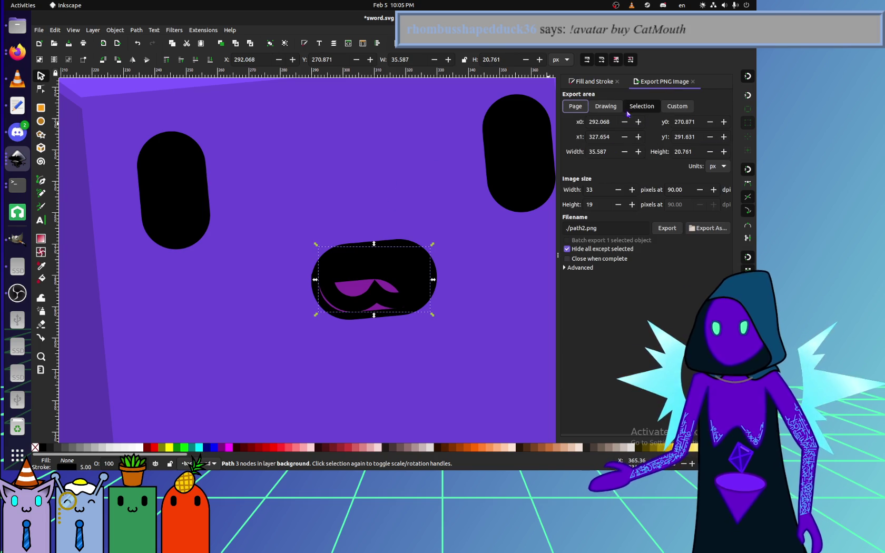
left_click(575, 105)
triple_click(595, 190)
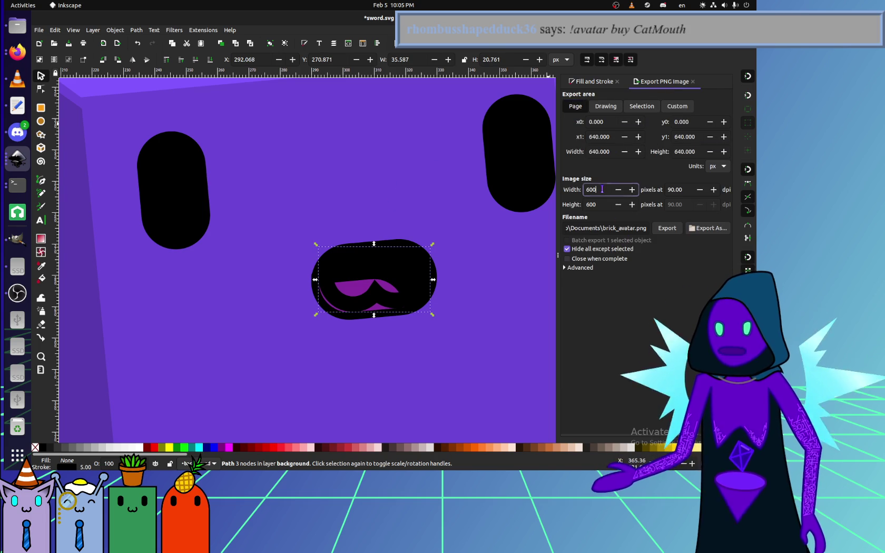
type("600")
key("BackSpace")
key("BackSpace")
key("BackSpace")
type("540")
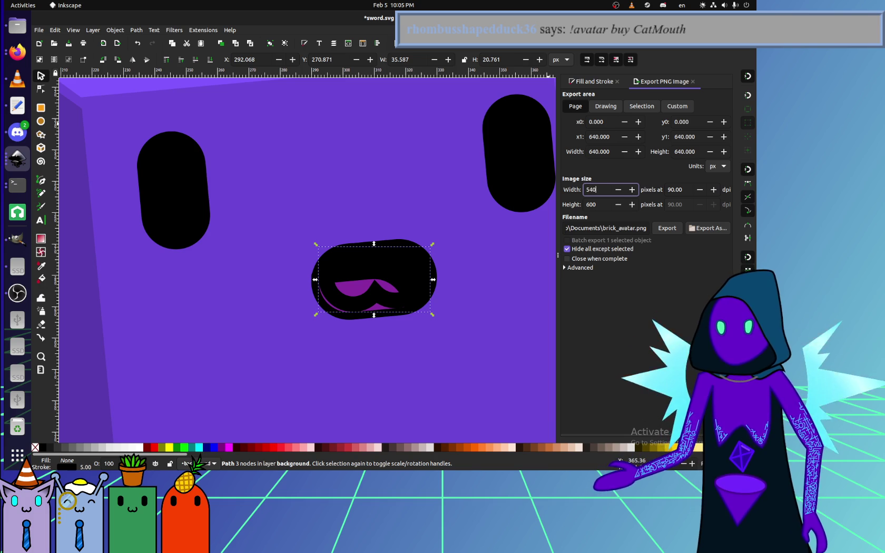
type("40")
key("Tab")
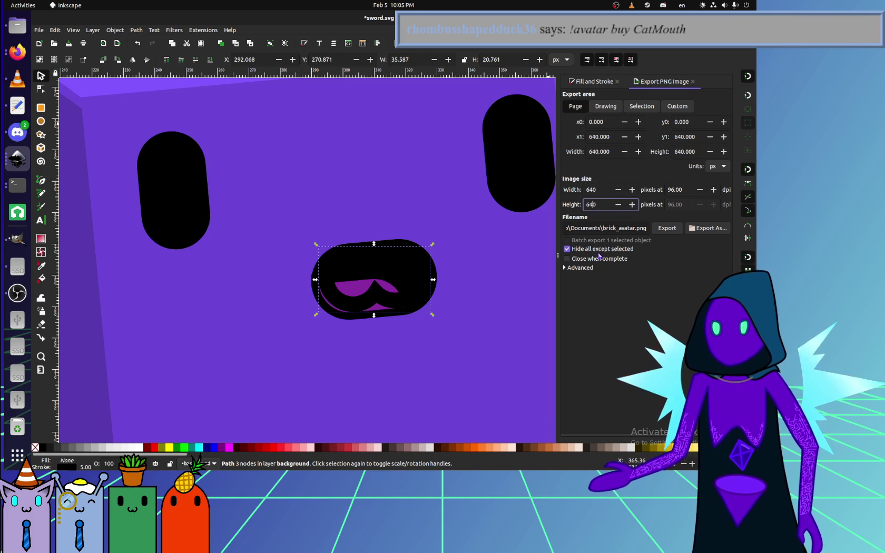
Navigate the export file chooser to projects/website/brickwave.
left_click(691, 230)
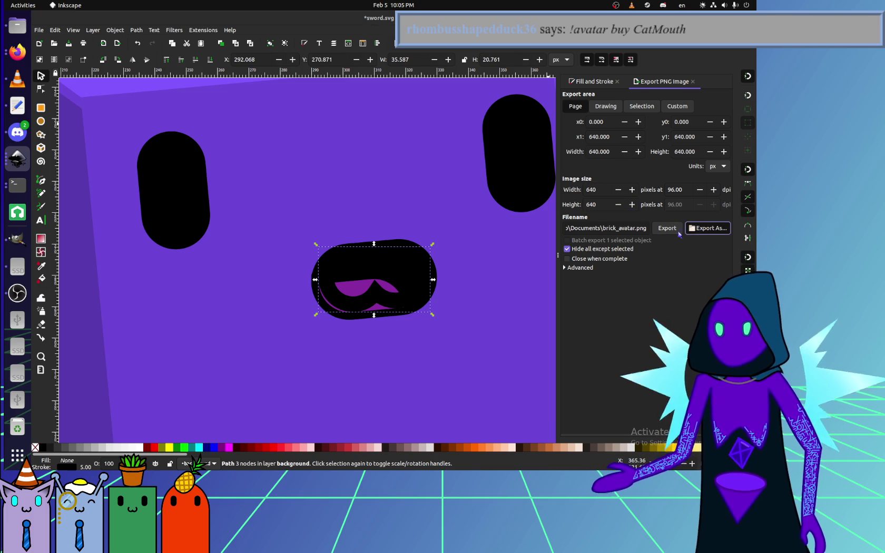
left_click(189, 301)
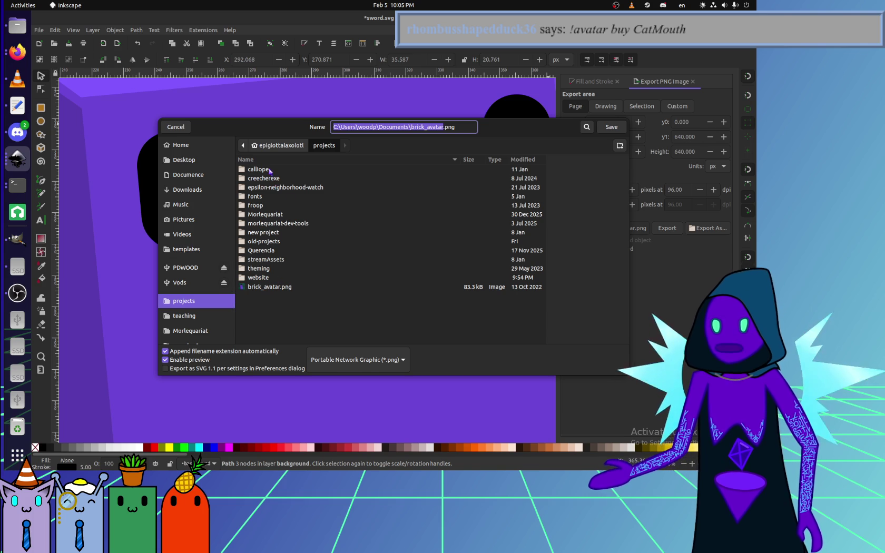
double_click(265, 275)
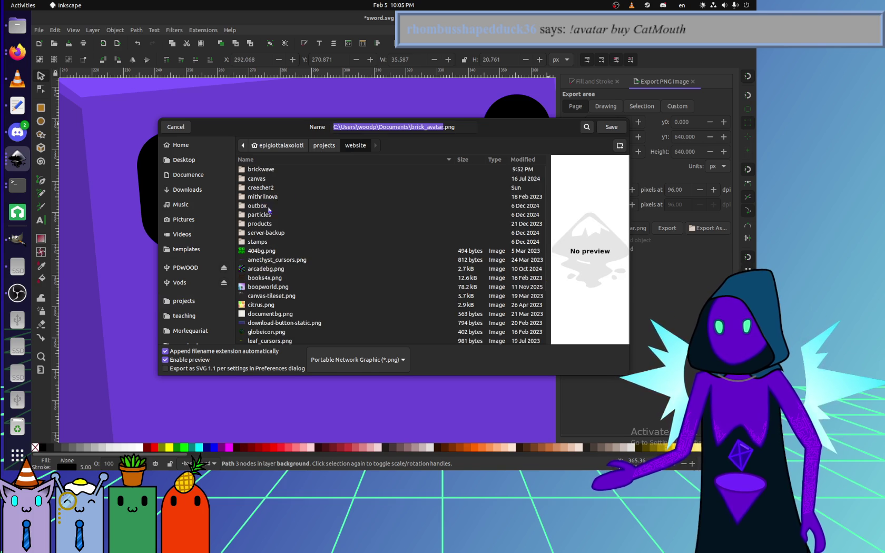
double_click(268, 178)
scroll(264, 274, "down", 5)
scroll(265, 274, "down", 3)
scroll(265, 274, "down", 3)
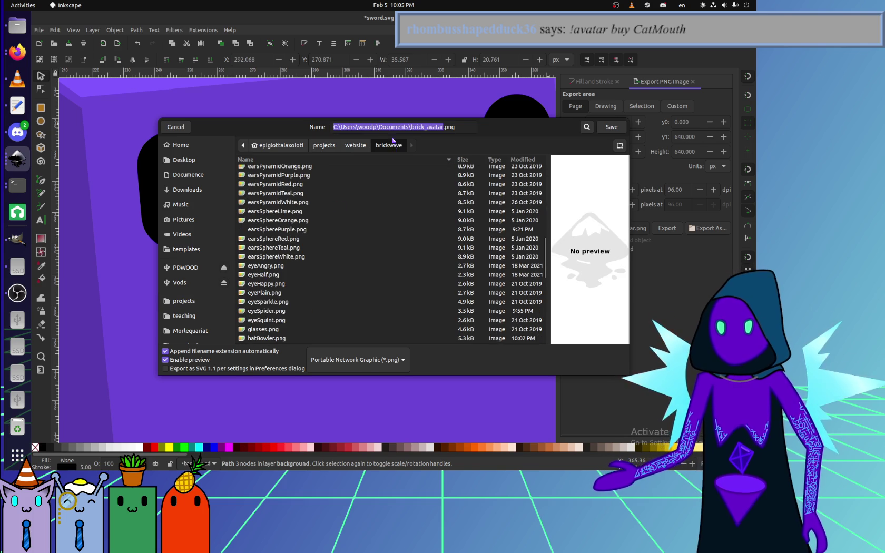
Export the mouth as mouthCat.png and bring up brickwave.html in Text Editor.
triple_click(461, 126)
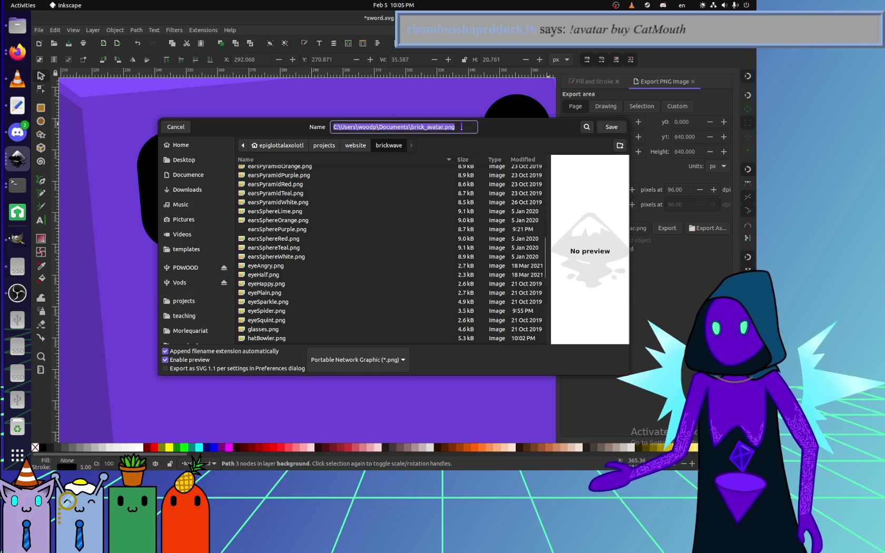
type("mouthC")
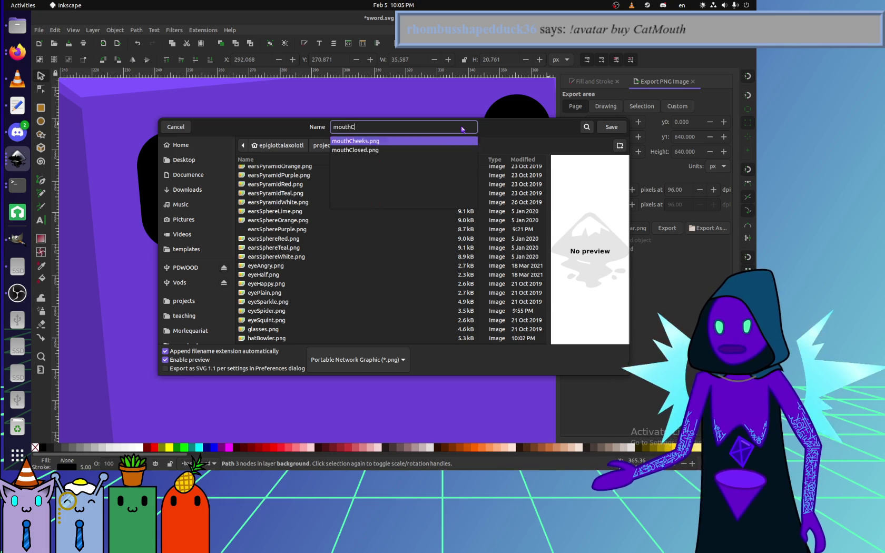
type("at.png")
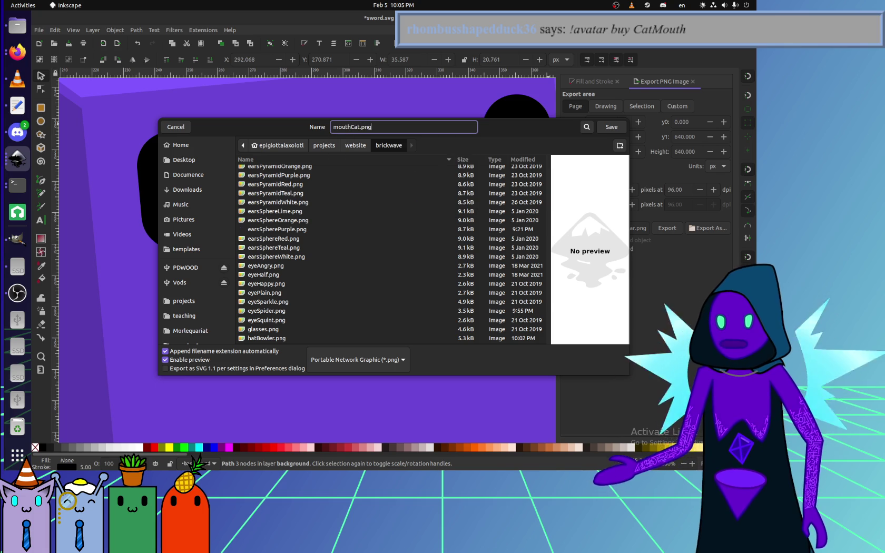
key("Return")
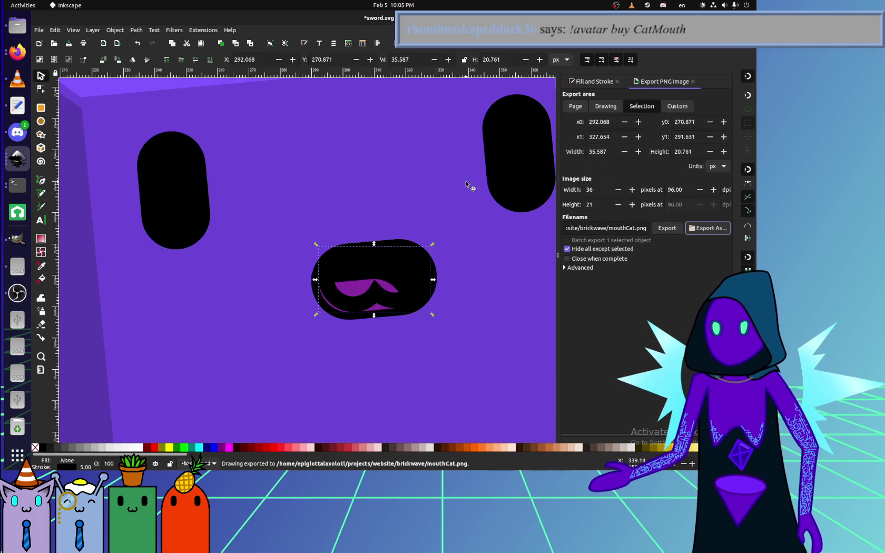
left_click(17, 105)
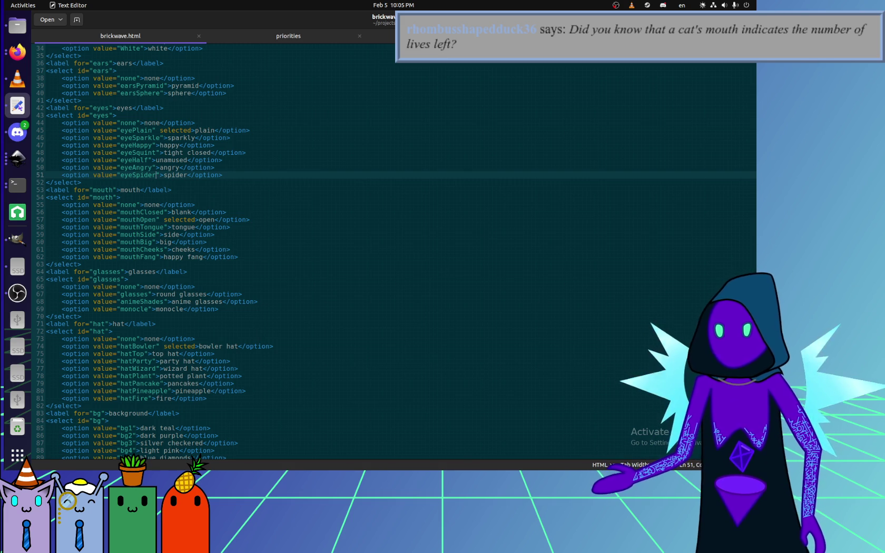
Duplicate the mouthCheeks option line as value mouthCat labelled ':3', and save brickwave.html.
left_click(279, 244)
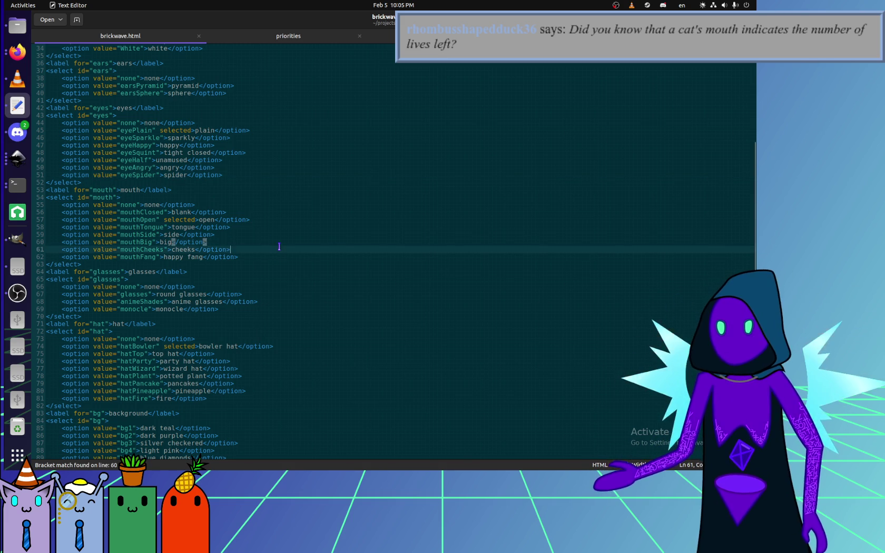
triple_click(271, 246)
key("ctrl+c")
key("ctrl+v")
key("Return")
key("ctrl+v")
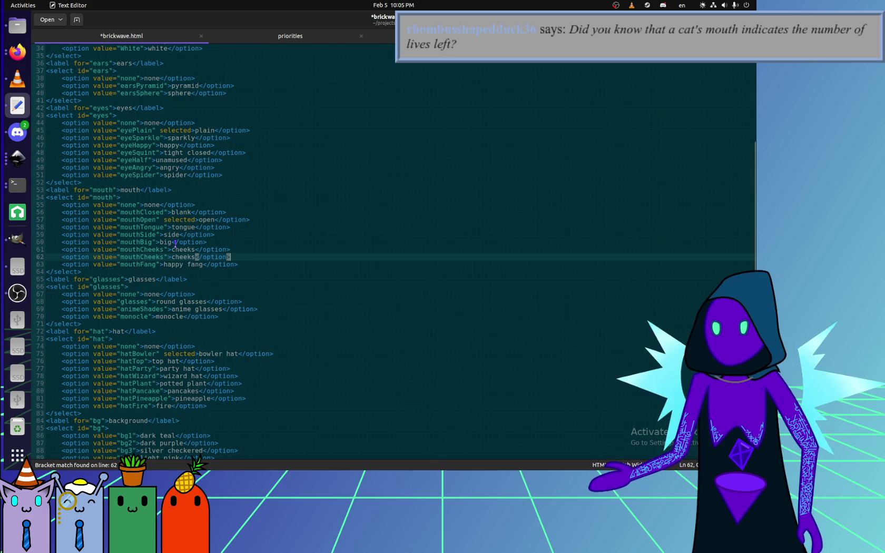
double_click(138, 256)
type("mo")
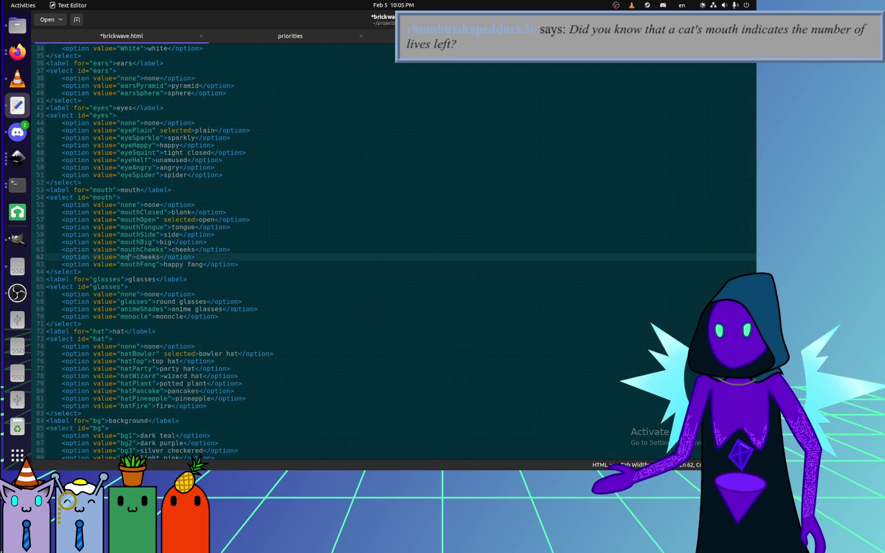
type("uthCat")
double_click(171, 256)
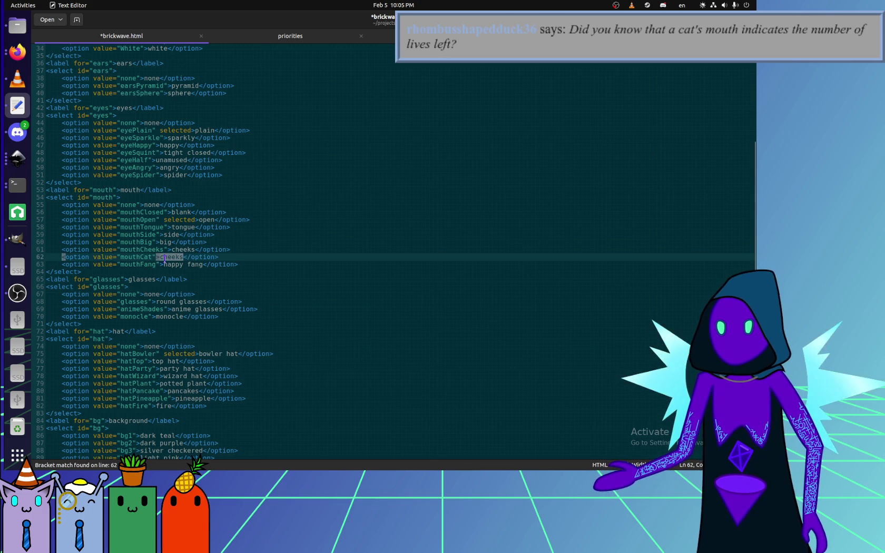
type(":3")
key("ctrl+s")
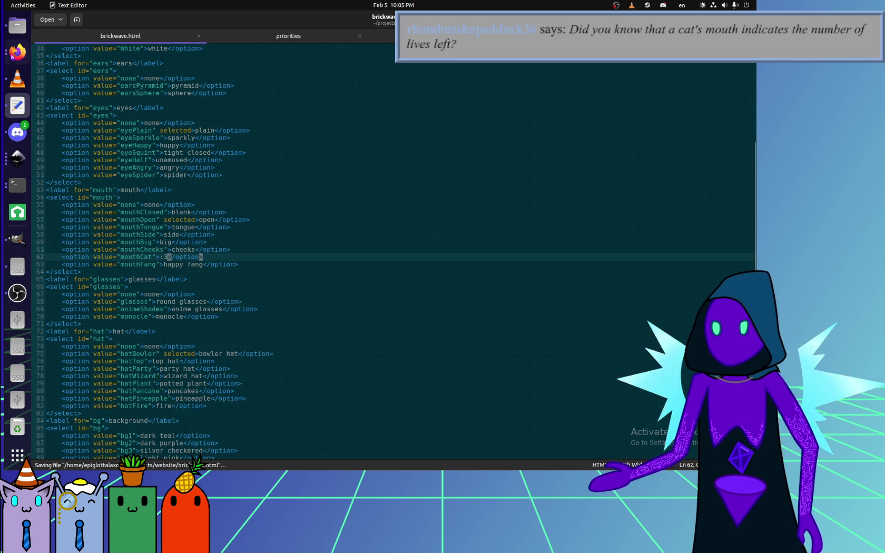
key("alt+Tab")
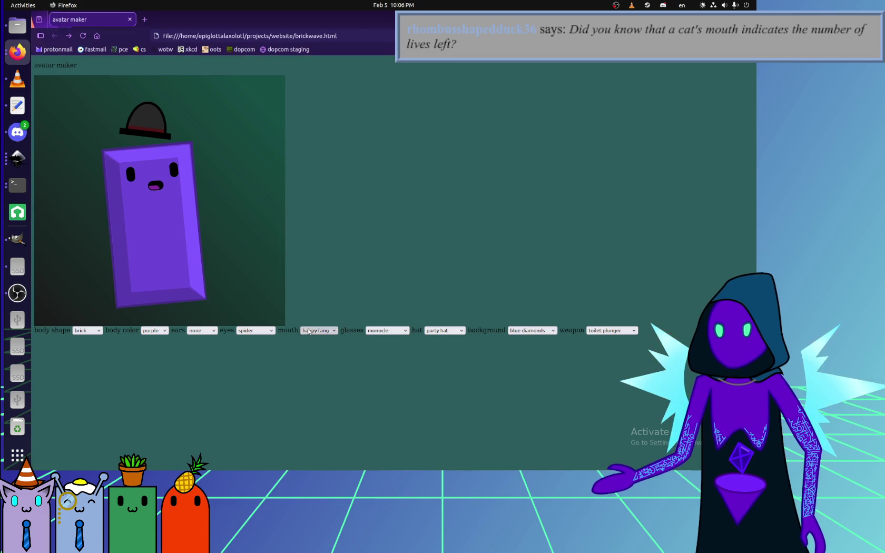
Give the avatar the new :3 mouth, keeping the purple body colour.
left_click(309, 330)
left_click(330, 406)
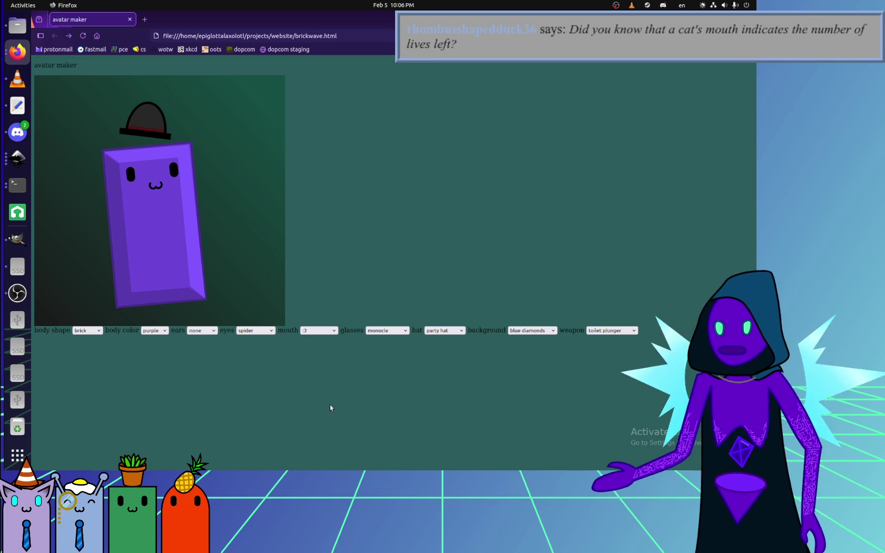
left_click(272, 330)
left_click(205, 330)
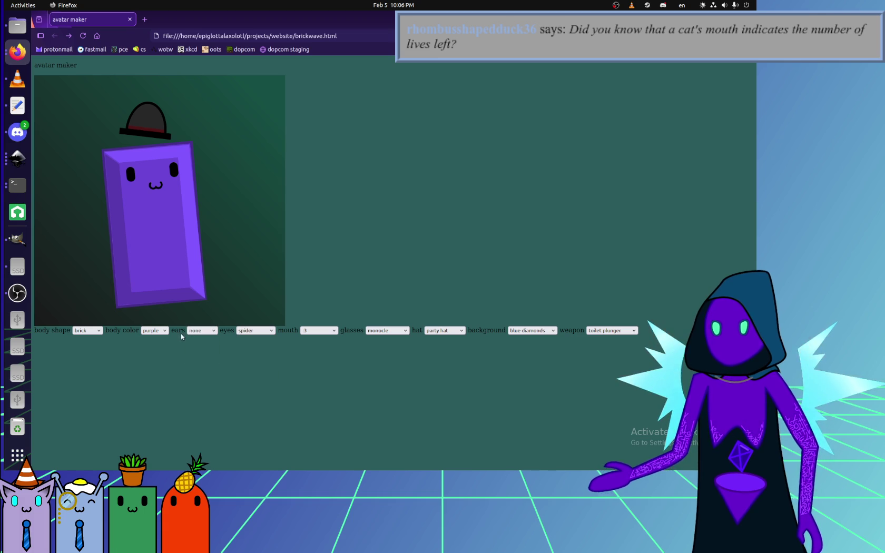
left_click(154, 330)
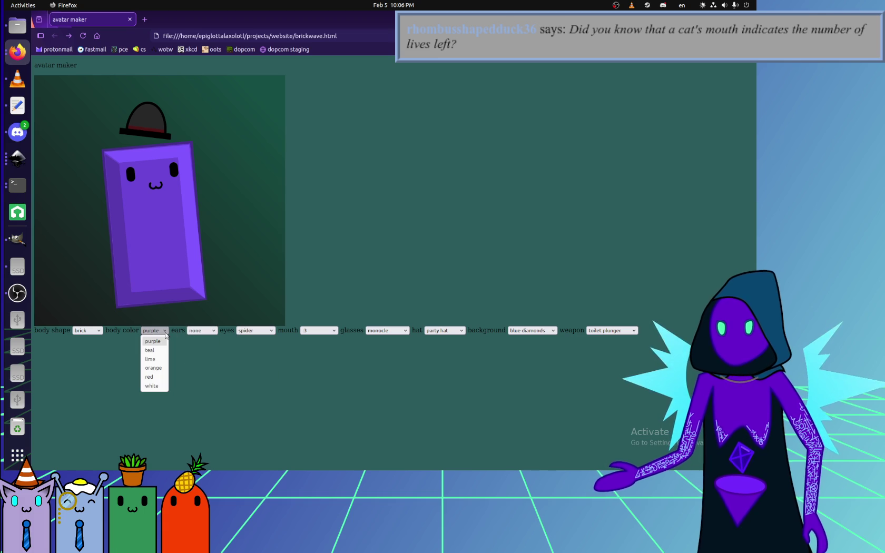
left_click(316, 328)
Set the avatar to happy eyes, pyramid ears and the round mini body shape.
left_click(253, 330)
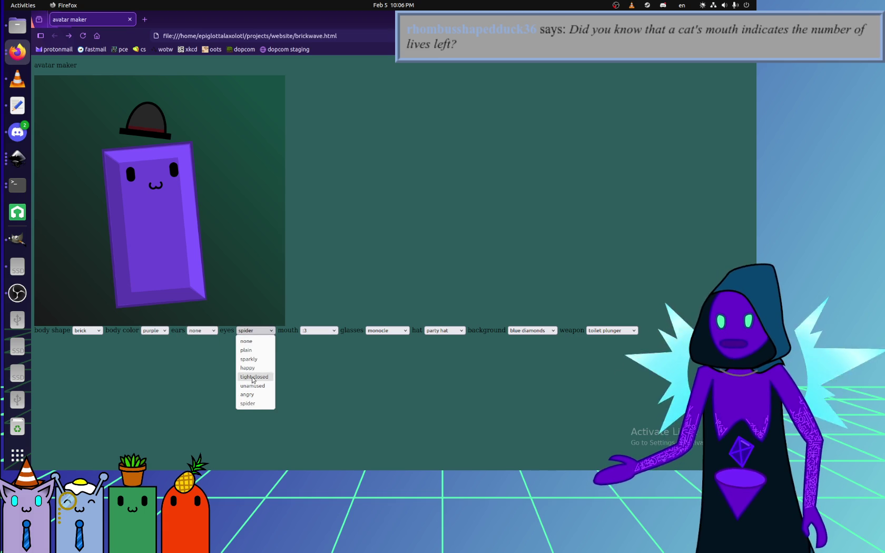
left_click(253, 368)
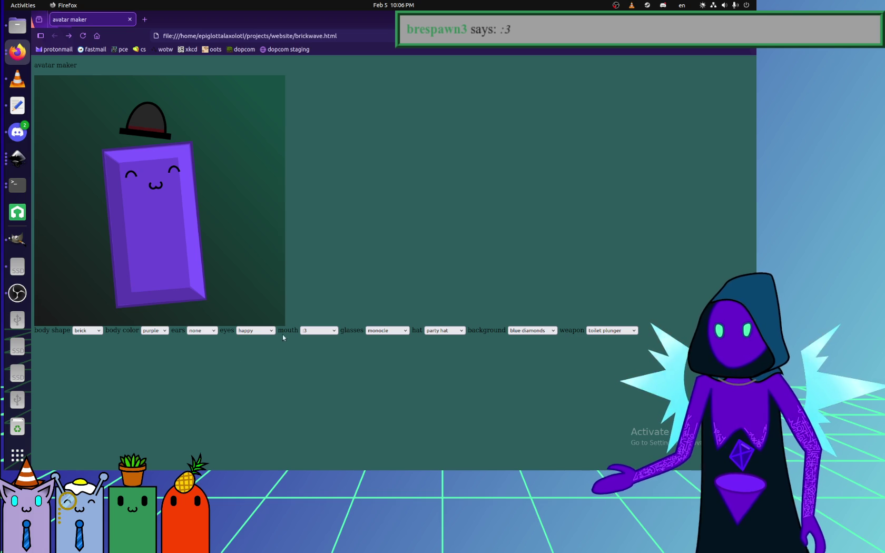
left_click(213, 331)
left_click(198, 349)
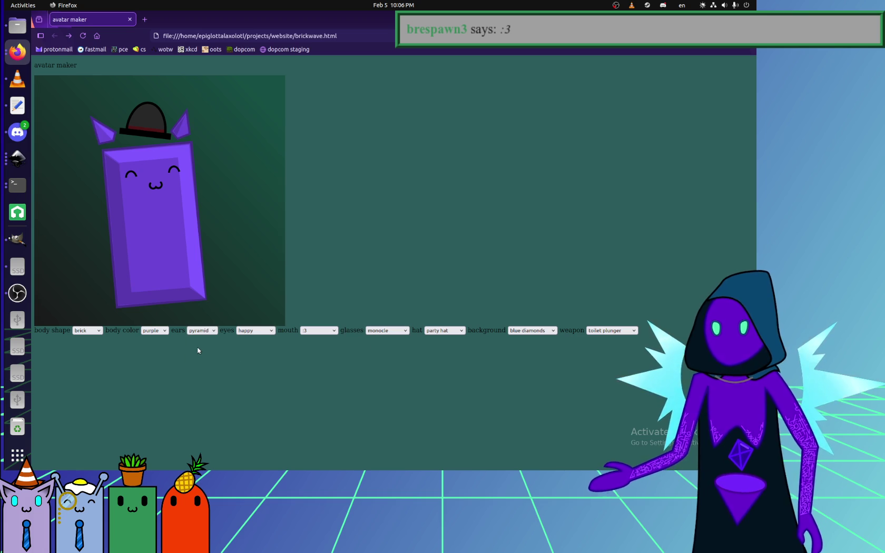
left_click(87, 330)
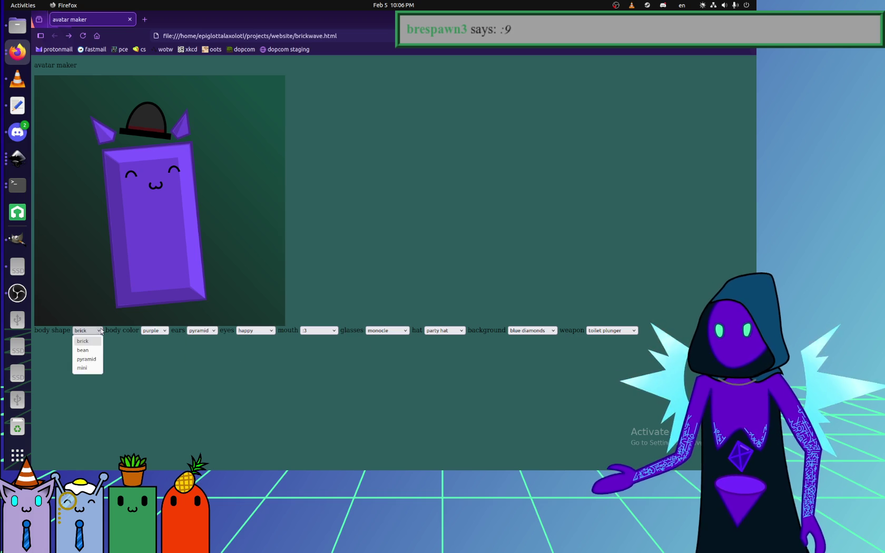
left_click(89, 372)
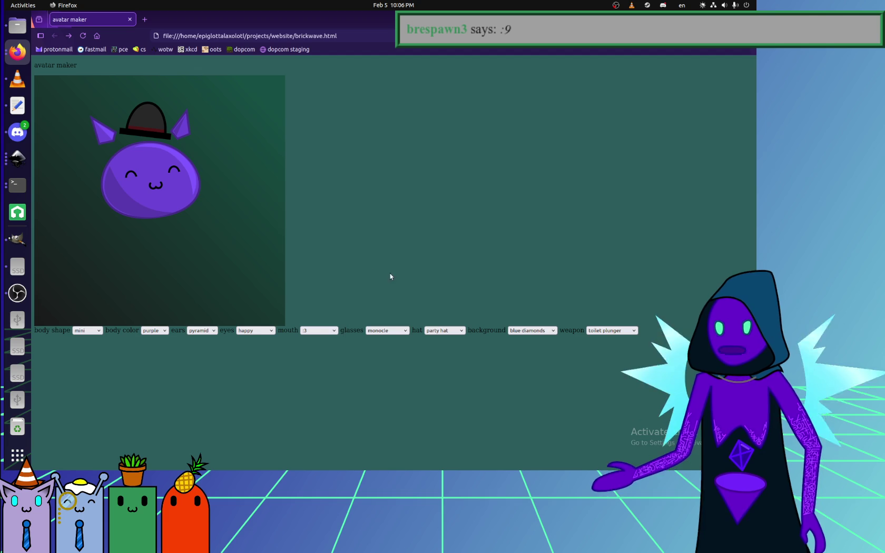
left_click(390, 331)
Put a monocle on the avatar.
left_click(390, 368)
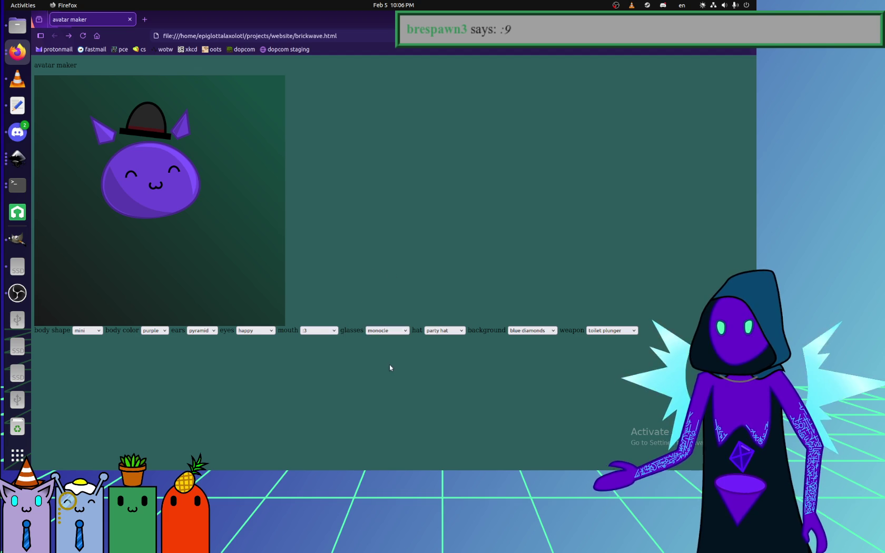
left_click(390, 331)
left_click(388, 332)
left_click(387, 366)
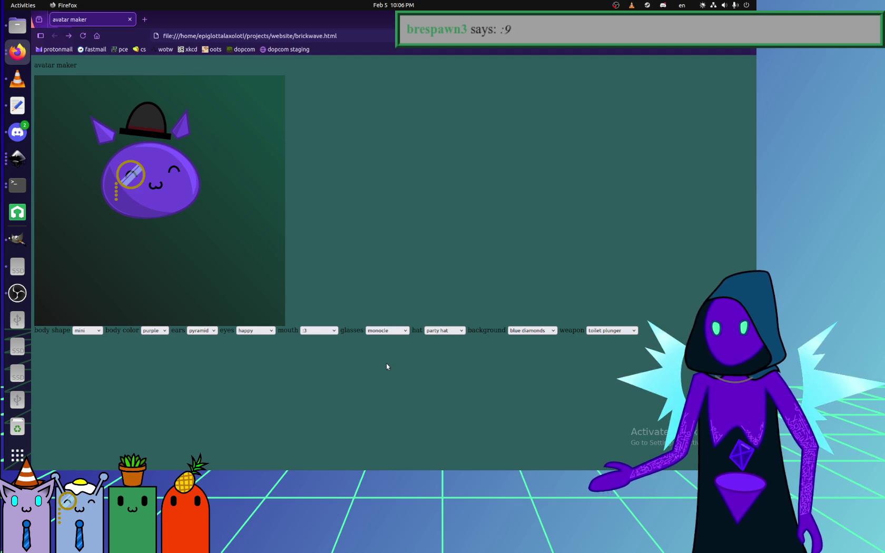
Try the wizard hat and party hat, finally settling on a top hat.
left_click(441, 330)
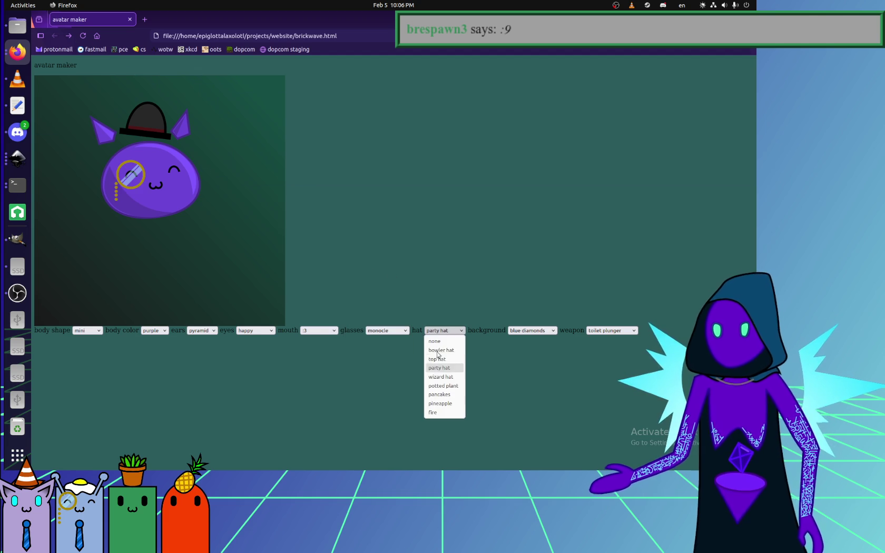
left_click(451, 376)
left_click(450, 334)
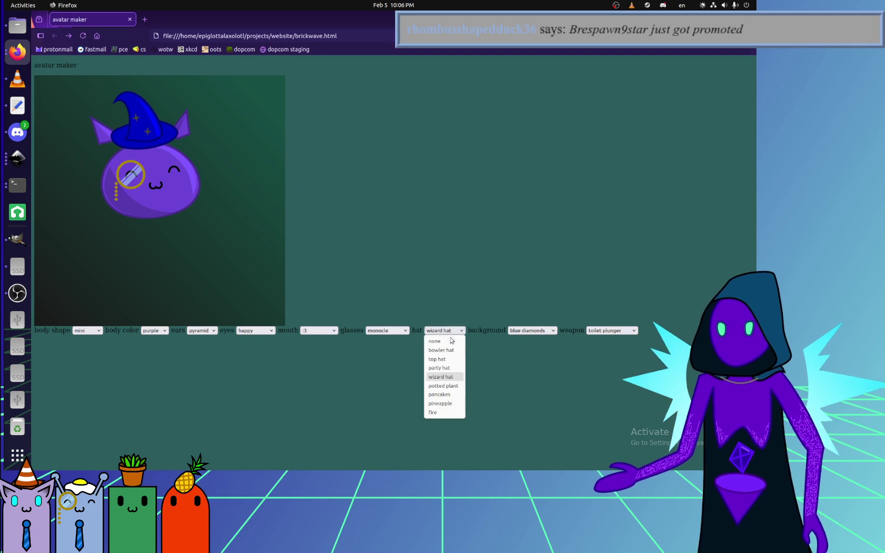
left_click(451, 371)
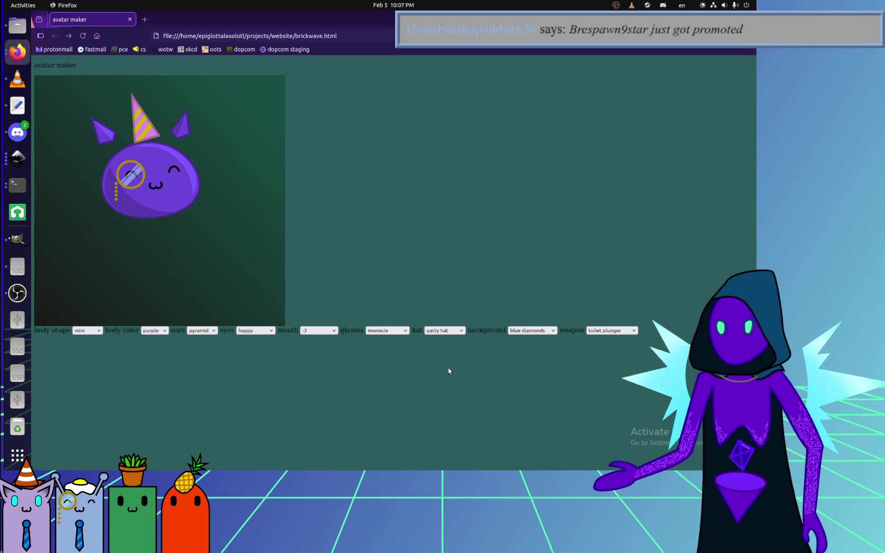
left_click(447, 329)
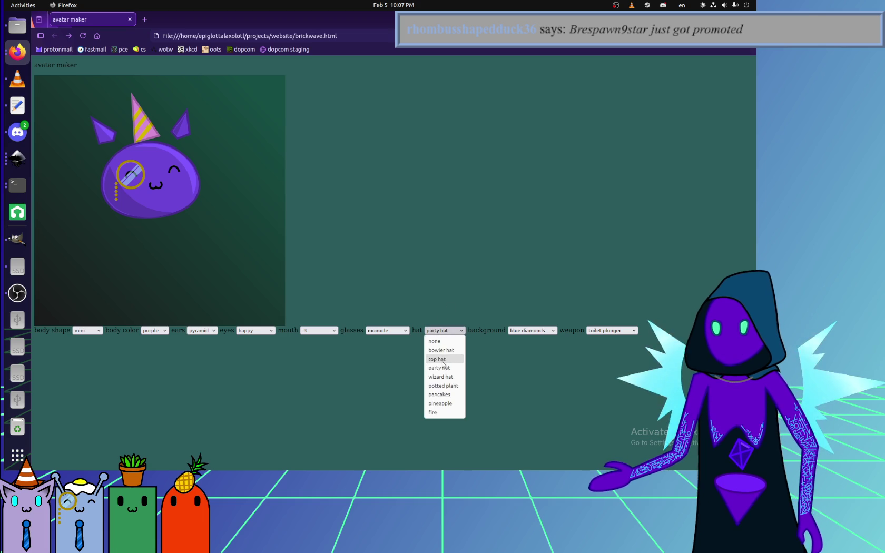
left_click(443, 360)
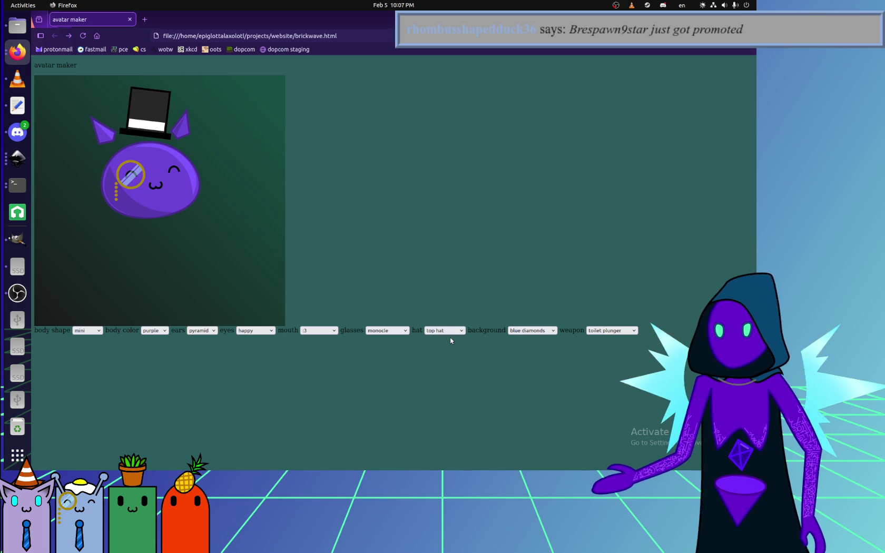
Try the silver checkered and blue diamonds backgrounds on the avatar.
left_click(529, 330)
left_click(524, 354)
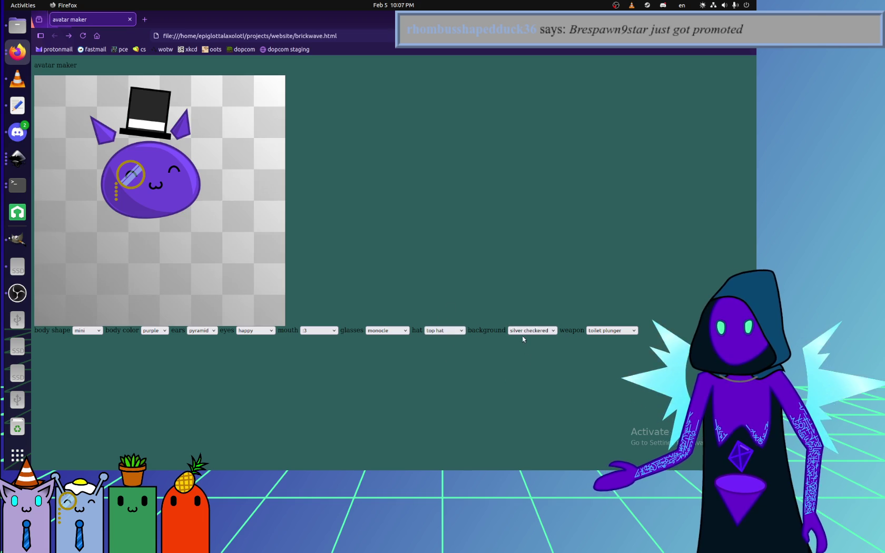
left_click(530, 330)
left_click(450, 412)
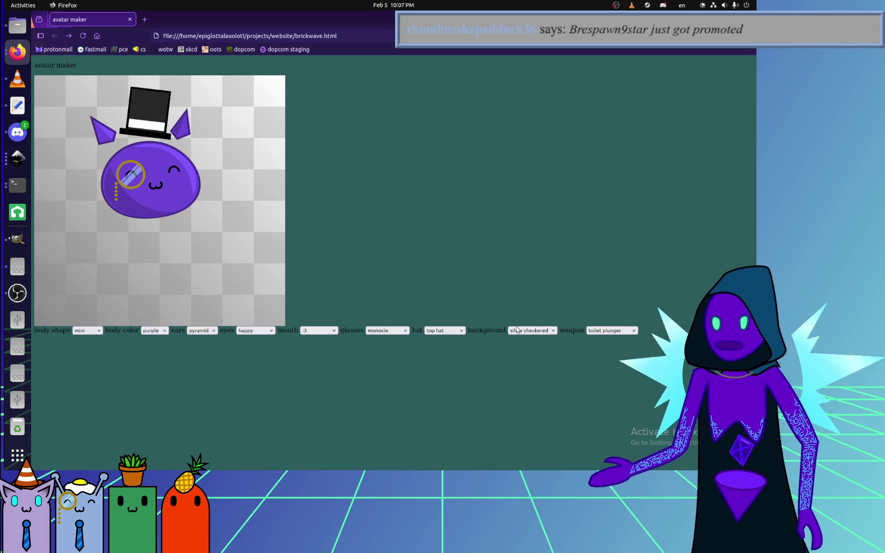
left_click(531, 330)
left_click(529, 376)
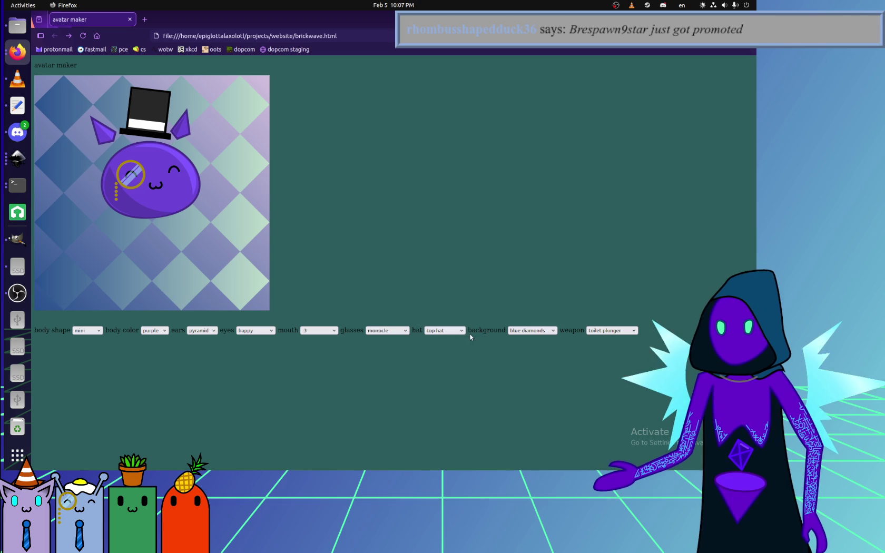
Set the avatar background to light pink and switch to the file manager.
left_click(524, 330)
left_click(515, 370)
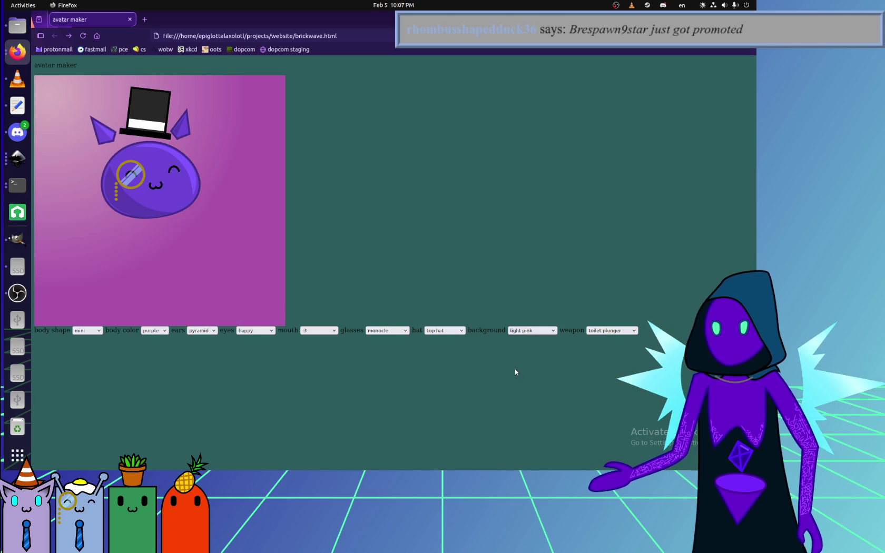
left_click(537, 330)
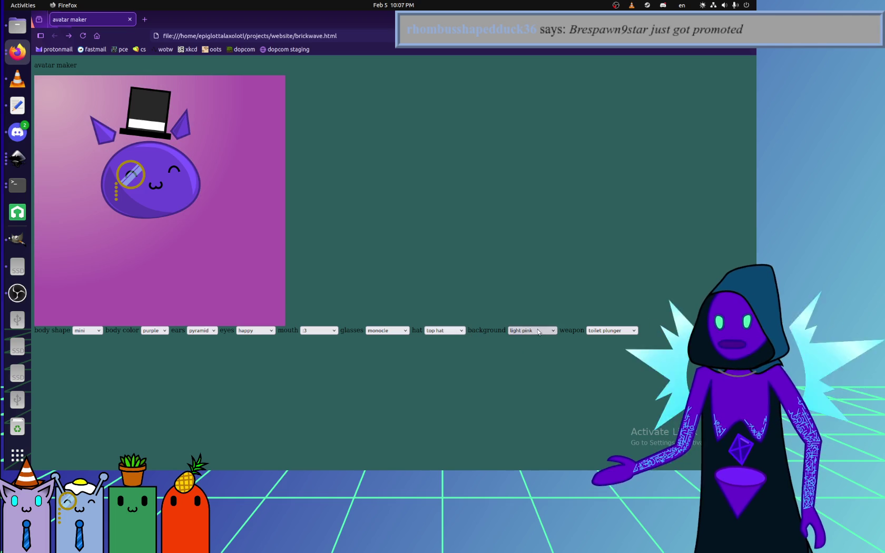
left_click(529, 377)
left_click(17, 26)
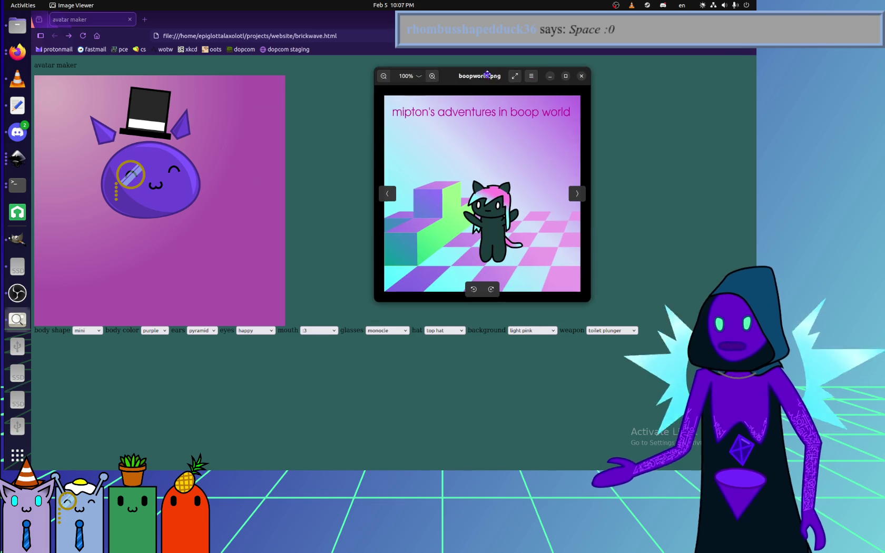
Choose 'happy fang' from the mouth dropdown on the avatar maker page.
left_click(21, 296)
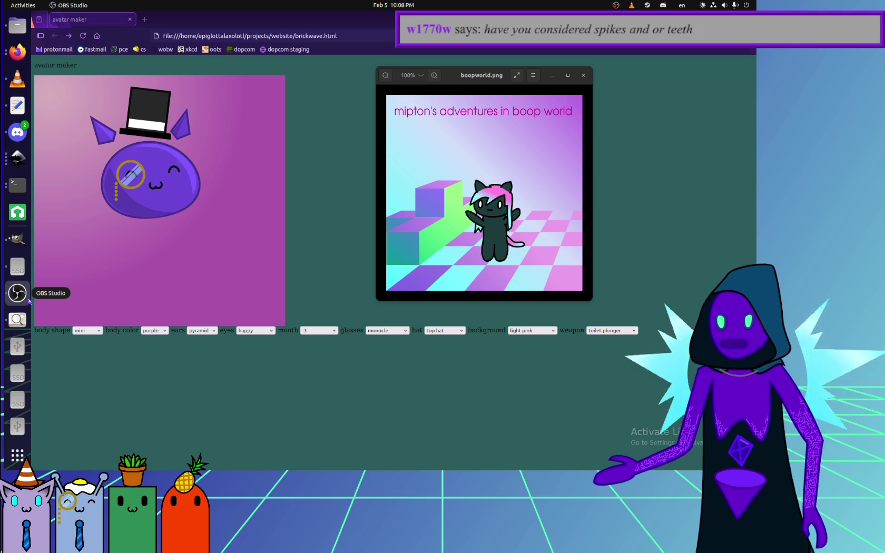
left_click(214, 329)
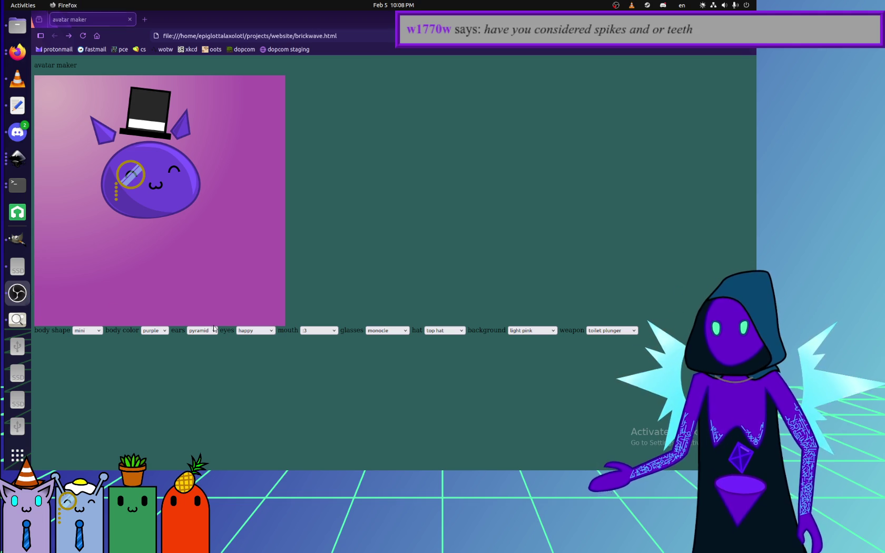
left_click(256, 330)
left_click(318, 330)
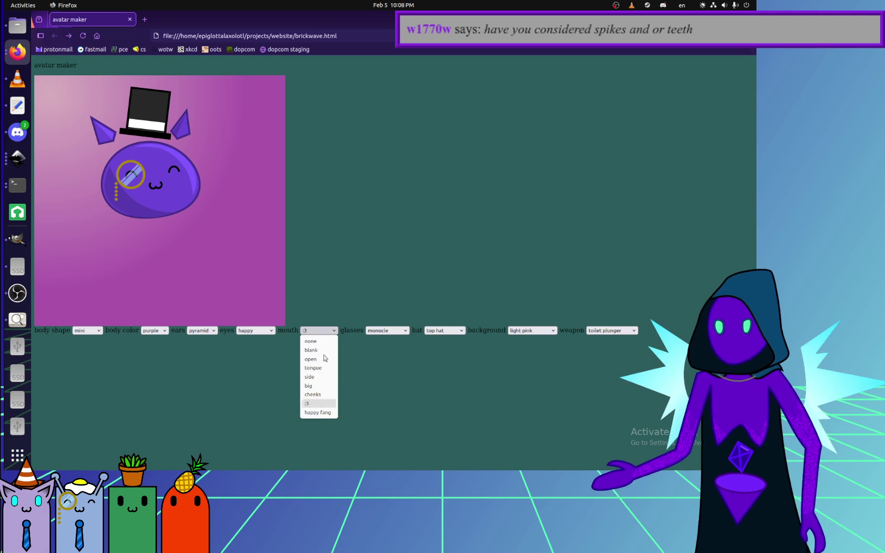
left_click(318, 412)
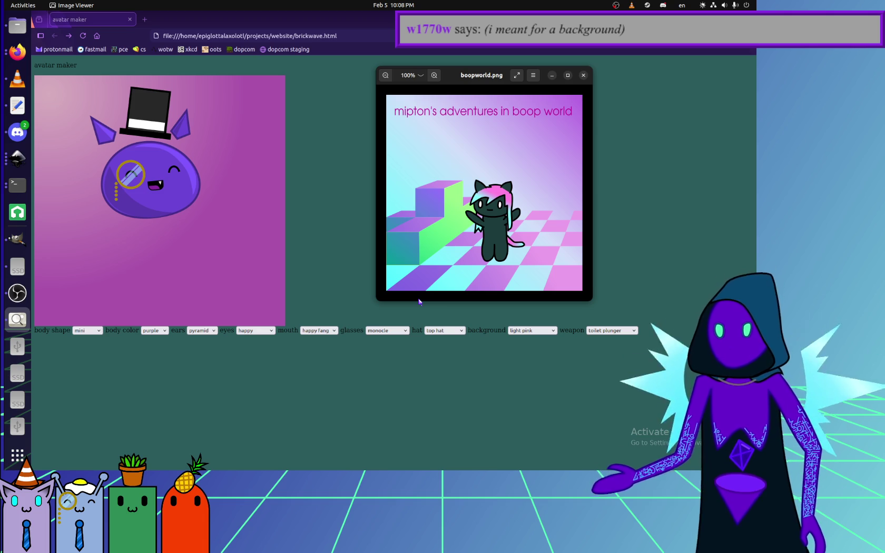
mouse_move(484, 194)
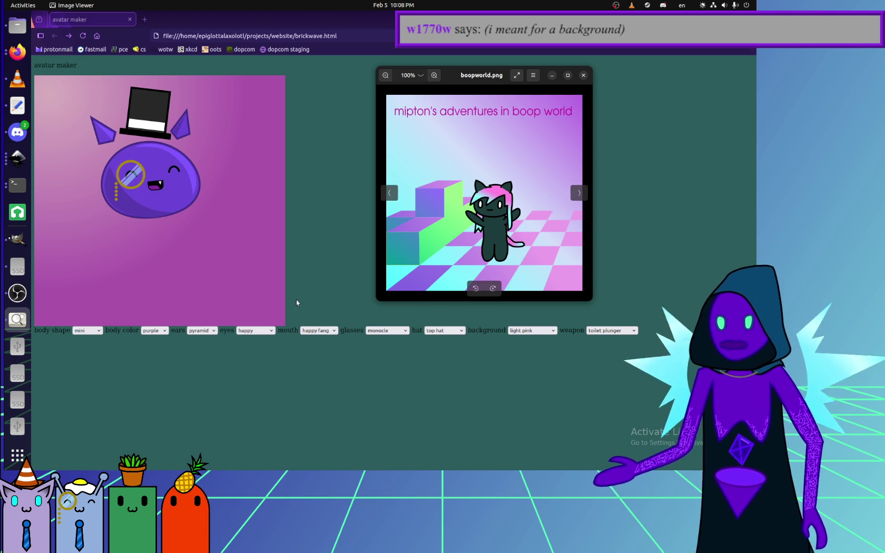
left_click(334, 217)
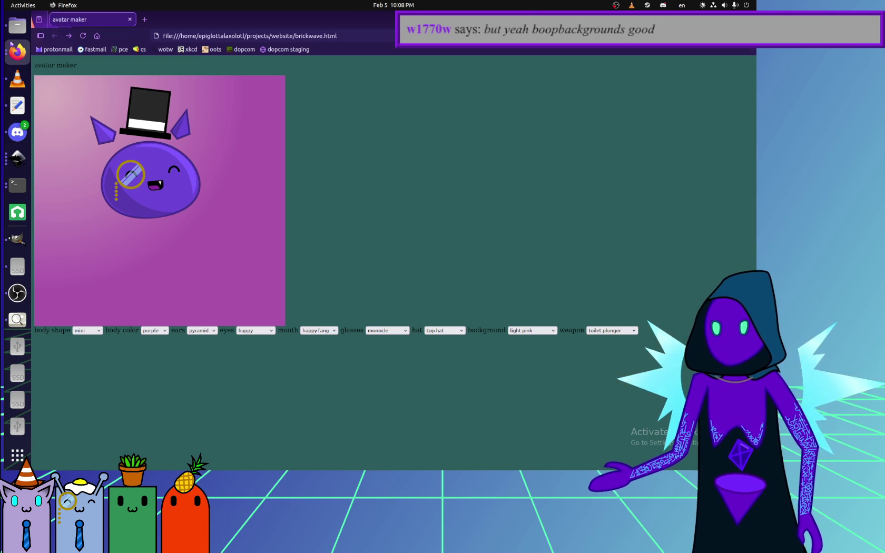
left_click(17, 25)
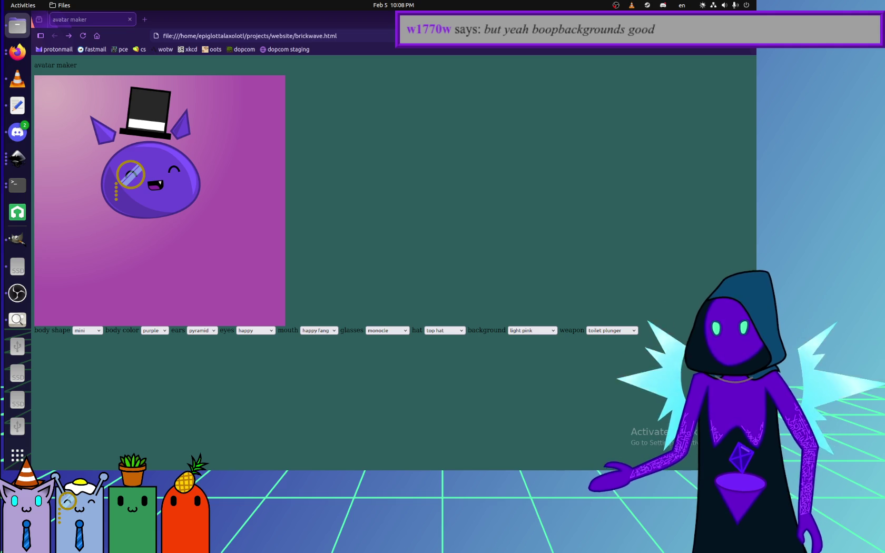
Preview backgroundextreme.png in Image Viewer, then return to brickwave.html in Text Editor.
key("Return")
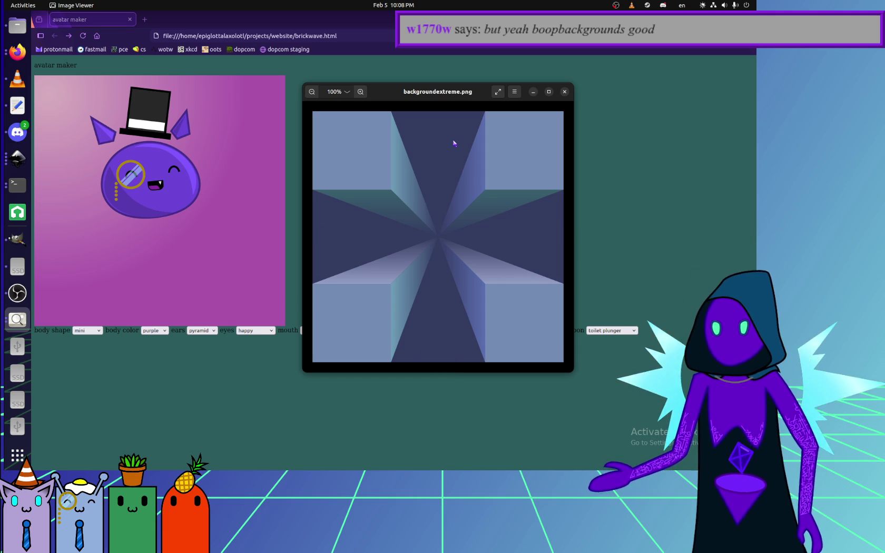
left_click(564, 92)
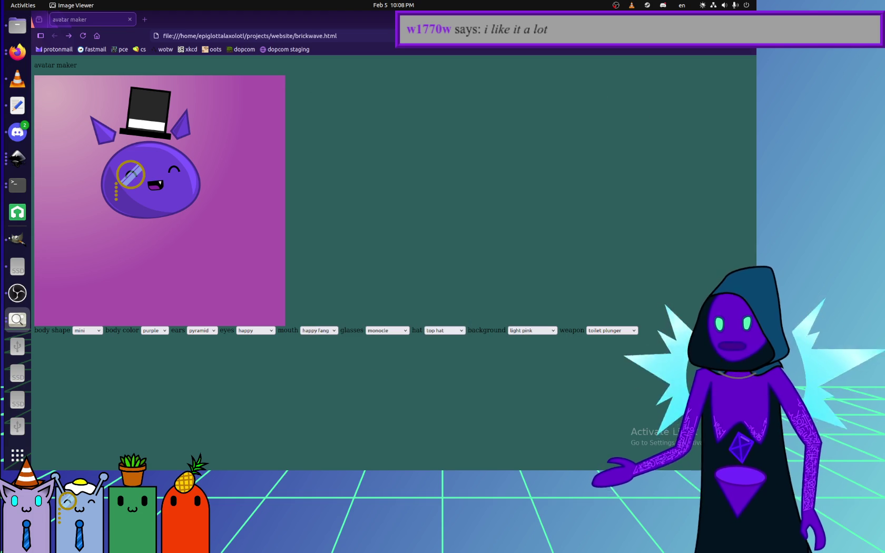
left_click(17, 106)
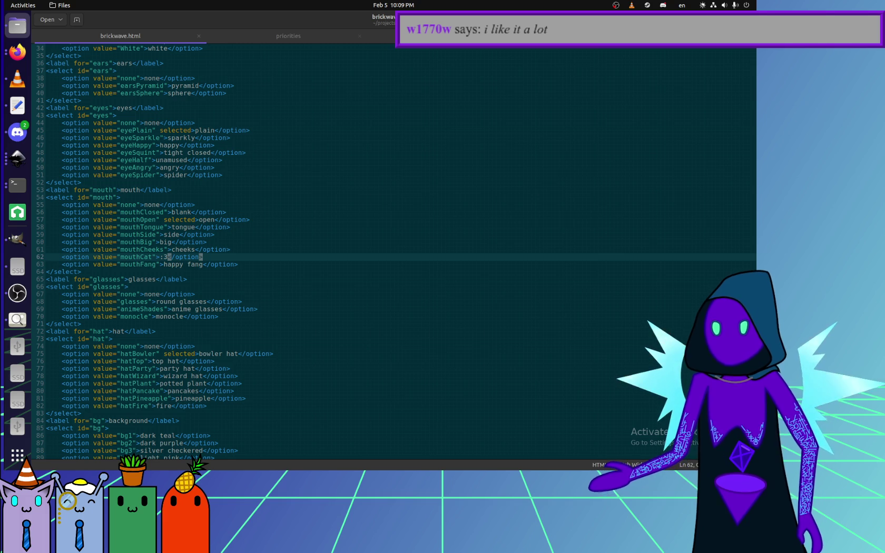
Move through Image Viewer and Files to bring scenery2.png up in GIMP.
left_click(18, 320)
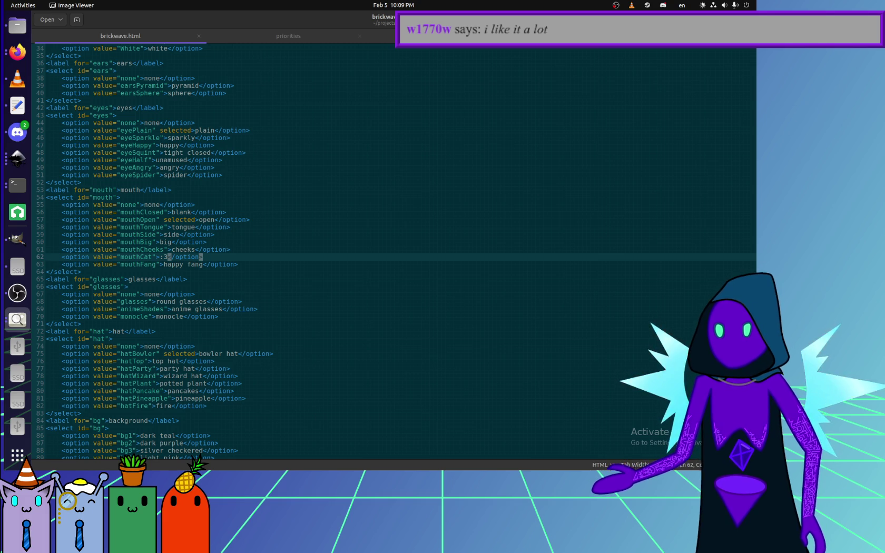
key("alt+Tab")
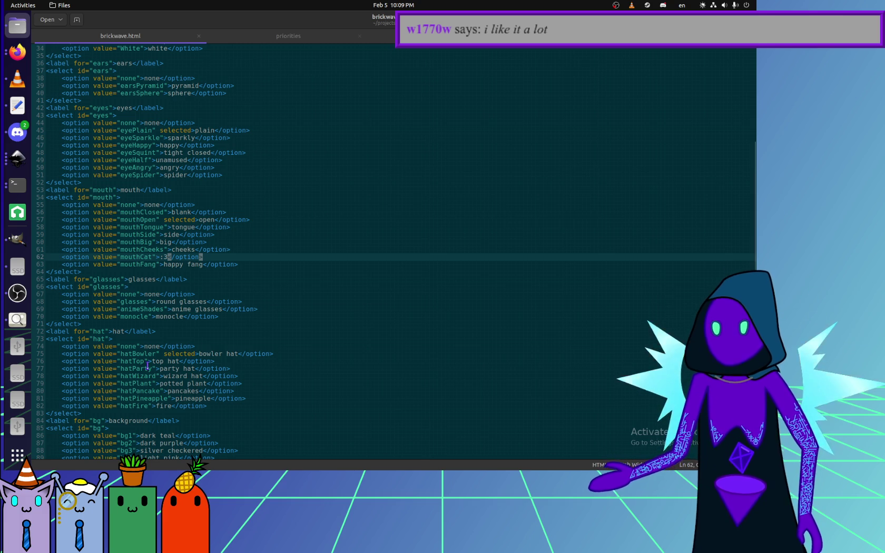
left_click(370, 36)
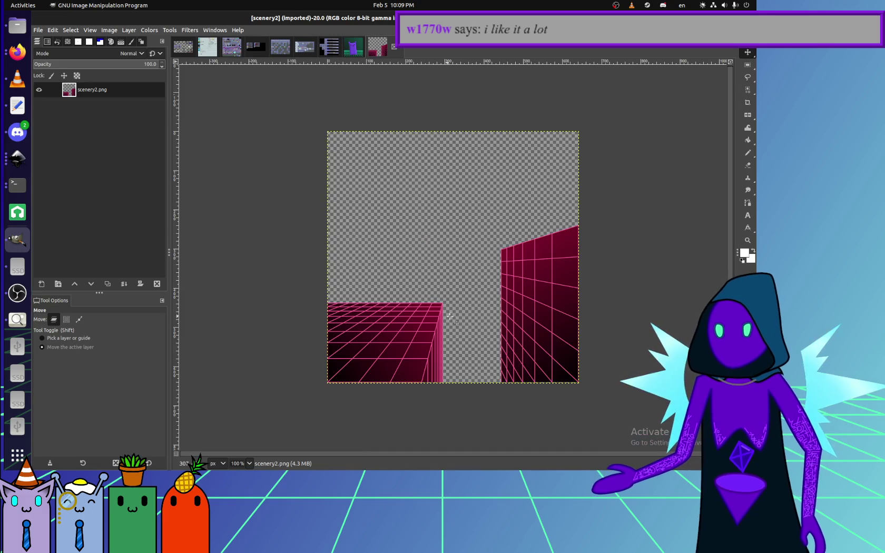
Rectangle-select a thin strip along scenery2's bottom edge and zoom in on its pixels.
scroll(240, 372, "up", 5)
scroll(239, 371, "left", 3)
scroll(239, 372, "left", 5)
scroll(240, 372, "down", 1)
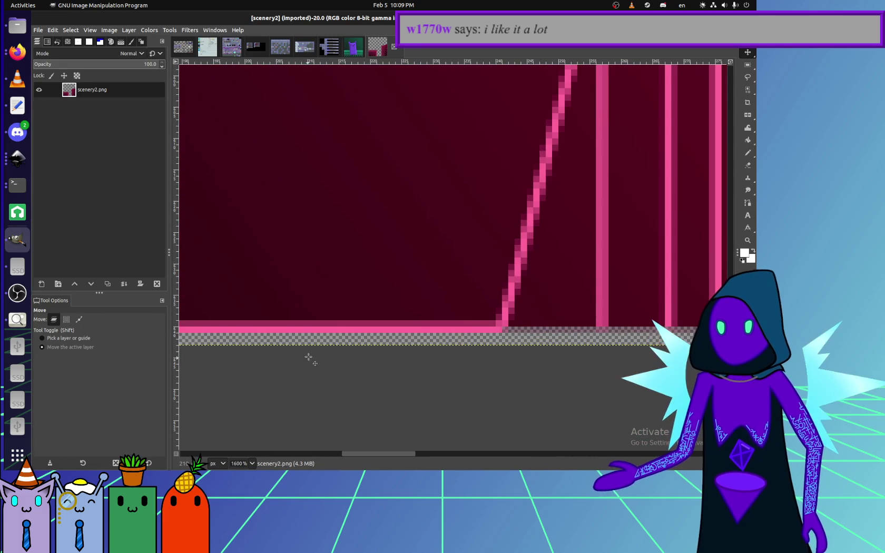
key("r")
left_click_drag(483, 327, 548, 342)
scroll(596, 333, "down", 5)
scroll(596, 333, "up", 2)
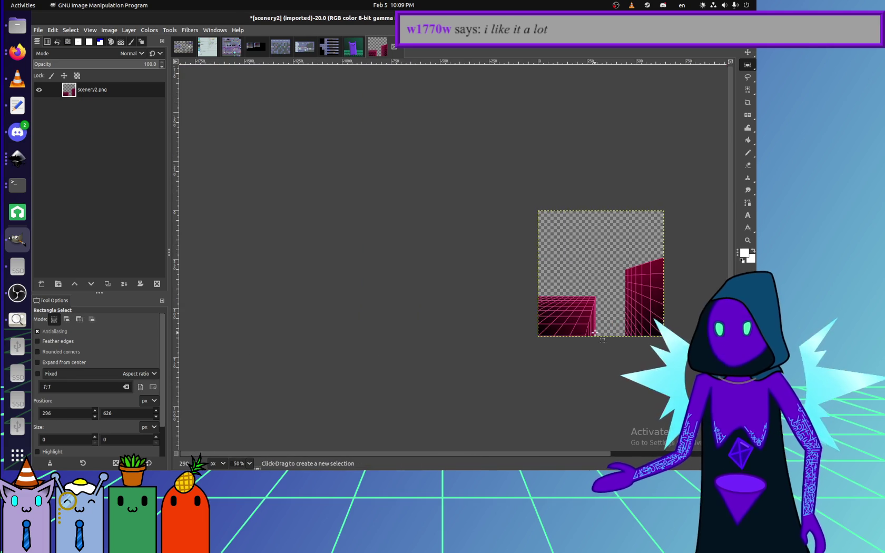
scroll(274, 359, "up", 3)
scroll(274, 359, "down", 5)
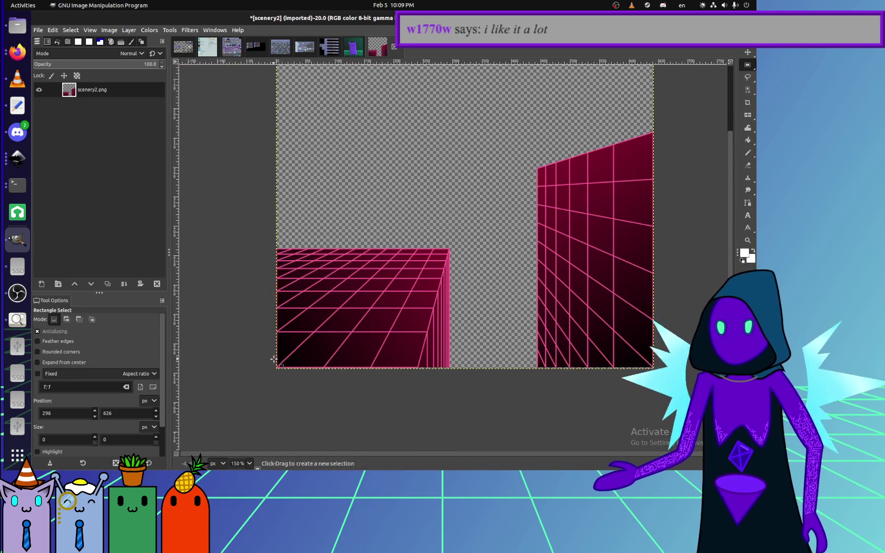
scroll(326, 347, "up", 2)
scroll(326, 347, "up", 1)
scroll(326, 347, "down", 2)
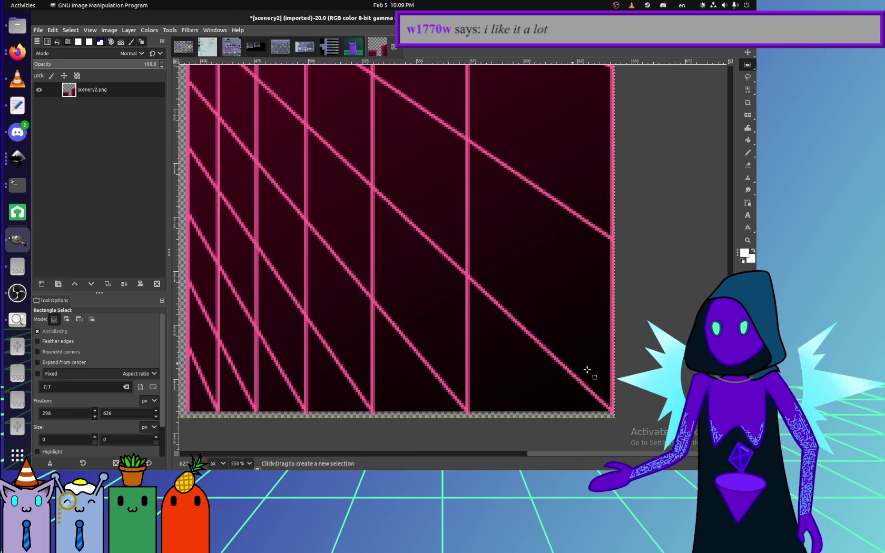
scroll(326, 347, "up", 2)
scroll(526, 354, "up", 2)
scroll(526, 354, "down", 4)
scroll(527, 354, "down", 1)
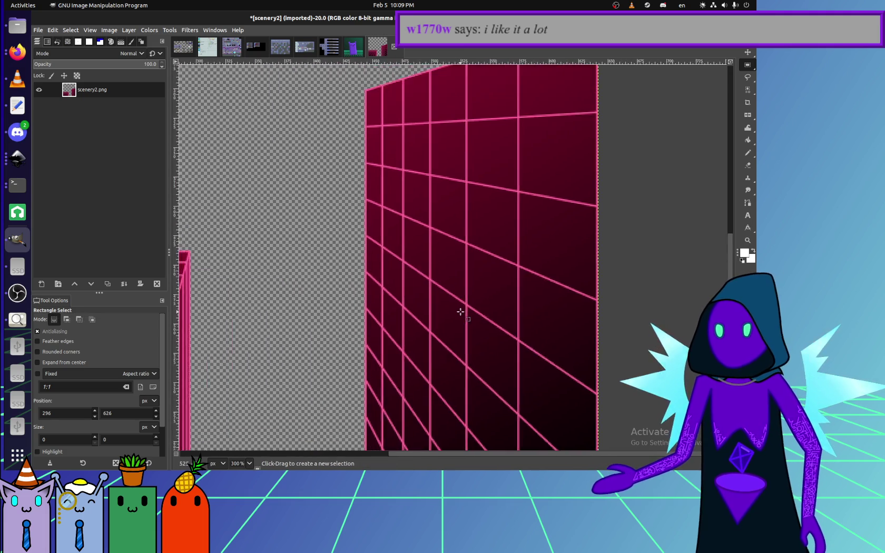
scroll(460, 310, "down", 2)
scroll(509, 361, "up", 2)
scroll(510, 362, "right", 3)
scroll(545, 393, "up", 4)
scroll(468, 389, "up", 1)
scroll(454, 386, "down", 7)
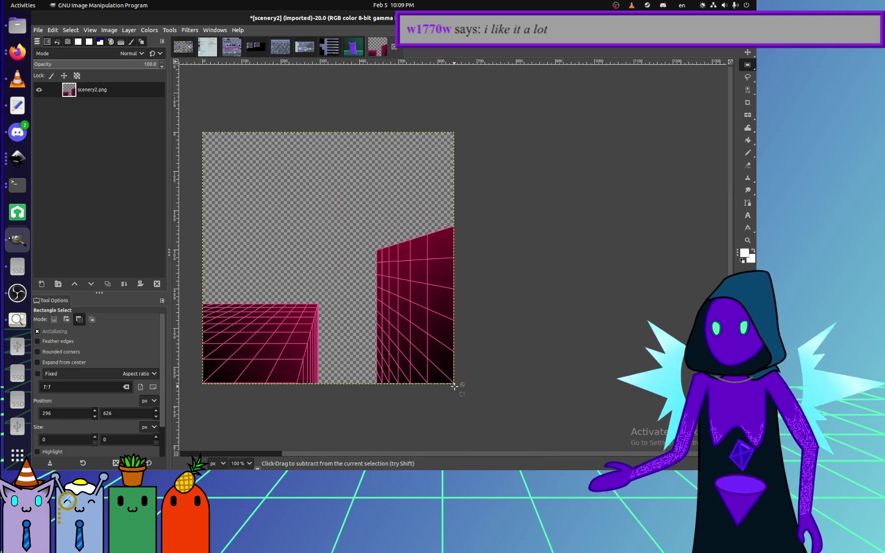
Check the Select menu without choosing anything, then open the PDWOOD drive.
left_click(108, 30)
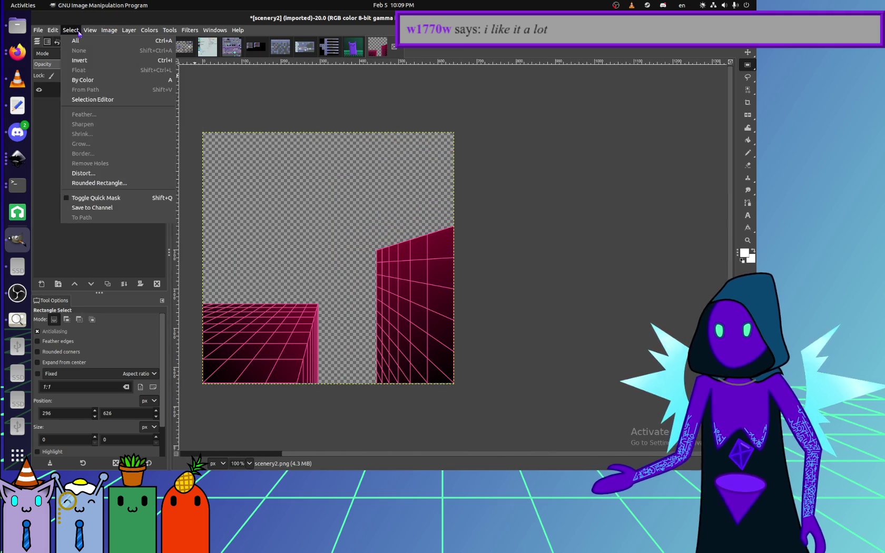
left_click(456, 209)
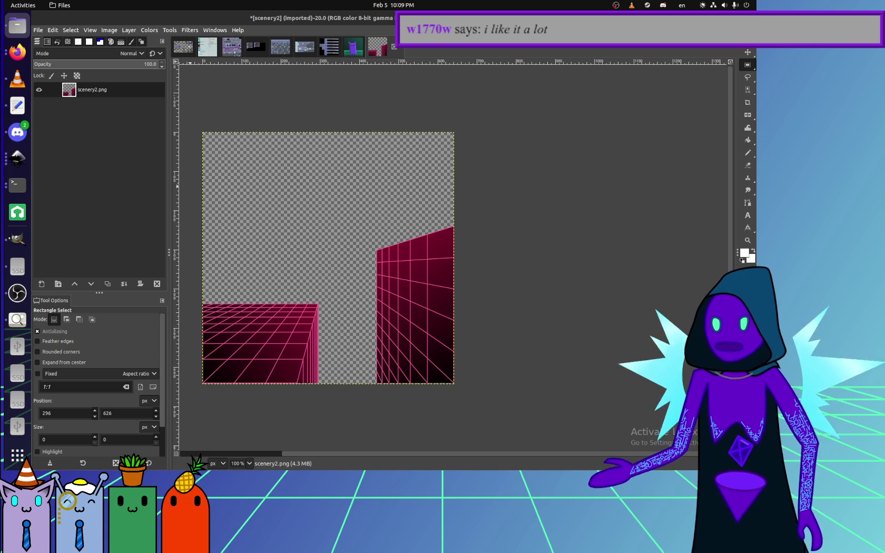
left_click(17, 346)
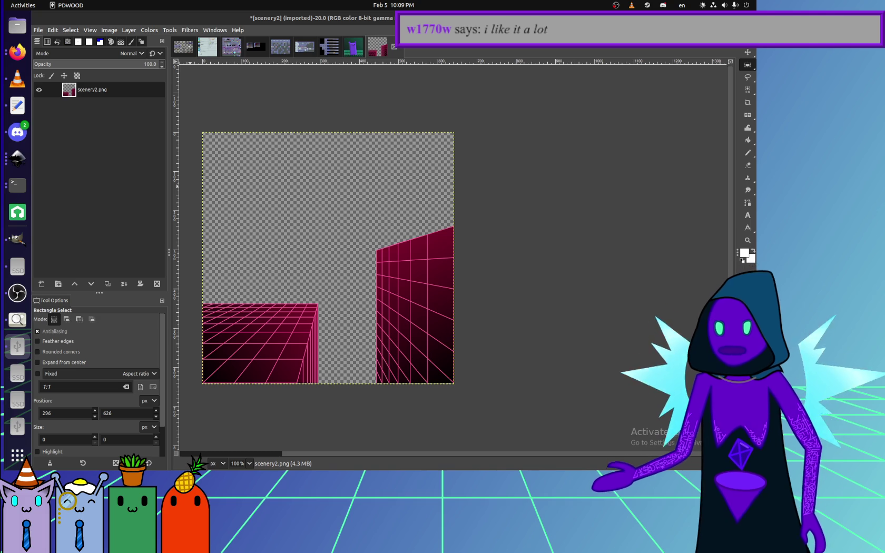
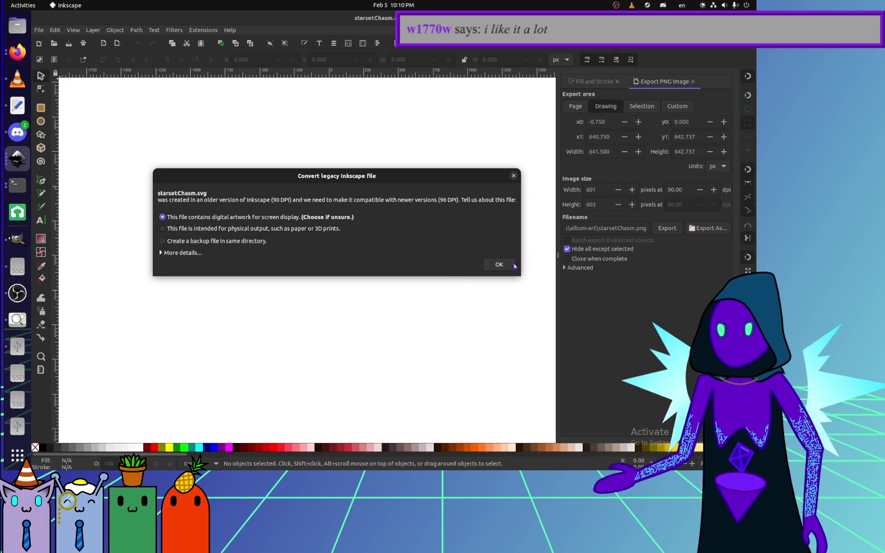
Bring up the starsetChasm drawing in Inkscape and scroll over it.
left_click(495, 264)
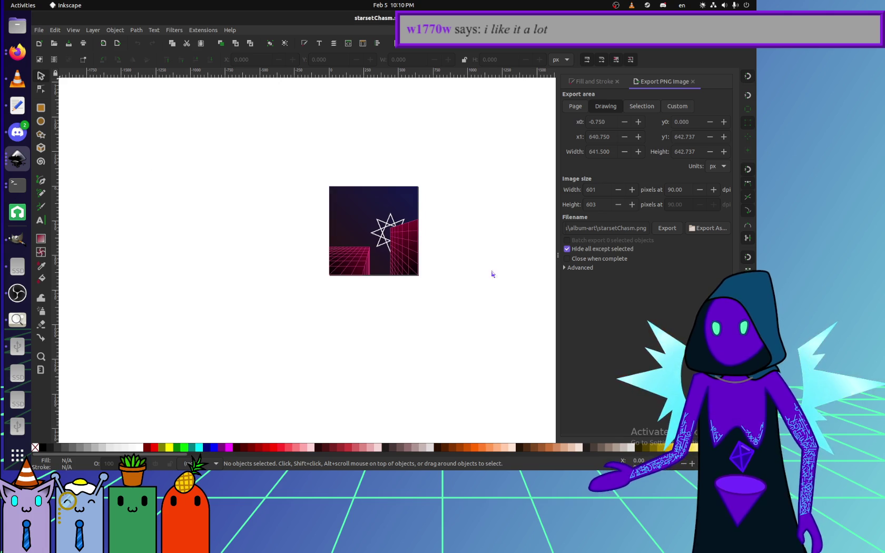
scroll(443, 282, "up", 1)
scroll(323, 252, "up", 2, "ctrl")
scroll(351, 283, "up", 3, "ctrl")
scroll(284, 404, "down", 4, "ctrl")
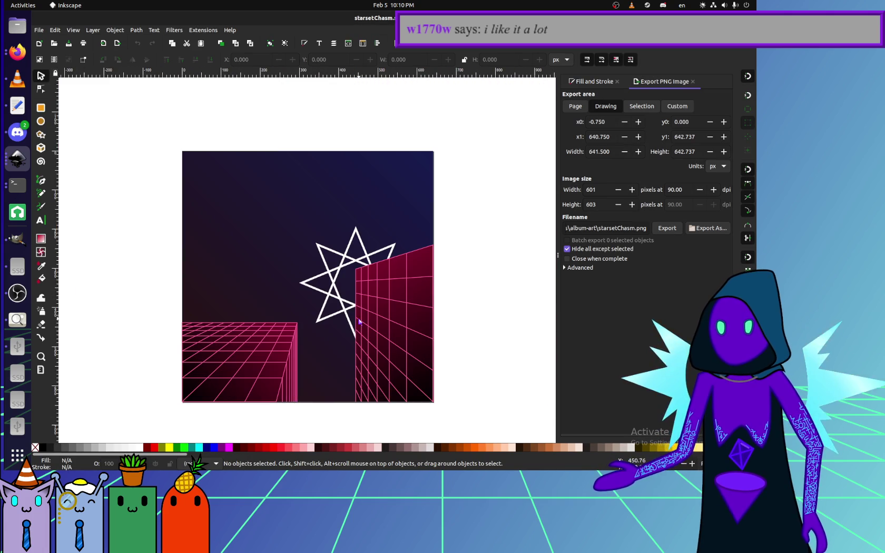
Set the Firefox avatar maker's background to dark purple, then return to Inkscape.
left_click(17, 293)
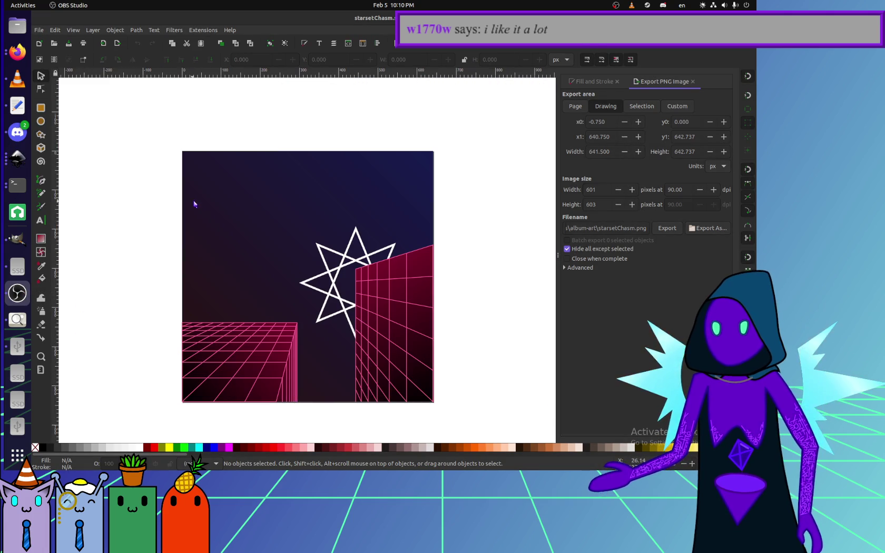
left_click(18, 52)
left_click(532, 330)
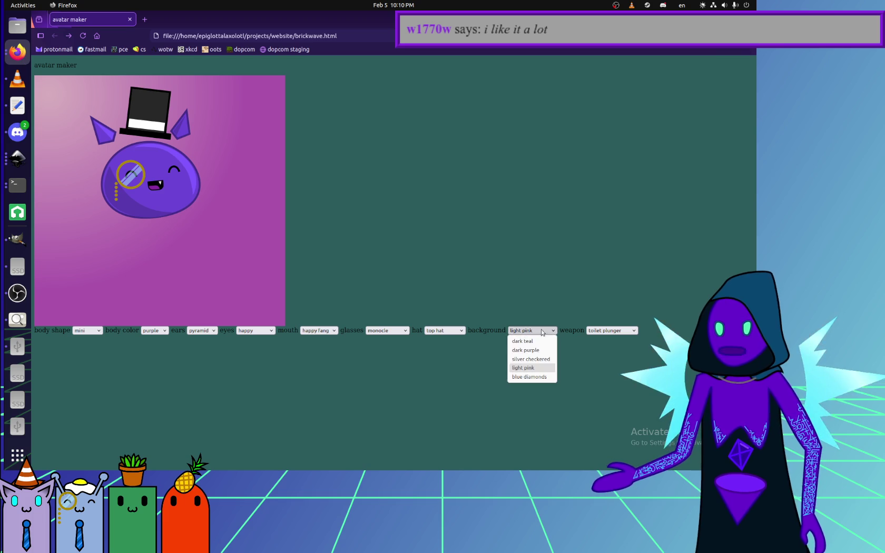
left_click(532, 350)
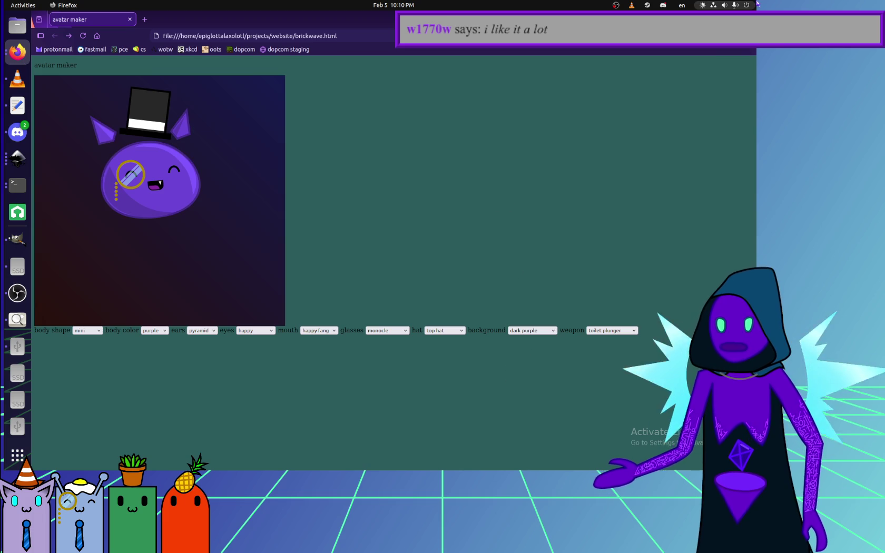
key("alt+Tab")
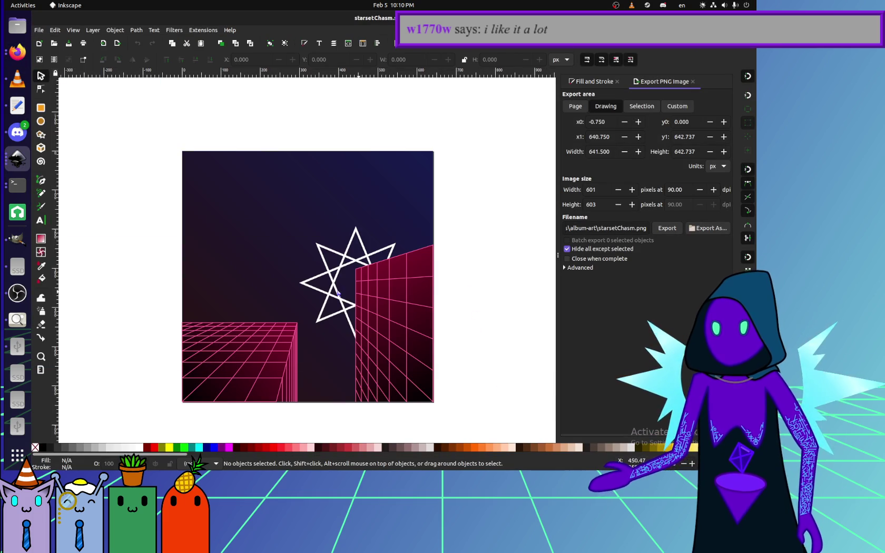
Delete the white star and the dark background rectangle from the drawing.
left_click(331, 296)
left_click_drag(311, 333, 316, 276)
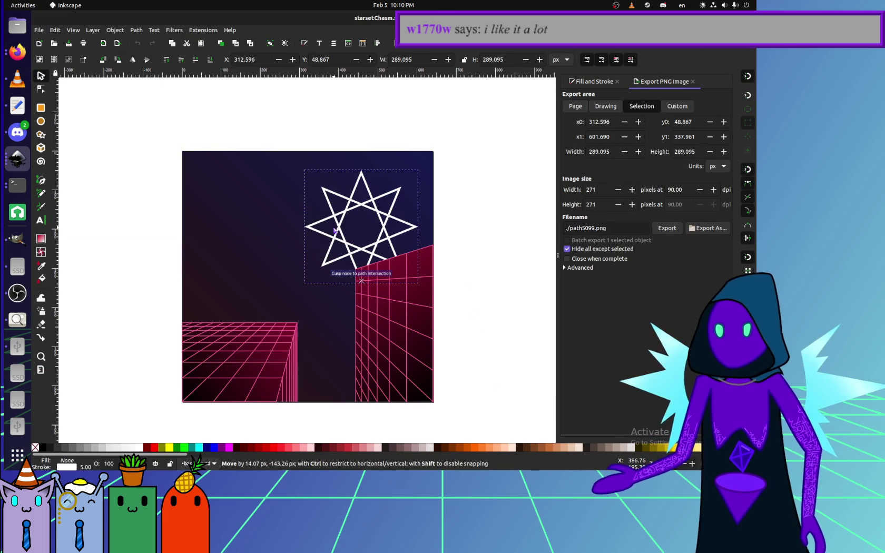
key("Delete")
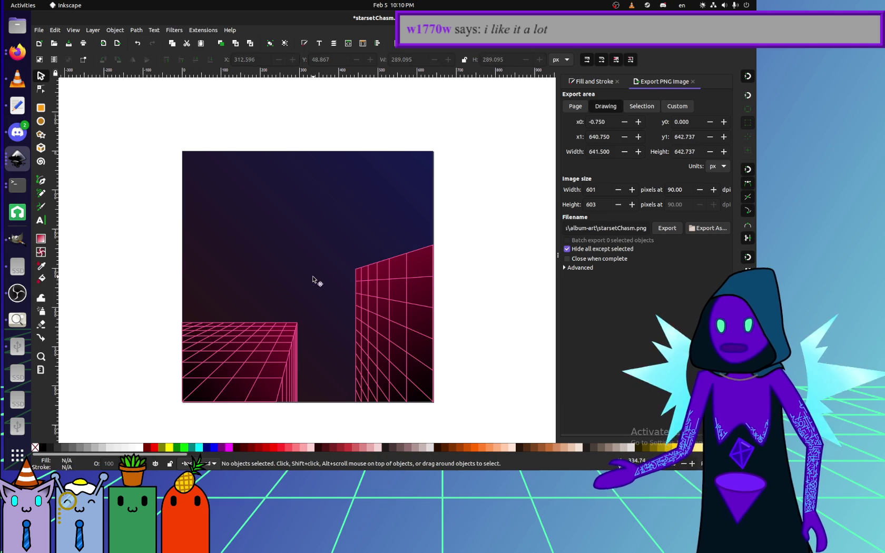
left_click(319, 282)
key("Delete")
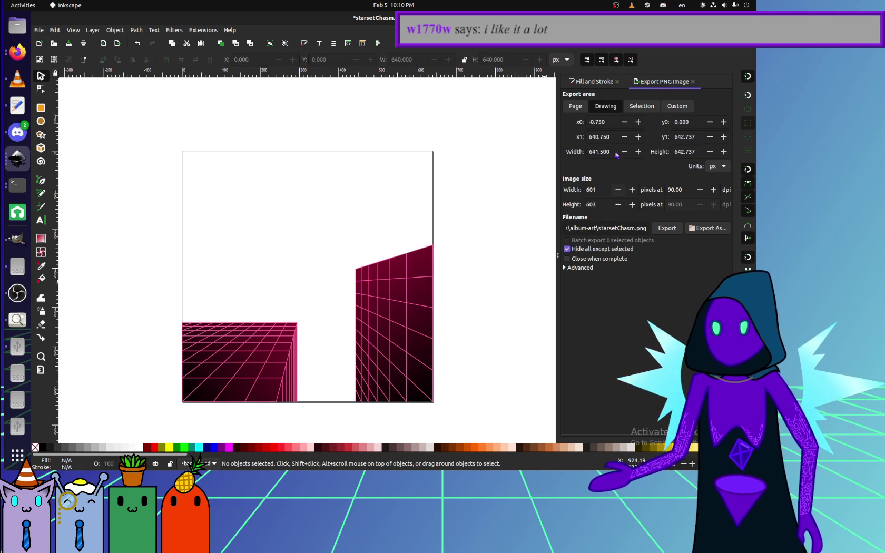
Set the PNG export to the whole page at 640×640, 96 dpi, and start Export As.
left_click(574, 106)
left_click(603, 190)
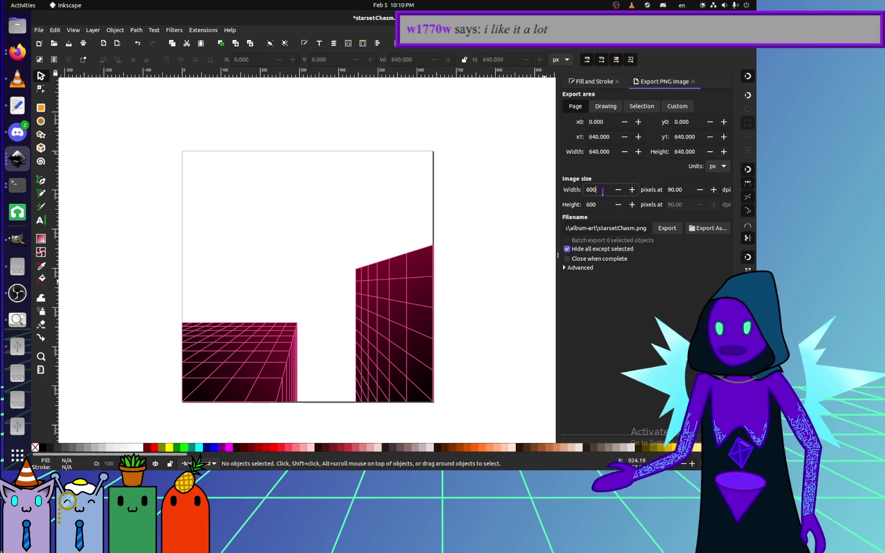
double_click(603, 191)
double_click(595, 204)
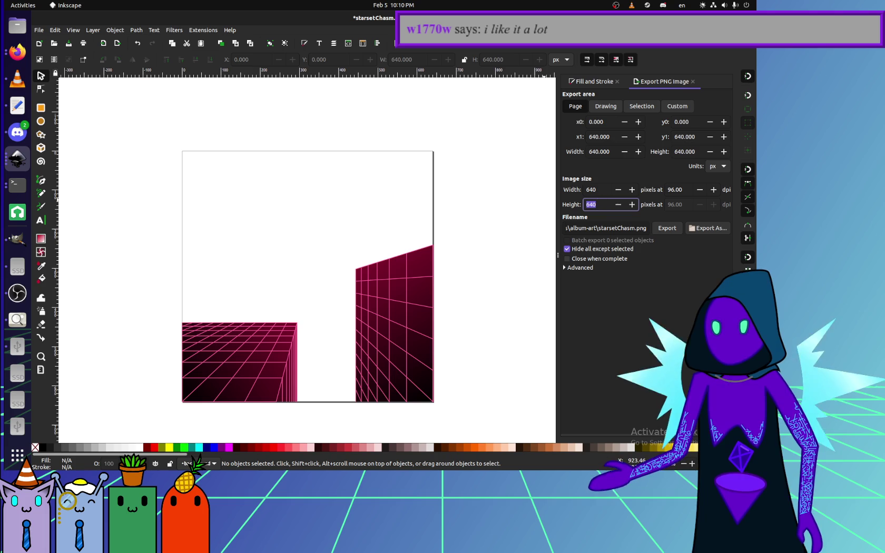
left_click(707, 228)
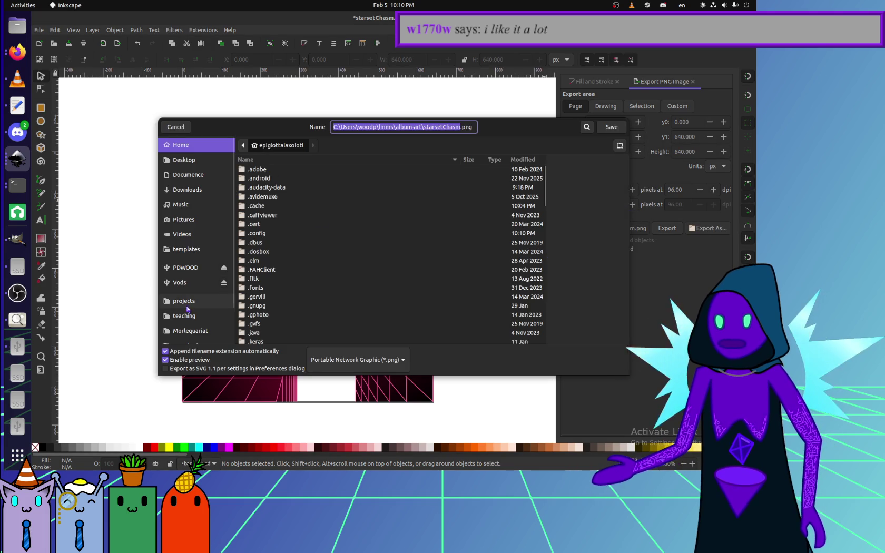
Export the page as starsetchasm.png into the projects/website/brickwave folder.
left_click(184, 300)
double_click(261, 278)
double_click(264, 170)
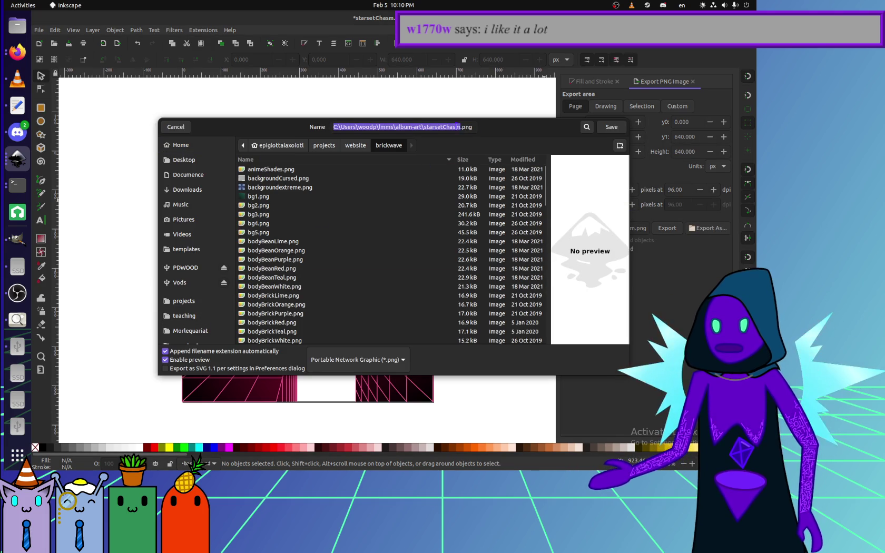
key("Right")
key("shift+Home")
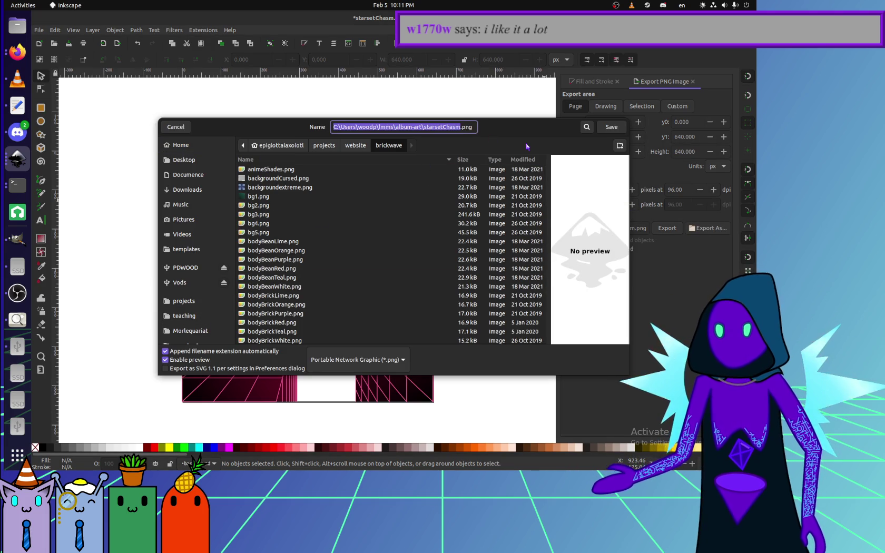
type("starsetc")
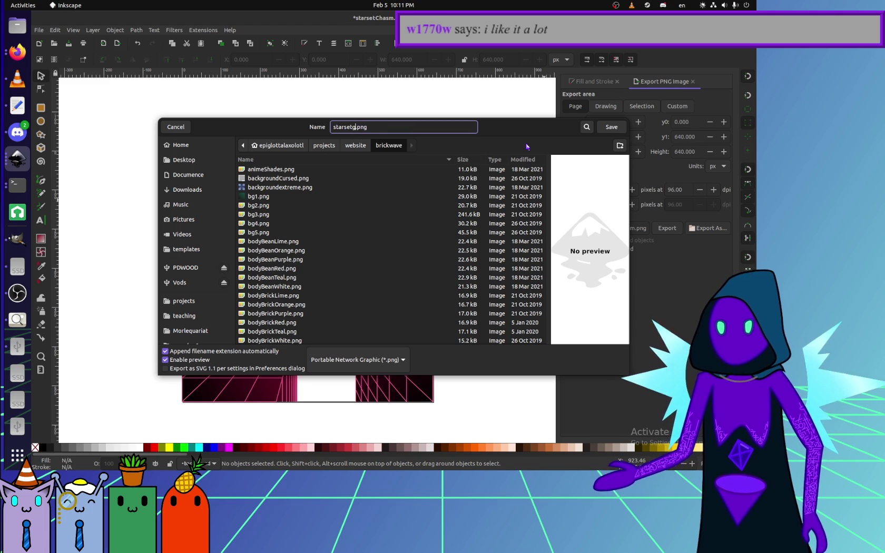
type("m")
key("Return")
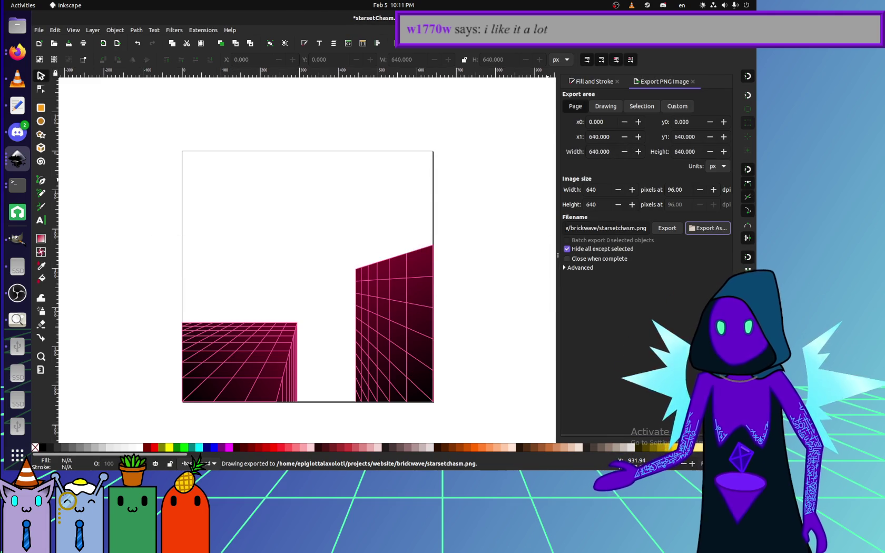
key("alt+Tab")
Browse the 241 GB Volume's Documents folder in Files, then bring up brickwave.html in Text Editor.
left_click(18, 24)
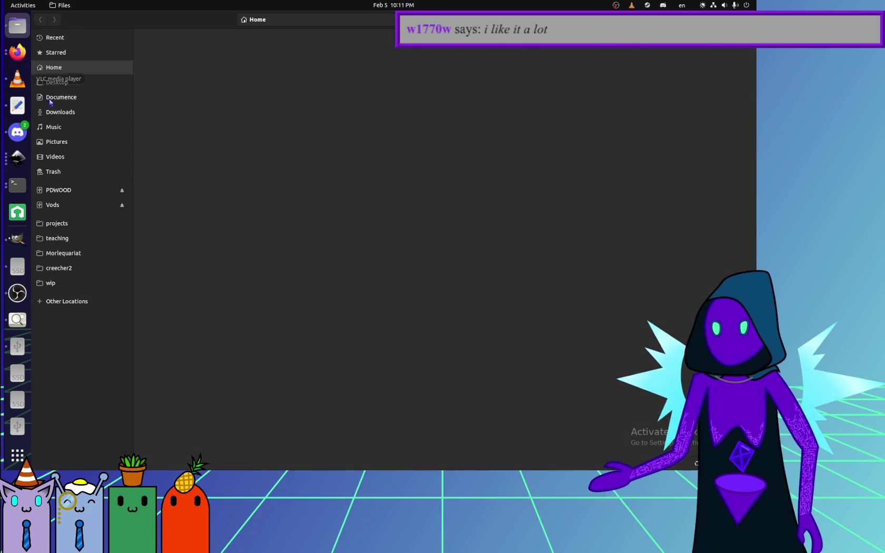
left_click(17, 292)
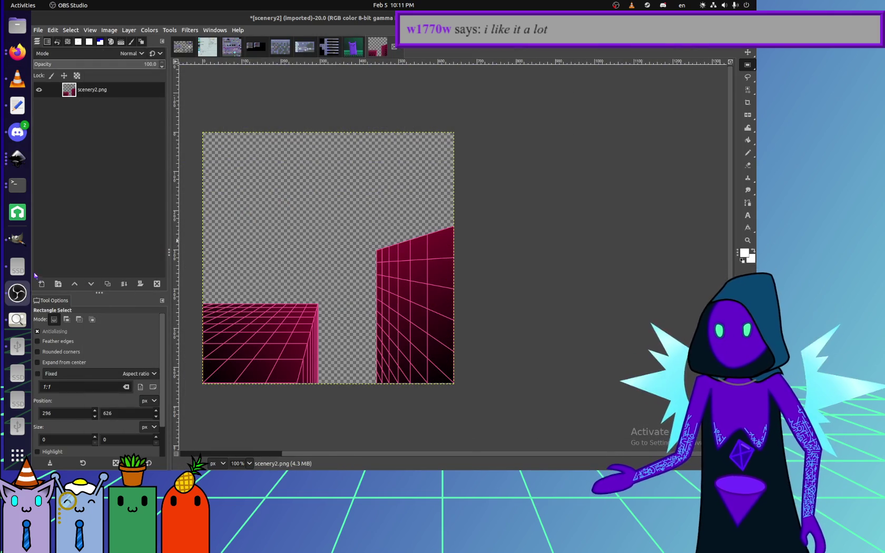
left_click(17, 267)
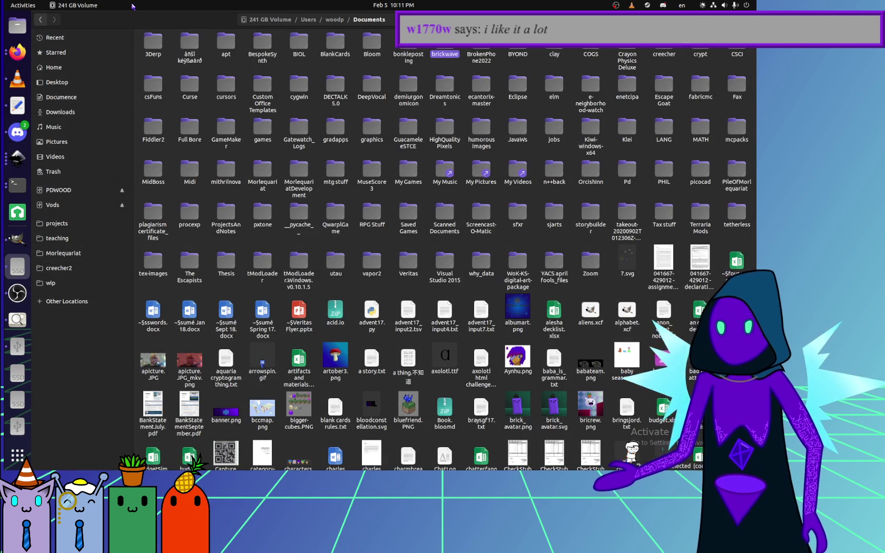
key("alt+Tab")
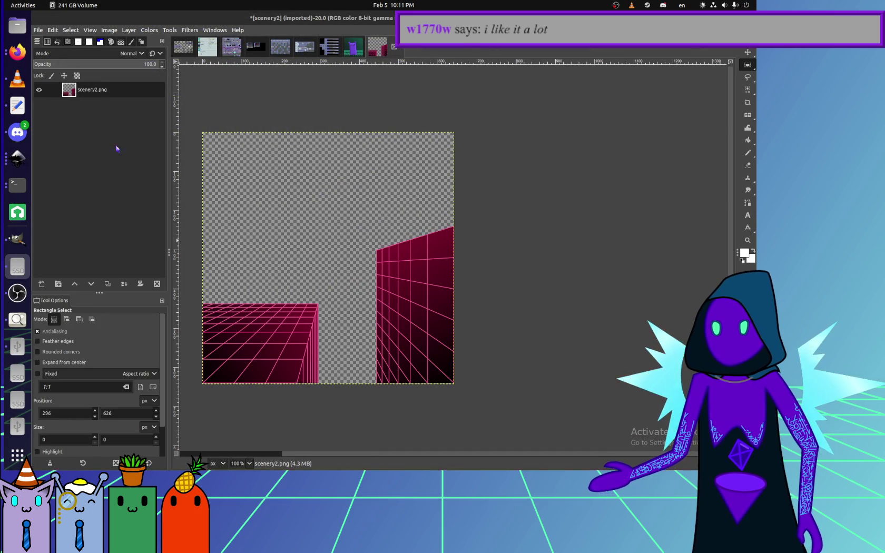
left_click(18, 346)
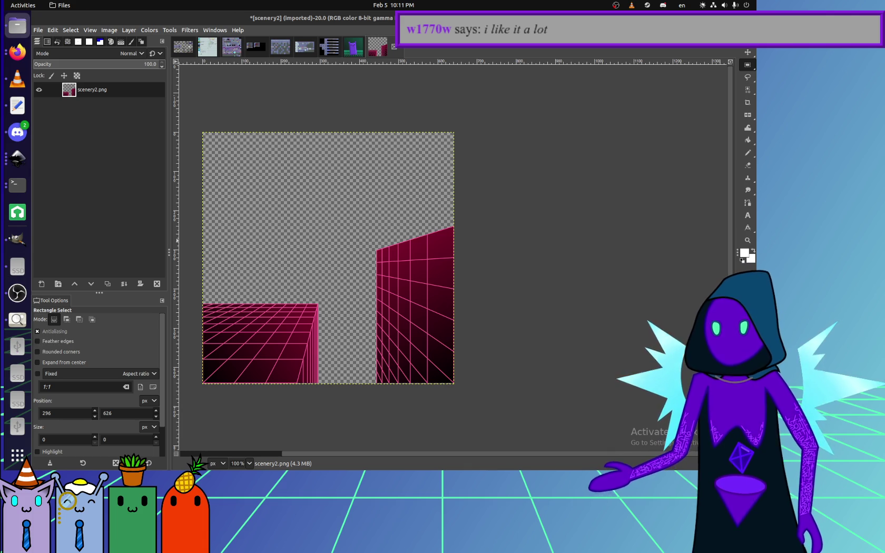
left_click(4, 115)
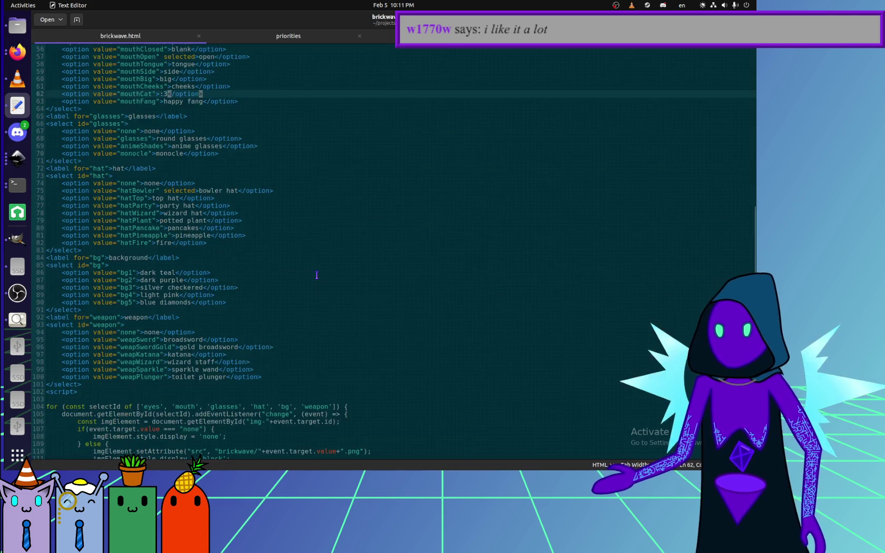
Duplicate the background image line as a new line 11.
scroll(239, 321, "down", 5)
scroll(239, 322, "up", 3)
scroll(239, 321, "up", 10)
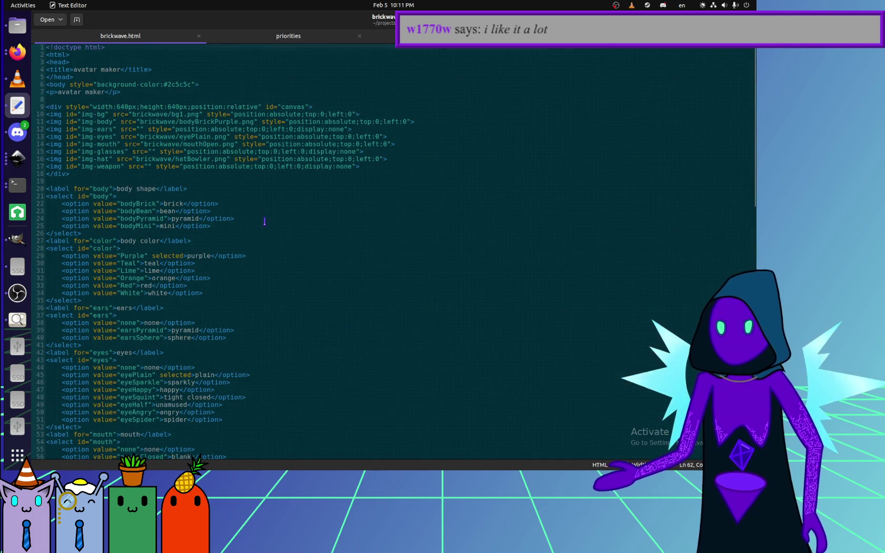
left_click(489, 99)
left_click(495, 116)
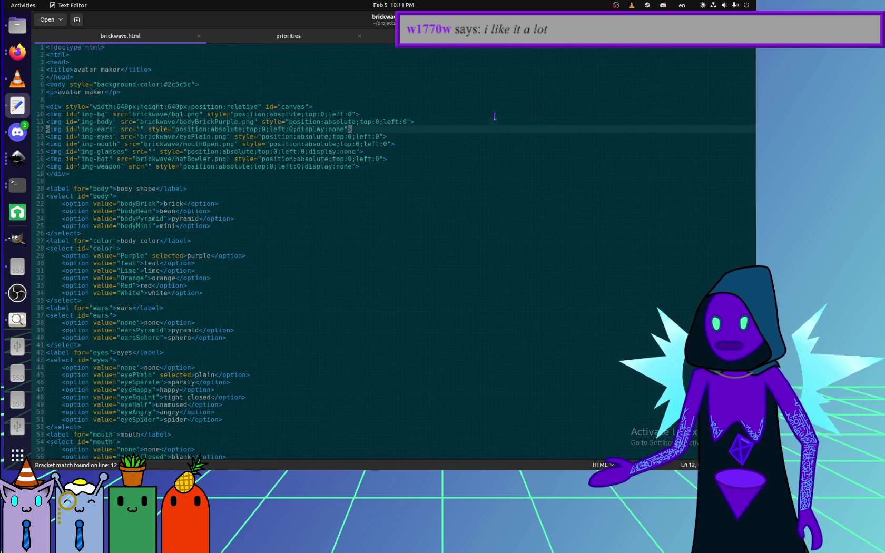
key("shift+Home")
key("shift+Up")
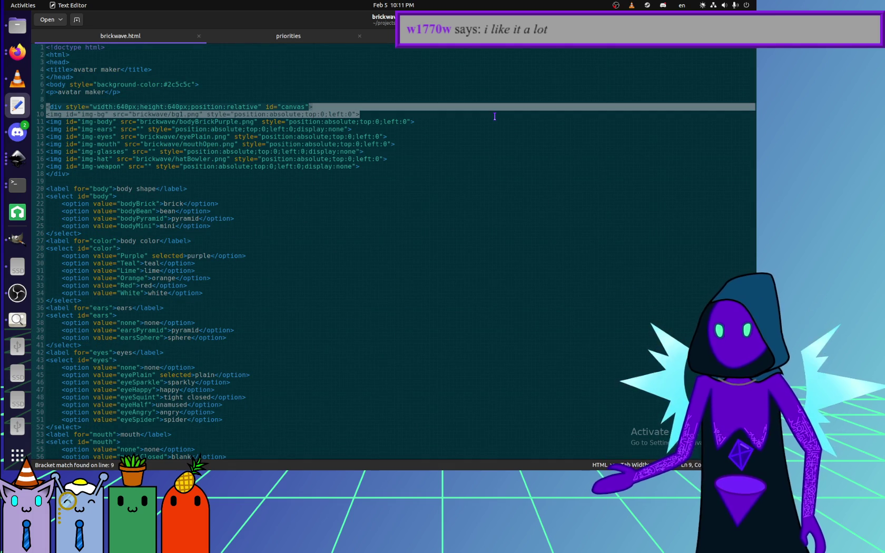
key("ctrl+c")
key("End")
key("ctrl+v")
Rename the duplicate's id to img-scenery, clear its bg1.png source and add display none.
double_click(100, 122)
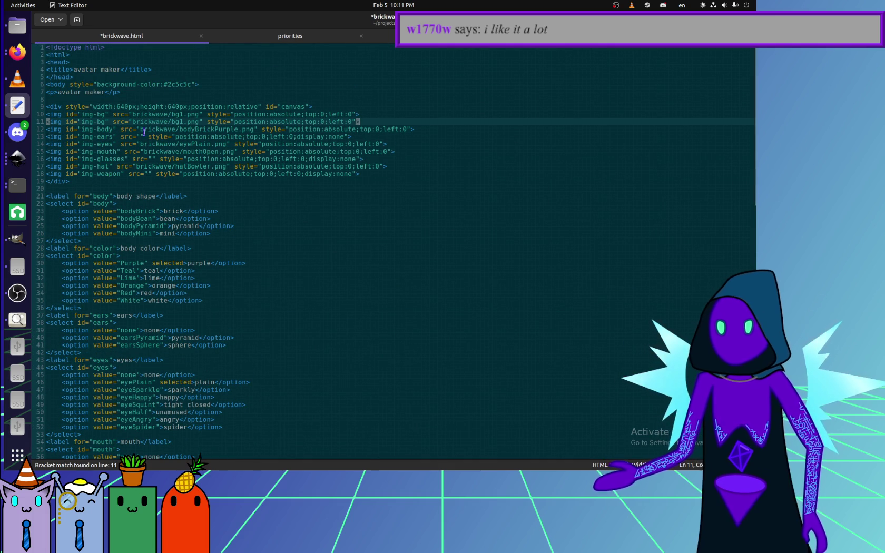
type("scenery")
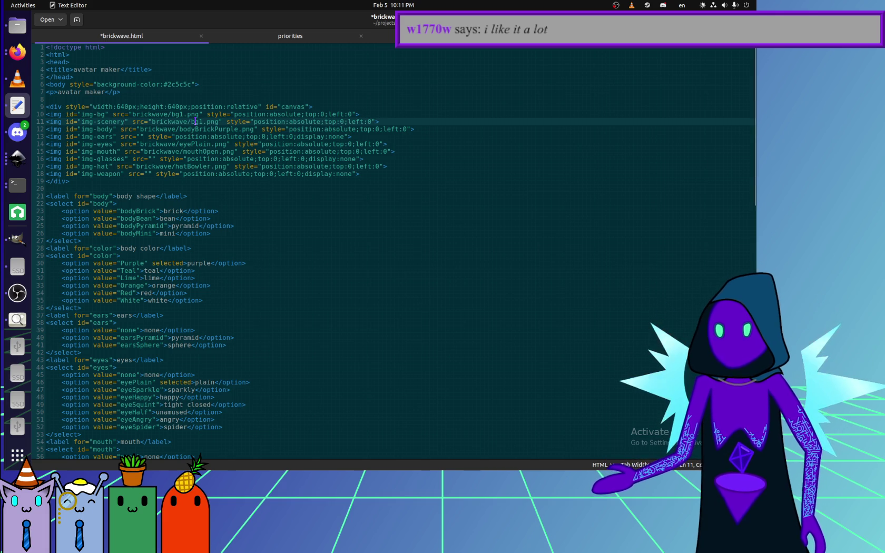
left_click_drag(152, 121, 219, 121)
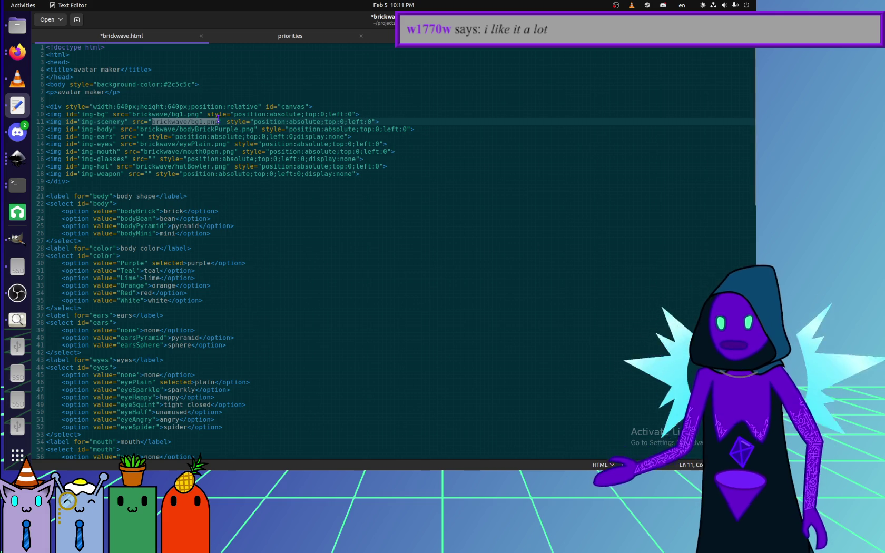
key("BackSpace")
key("End")
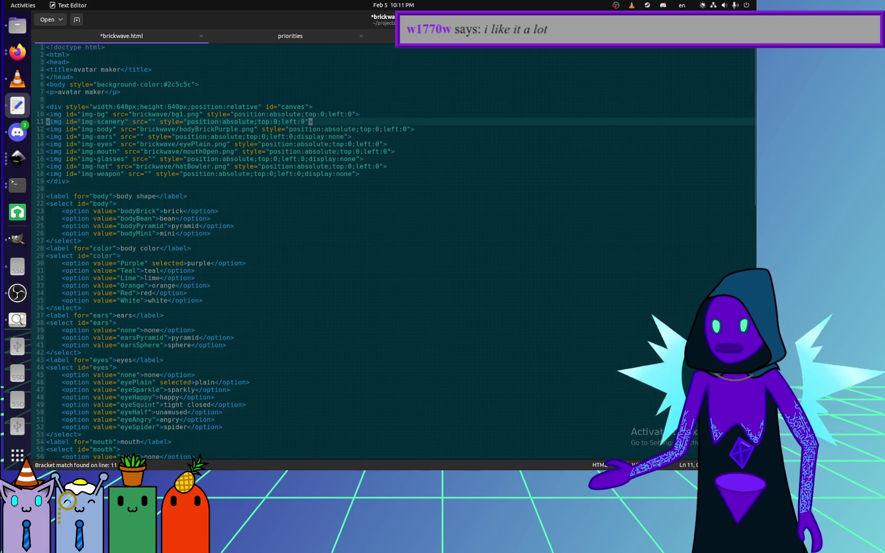
key("Left")
key("Left")
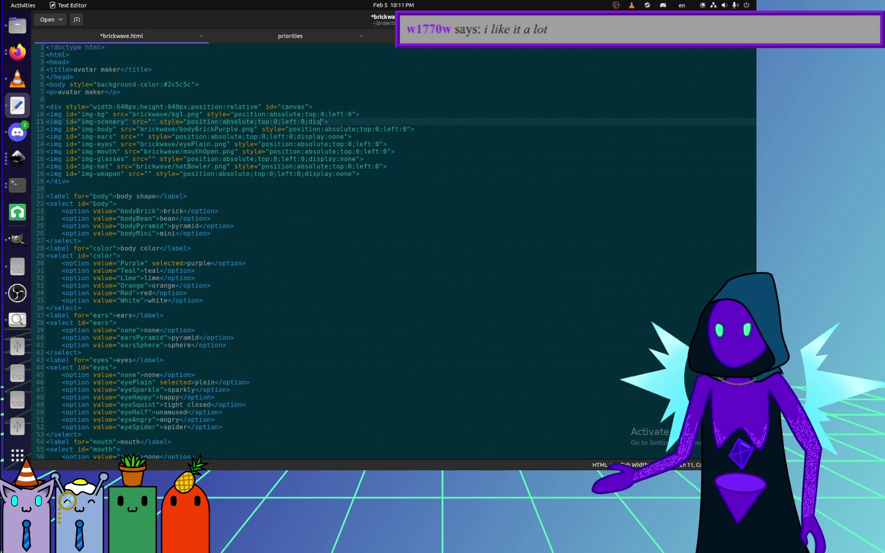
type("play:noen")
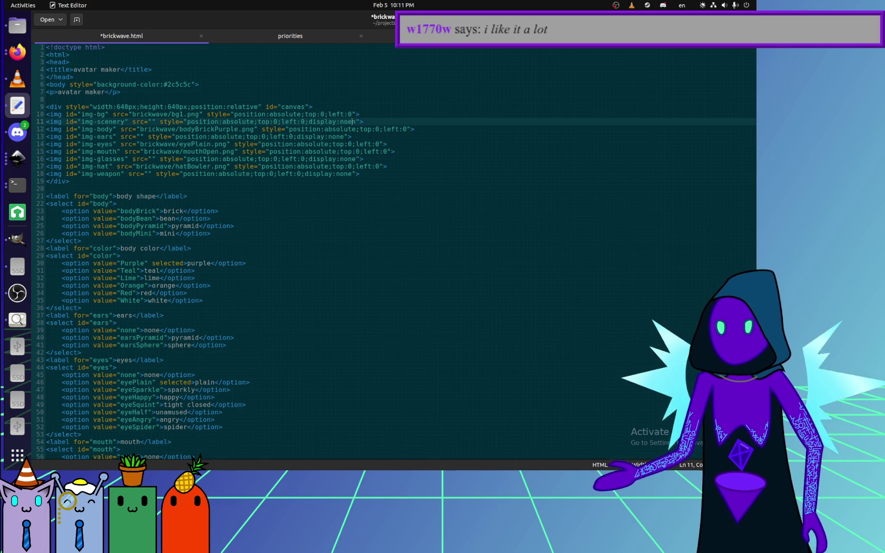
scroll(227, 329, "down", 5)
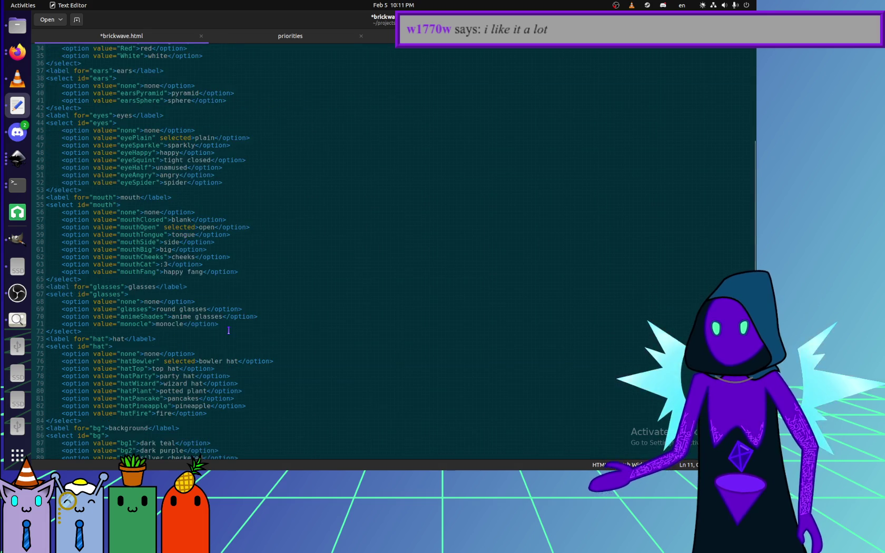
Duplicate the background select block below the original.
scroll(139, 305, "down", 5)
left_click_drag(116, 318, 206, 261)
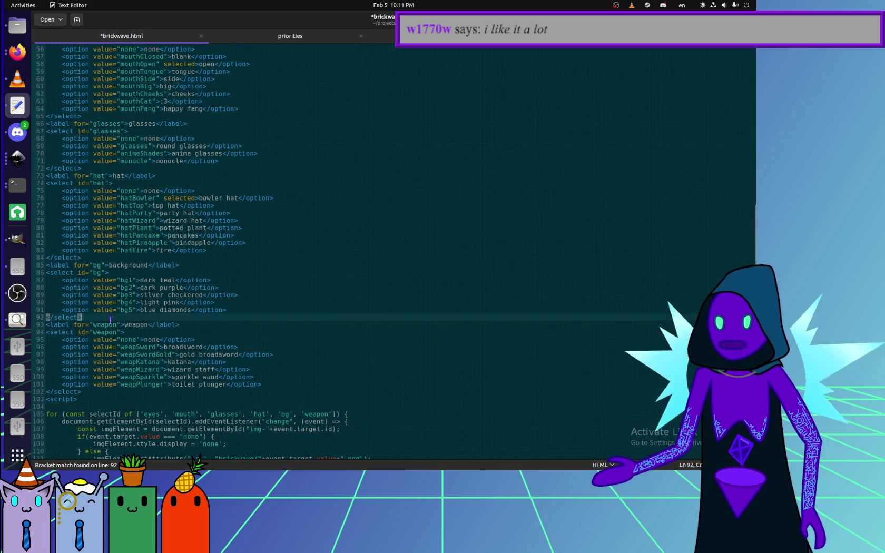
key("ctrl+c")
left_click(105, 317)
key("ctrl+v")
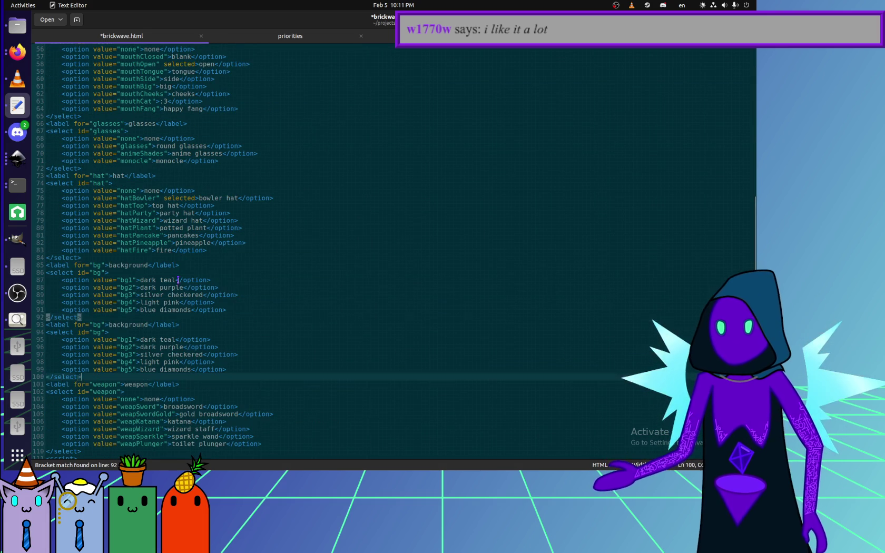
Rename the copied block's label and list id from background/bg to scenery.
double_click(126, 324)
type("scenery")
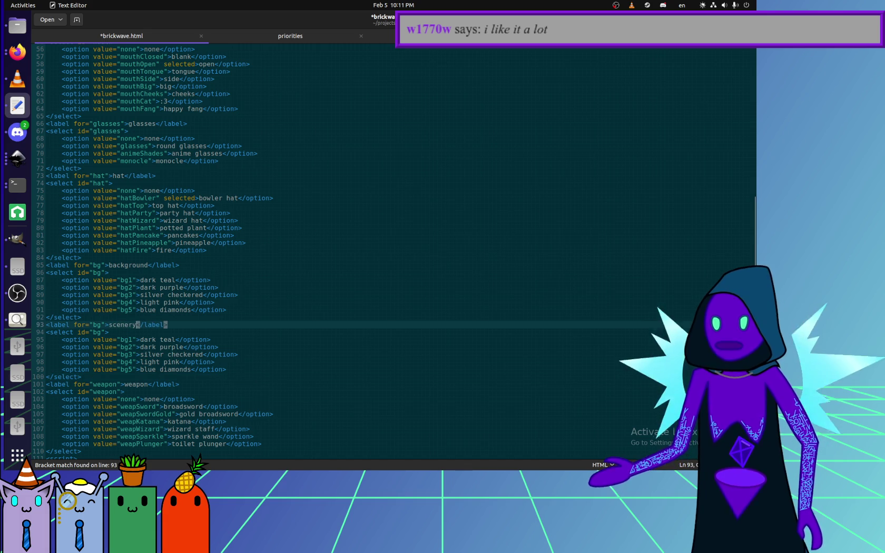
double_click(97, 324)
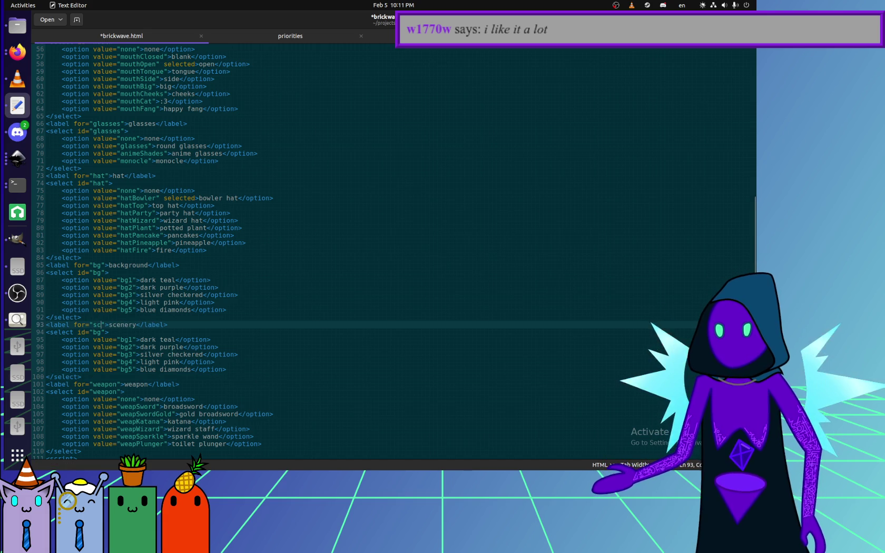
type("enery")
double_click(95, 332)
type("sc")
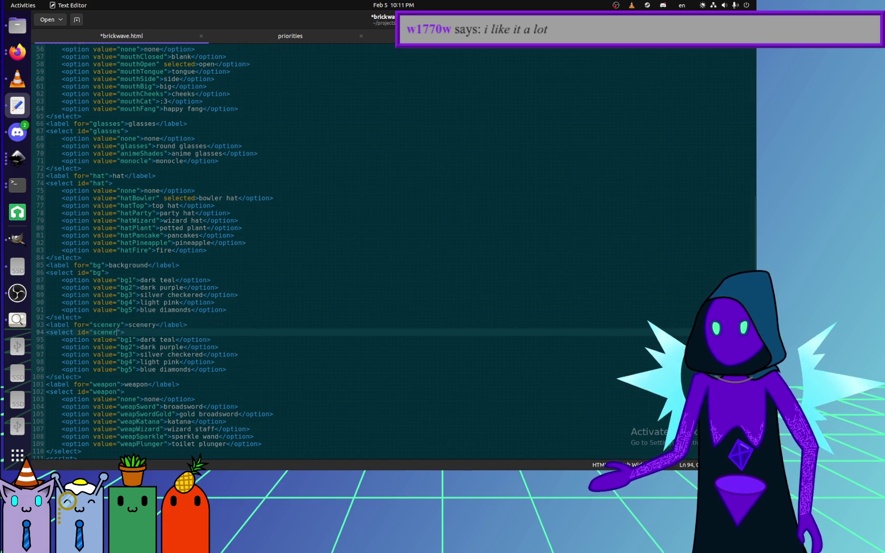
Replace the copied options' bg values with scenery1.
left_click(124, 341)
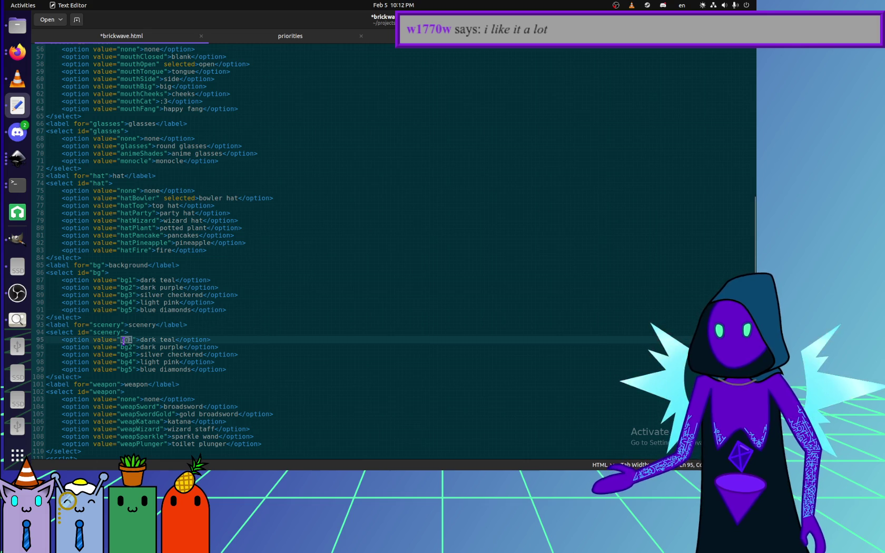
type("scenery1")
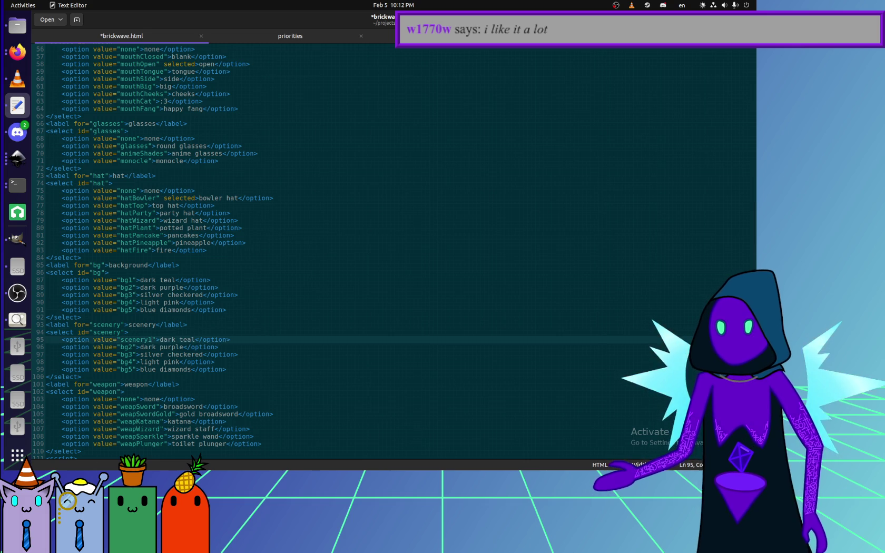
double_click(148, 340)
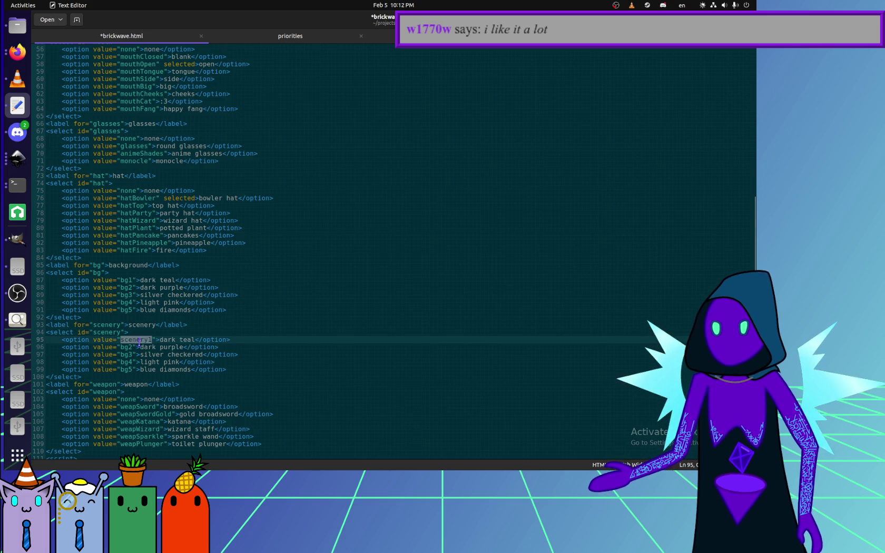
double_click(128, 347)
key("ctrl+v")
key("ctrl+v")
double_click(126, 361)
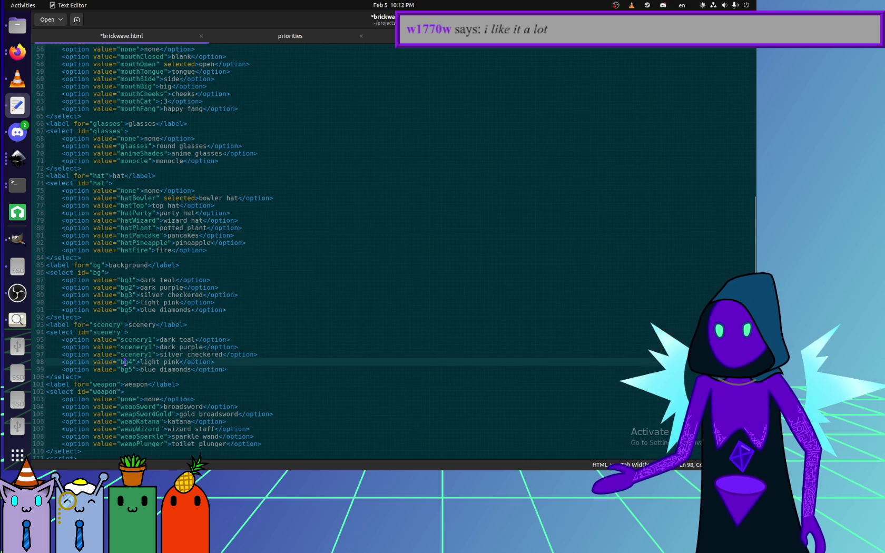
key("ctrl+v")
double_click(126, 369)
key("ctrl+v")
Renumber the following option values to 3, 4 and 5.
left_click(148, 347)
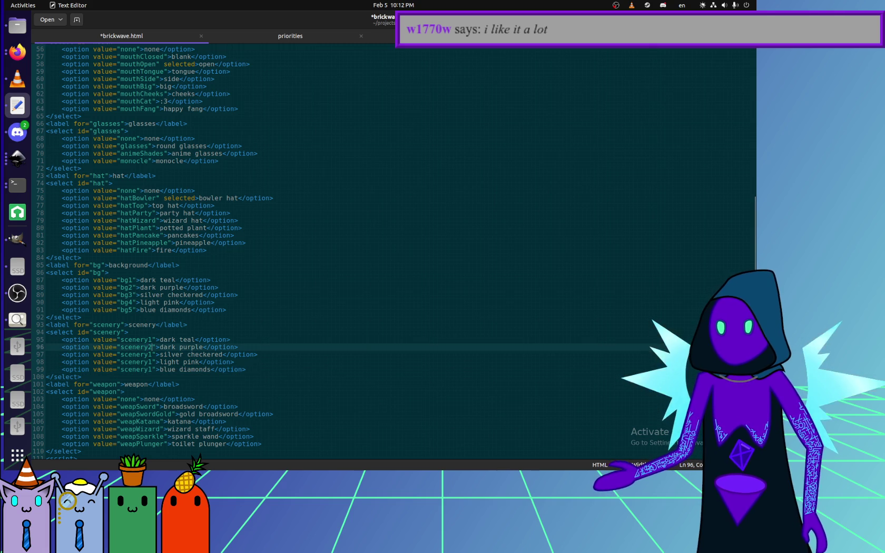
key("Down")
key("BackSpace")
type("3")
key("Down")
key("BackSpace")
type("4")
key("Down")
key("BackSpace")
type("5")
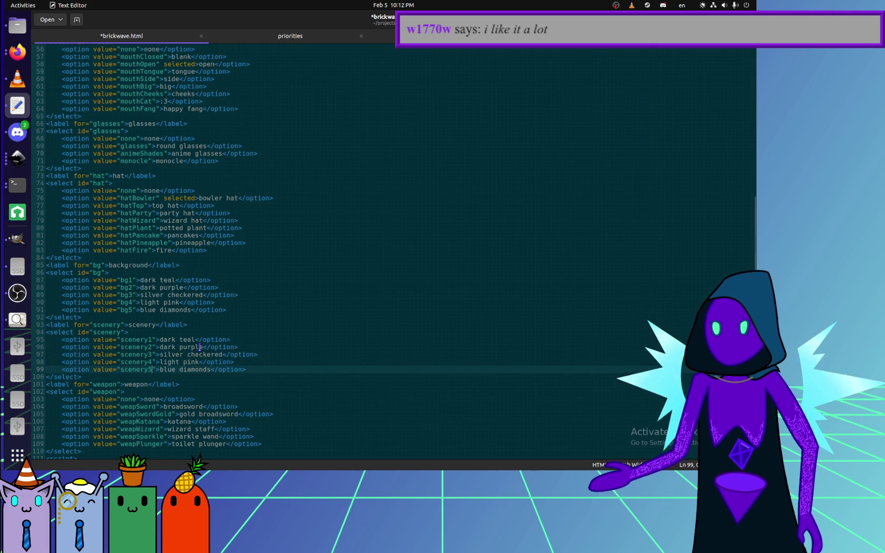
left_click_drag(159, 340, 171, 340)
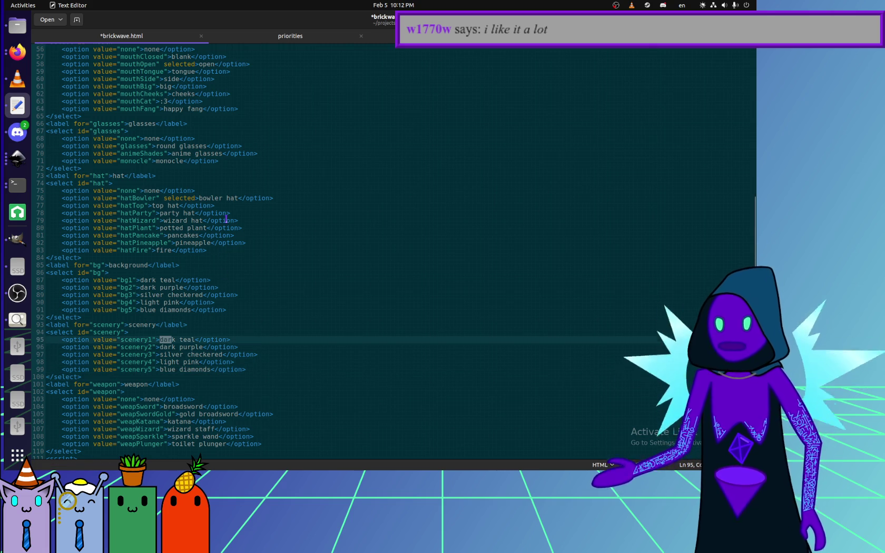
Copy the none option into the top of the scenery list.
left_click_drag(223, 190, 223, 183)
key("ctrl+c")
left_click(163, 333)
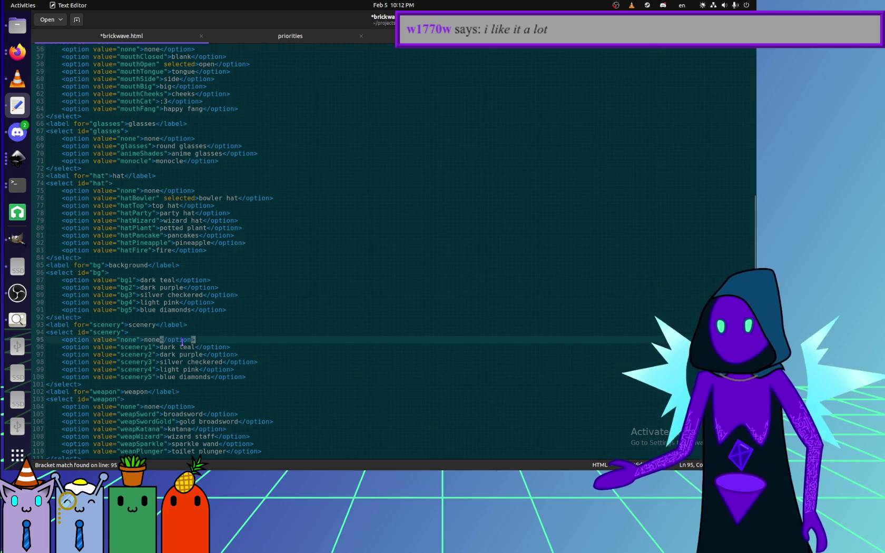
key("ctrl+v")
Relabel the first two scenery options as electric grid and garnet cubes.
left_click_drag(160, 347, 190, 347)
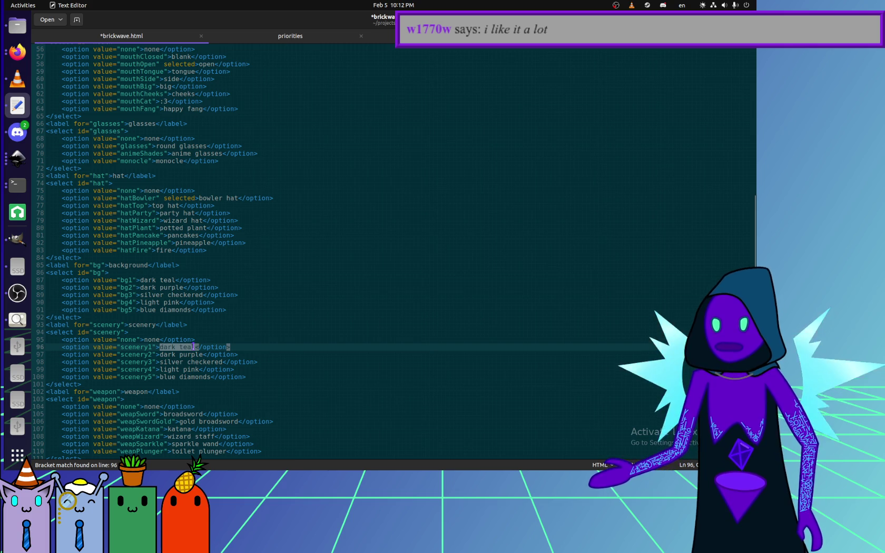
key("BackSpace")
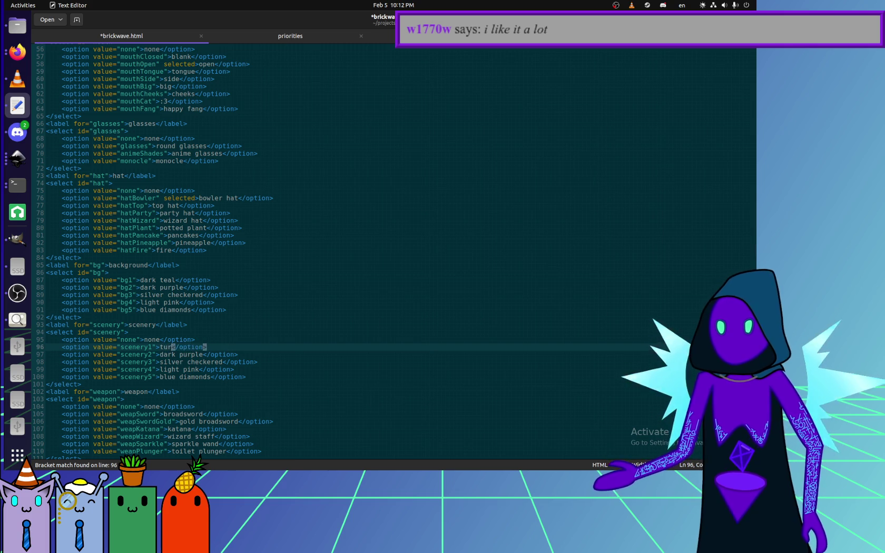
type("quoise grid")
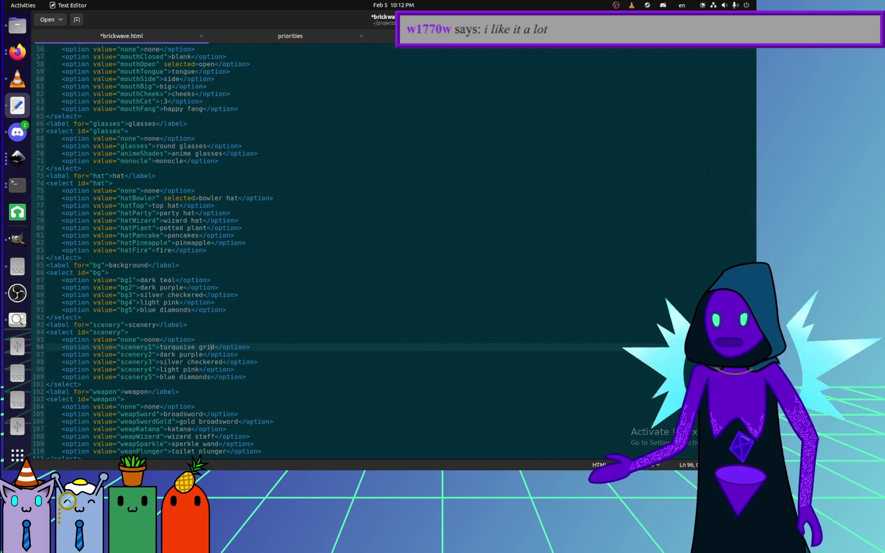
key("Left")
key("Left")
key("Left")
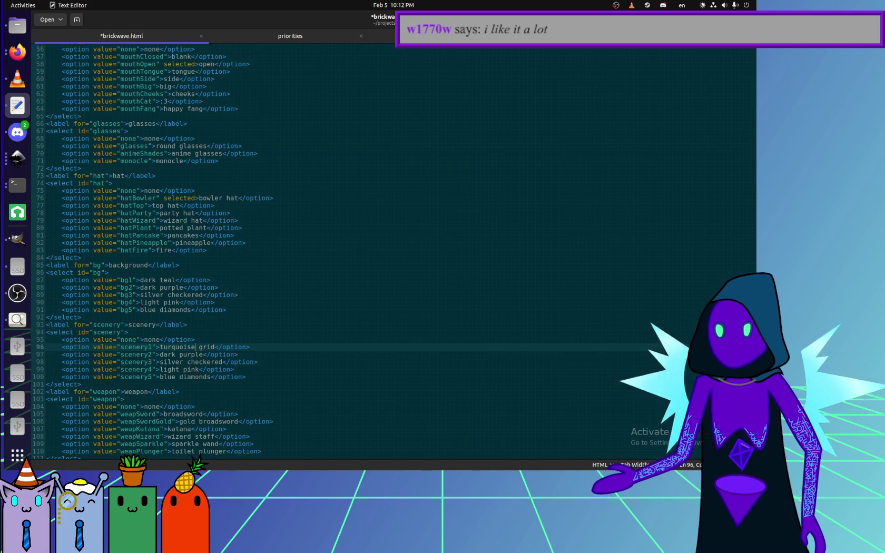
key("BackSpace")
key("BackSpace")
key("BackSpace")
key("BackSpace")
key("BackSpace")
type("e")
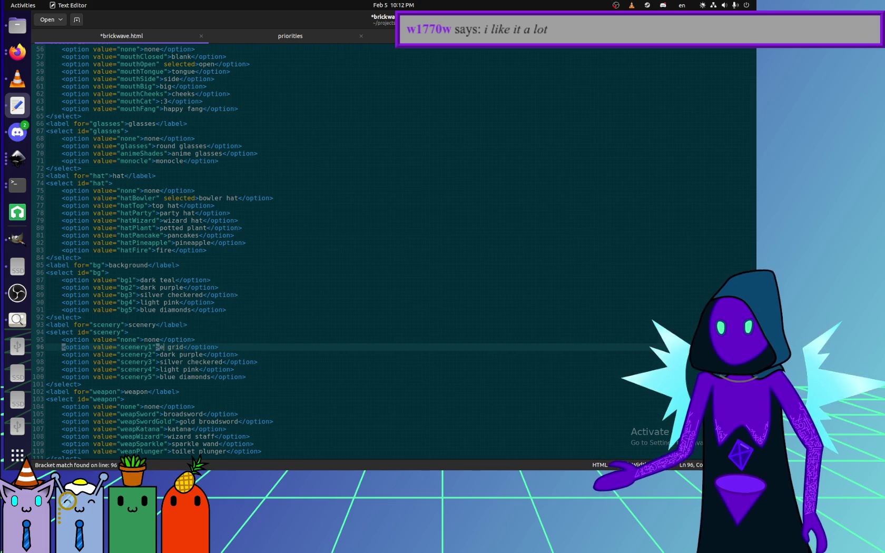
type("lect")
key("Down")
key("Right")
key("Right")
key("Right")
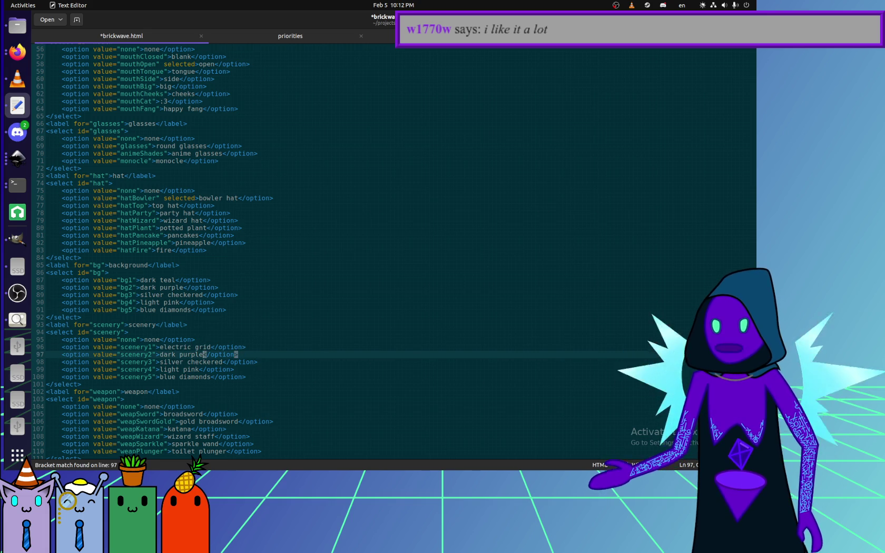
key("BackSpace")
key("BackSpace")
key("BackSpace")
key("BackSpace")
key("BackSpace")
key("BackSpace")
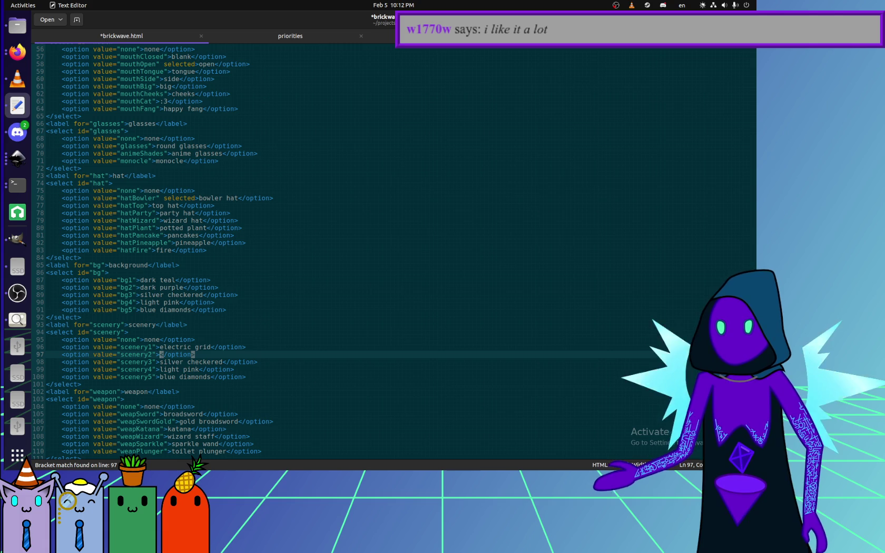
type("garnet cubes")
Relabel the next two scenery options as big star and grid circle.
key("Down")
key("Right")
key("Right")
key("Right")
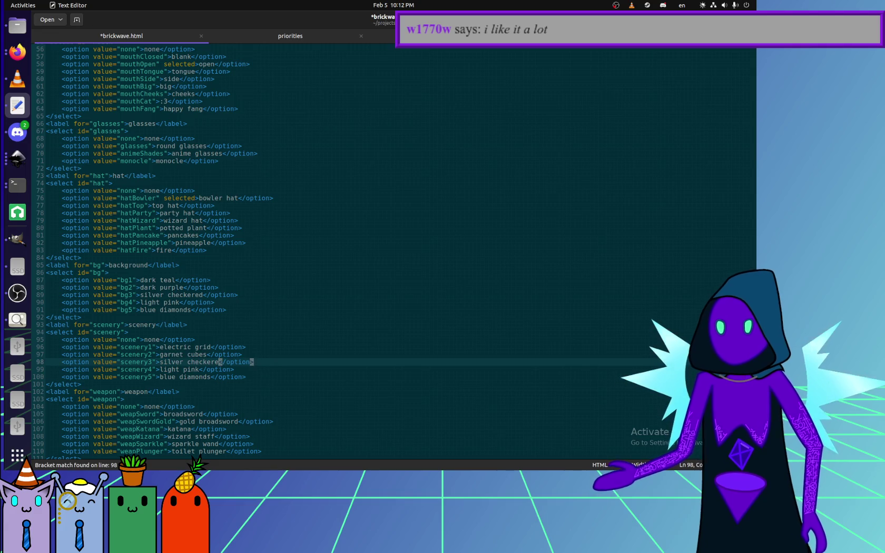
key("BackSpace")
key("BackSpace")
key("BackSpace")
key("BackSpace")
key("BackSpace")
key("BackSpace")
type("st")
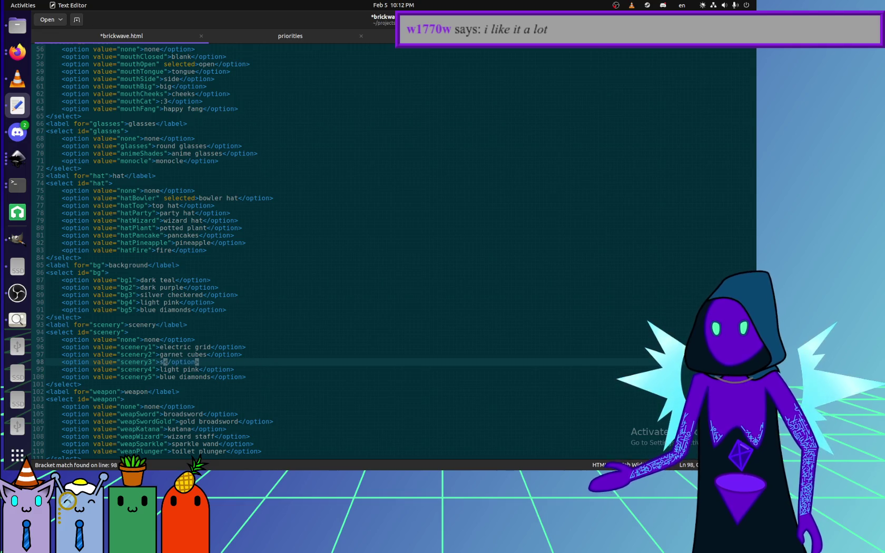
type("ar")
key("BackSpace")
key("BackSpace")
key("BackSpace")
type("big st")
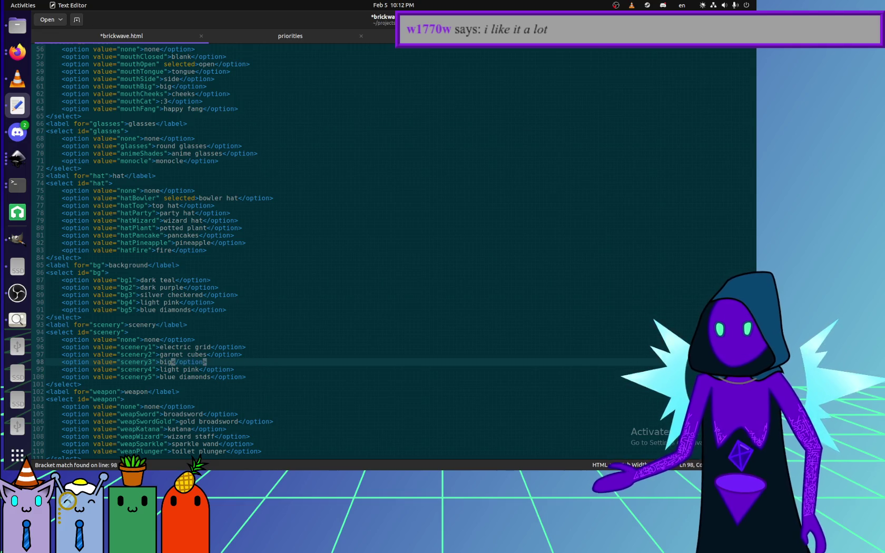
type("ar")
key("Down")
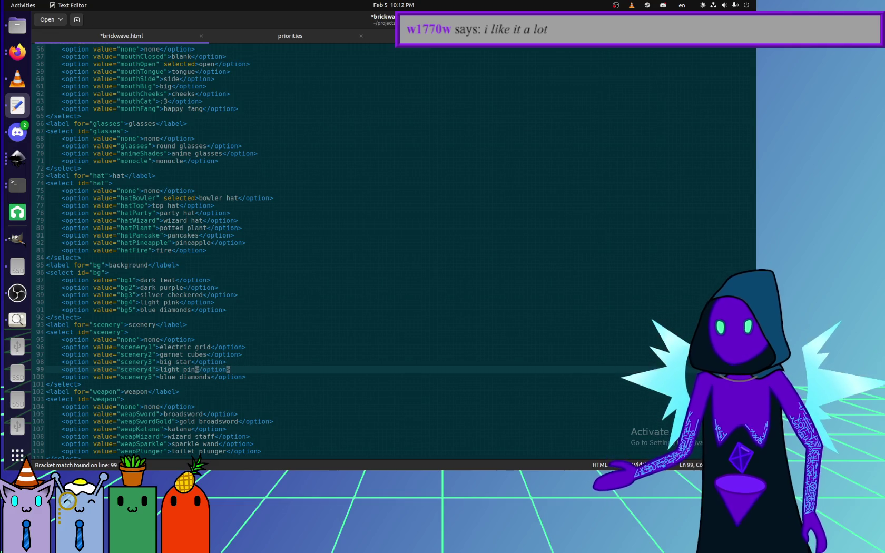
key("Right")
key("Right")
key("BackSpace")
key("BackSpace")
key("BackSpace")
key("BackSpace")
key("BackSpace")
key("BackSpace")
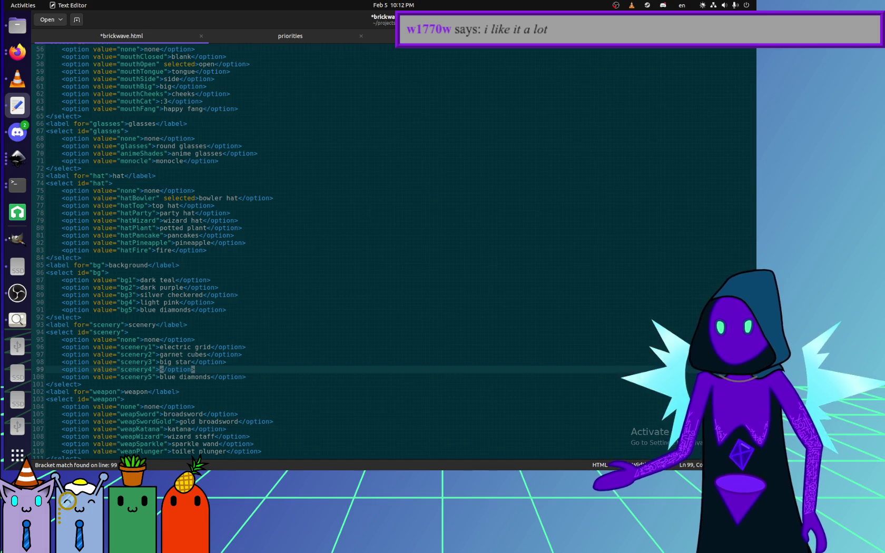
type("grid circle")
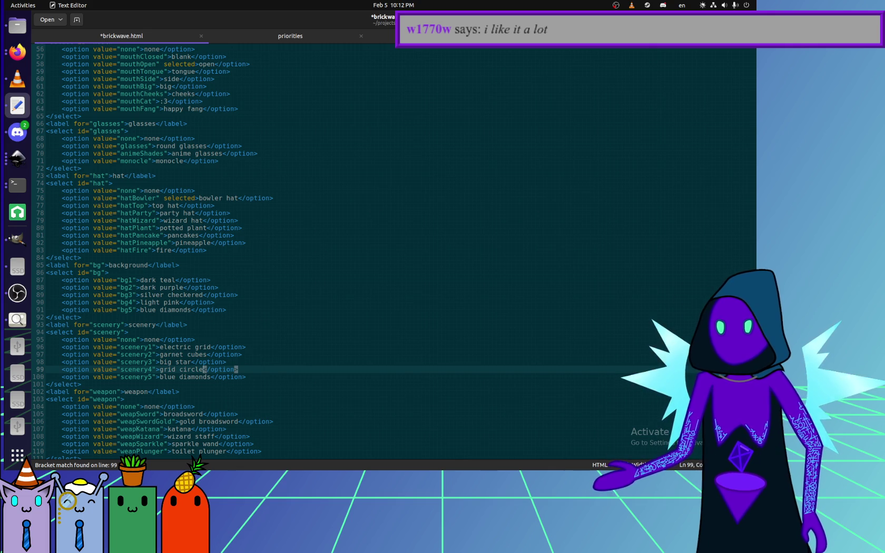
Save brickwave.html and delete the leftover blue diamonds option line.
left_click(161, 340)
key("ctrl+s")
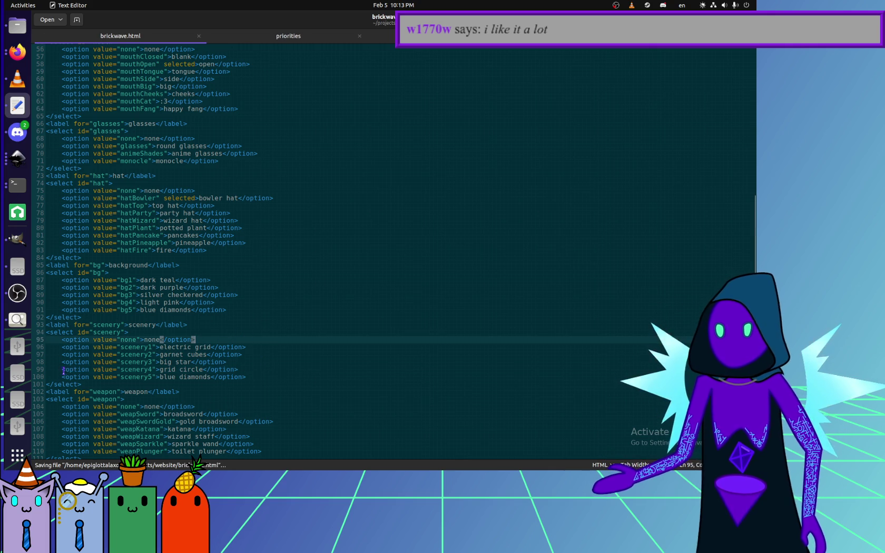
left_click(285, 369)
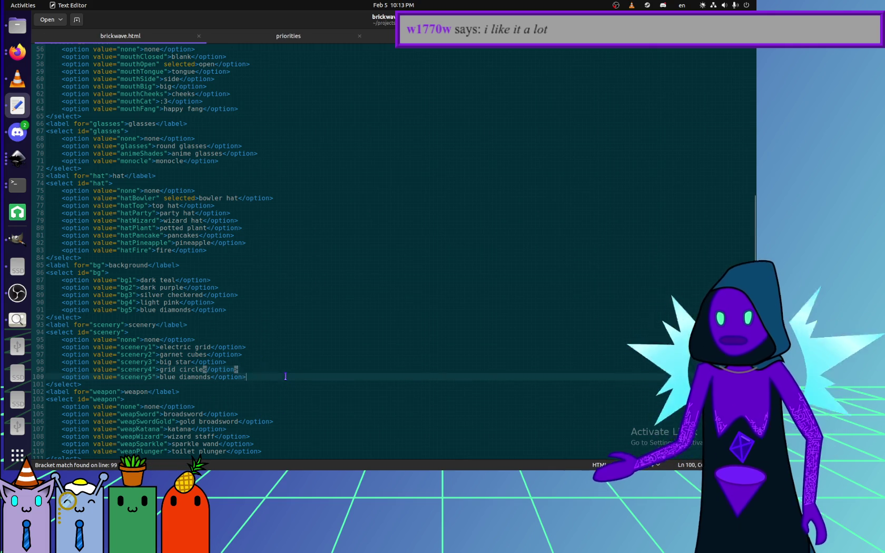
key("shift+Down")
key("shift+End")
key("Delete")
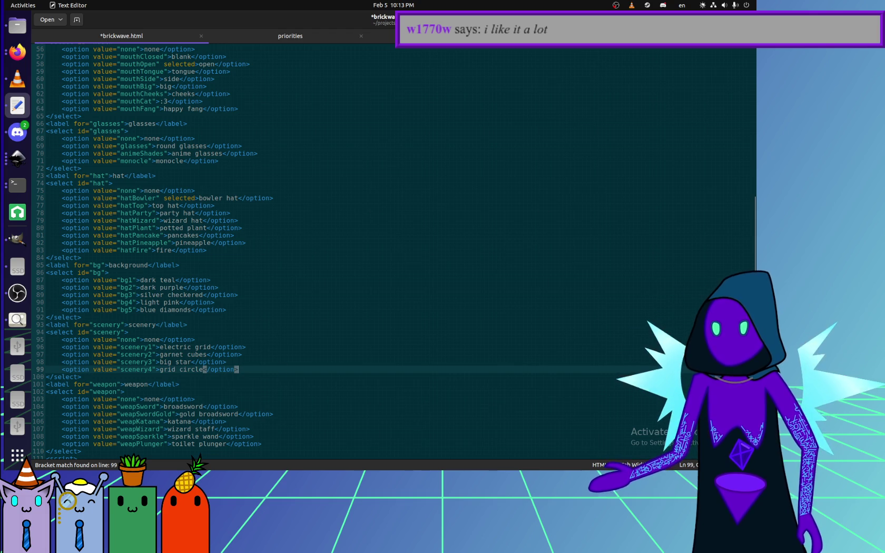
left_click(18, 25)
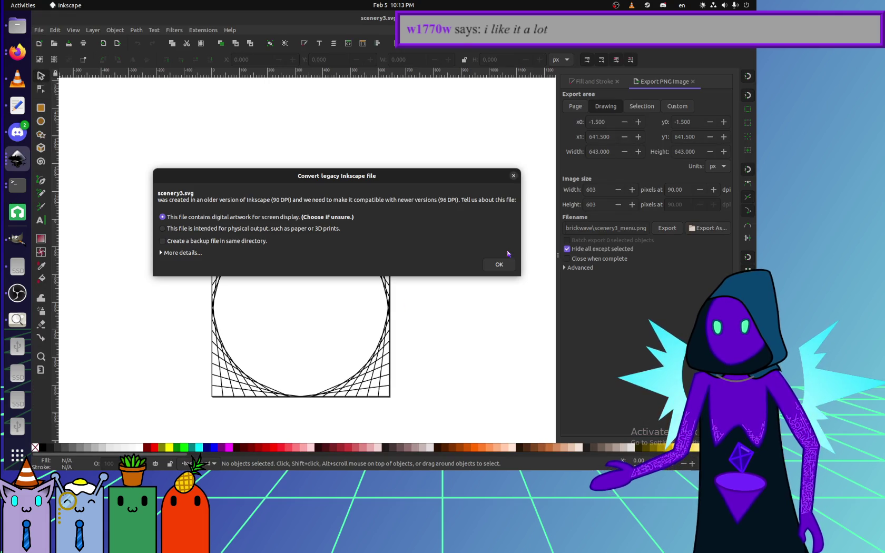
Accept the file conversion and look over the grid-circle drawing.
left_click(503, 263)
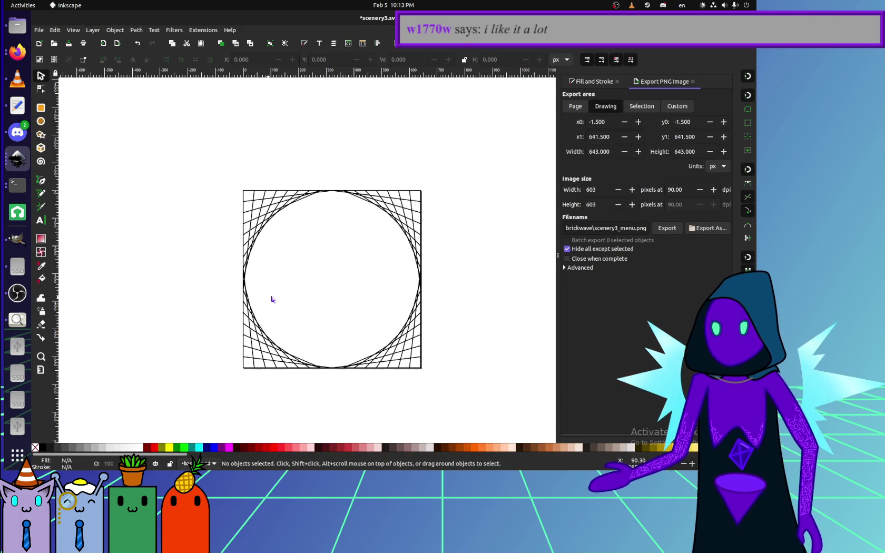
scroll(324, 274, "up", 2, "ctrl")
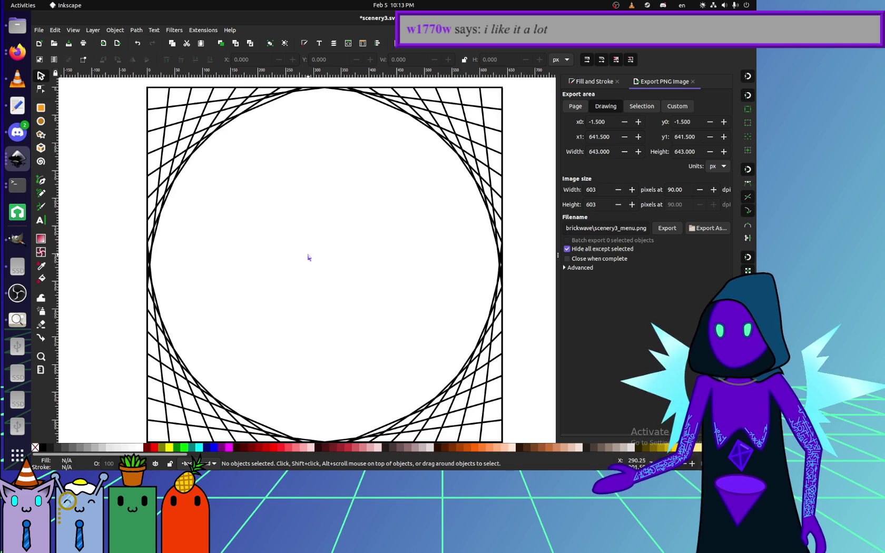
scroll(251, 315, "down", 1)
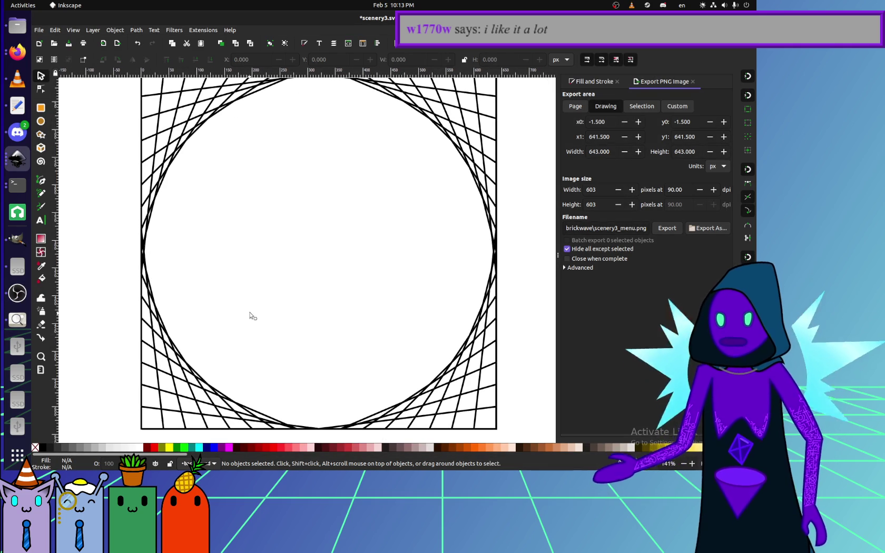
scroll(250, 316, "up", 1)
scroll(252, 323, "up", 1)
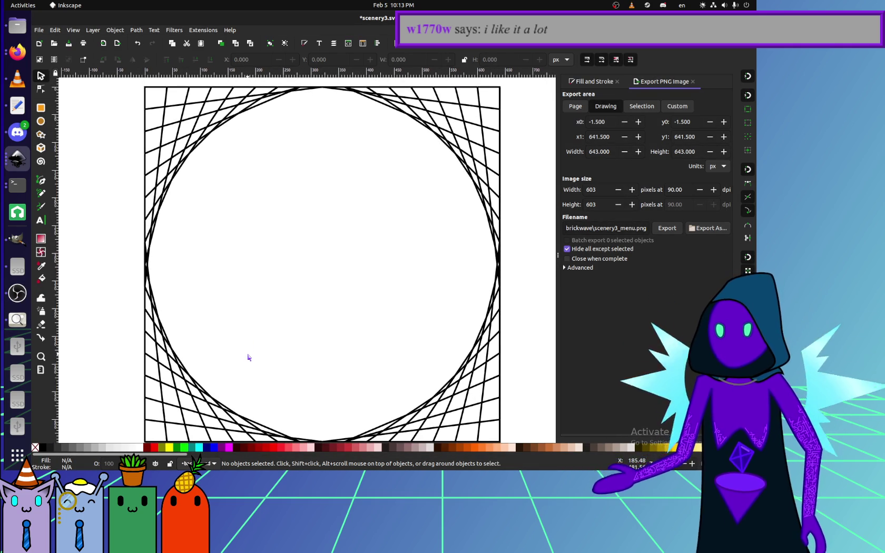
scroll(245, 352, "down", 1)
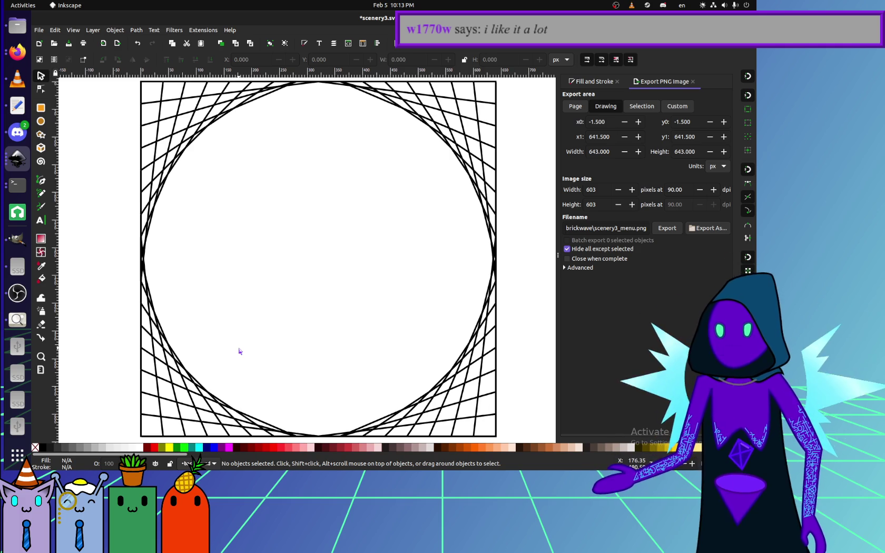
scroll(226, 296, "left", 1)
scroll(233, 296, "right", 1)
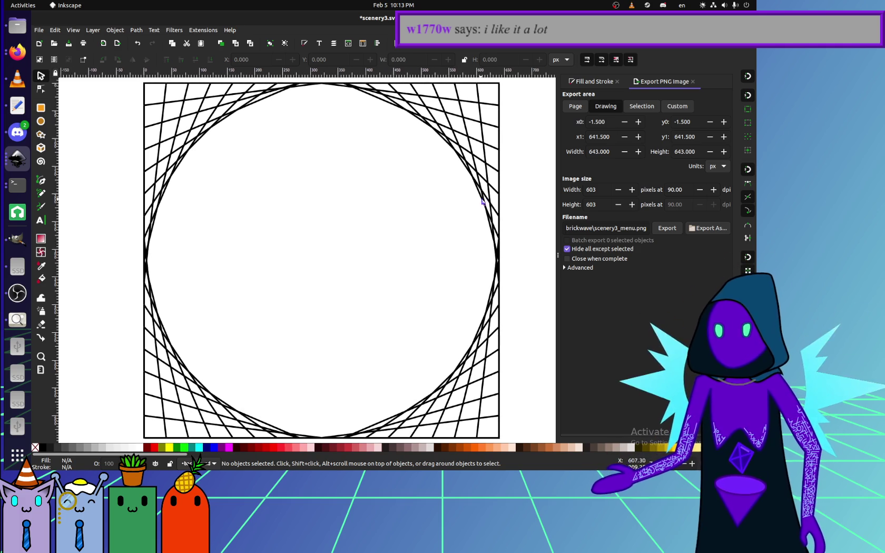
Set the export area to Page at width 640, select 'menu' in the file name, and start Export As.
left_click(582, 103)
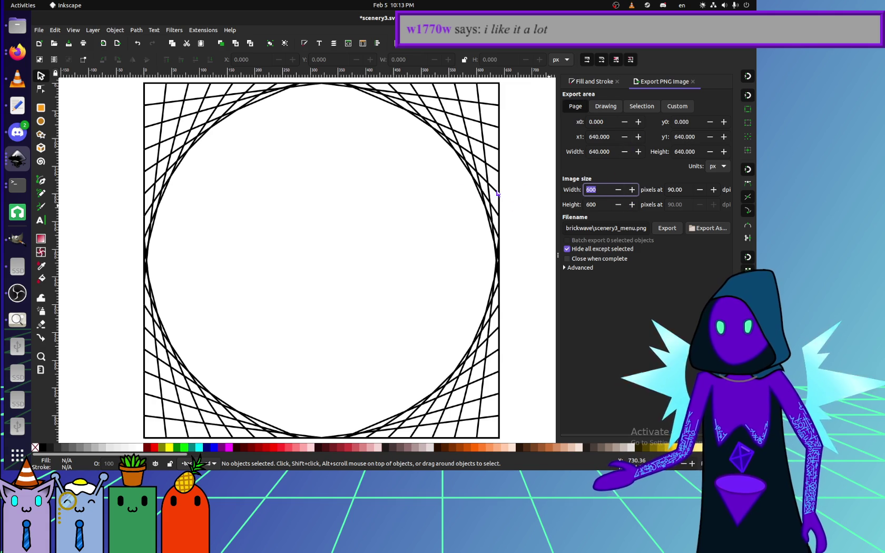
key("Tab")
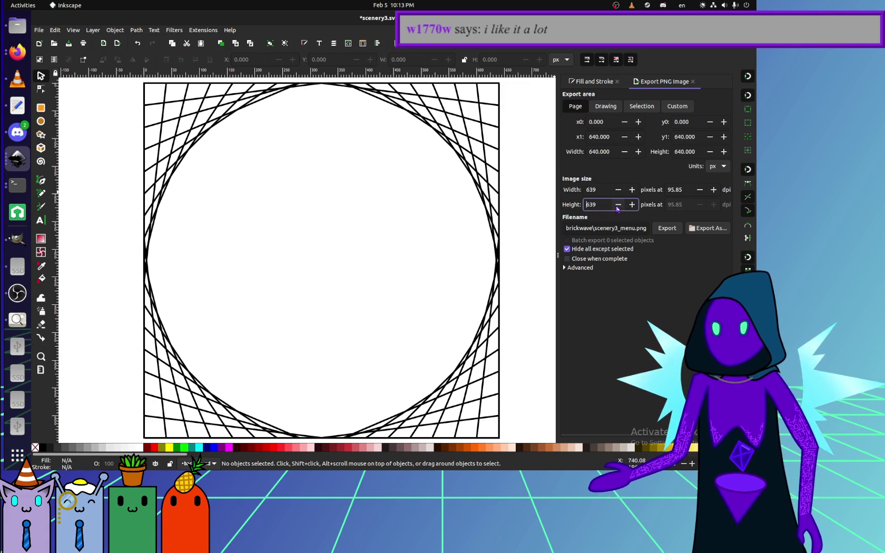
type("640")
double_click(626, 228)
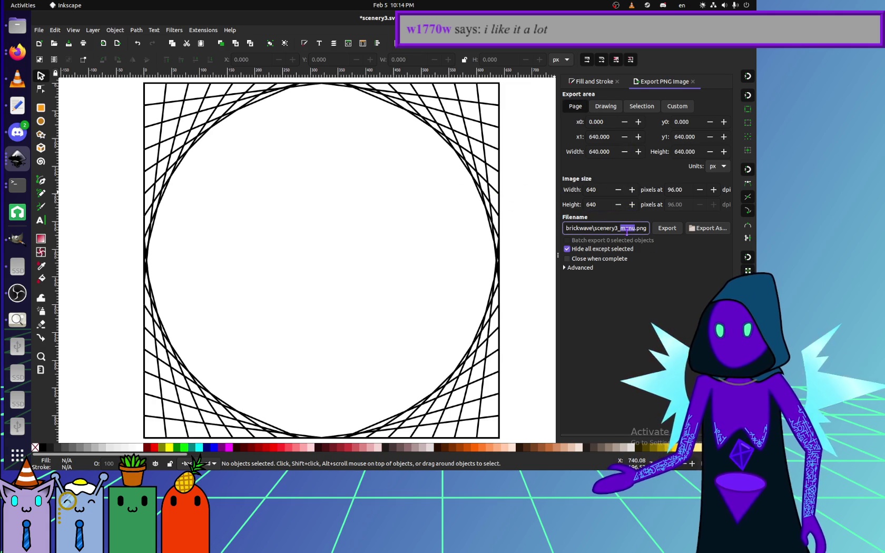
left_click(688, 233)
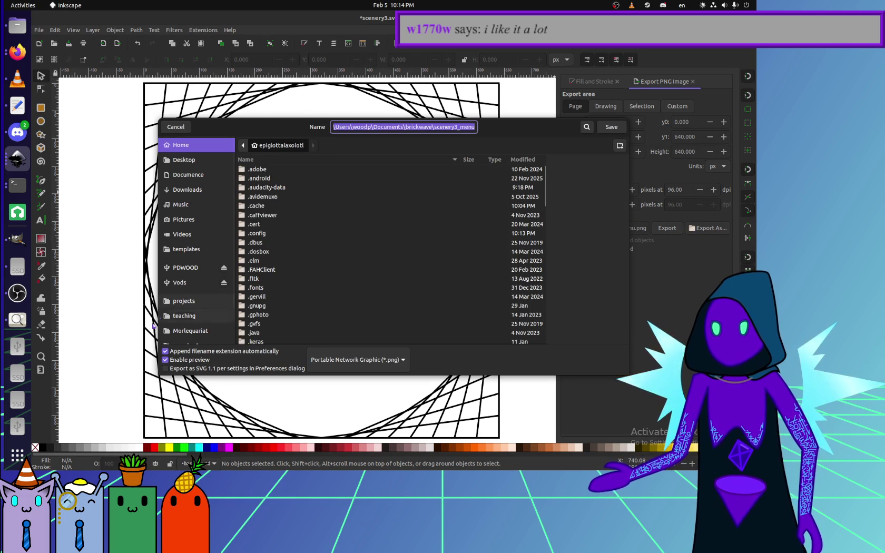
Export the page over scenery4.png in projects/website/brickwave, replacing the existing file.
scroll(208, 322, "down", 2)
left_click(192, 258)
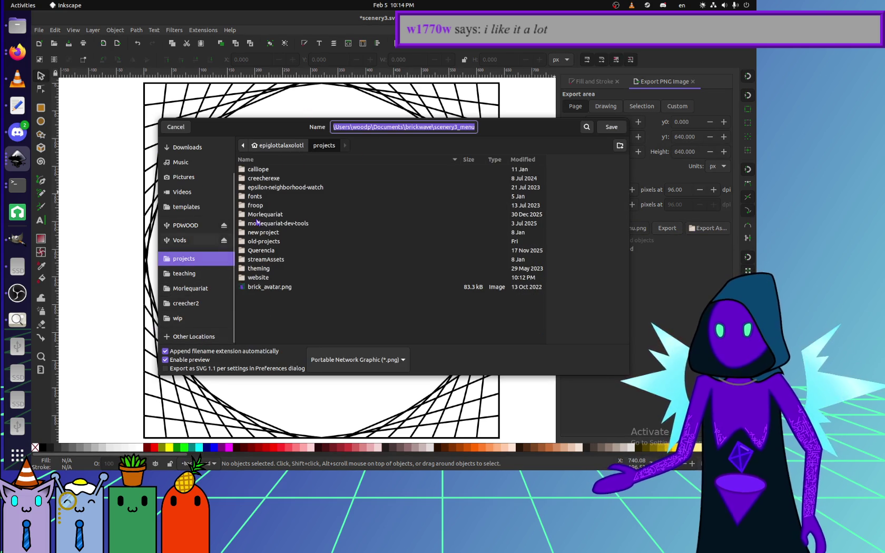
left_click(260, 283)
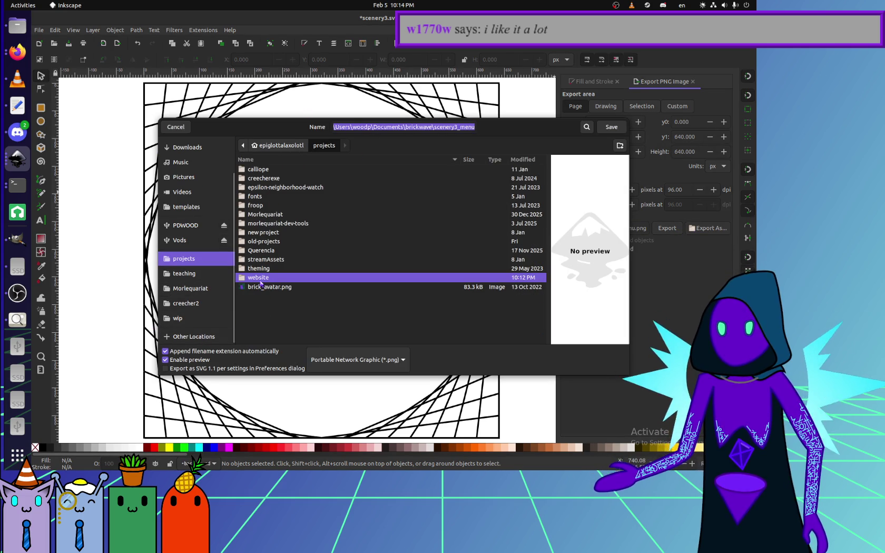
double_click(289, 278)
double_click(262, 169)
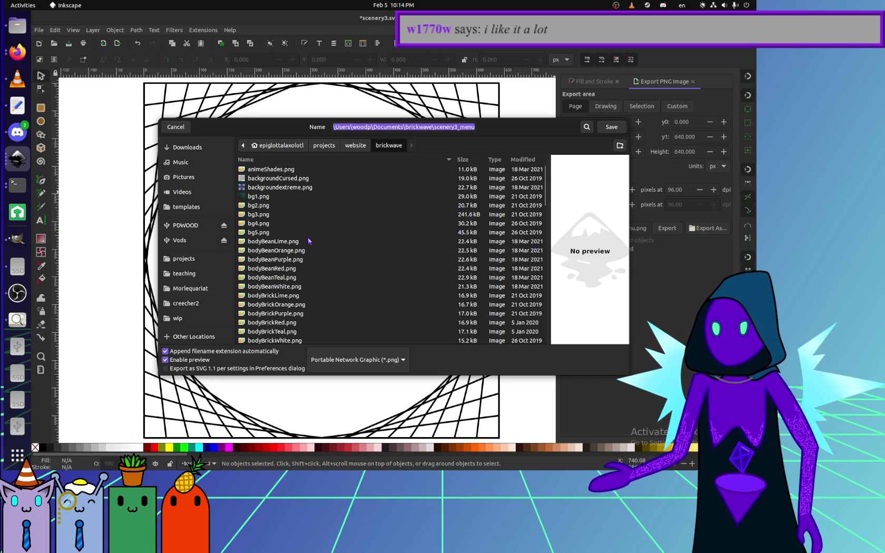
scroll(308, 240, "down", 5)
scroll(308, 241, "down", 5)
scroll(309, 242, "down", 5)
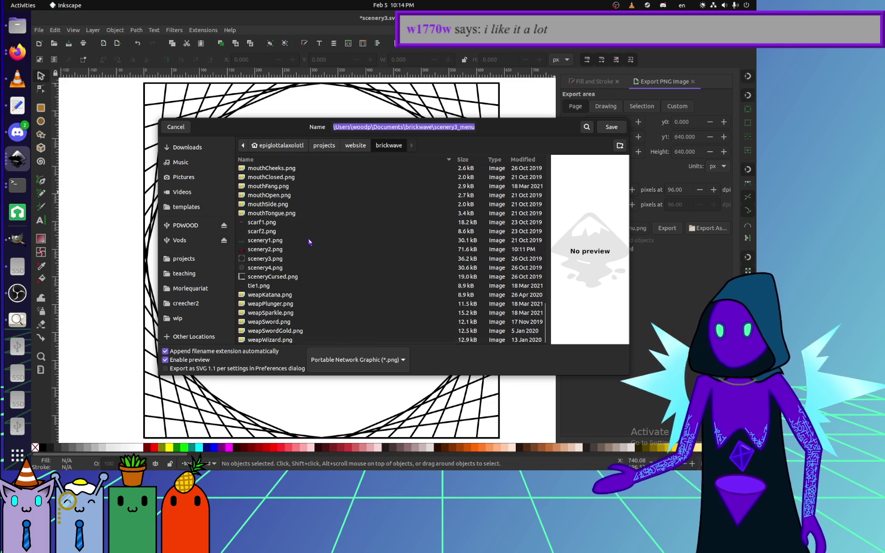
scroll(392, 189, "up", 2)
scroll(382, 184, "down", 2)
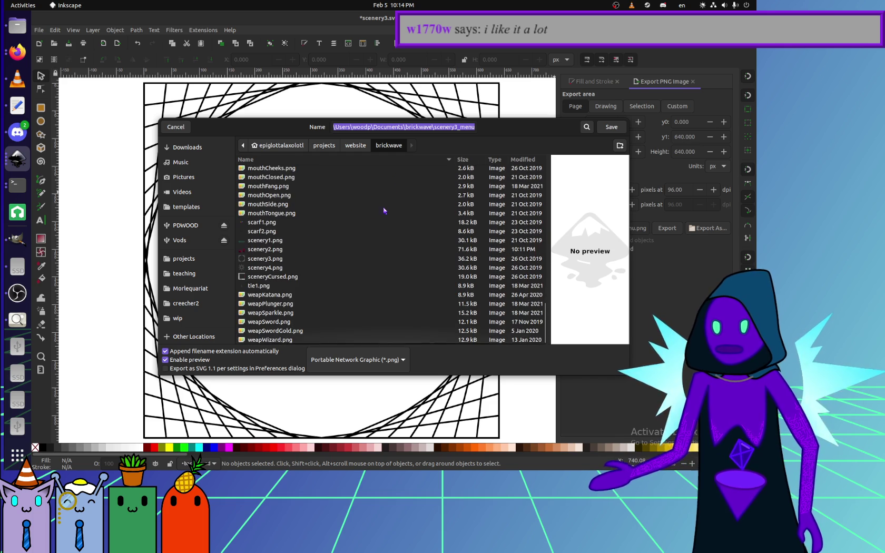
left_click(266, 258)
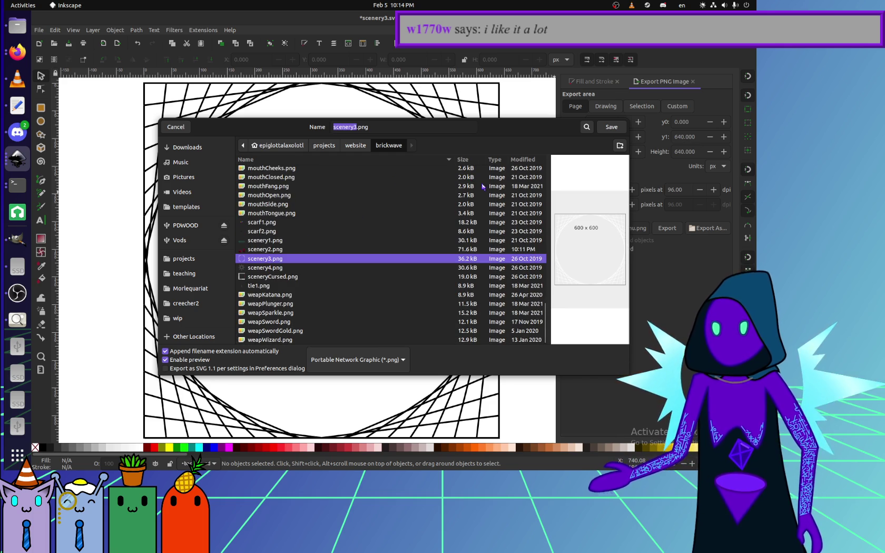
left_click(281, 269)
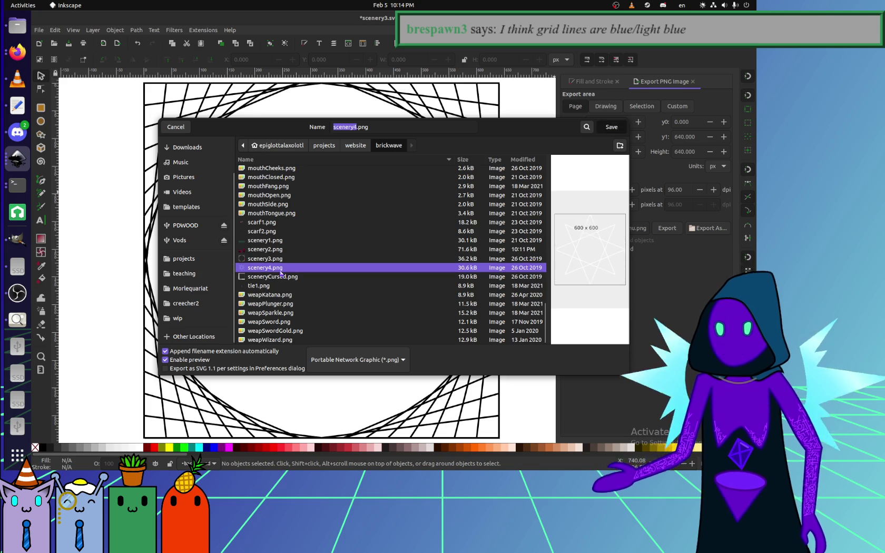
double_click(281, 269)
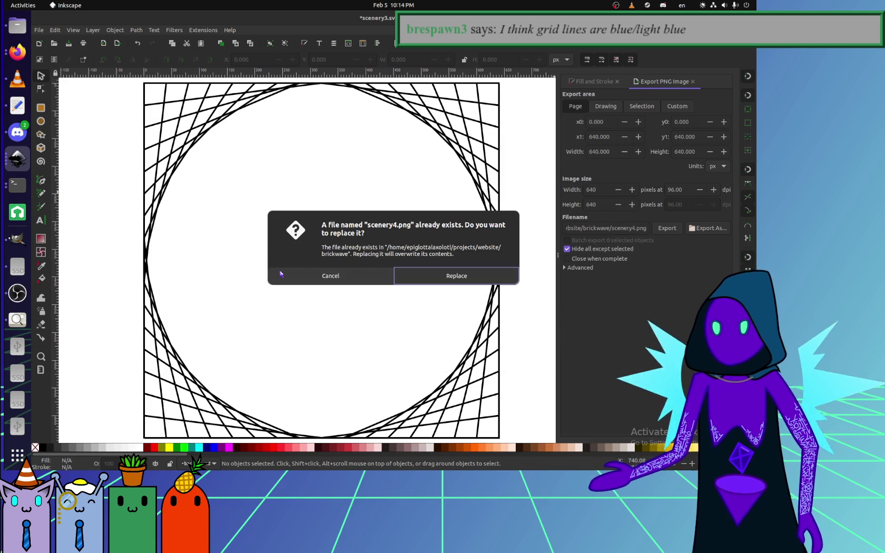
left_click(468, 274)
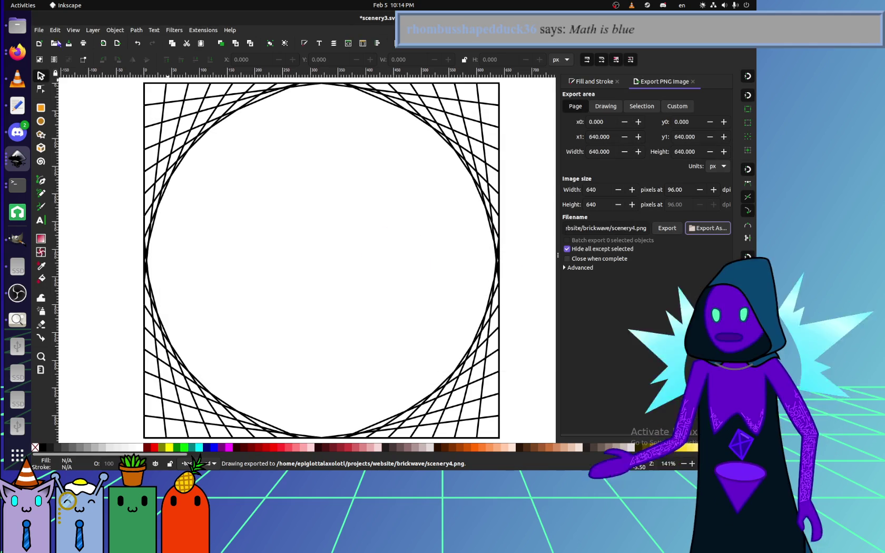
Reload the avatar maker in Firefox and set its scenery to electric grid.
left_click(17, 52)
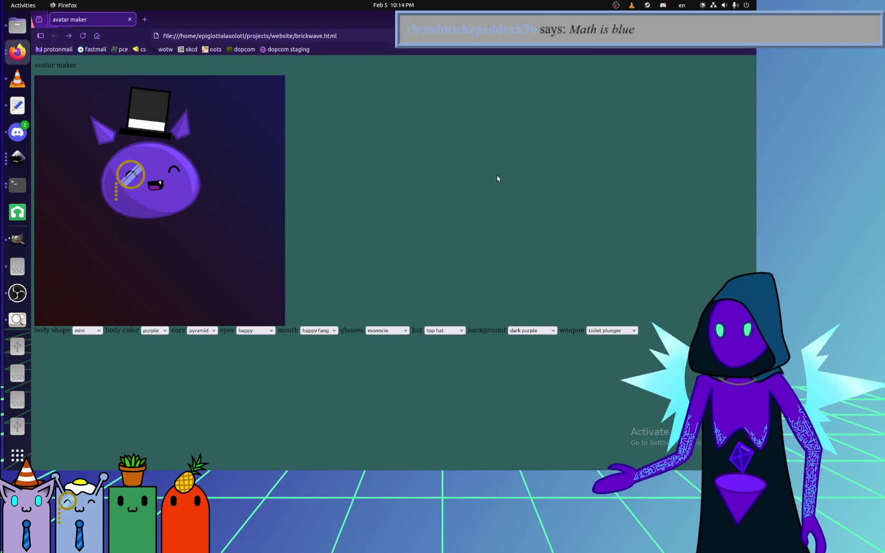
key("F5")
left_click(605, 330)
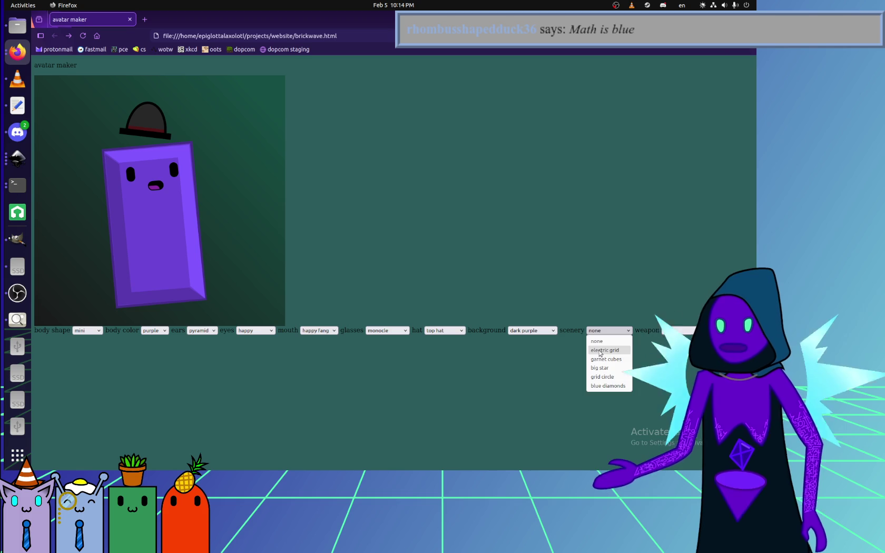
left_click(599, 350)
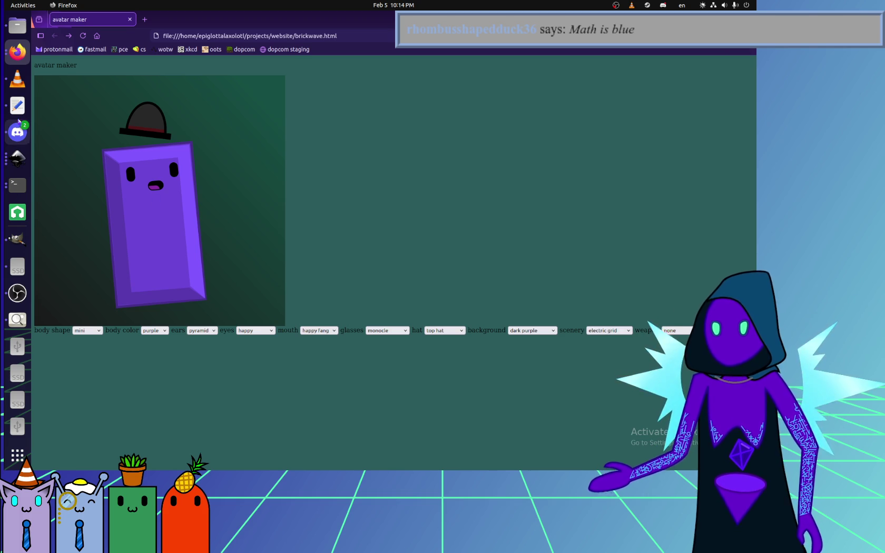
Add 'scenery' to brickwave.html's dropdown id list, save, and reload the avatar maker.
left_click(17, 105)
scroll(266, 164, "down", 5)
scroll(266, 164, "down", 3)
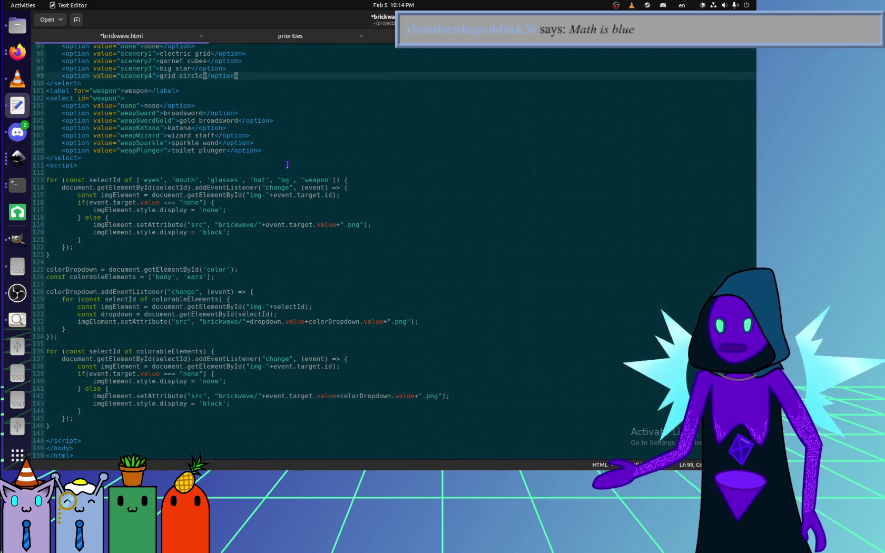
left_click(333, 180)
type(", 'sc")
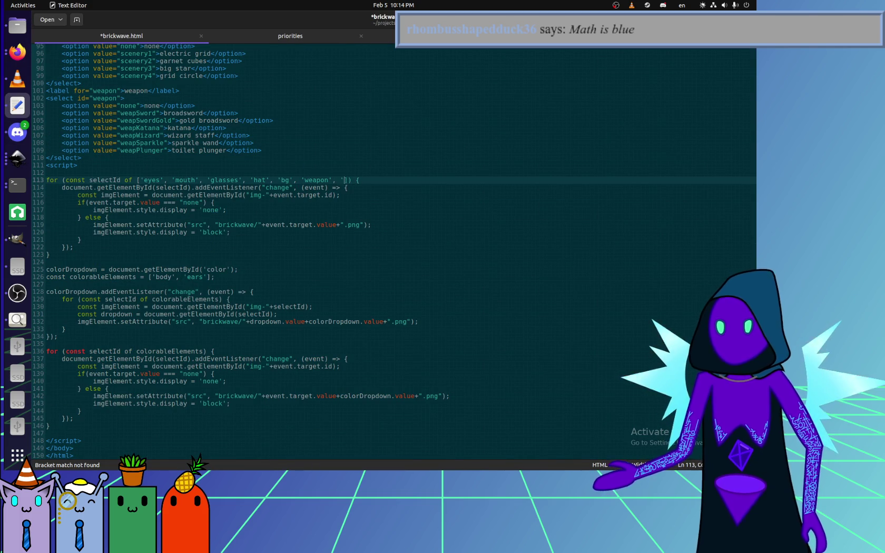
type("enery'")
key("BackSpace")
key("ctrl+s")
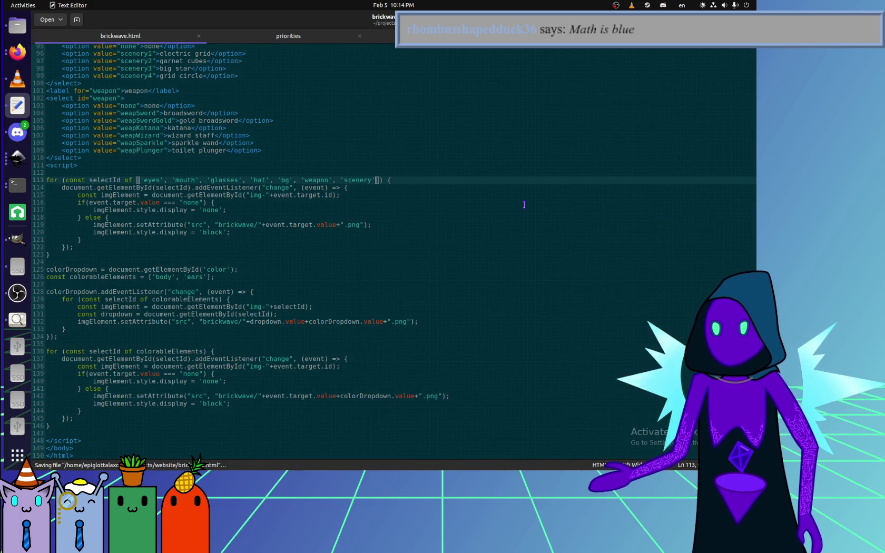
key("alt+Tab")
key("ctrl+r")
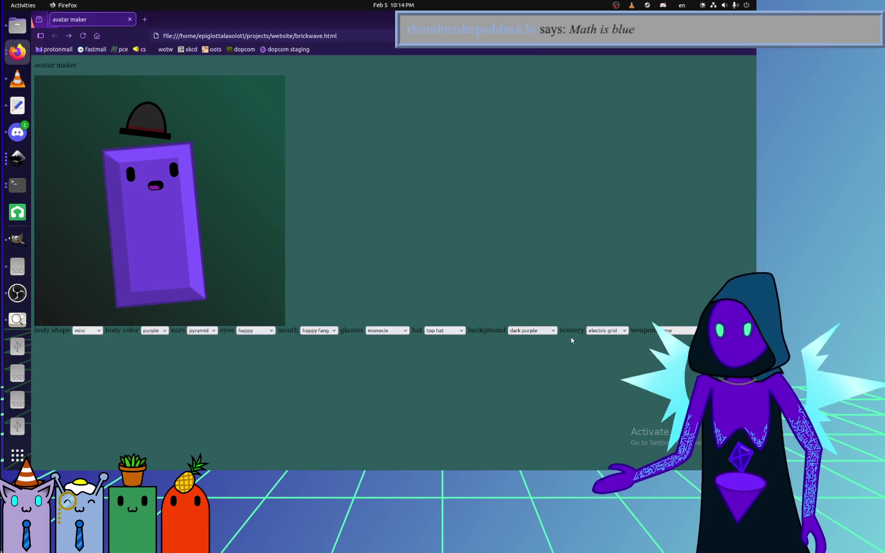
Choose electric grid in the avatar's scenery dropdown, then move on to OBS Studio and the file manager.
left_click(608, 330)
left_click(612, 340)
left_click(608, 330)
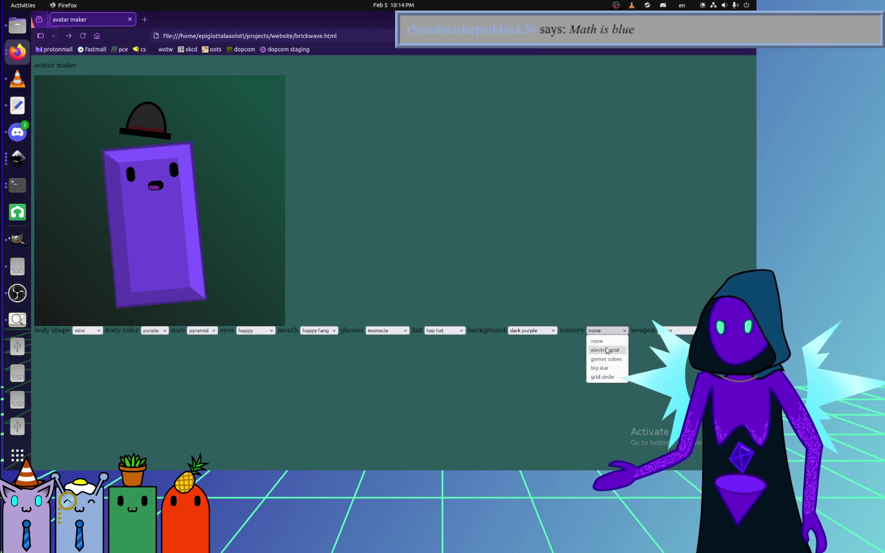
left_click(606, 350)
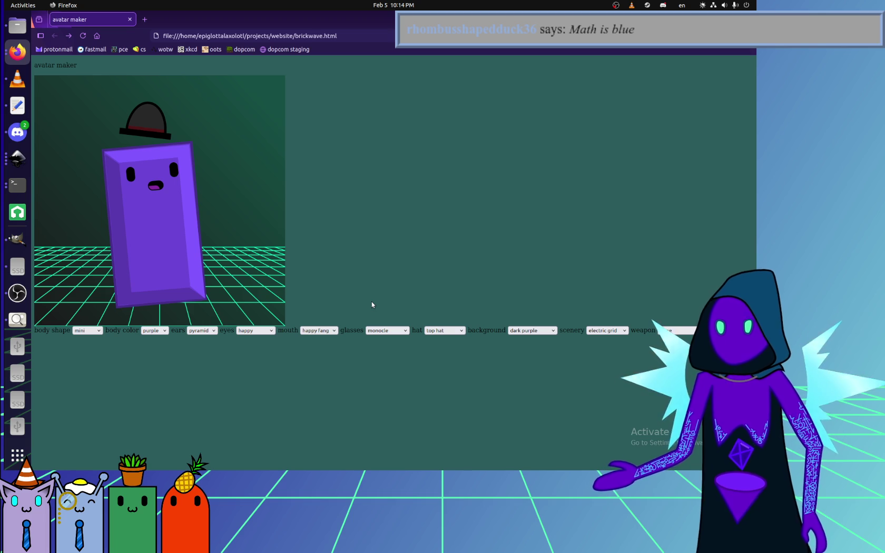
left_click(17, 293)
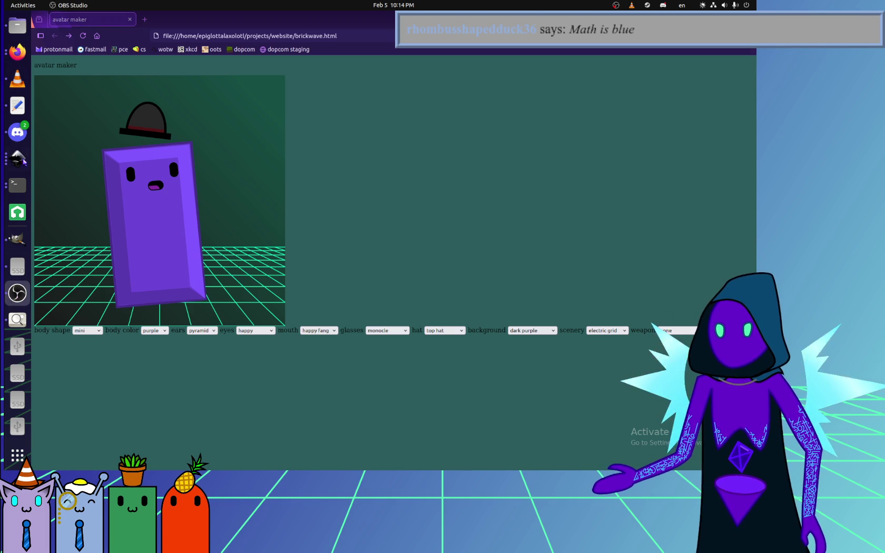
left_click(17, 25)
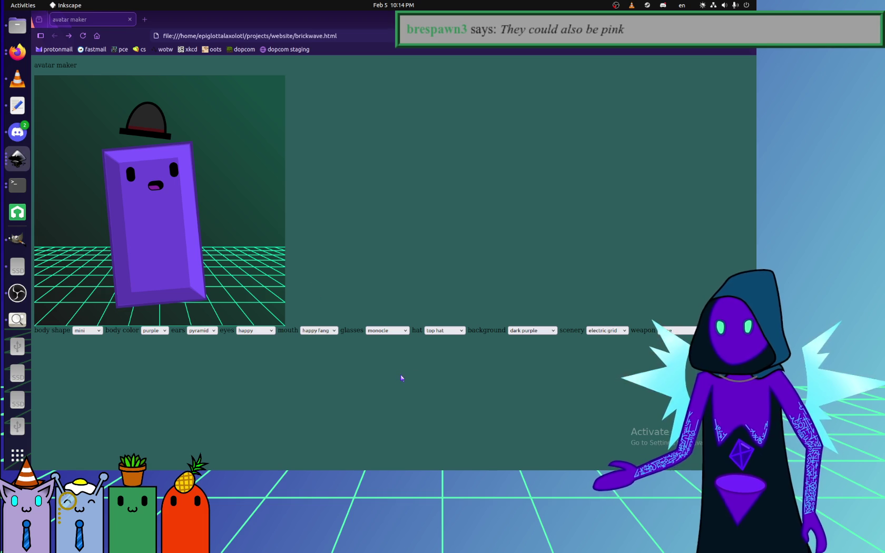
Dismiss fang.svg's legacy conversion prompt and delete the leftmost floor grid line.
key("Return")
scroll(416, 381, "up", 2)
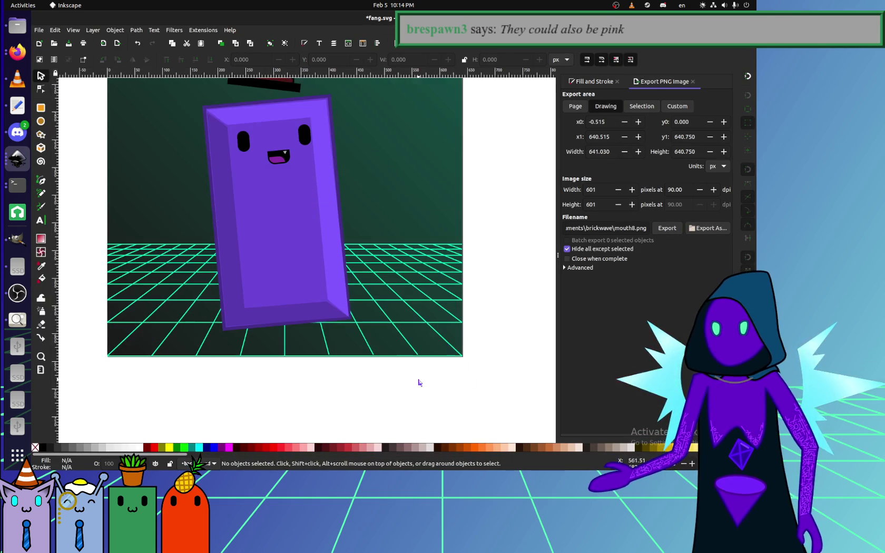
scroll(390, 369, "up", 3)
scroll(426, 337, "up", 2)
scroll(368, 294, "up", 2)
scroll(310, 255, "left", 3)
left_click(292, 256)
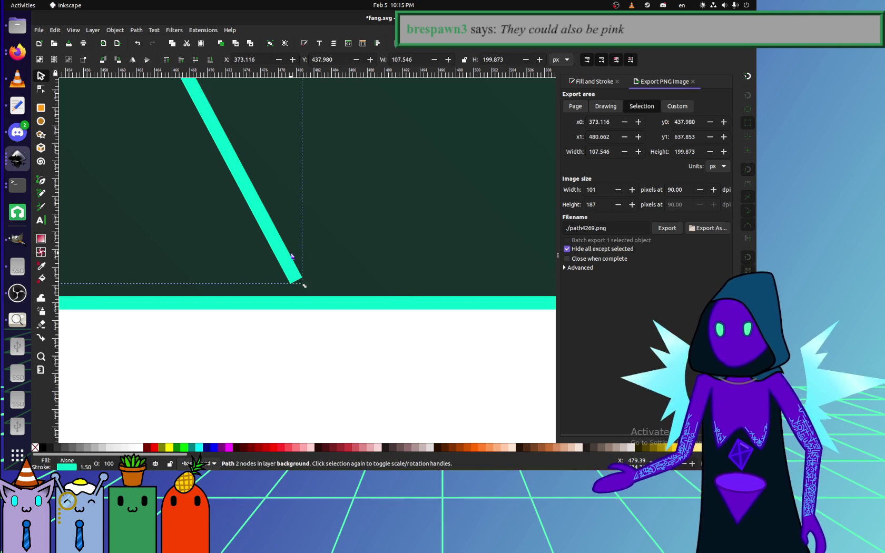
scroll(307, 303, "down", 3)
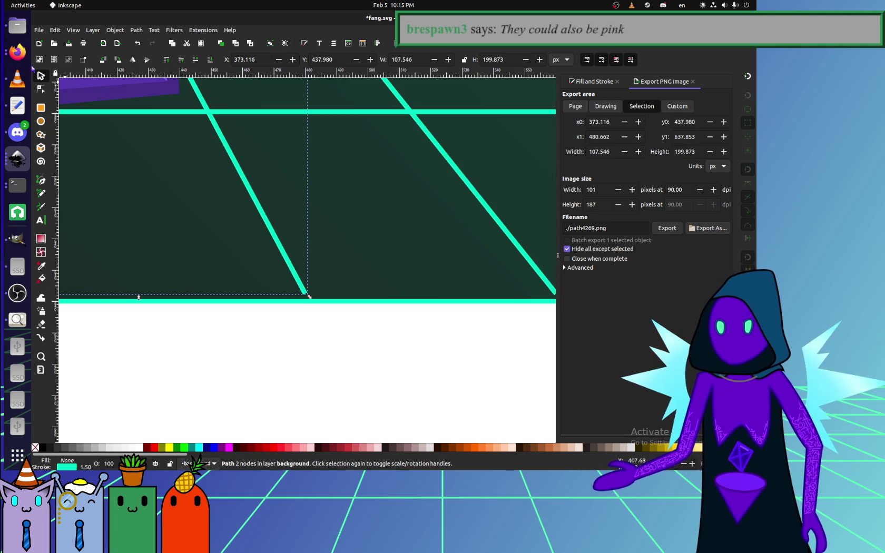
key("Escape")
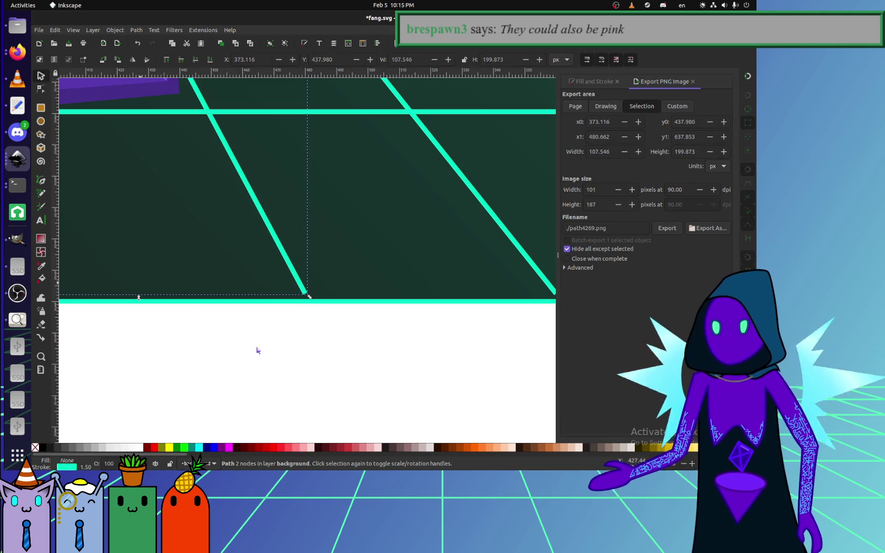
scroll(253, 316, "down", 8)
scroll(253, 306, "up", 2)
scroll(89, 303, "up", 3)
scroll(296, 350, "right", 2)
scroll(246, 342, "right", 2)
scroll(247, 342, "up", 2)
scroll(304, 341, "down", 1)
scroll(305, 341, "right", 3)
scroll(295, 336, "right", 2)
scroll(195, 331, "right", 1)
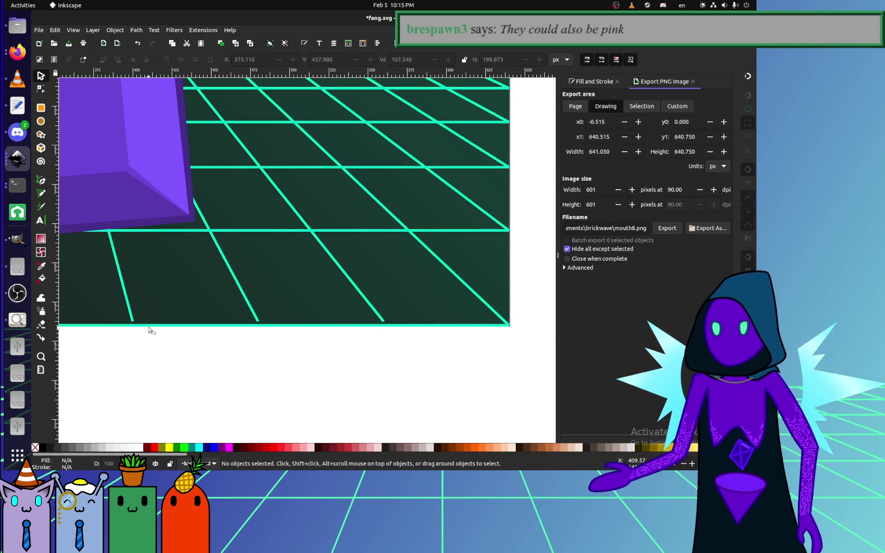
scroll(193, 334, "right", 1)
left_click(173, 311)
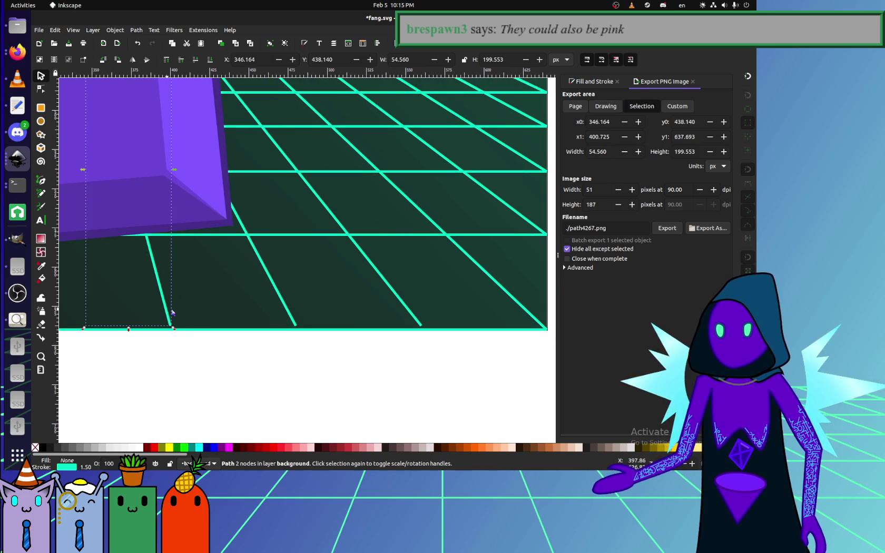
key("Delete")
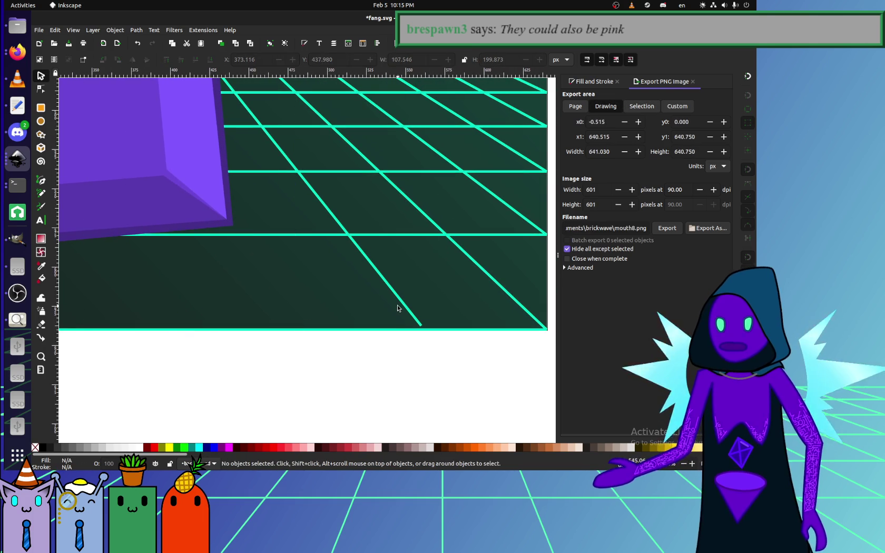
Move four selected floor grid lines into place on the dark floor.
scroll(374, 342, "down", 2, "ctrl")
scroll(374, 344, "left", 2)
scroll(333, 335, "left", 3)
left_click(350, 335)
left_click(291, 336, "shift")
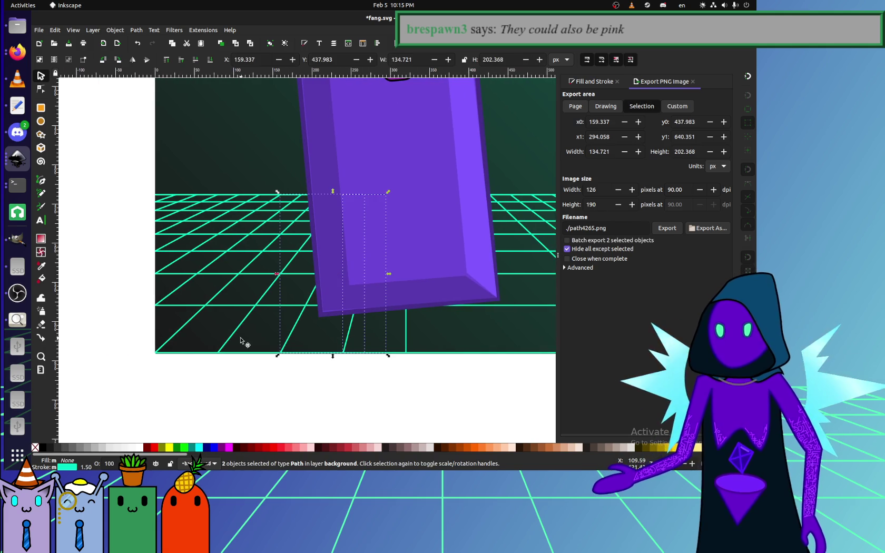
left_click(351, 340, "shift")
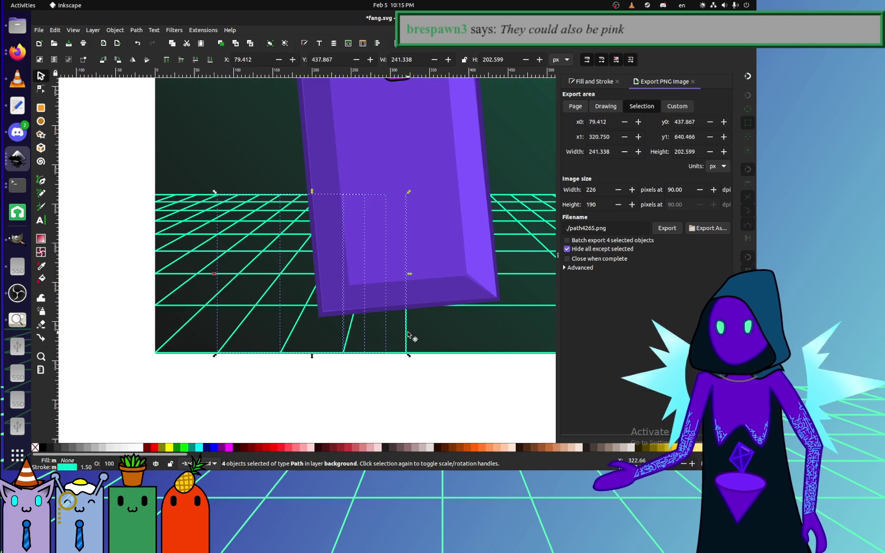
scroll(394, 334, "right", 1)
left_click_drag(251, 259, 394, 322)
scroll(284, 358, "down", 1)
scroll(284, 358, "right", 2)
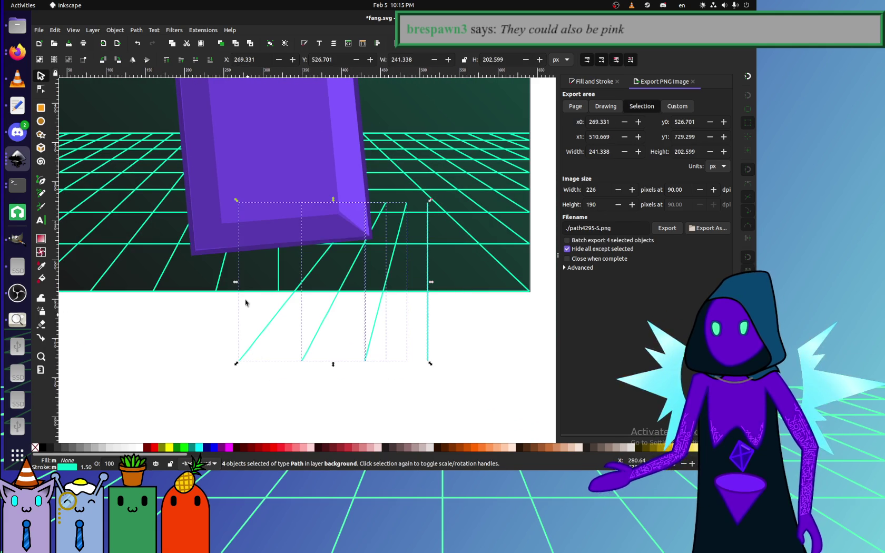
scroll(221, 332, "right", 5)
scroll(168, 290, "right", 1)
left_click_drag(121, 282, 315, 282)
left_click_drag(310, 327, 167, 262)
Turn snapping on and clear the selection.
left_click(747, 75)
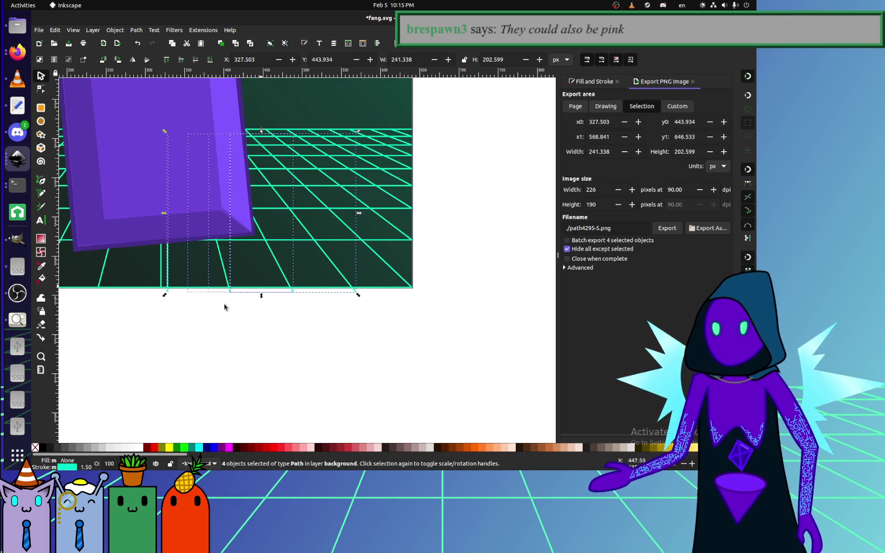
left_click(162, 279)
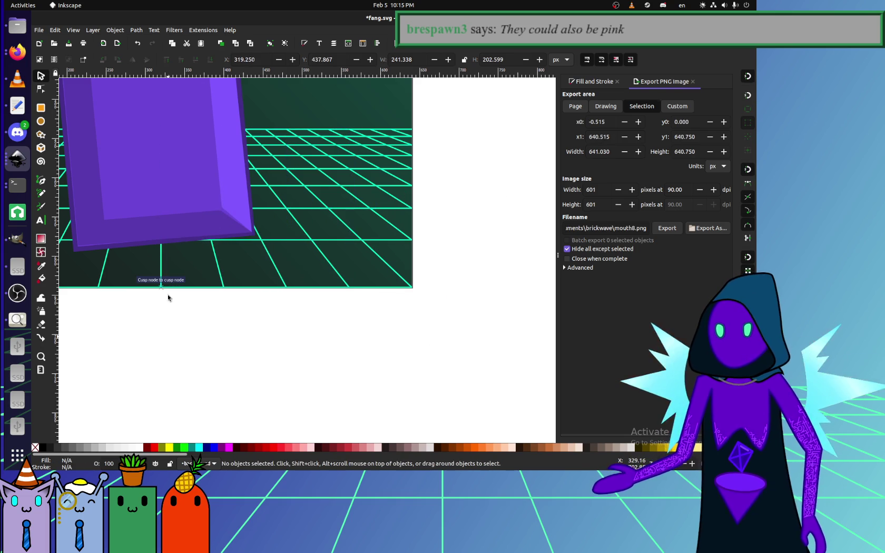
left_click(204, 323)
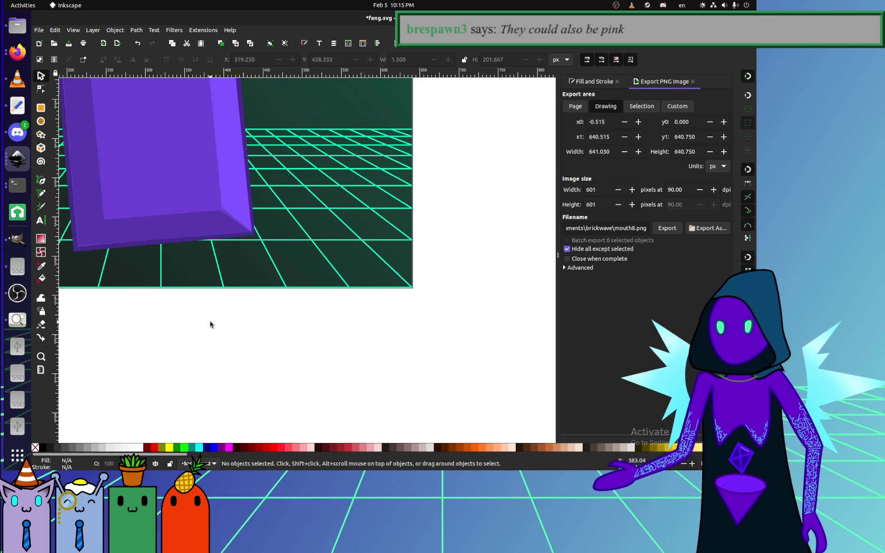
scroll(332, 364, "down", 4)
scroll(332, 364, "up", 4)
scroll(388, 362, "down", 2)
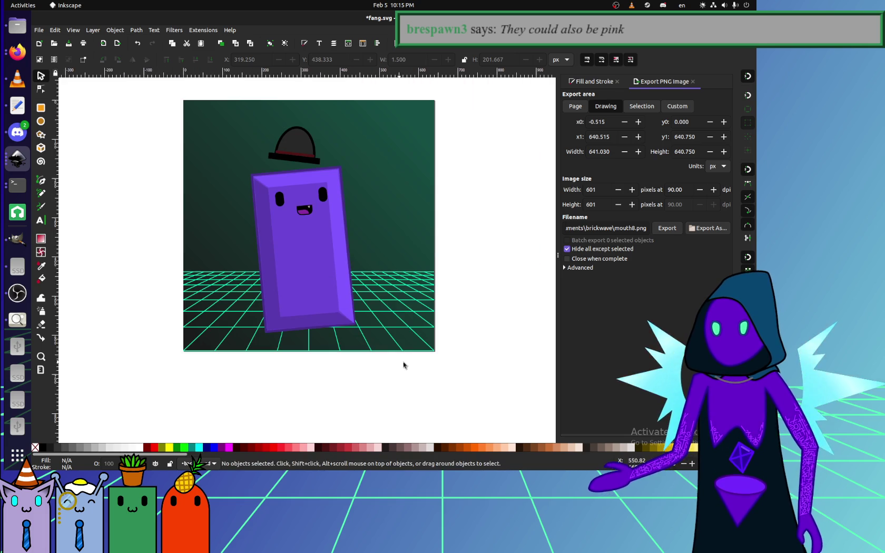
Select all 32 floor grid lines and set the export size to 640×640.
left_click_drag(487, 382, 111, 248)
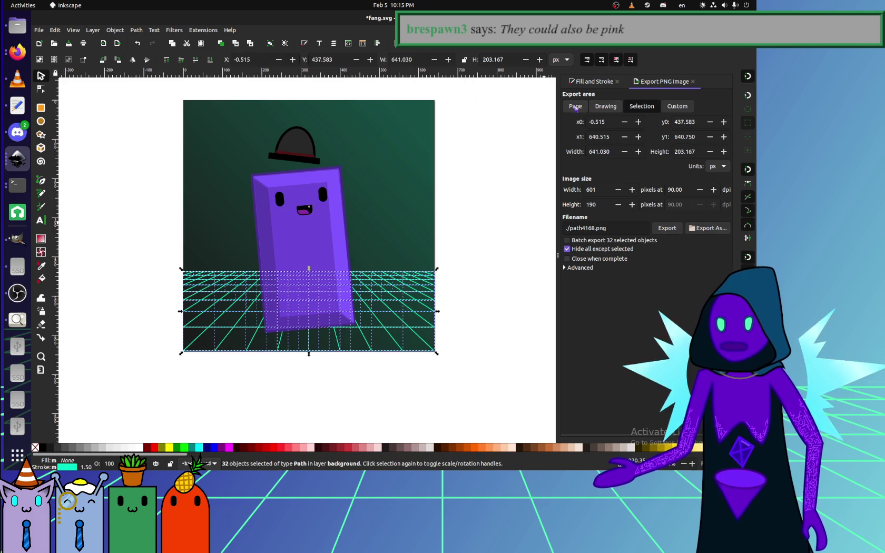
left_click(593, 191)
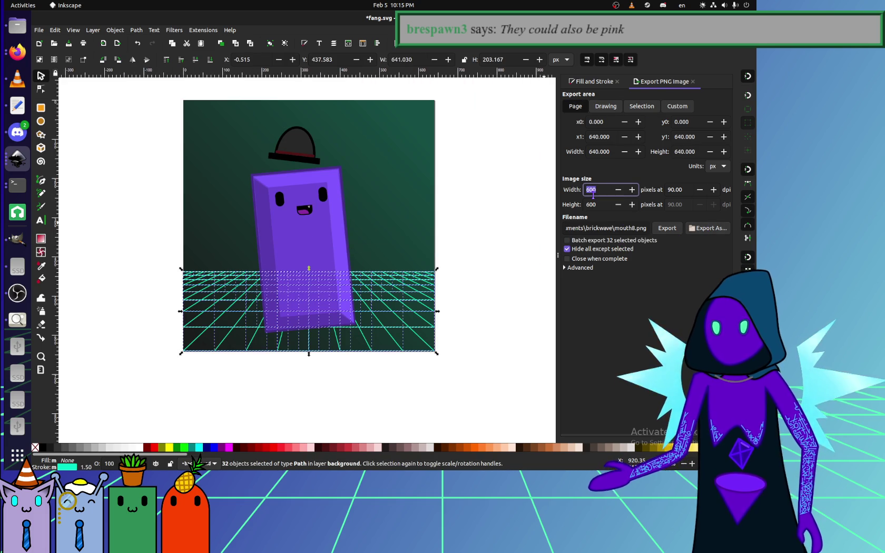
type("640")
left_click(592, 204)
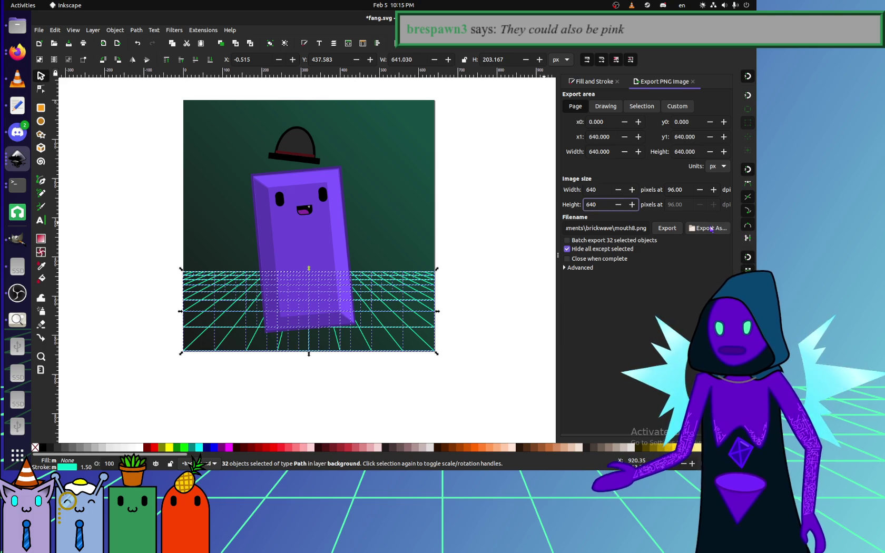
Export the selection over brickwave/scenery1.png, then reload the avatar maker in Firefox.
left_click(710, 228)
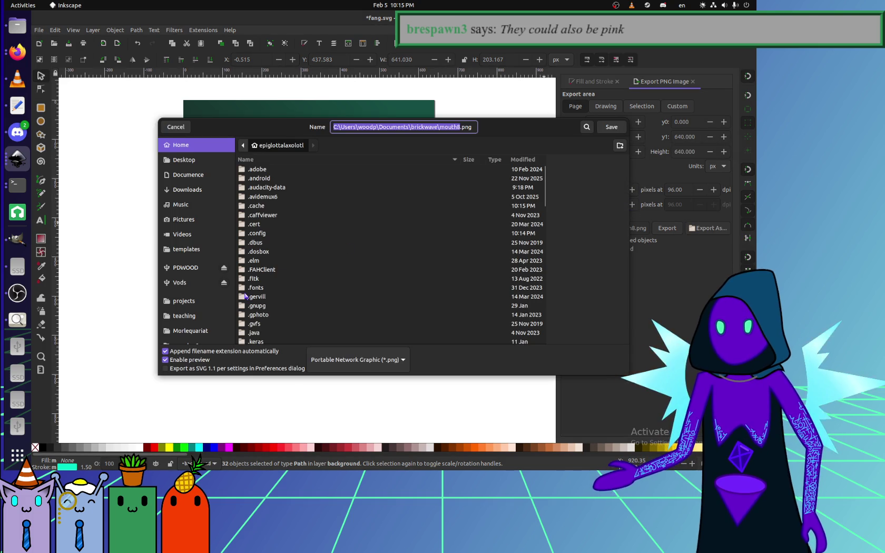
scroll(196, 321, "down", 2)
left_click(197, 306)
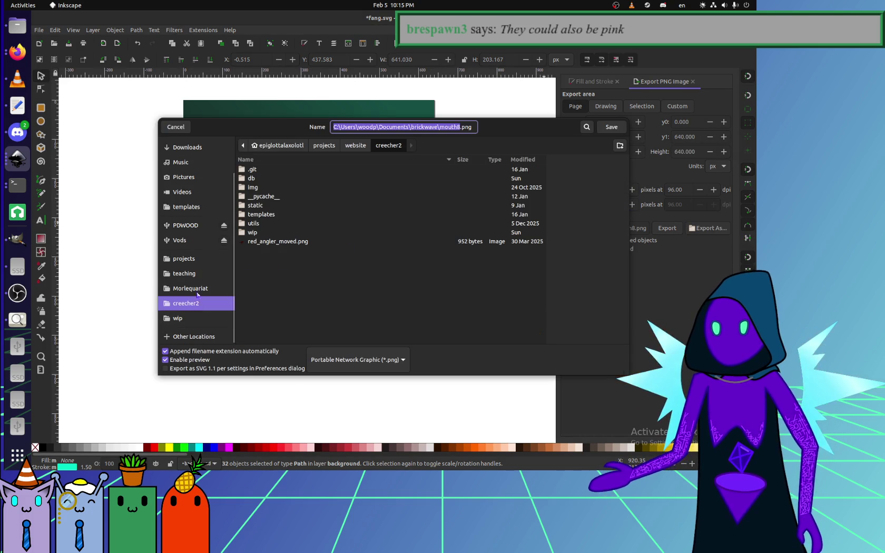
left_click(356, 145)
double_click(258, 169)
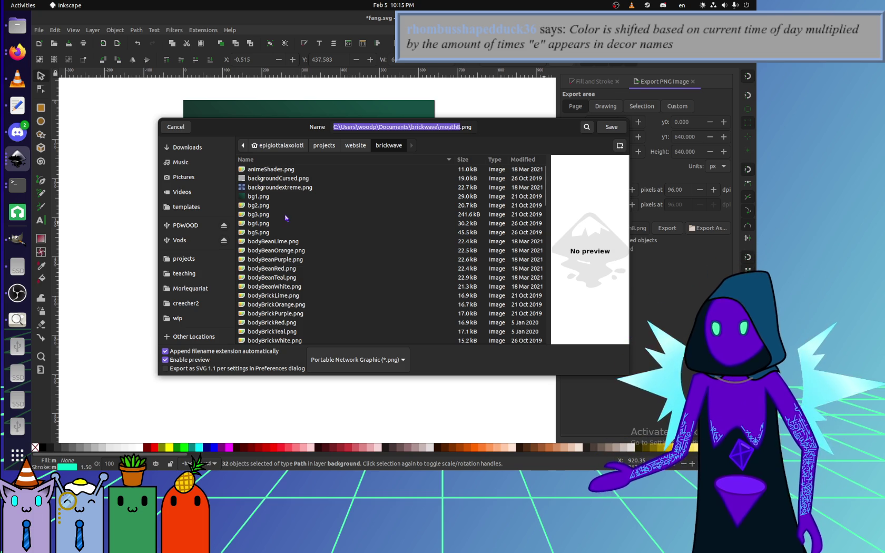
scroll(286, 217, "down", 5)
scroll(286, 218, "down", 5)
scroll(286, 218, "down", 5)
scroll(283, 255, "down", 3)
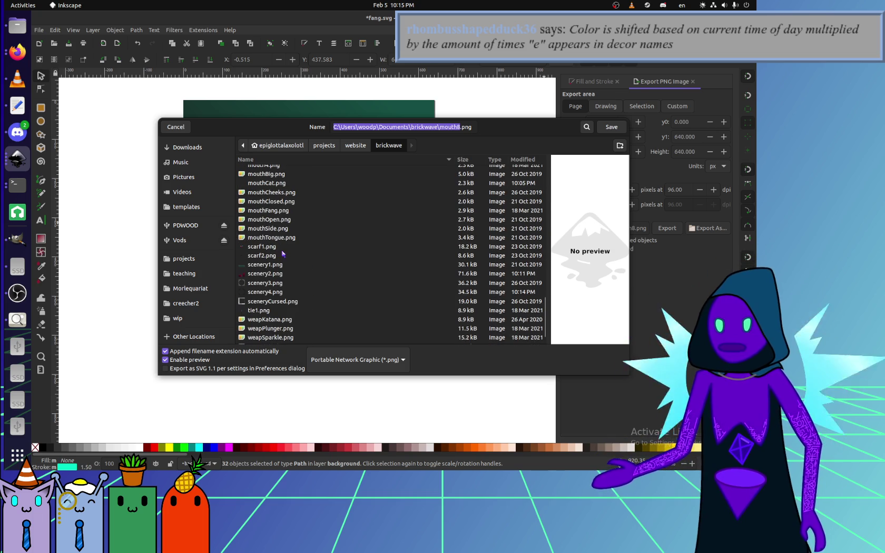
double_click(265, 264)
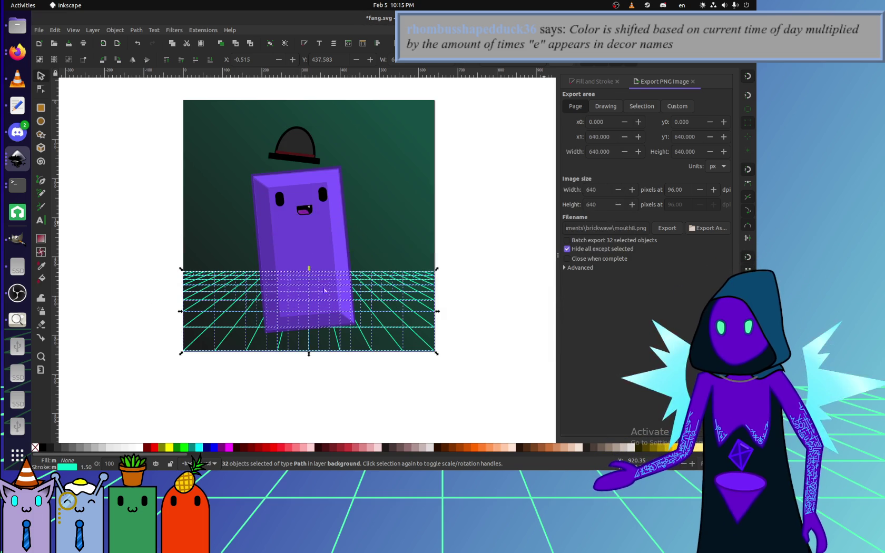
left_click(464, 275)
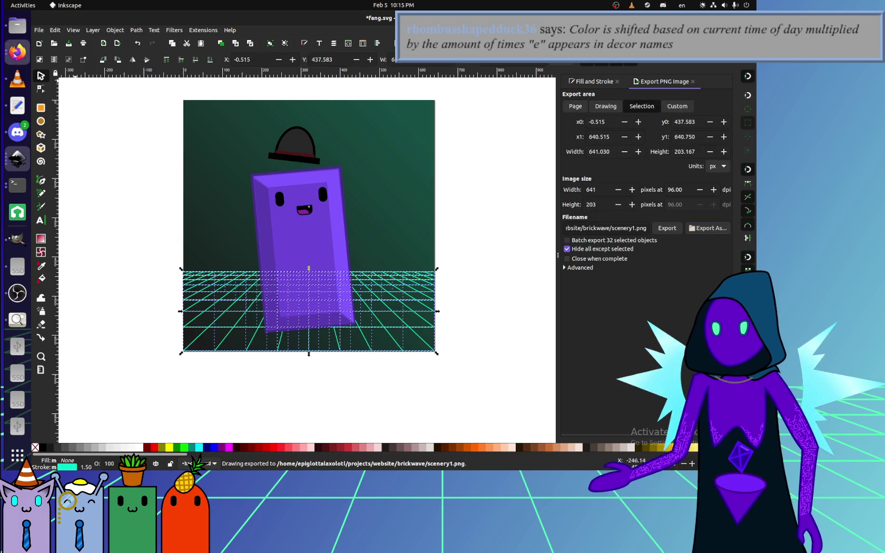
key("alt+Tab")
key("ctrl+r")
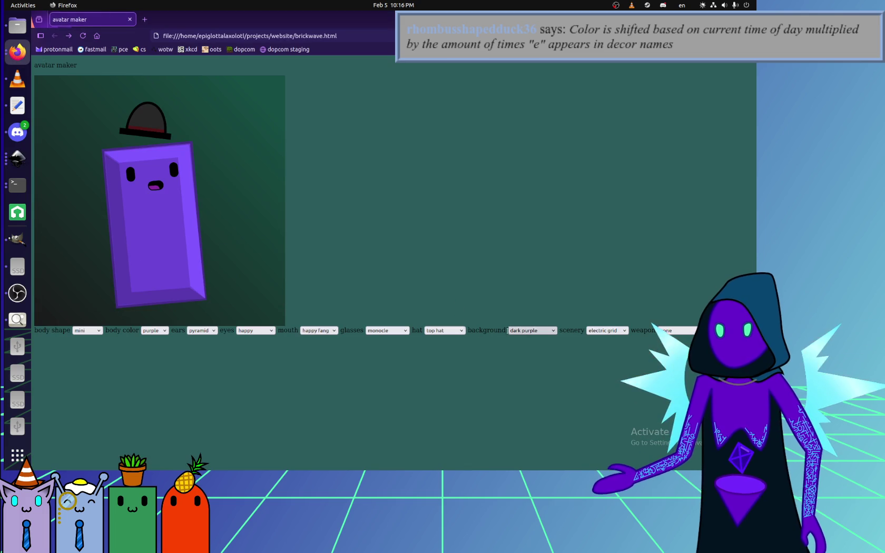
Try garnet cubes, electric grid and big star sceneries, settling on grid circle.
left_click(527, 330)
left_click(529, 350)
left_click(606, 330)
left_click(602, 355)
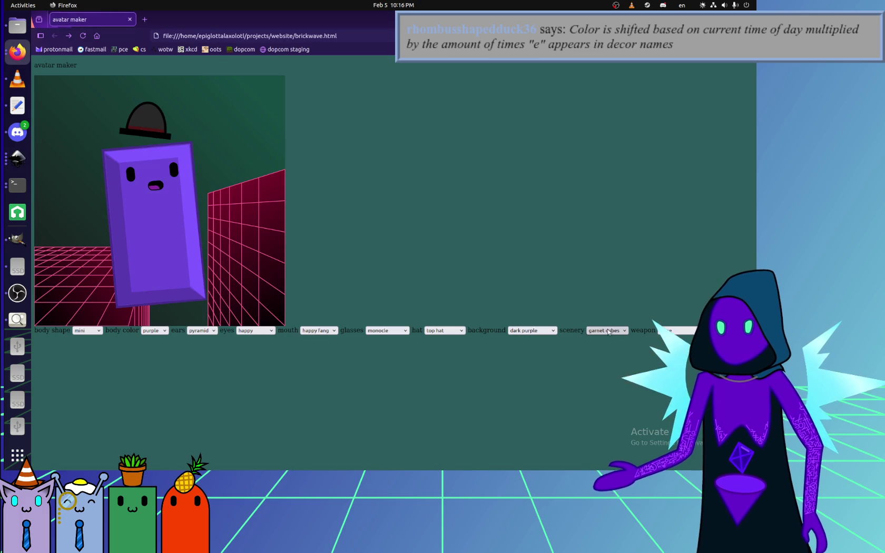
left_click(608, 330)
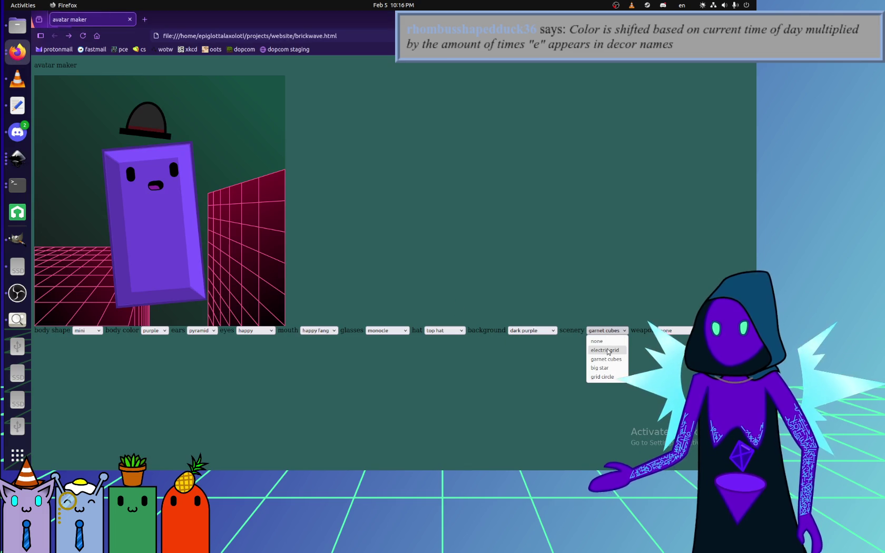
left_click(606, 351)
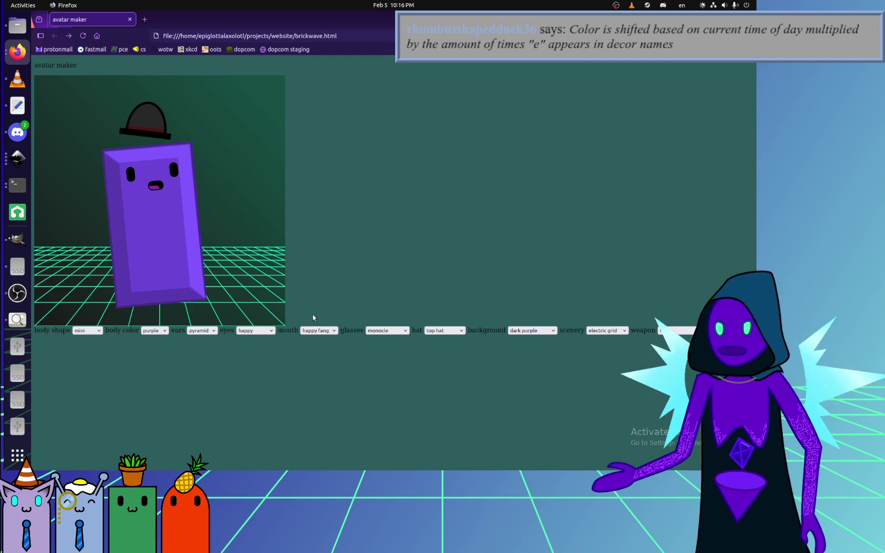
left_click(606, 330)
left_click(605, 359)
left_click(604, 330)
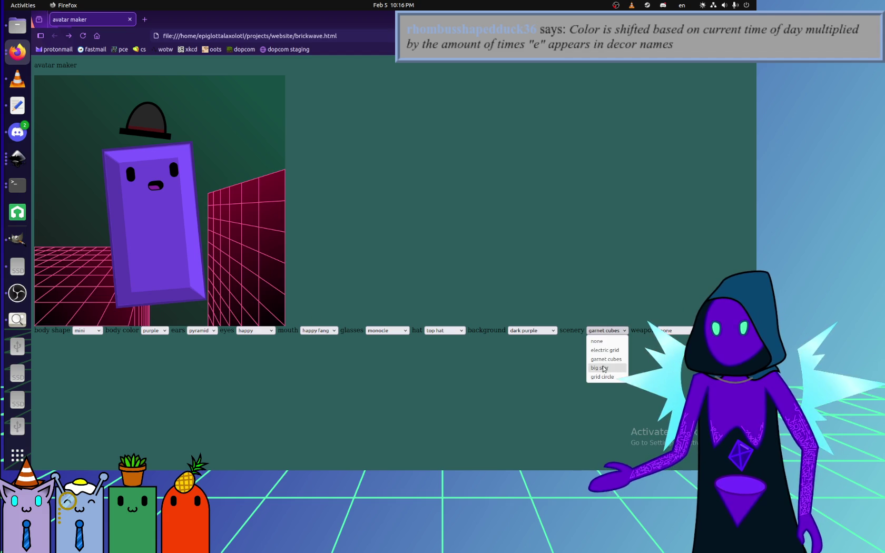
left_click(604, 368)
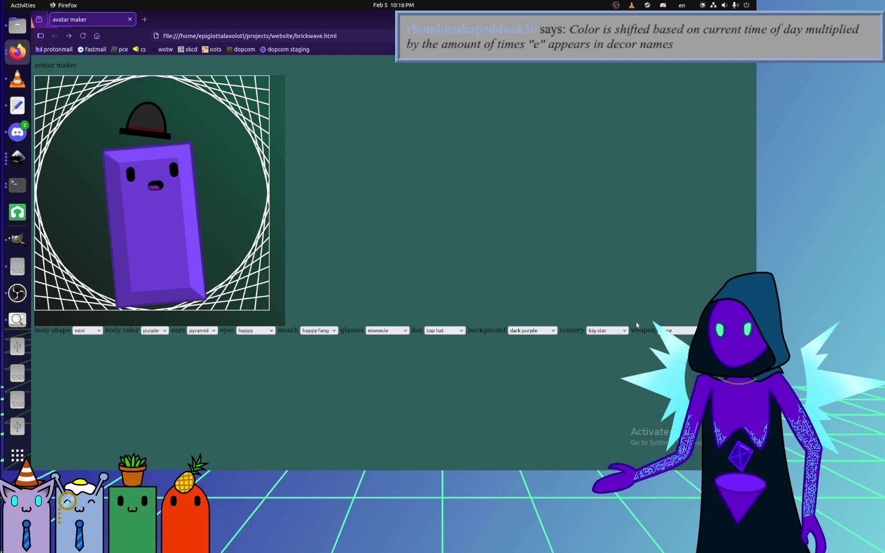
left_click(608, 330)
left_click(607, 378)
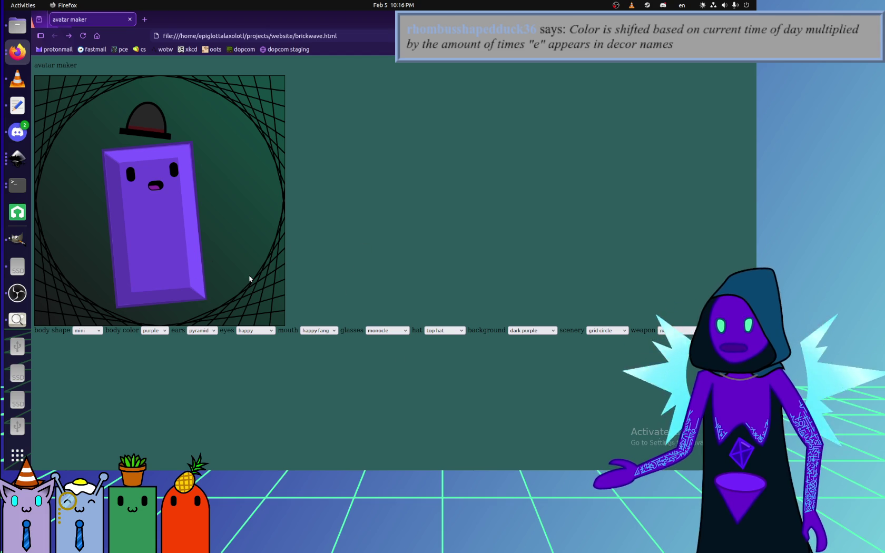
left_click(17, 292)
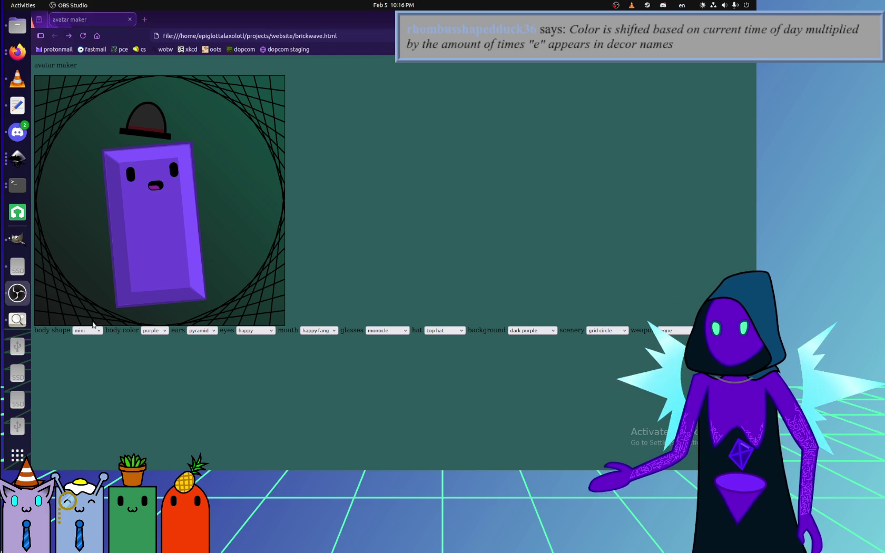
Save and close fang.svg, then close the blank new document.
left_click(17, 158)
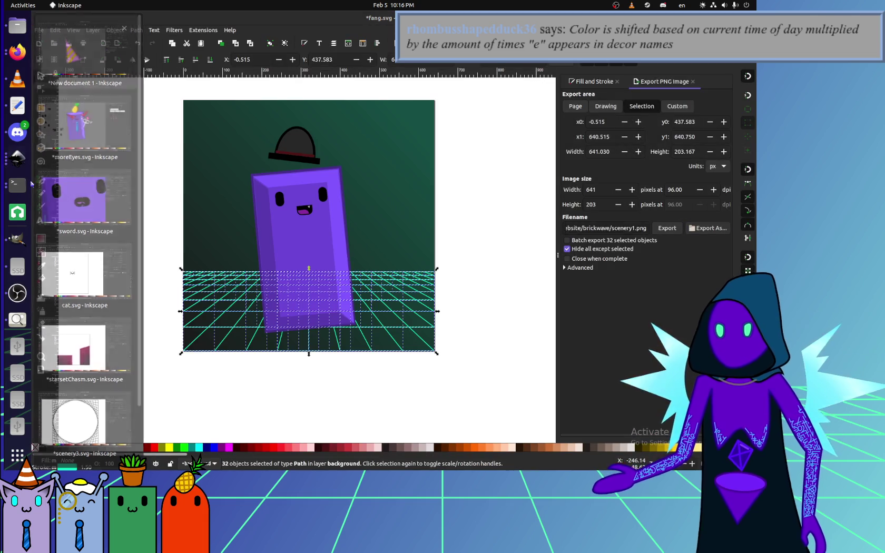
key("ctrl+w")
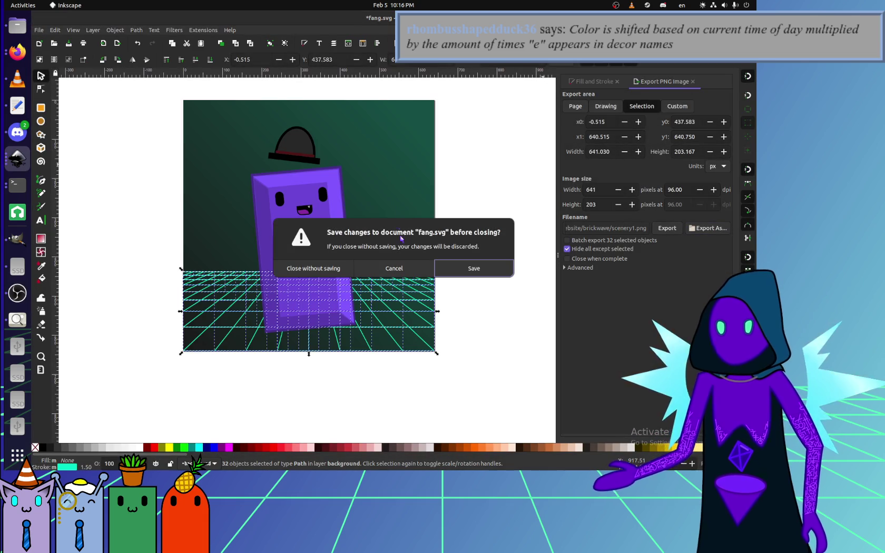
left_click(429, 273)
key("ctrl+s")
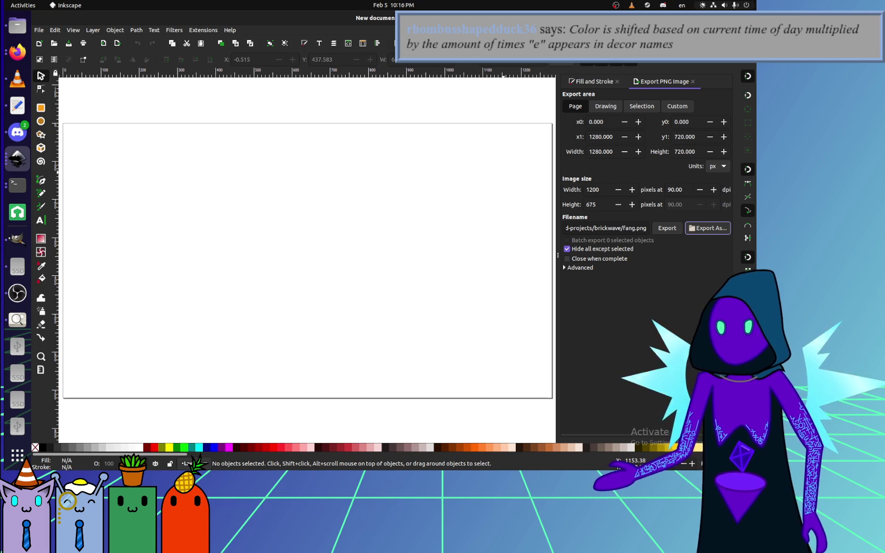
key("ctrl+w")
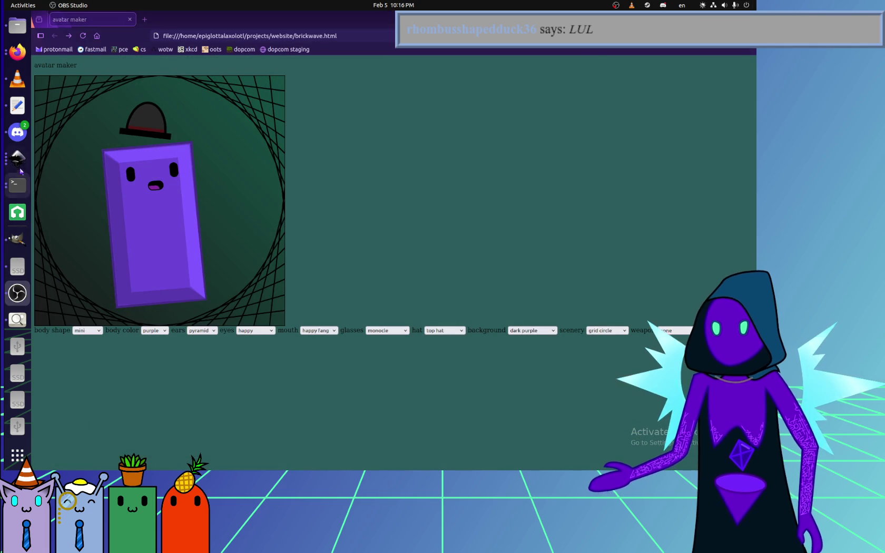
Select all objects in the string-art drawing and show their stroke paint in Fill and Stroke.
left_click(17, 158)
left_click(120, 411)
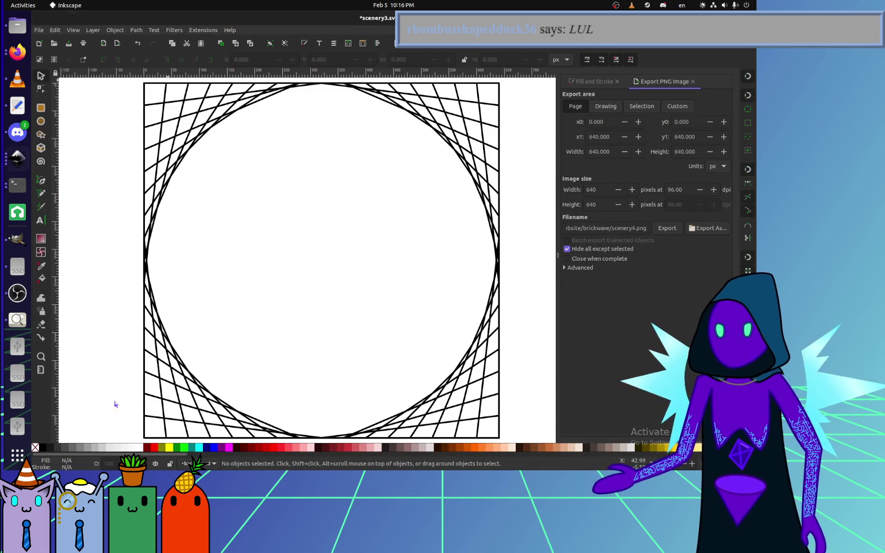
key("ctrl+a")
left_click(593, 82)
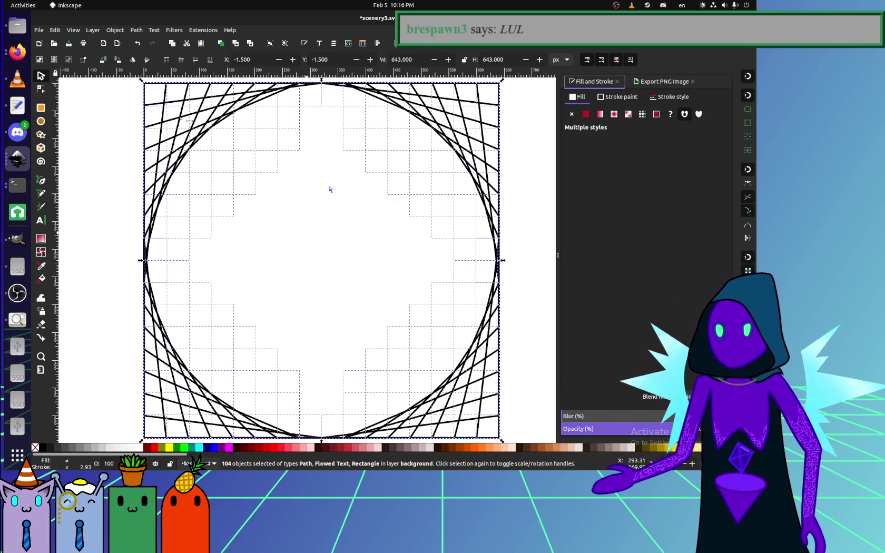
left_click(620, 98)
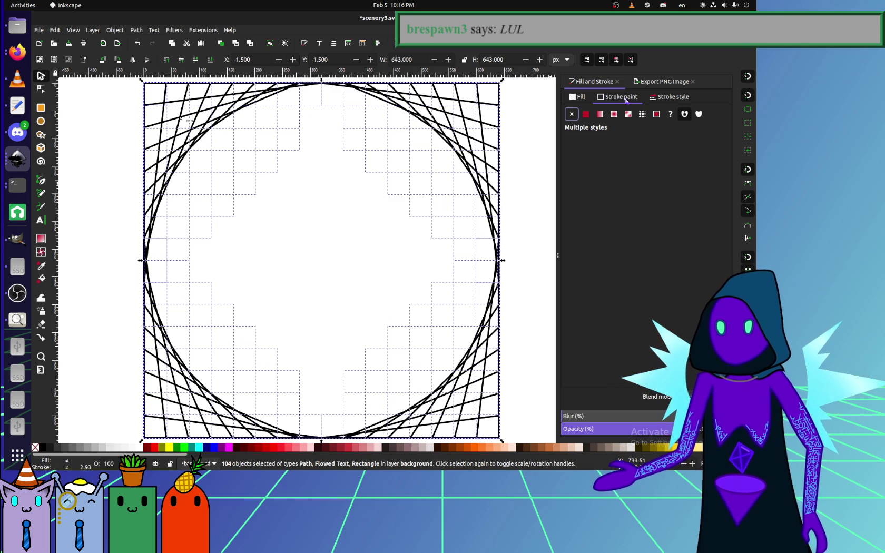
Give every line a flat RGB stroke colour of magenta (255, 0, 255).
left_click(585, 118)
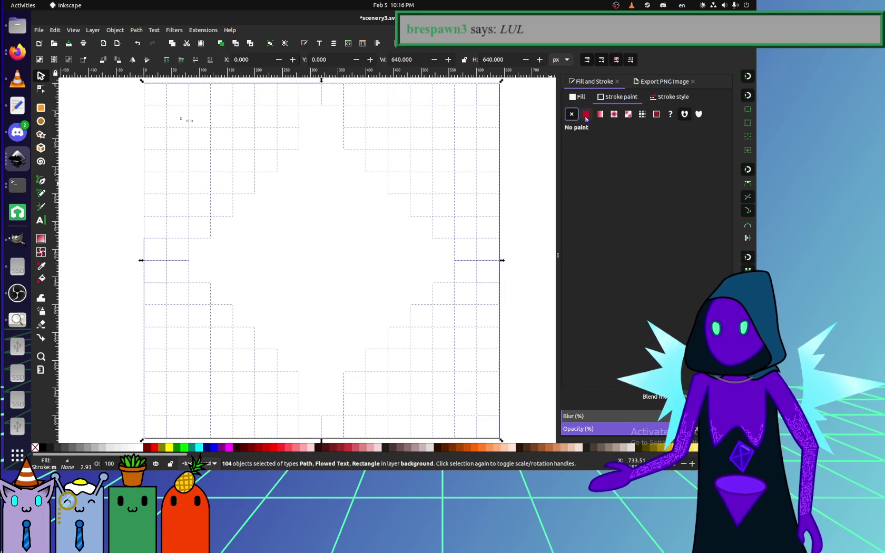
left_click(586, 117)
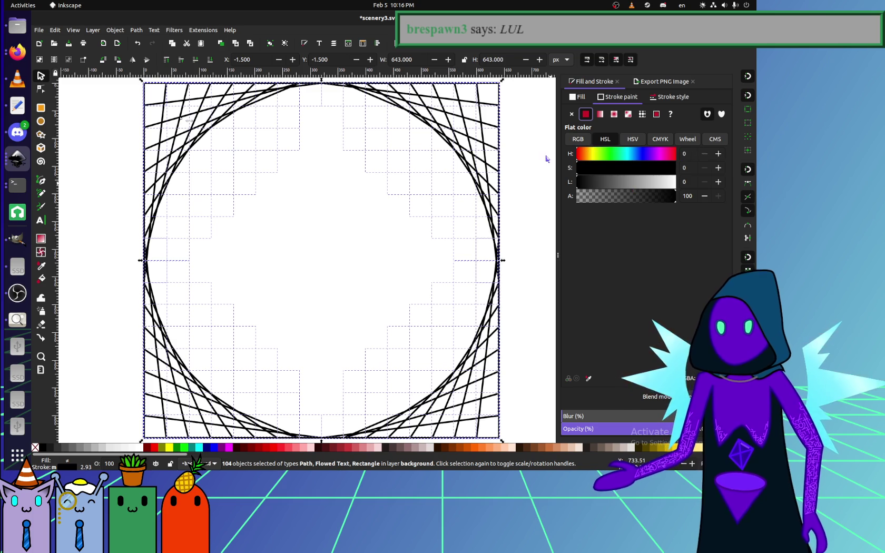
left_click(578, 139)
left_click_drag(611, 154, 676, 153)
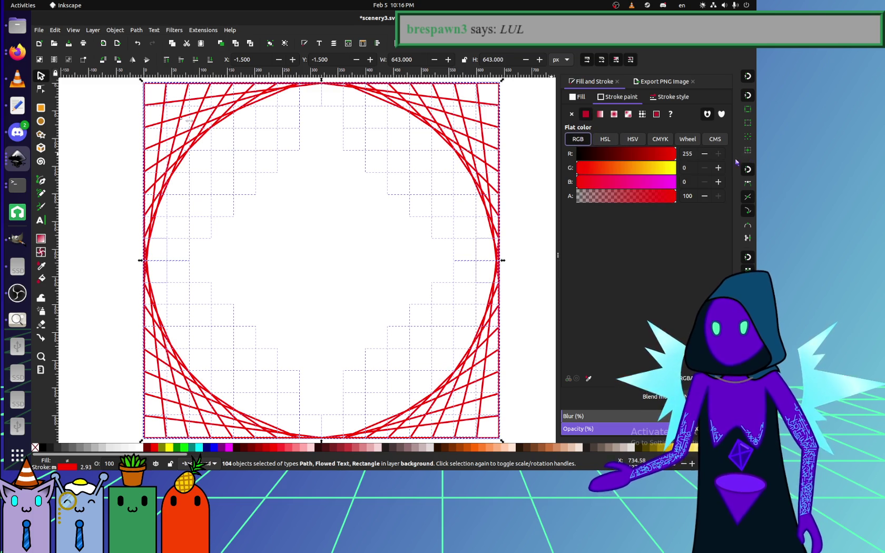
left_click_drag(623, 182, 751, 191)
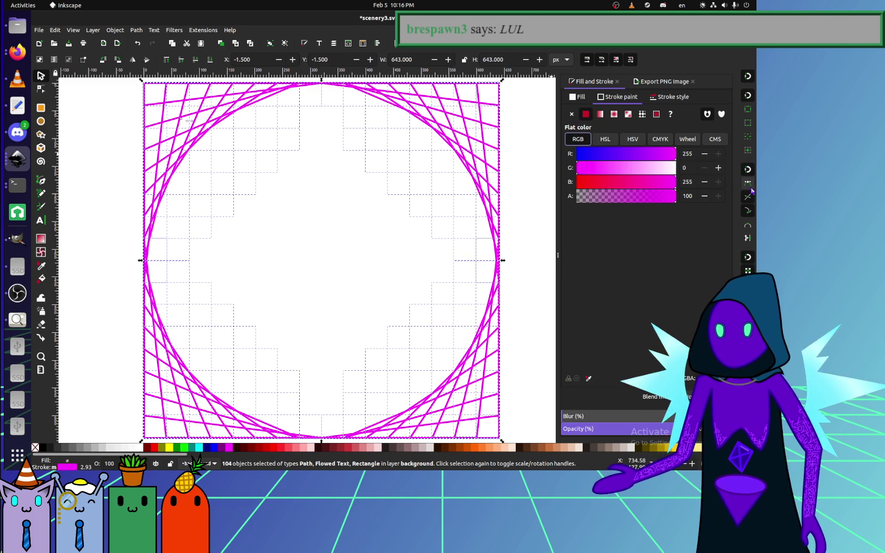
left_click_drag(651, 167, 640, 168)
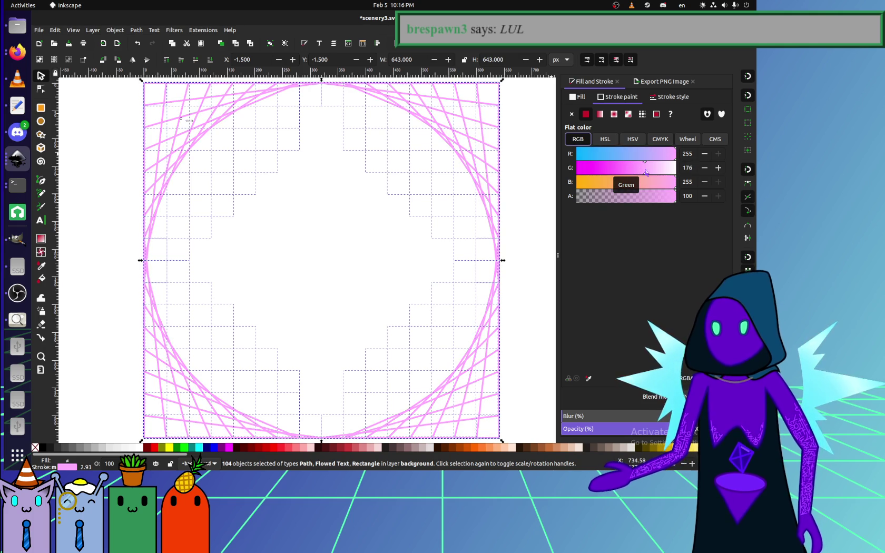
left_click_drag(640, 171, 539, 174)
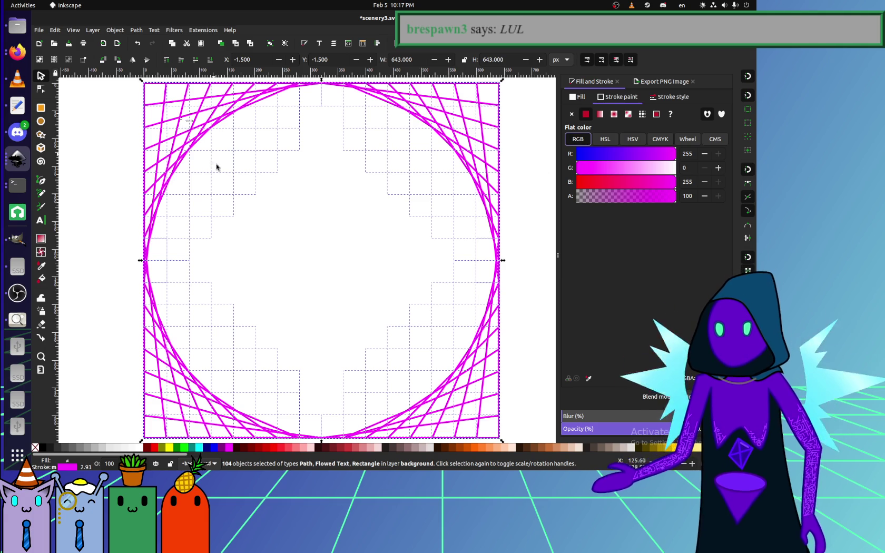
left_click(42, 239)
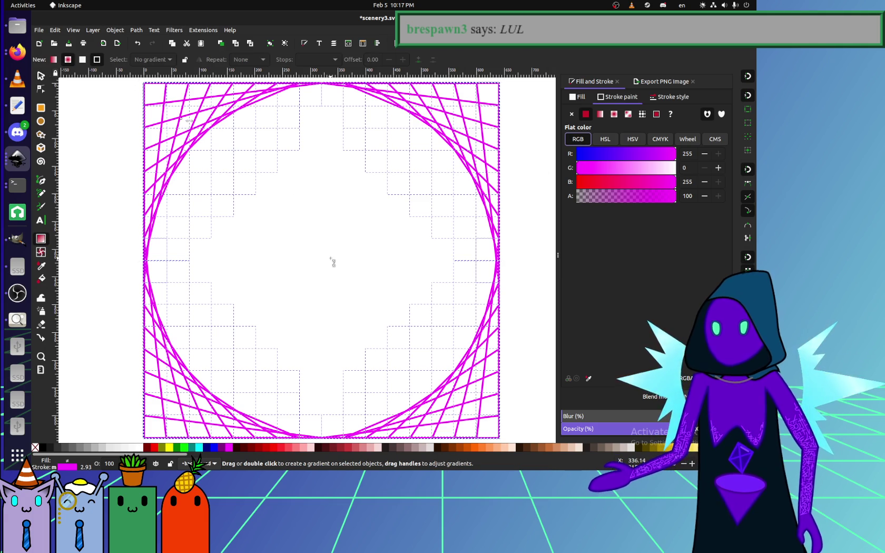
double_click(322, 259)
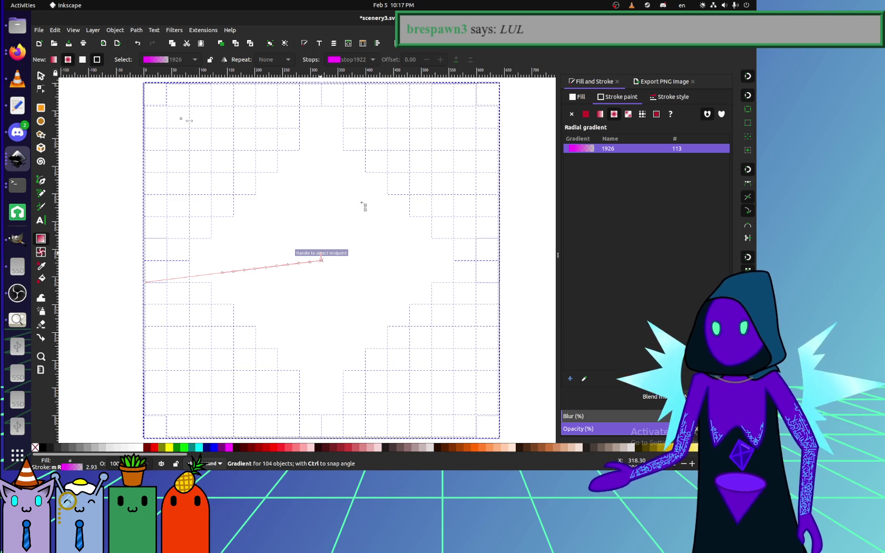
left_click_drag(362, 203, 362, 204)
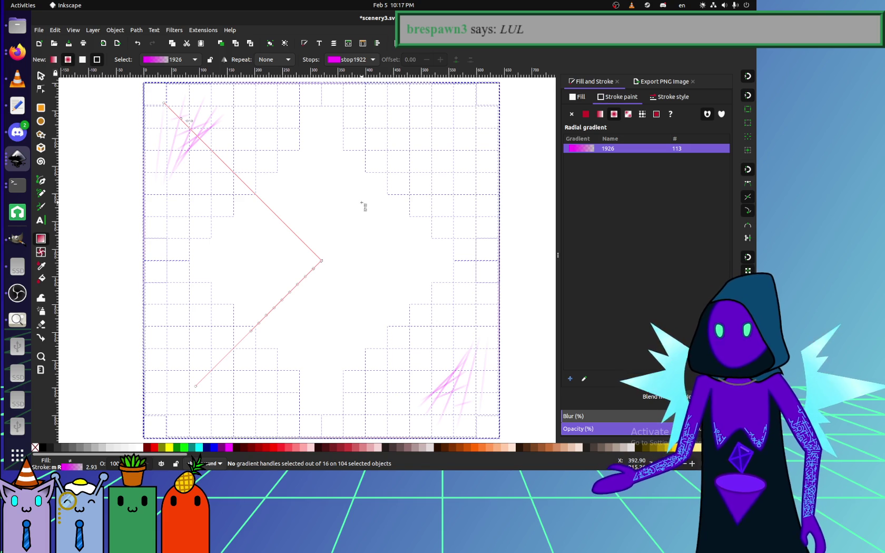
key("Escape")
key("s")
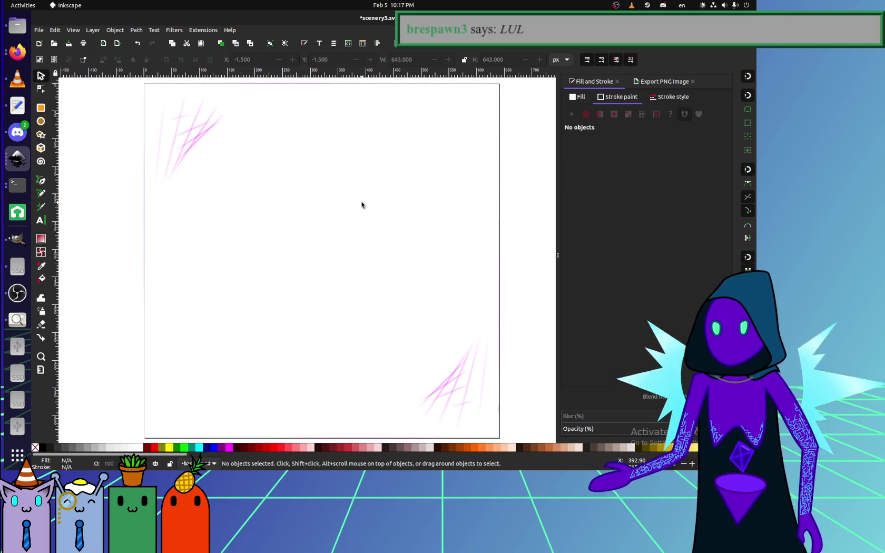
key("ctrl+z")
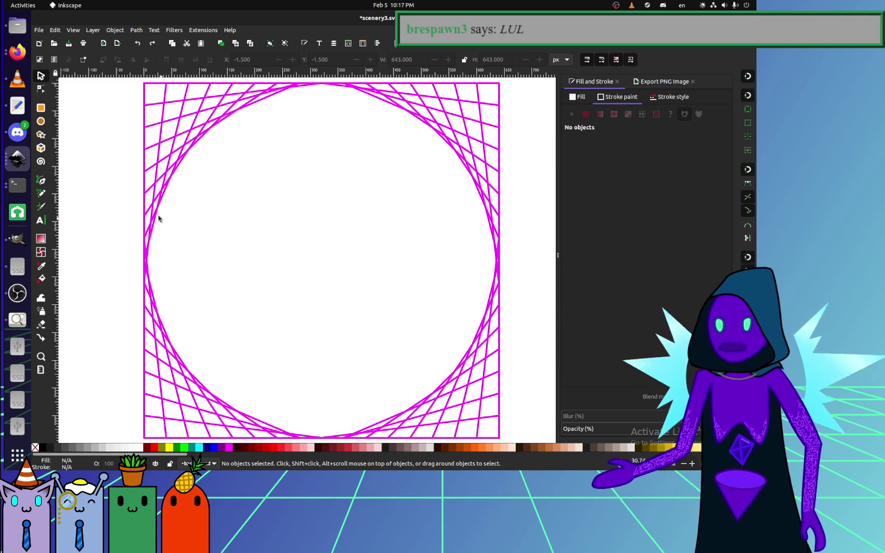
left_click(40, 241)
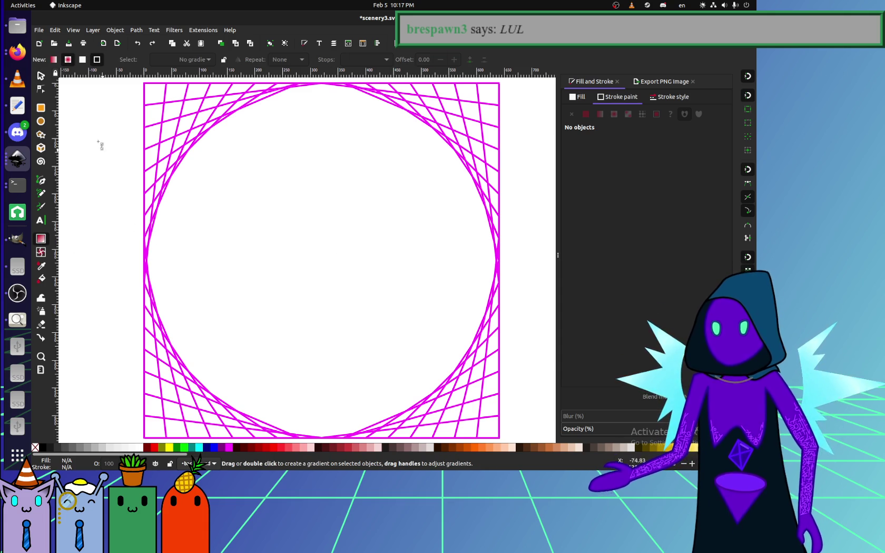
key("s")
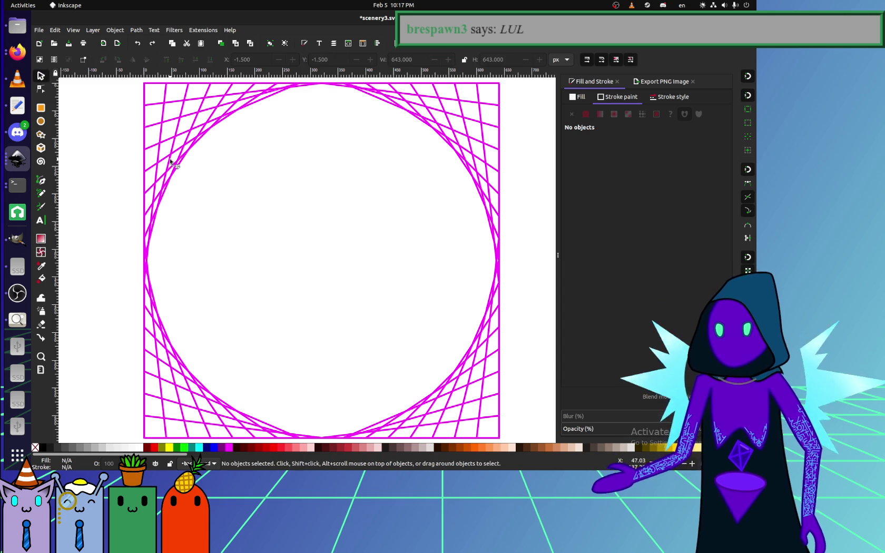
key("ctrl+a")
left_click_drag(657, 170, 628, 169)
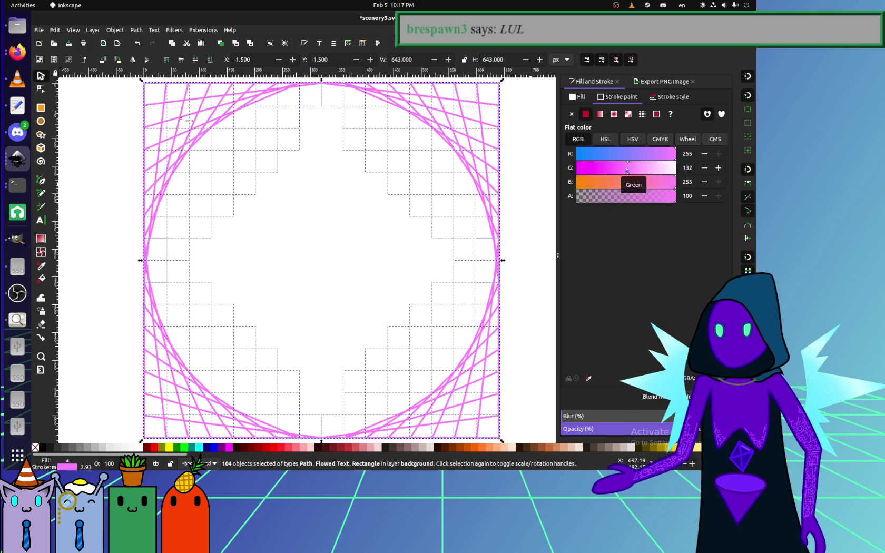
Check the light pink stroke colour across all lines, then select one short right-edge line.
left_click(503, 241)
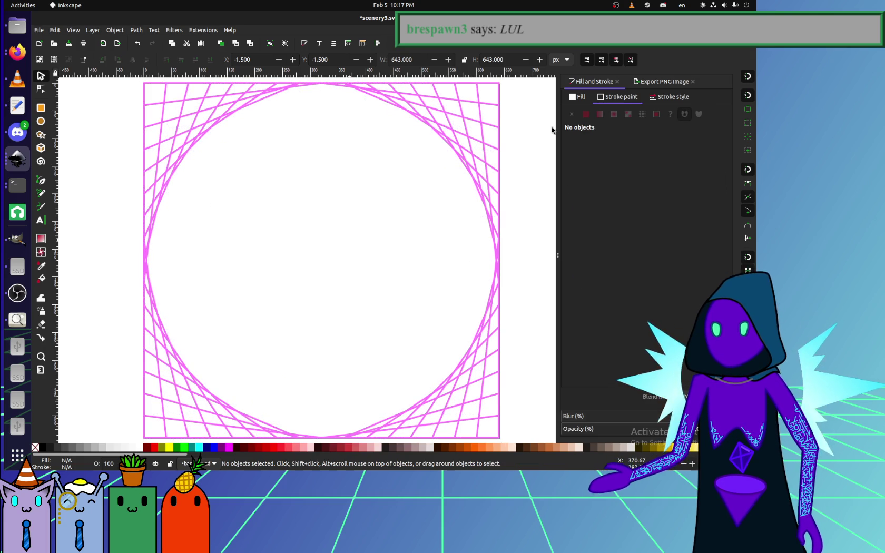
left_click(585, 98)
left_click(659, 82)
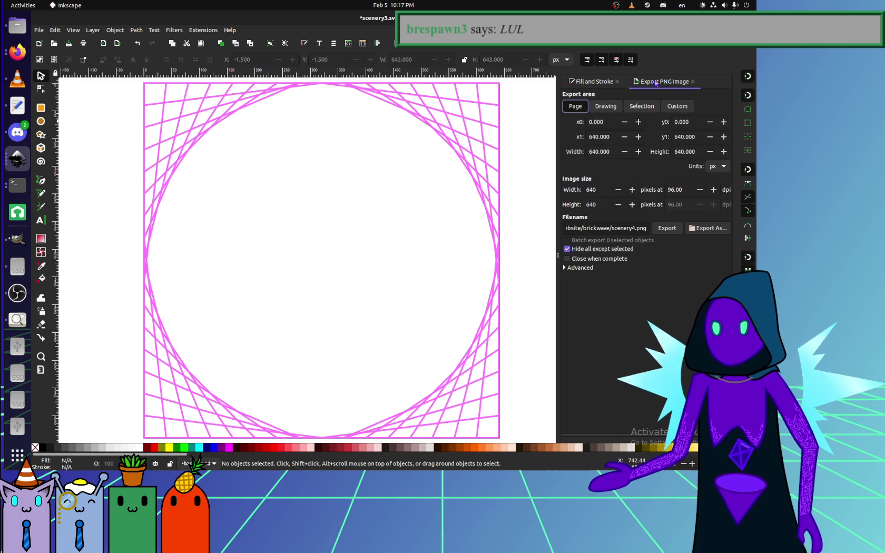
left_click(600, 82)
key("ctrl+a")
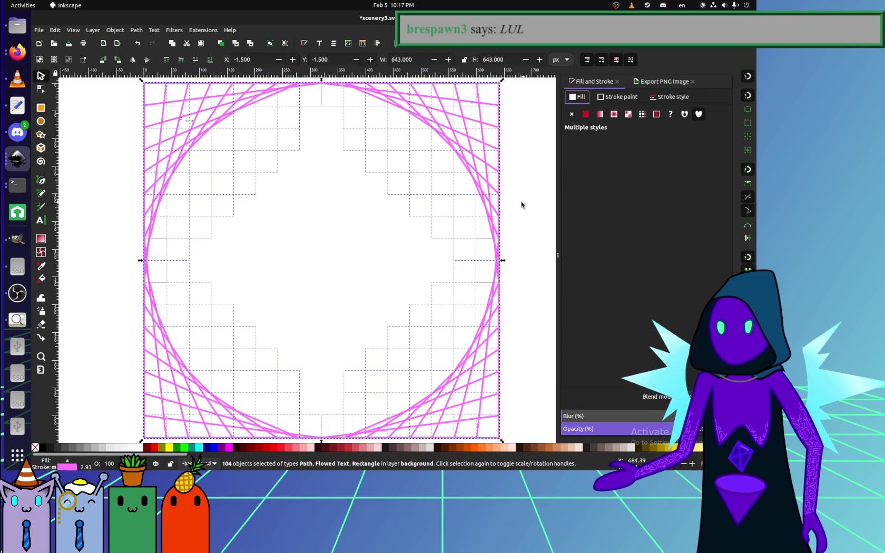
left_click(664, 99)
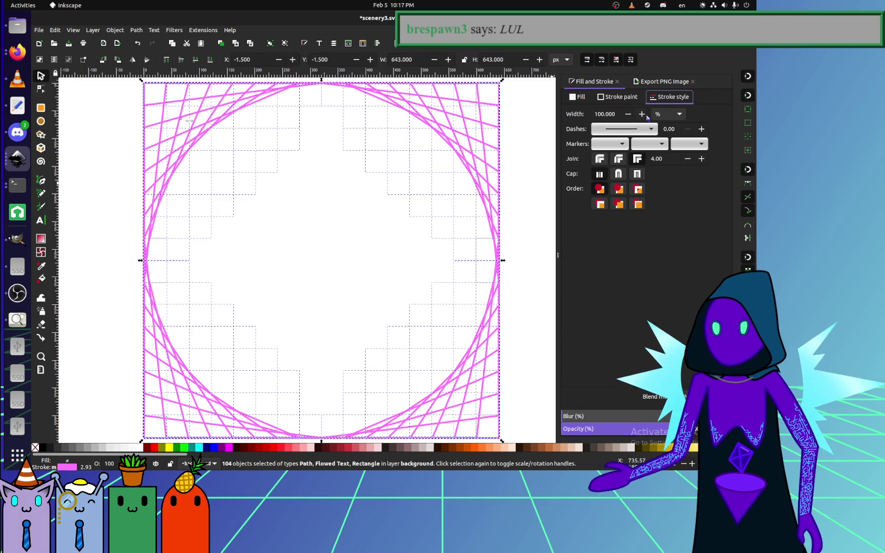
left_click(624, 99)
left_click(412, 211)
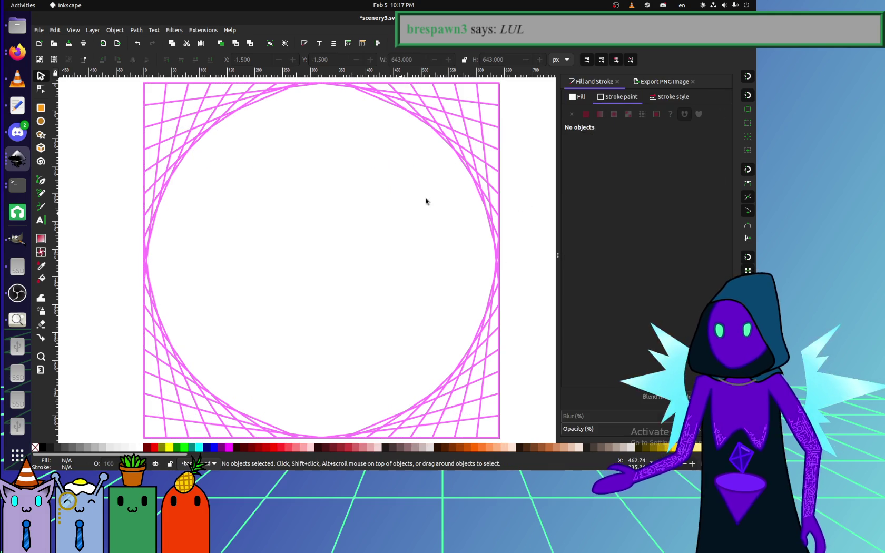
left_click(497, 140)
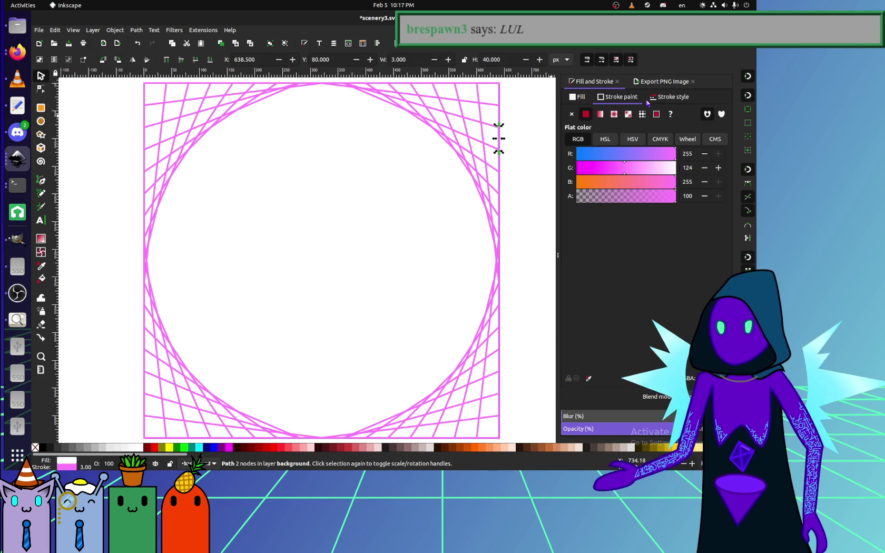
Bring up the stroke style settings, trial-nudge a line right and undo it.
left_click(669, 98)
left_click(515, 169)
left_click_drag(500, 138, 533, 142)
key("ctrl+z")
left_click(484, 144, "alt")
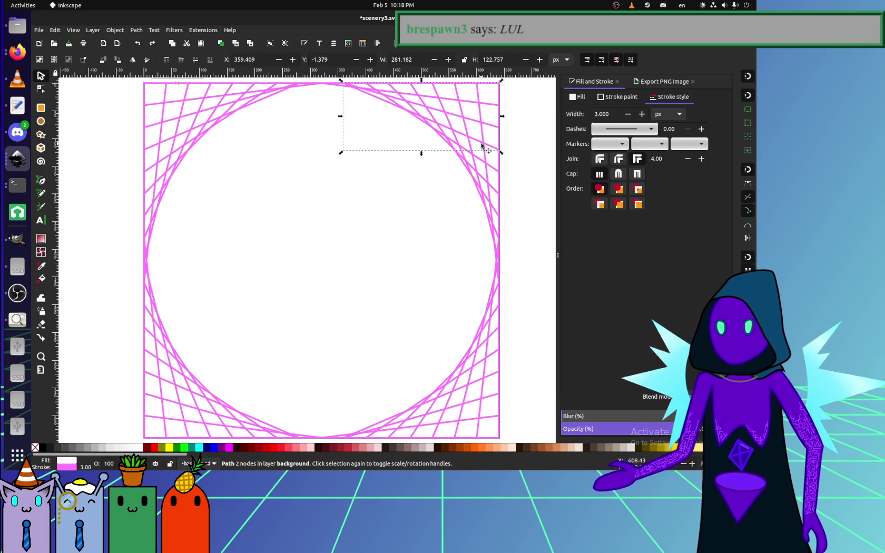
key("Escape")
scroll(504, 148, "up", 1)
Set the square frame rectangle's stroke width to 3 px.
left_click(505, 148)
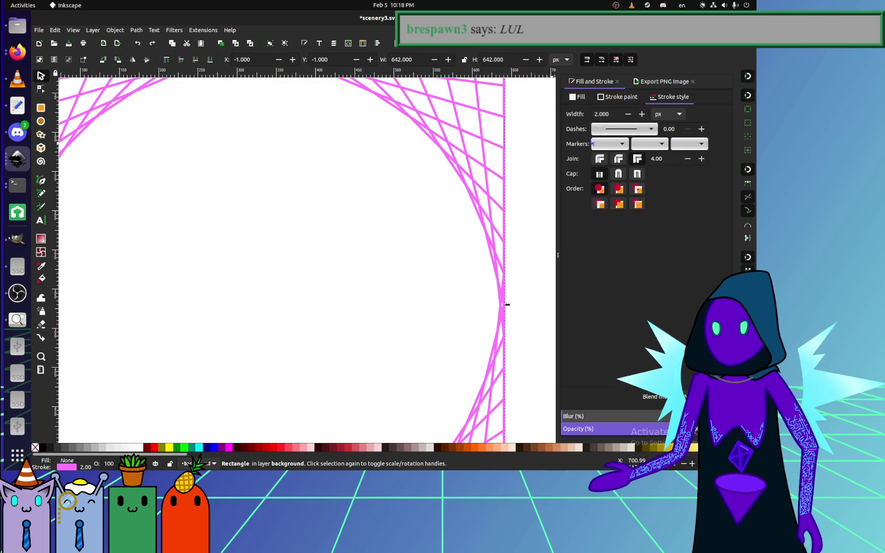
triple_click(607, 115)
type("3")
key("Return")
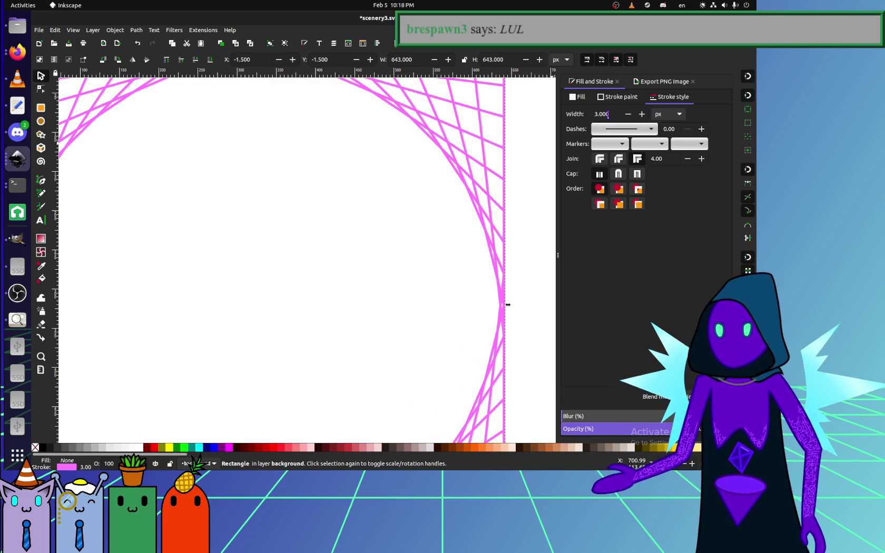
left_click(393, 272)
scroll(393, 273, "down", 5)
scroll(392, 275, "up", 4)
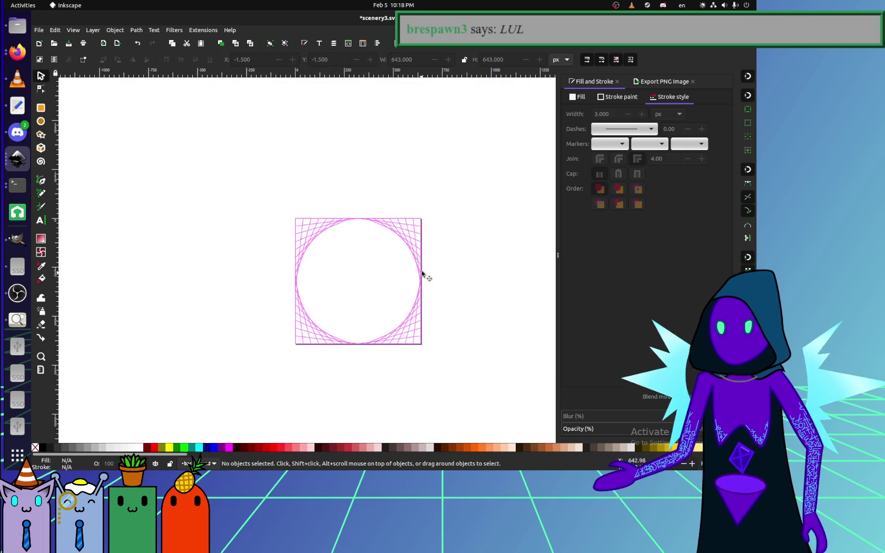
Move the hidden L-shaped path out of the corner and trial-delete the short top line.
scroll(428, 276, "up", 2)
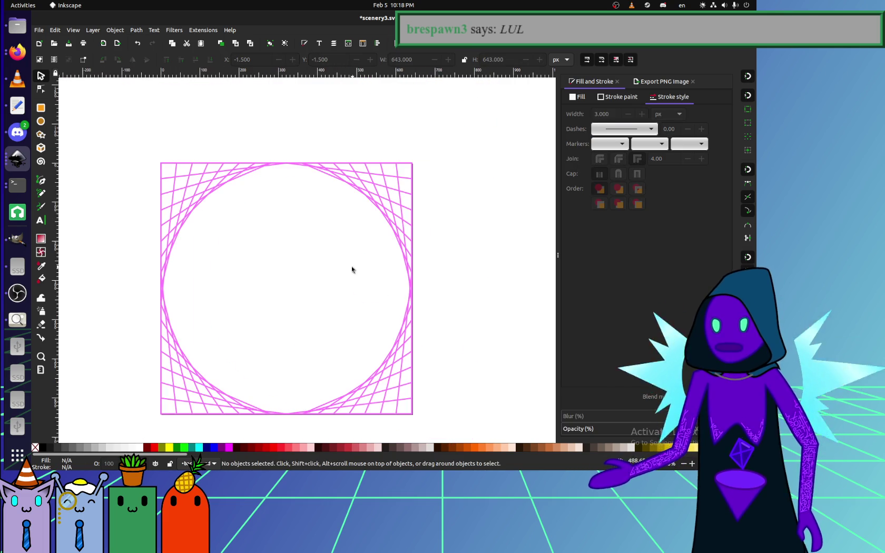
scroll(270, 251, "left", 1)
scroll(188, 179, "up", 5)
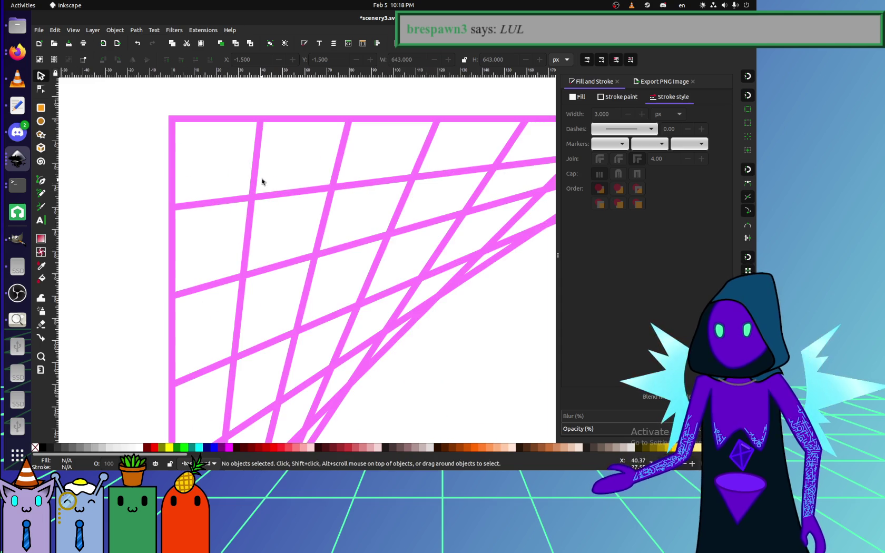
left_click_drag(217, 118, 222, 155)
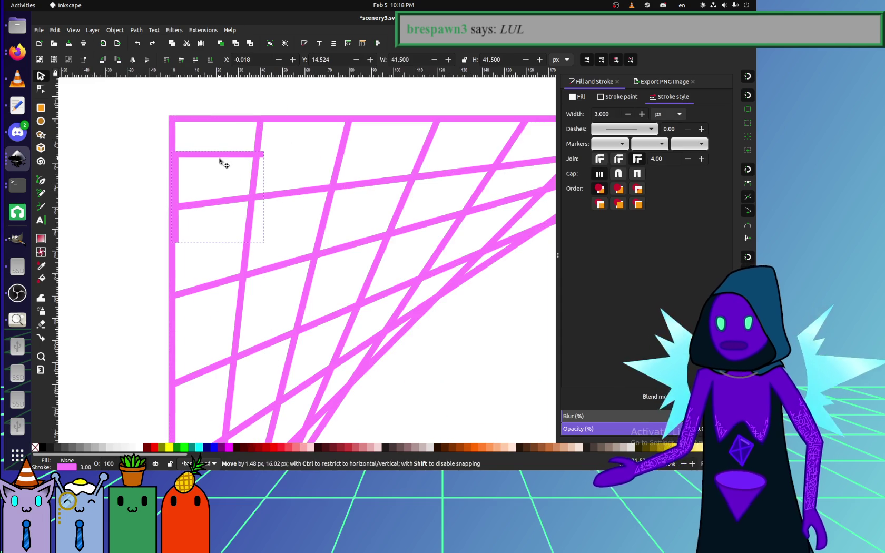
scroll(252, 164, "up", 3)
key("Escape")
left_click(256, 148)
key("Delete")
key("ctrl+z")
Reposition the short pink line, lifting it up off the long line.
scroll(267, 213, "right", 3)
mouse_move(195, 158)
left_mouse_down()
mouse_move(284, 158)
mouse_move(361, 209)
left_mouse_up()
key("Escape")
key("ctrl+z")
key("ctrl+z")
key("ctrl+z")
scroll(316, 253, "right", 10)
key("Delete")
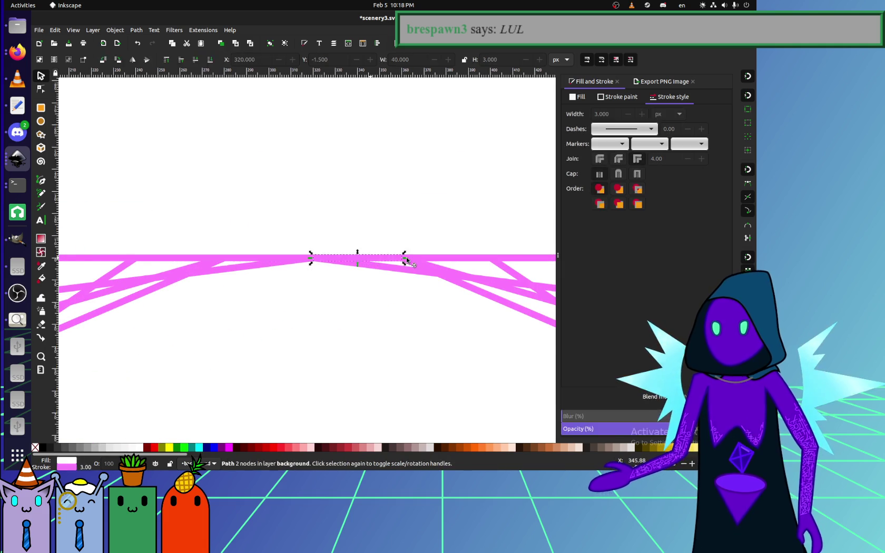
scroll(223, 256, "right", 8)
left_click(222, 256)
mouse_move(247, 252)
left_mouse_down()
mouse_move(237, 185)
mouse_move(279, 249)
mouse_move(276, 189)
left_mouse_up()
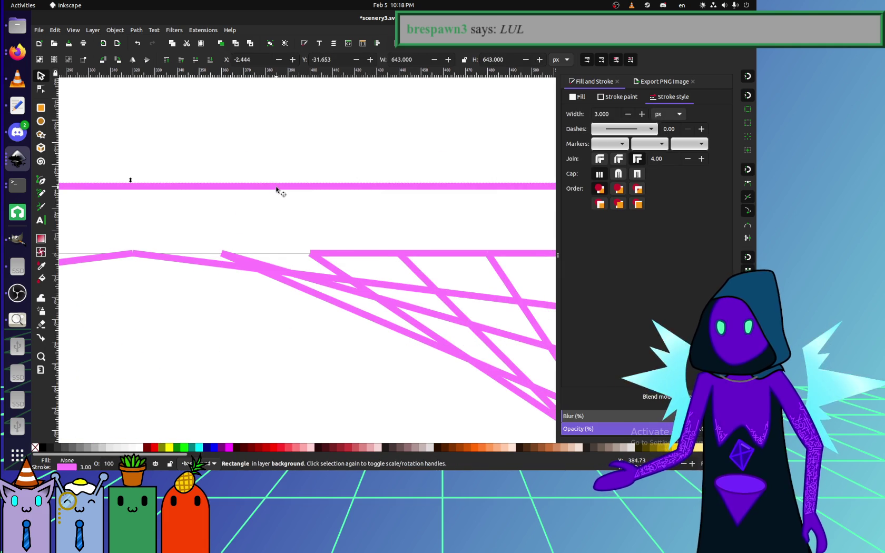
scroll(256, 245, "down", 6, "ctrl")
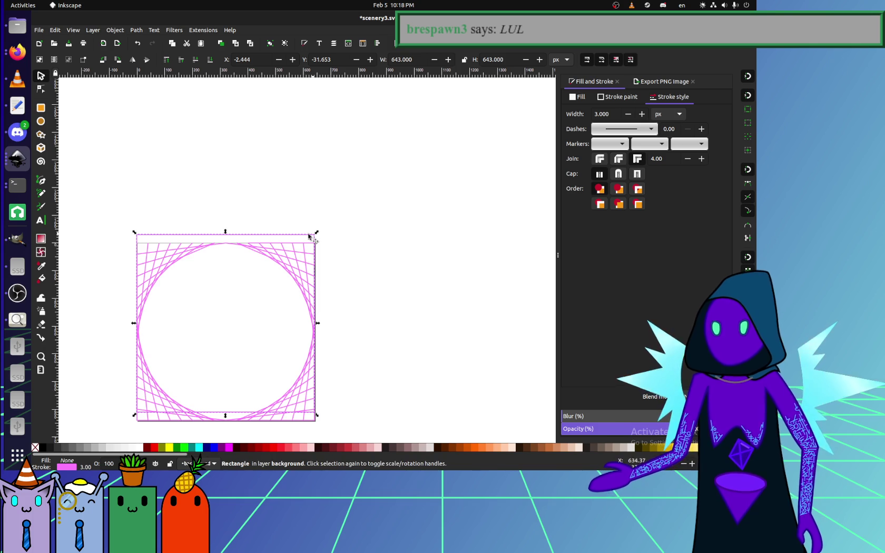
Move the square frame off the drawing and shift the short top-edge line slightly right.
left_click_drag(313, 236, 510, 163)
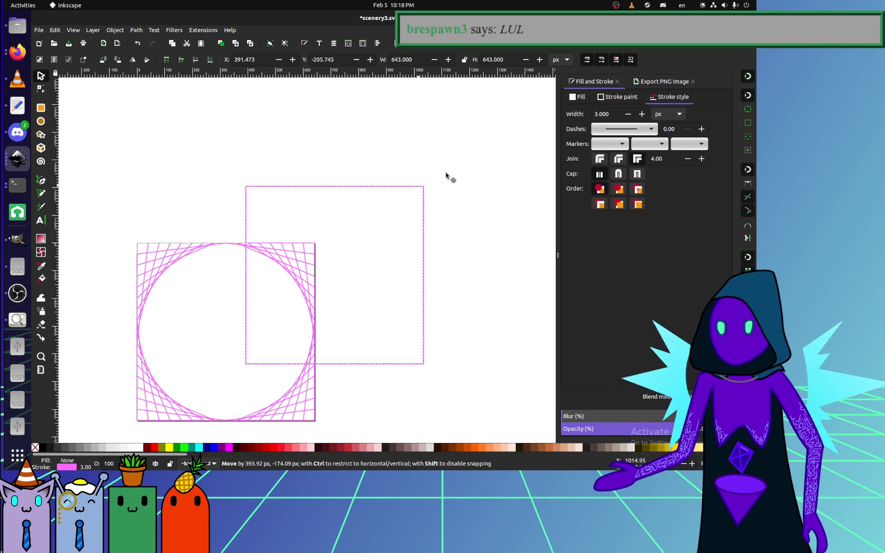
scroll(250, 240, "up", 2, "ctrl")
scroll(250, 241, "up", 1, "ctrl")
left_click(257, 241)
mouse_move(295, 244)
left_mouse_down()
mouse_move(391, 240)
mouse_move(421, 258)
left_mouse_up()
Inspect the short segments along the right and bottom edges of the drawing.
left_click(419, 289)
left_click(435, 361)
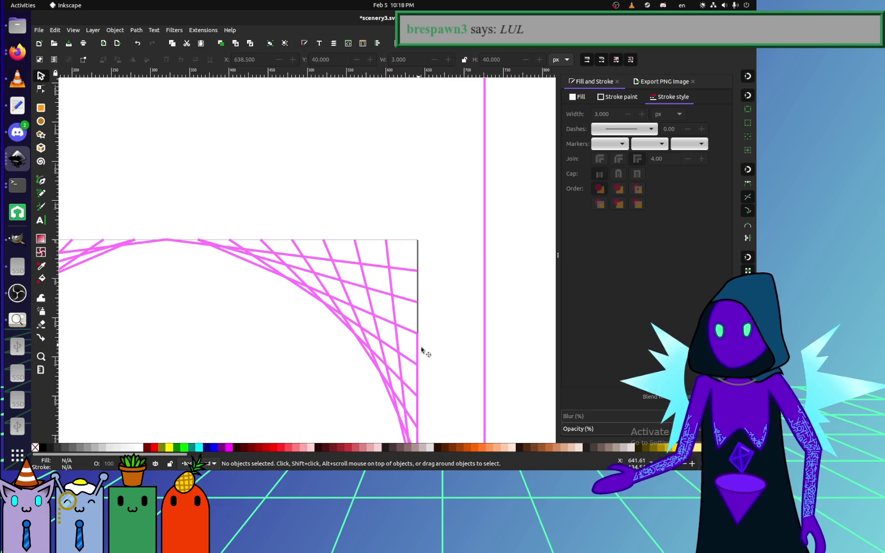
scroll(418, 347, "down", 6)
scroll(418, 348, "right", 2)
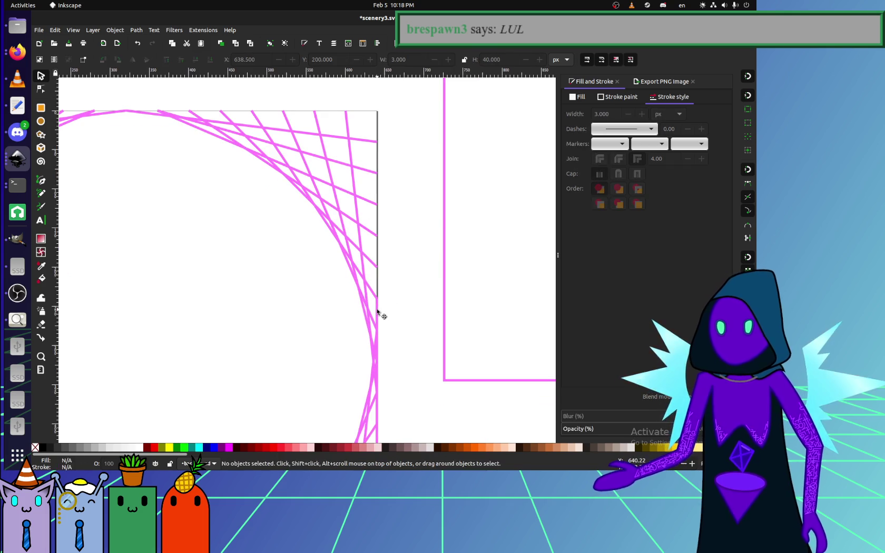
left_click(377, 350)
scroll(371, 327, "down", 4)
scroll(371, 327, "right", 1)
left_click(369, 302)
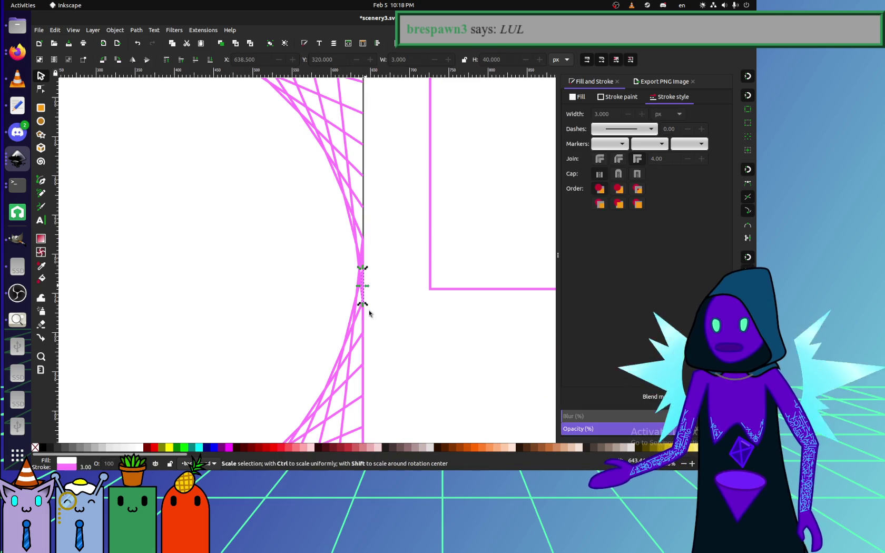
scroll(369, 316, "down", 5)
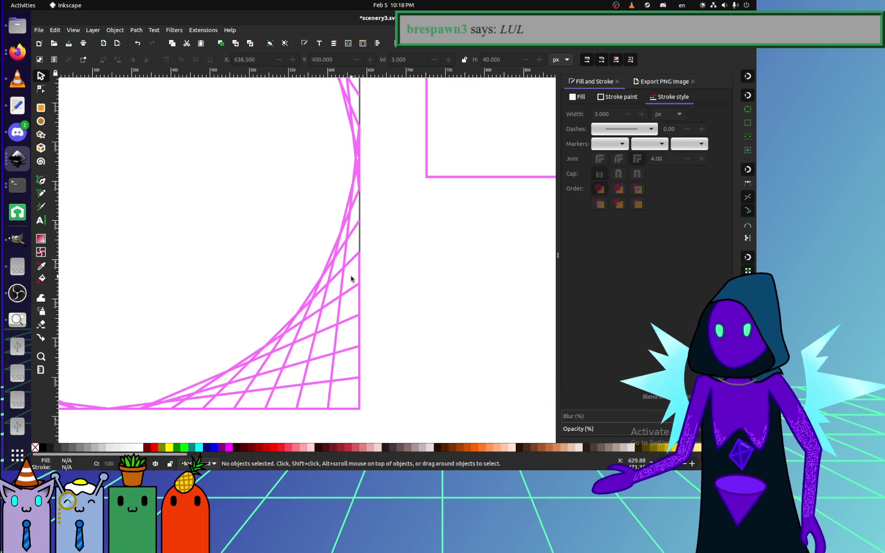
left_click(359, 373)
left_click(365, 391)
left_click(302, 410)
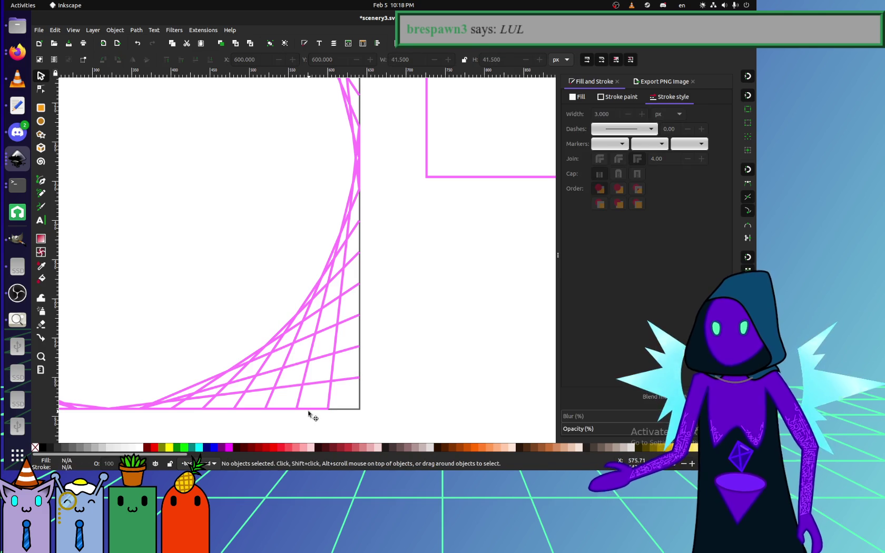
left_click(187, 410)
left_click(158, 411)
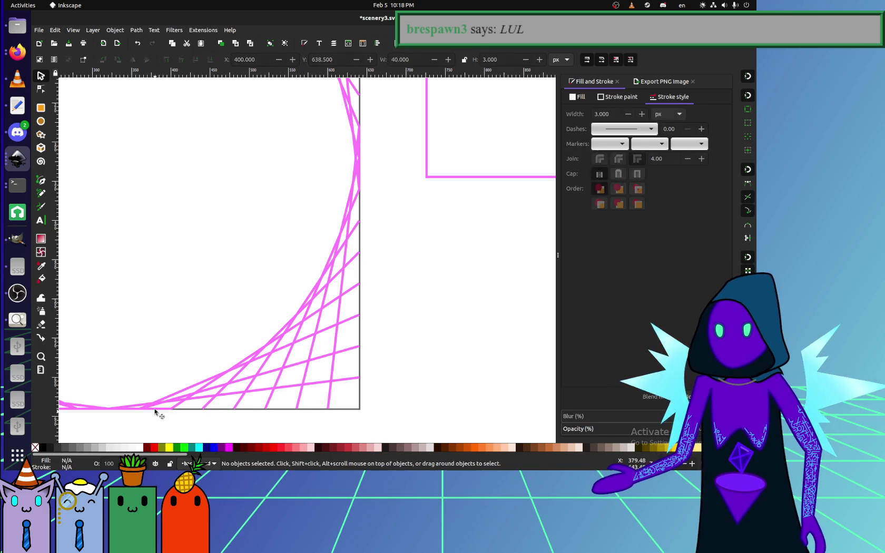
left_click_drag(179, 400, 424, 373)
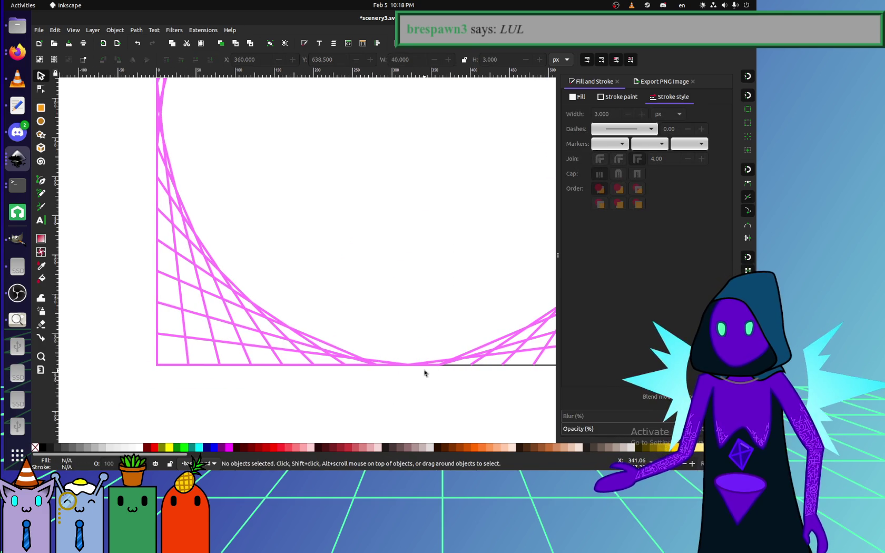
Delete the segment near the bottom-left corner after checking the bottom-edge lines.
left_click(382, 365)
key("Delete")
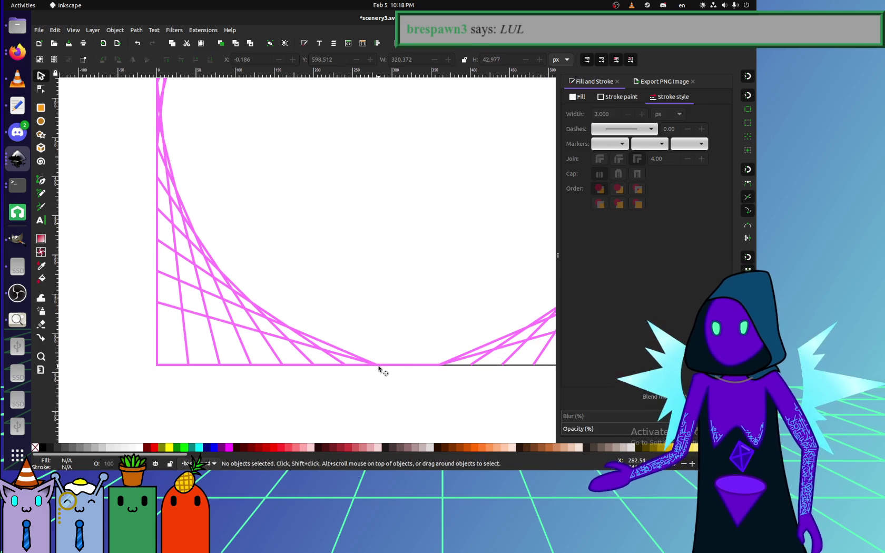
key("ctrl+z")
left_click(432, 369)
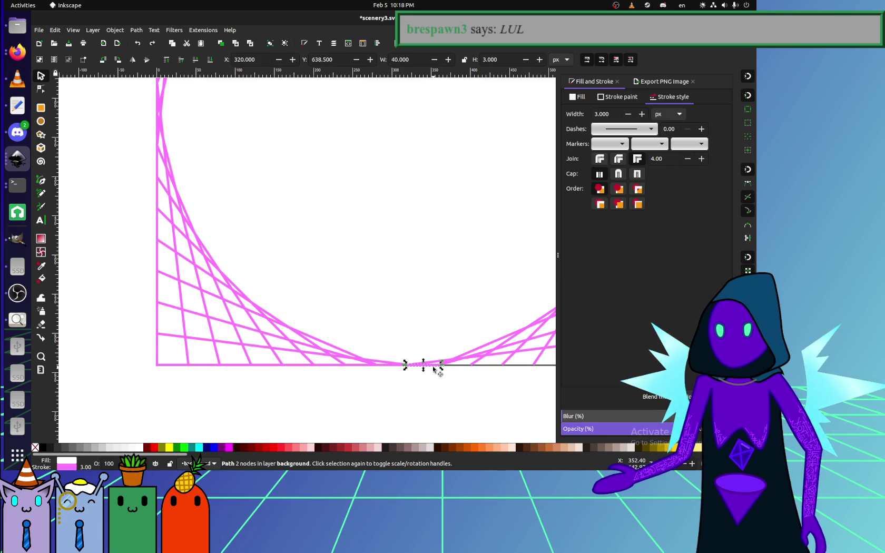
key("Escape")
left_click(396, 366)
left_click(248, 364)
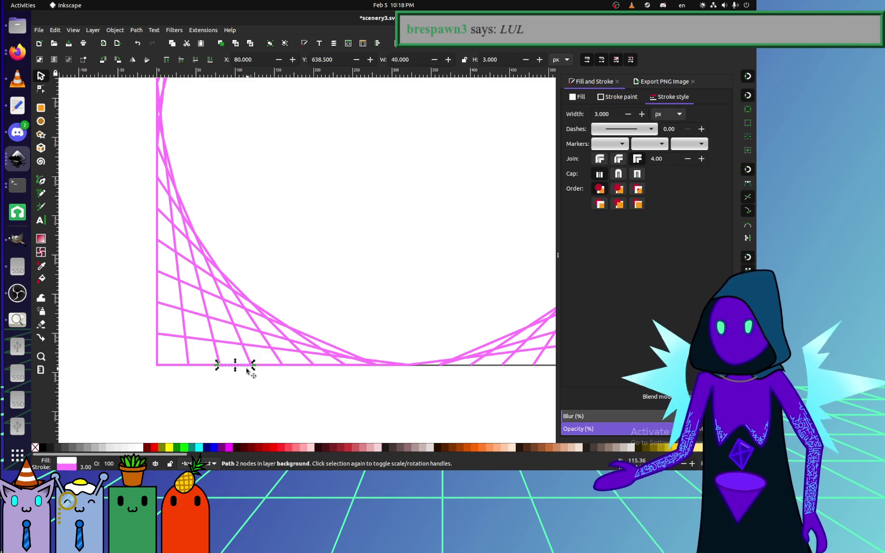
left_click(285, 369)
left_click(337, 370)
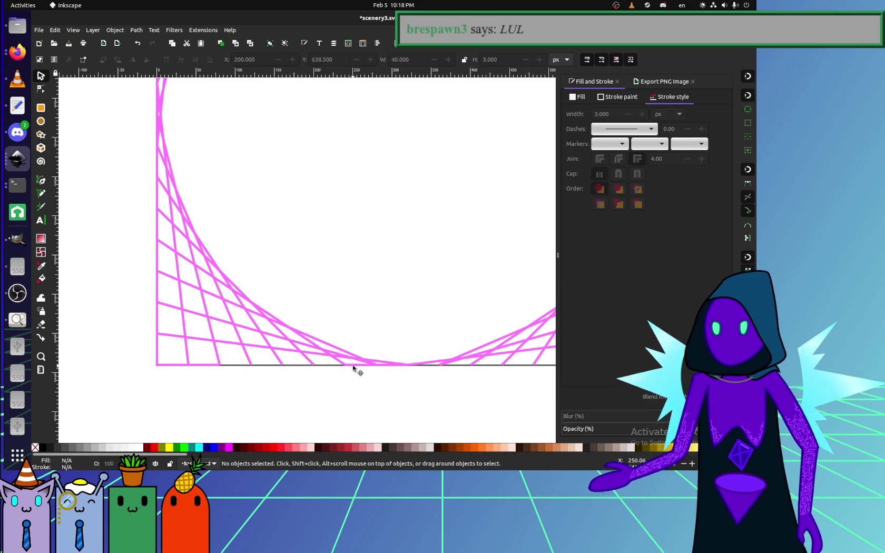
left_click(387, 367)
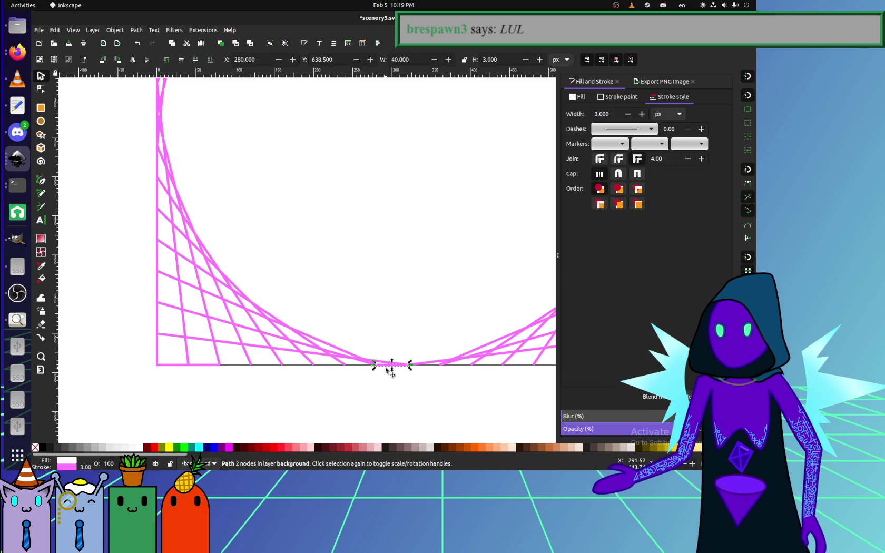
key("Delete")
Reposition the short vertical segments along the left edge, moving one up and one down.
left_click(158, 324)
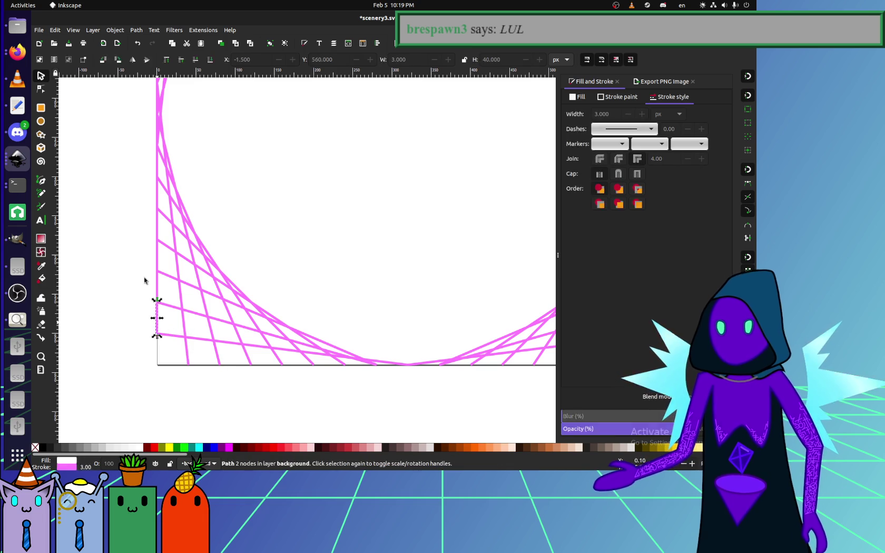
left_click(148, 281)
left_click_drag(157, 286, 157, 192)
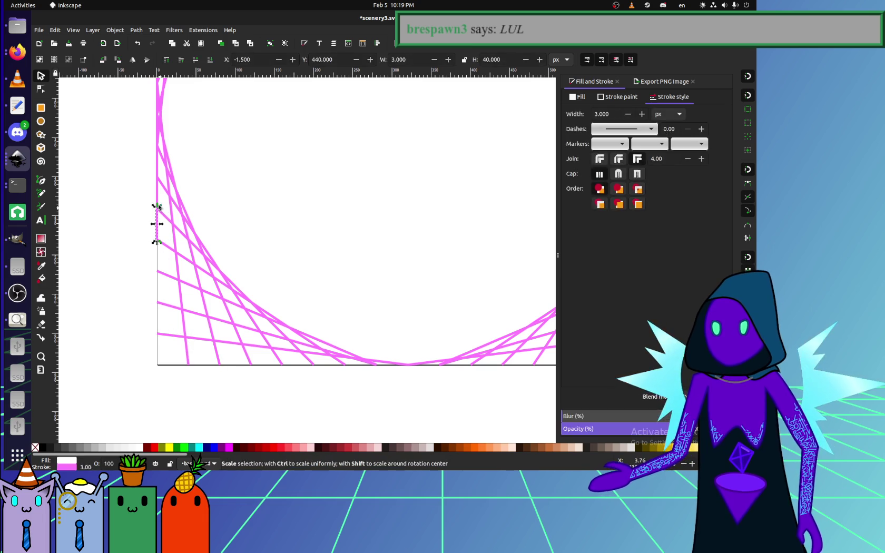
key("Escape")
left_click(158, 143)
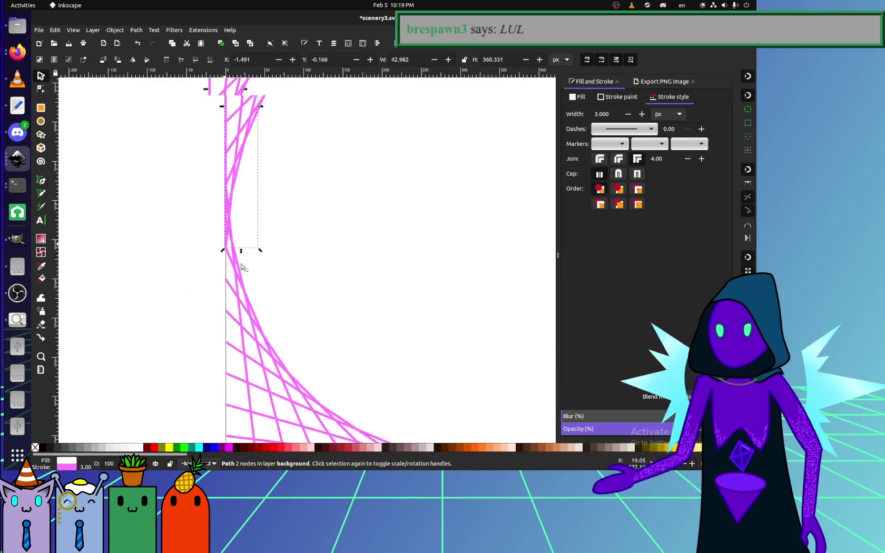
scroll(249, 278, "up", 2, "ctrl")
left_click(226, 305)
scroll(234, 237, "up", 2)
left_click_drag(257, 164, 257, 352)
key("Escape")
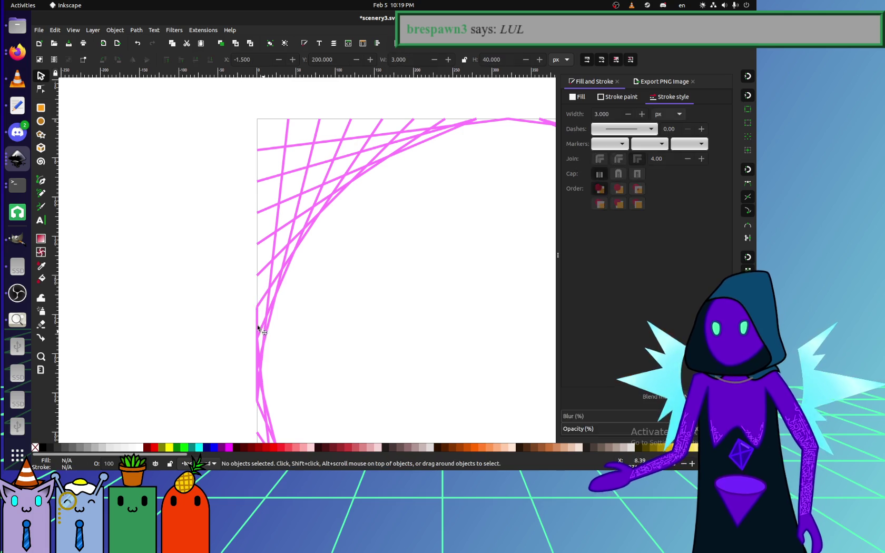
key("Escape")
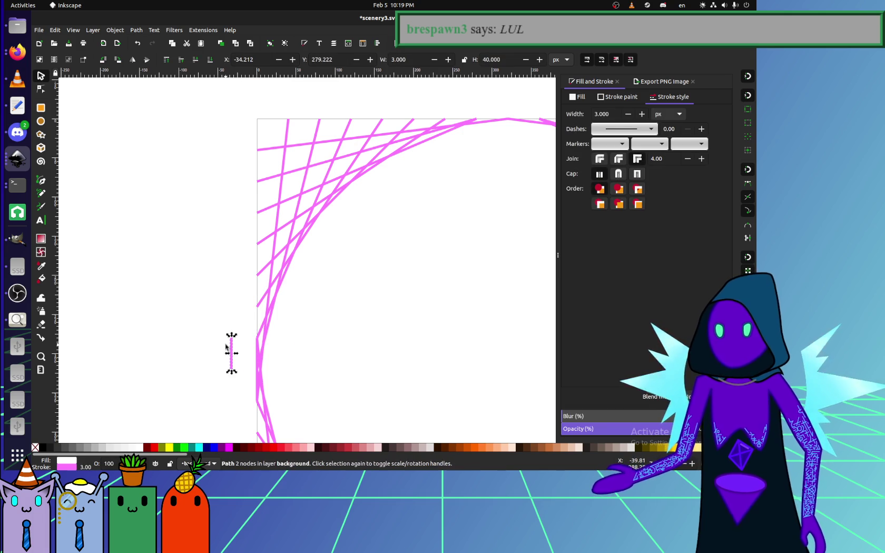
left_click_drag(256, 375, 216, 378)
key("Escape")
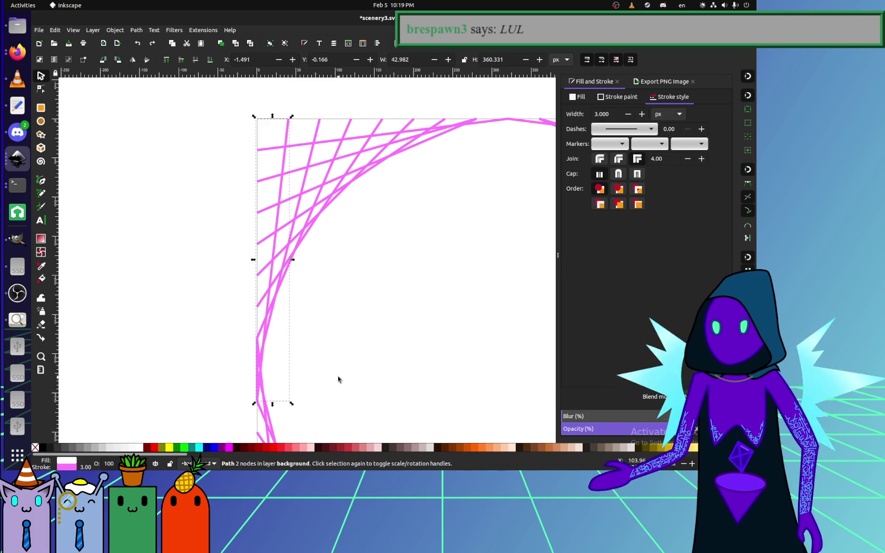
scroll(88, 232, "down", 5)
scroll(208, 253, "up", 2)
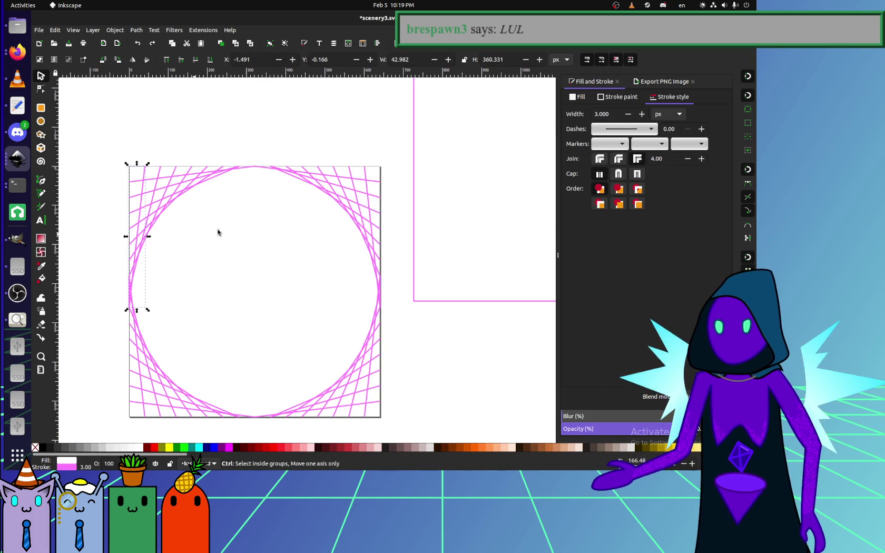
Move the 643 px square frame back over the circle, snapped to the page corner at -1.5, -1.5.
left_click(414, 179)
left_click_drag(413, 127, 129, 244)
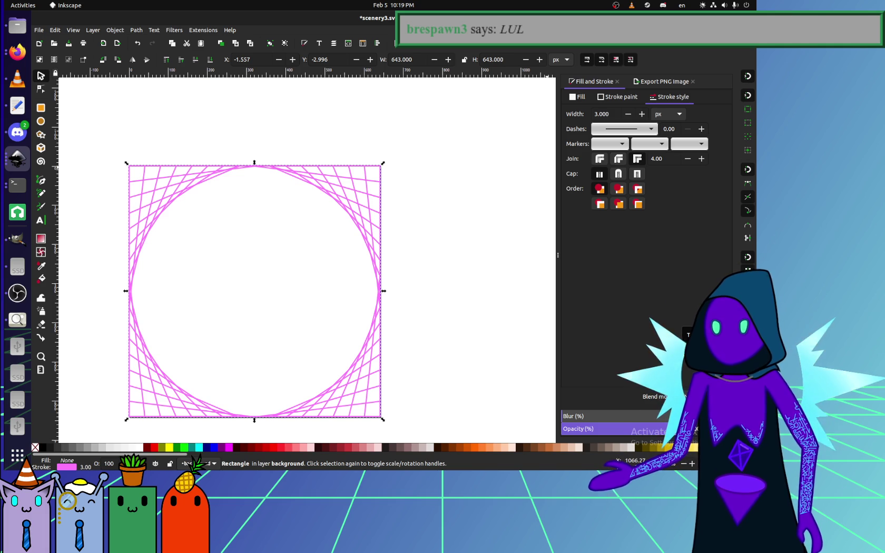
left_click_drag(135, 177, 137, 179)
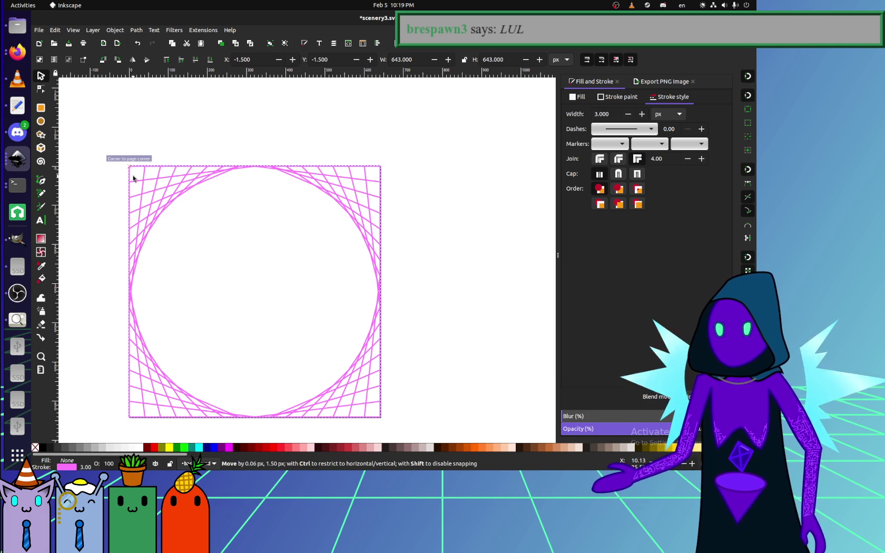
left_click(159, 150)
scroll(226, 200, "up", 2)
scroll(227, 200, "left", 3)
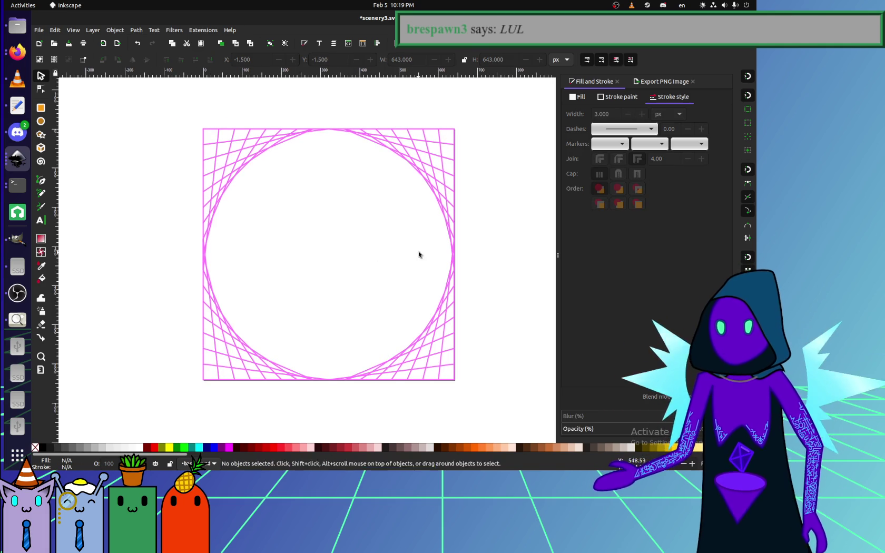
key("ctrl+a")
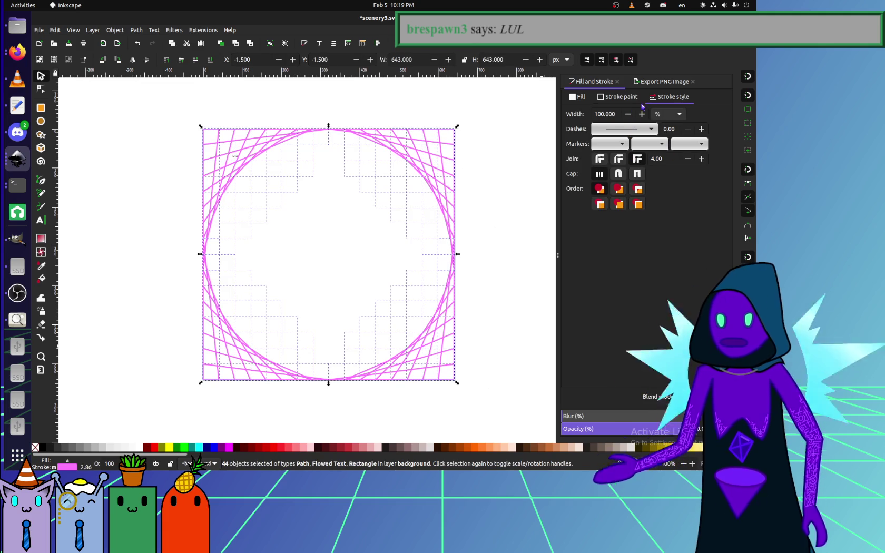
Set the fill of all 44 objects to none, keeping their pink 255, 124, 255 strokes.
left_click(493, 368)
key("ctrl+a")
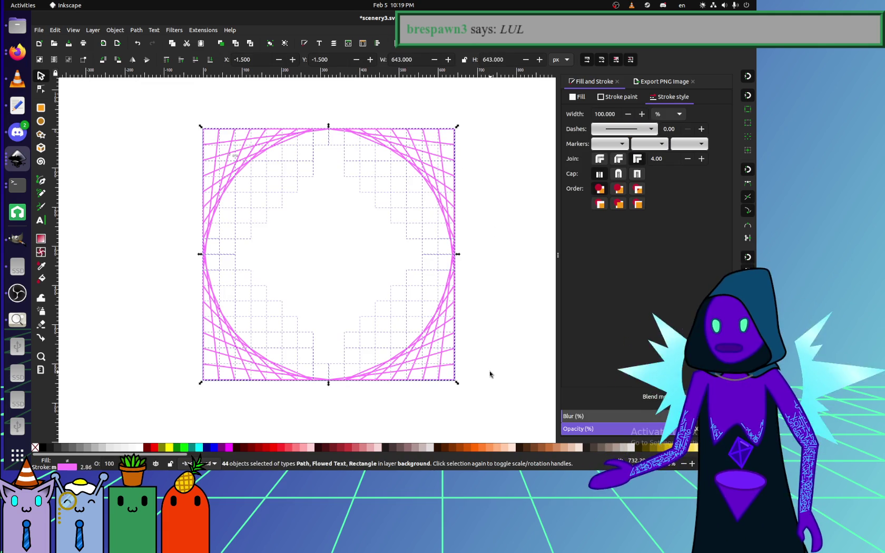
left_click(616, 97)
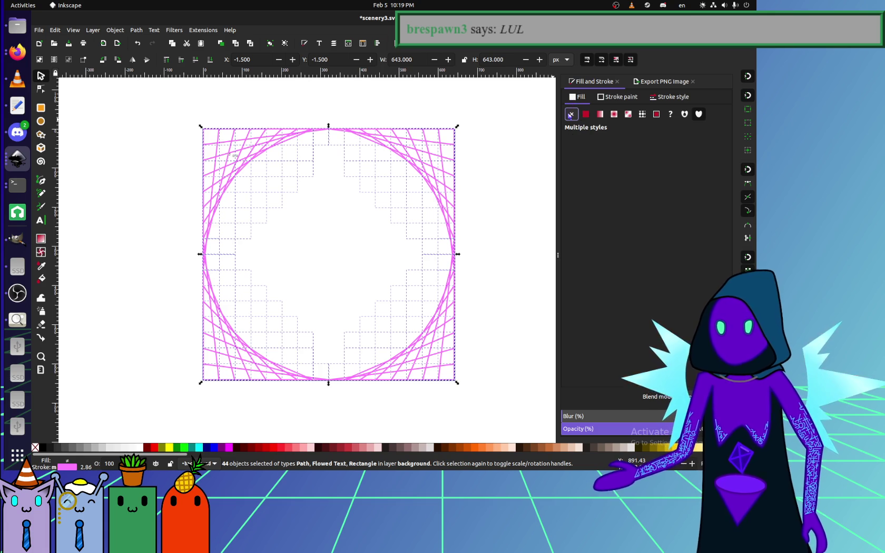
left_click(585, 114)
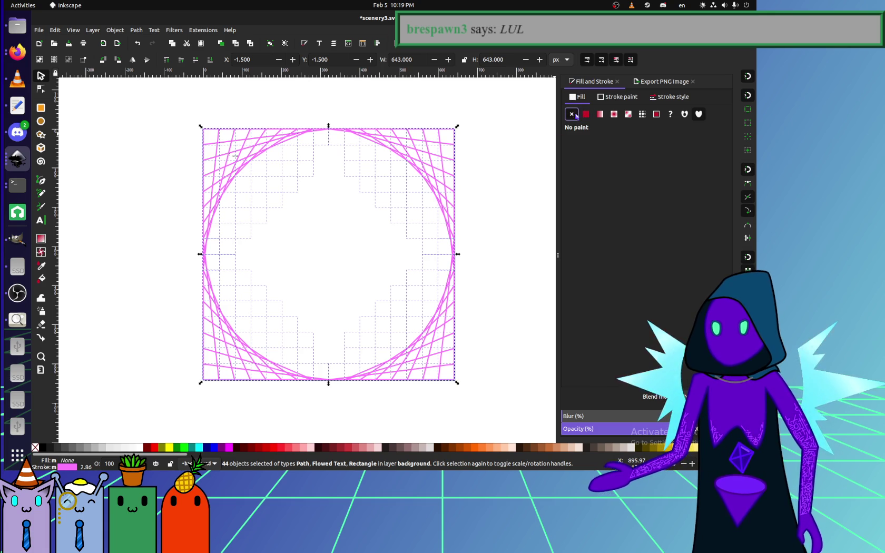
left_click(613, 98)
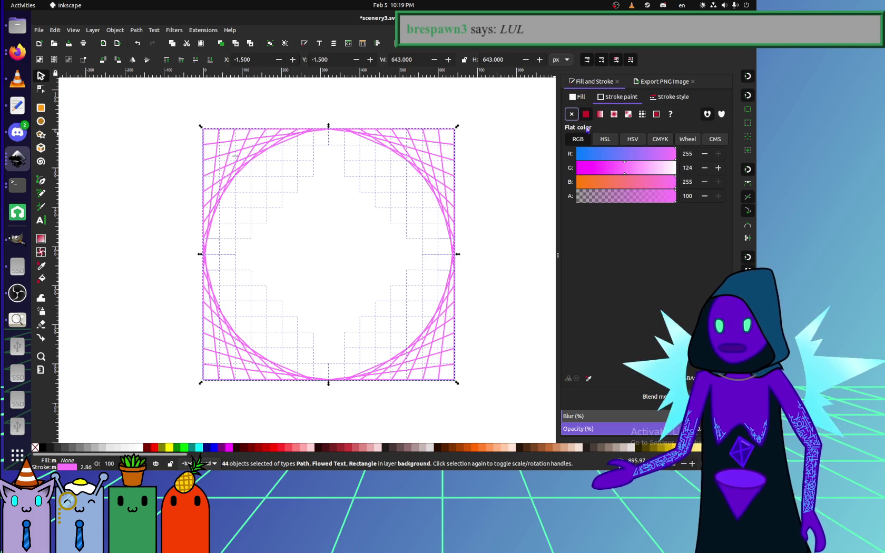
Check the stroke colour and several bottom-left lines, undoing a trial line stretch.
left_click(674, 97)
left_click(458, 231, "ctrl")
left_click_drag(485, 233, 489, 231)
key("ctrl+z")
left_click(455, 302, "ctrl")
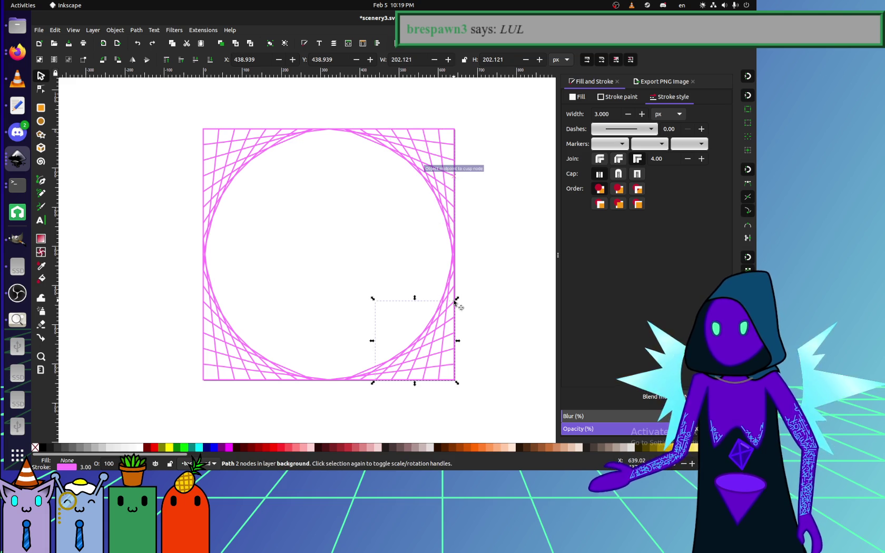
key("Escape")
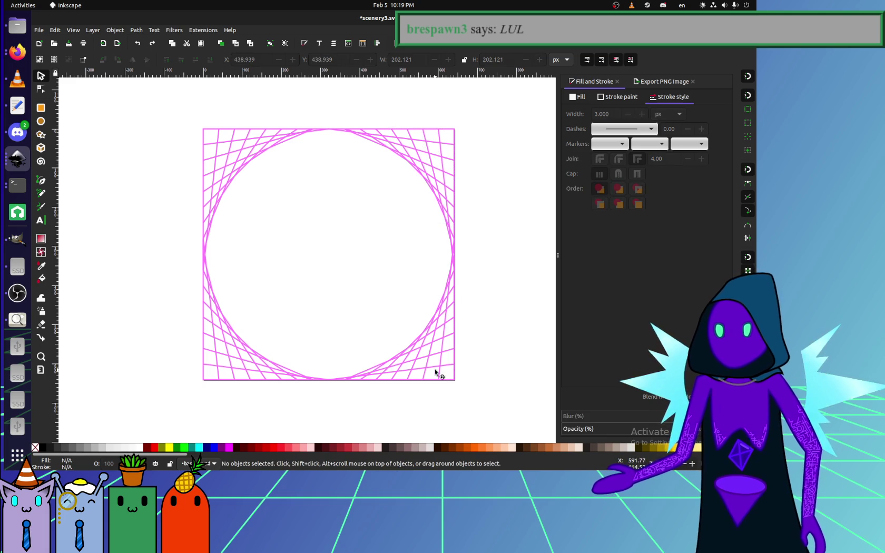
left_click(399, 376)
left_click(301, 377)
left_click(267, 375)
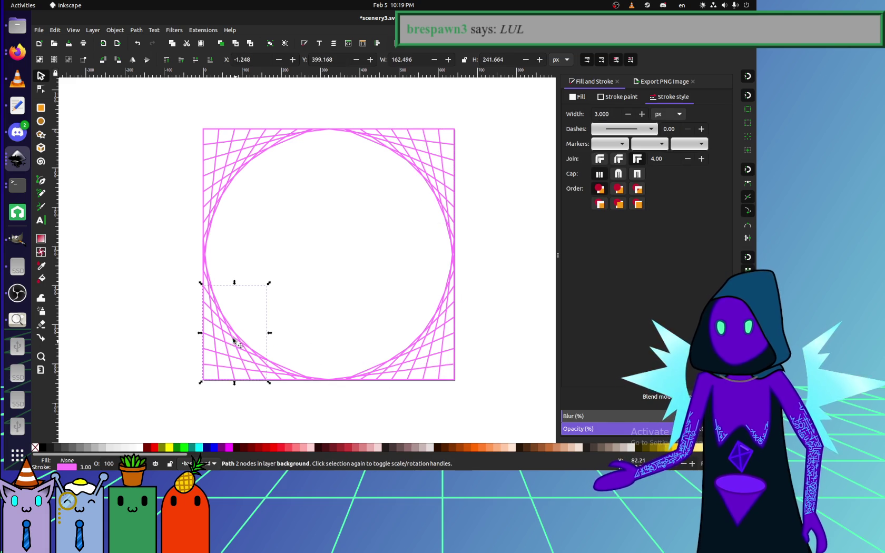
left_click(238, 343)
left_click(222, 276)
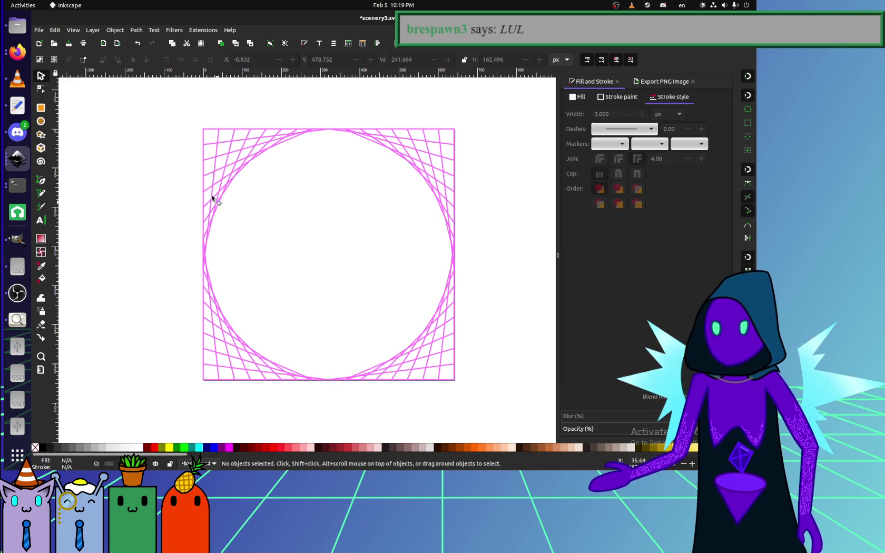
Shift-select the ten upper-left corner lines and delete them.
left_click(212, 134)
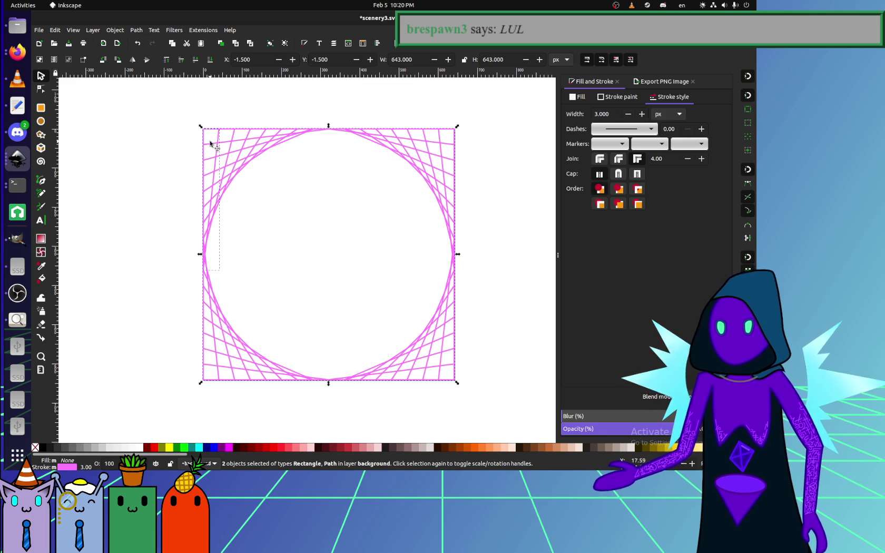
left_click(223, 158, "shift")
left_click(223, 157, "shift")
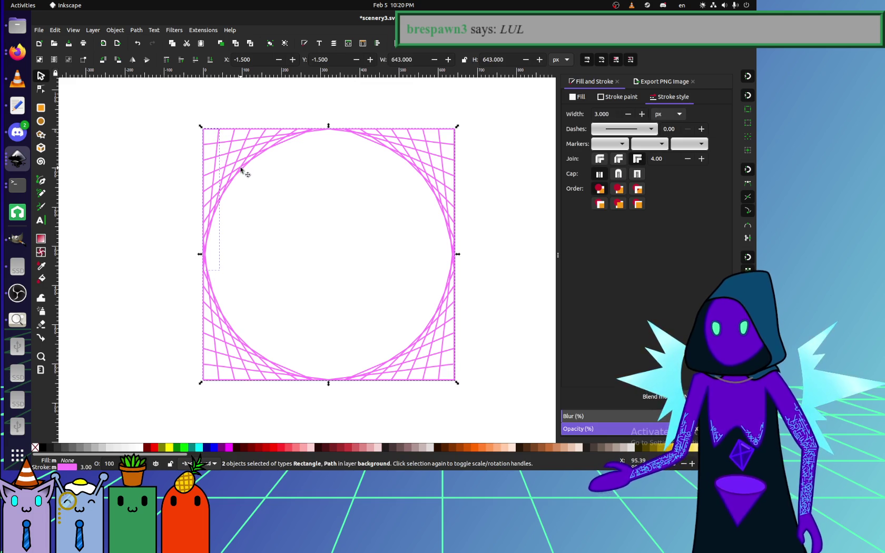
scroll(269, 135, "up", 1)
left_click(271, 132, "shift")
left_click(314, 130, "shift")
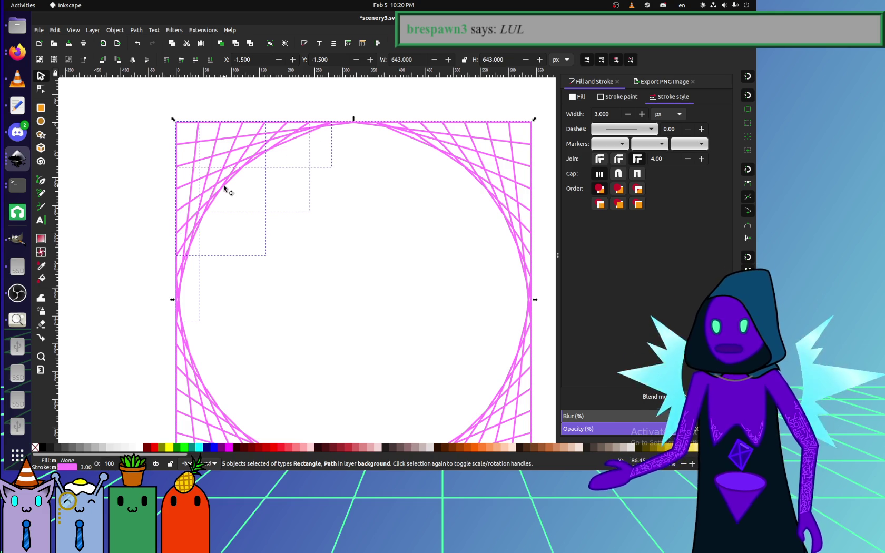
left_click(182, 184, "shift")
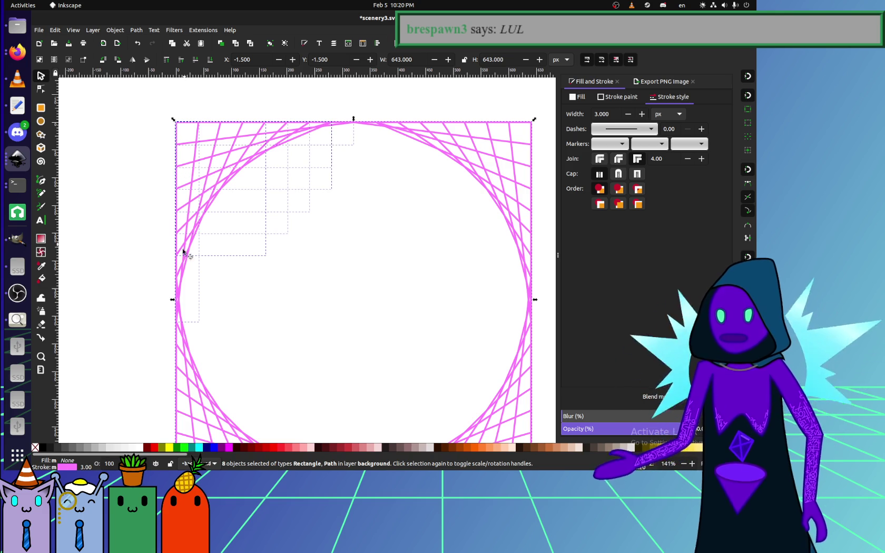
left_click(181, 277, "shift")
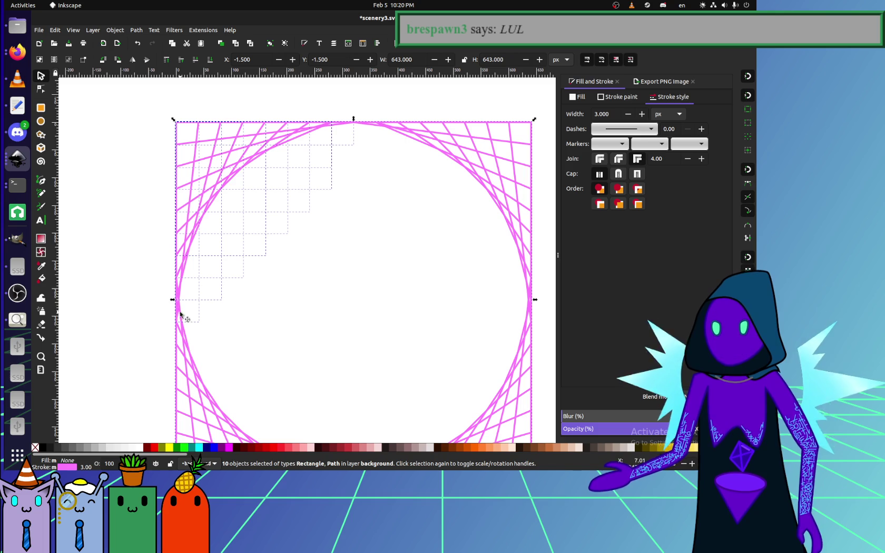
key("Delete")
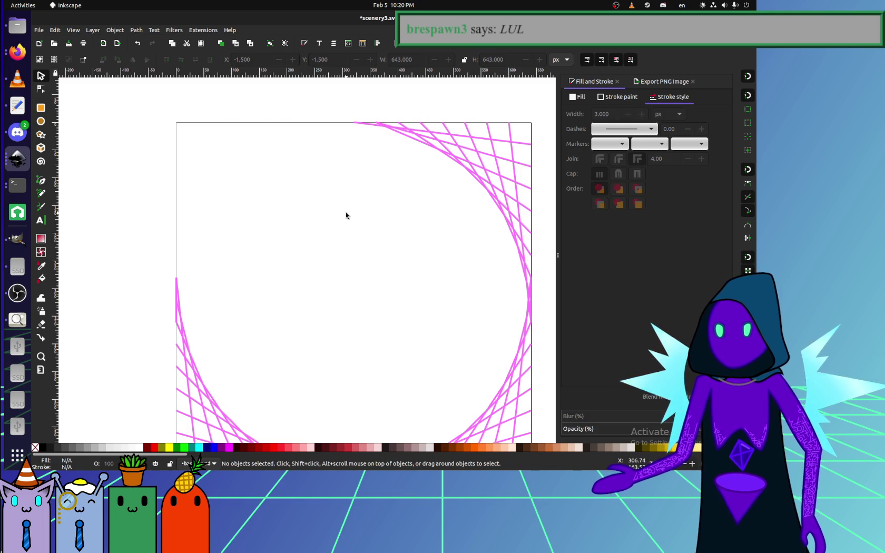
Delete the eight upper-right corner lines and the remaining top diagonal line.
left_click_drag(346, 215, 298, 191)
key("ctrl+a")
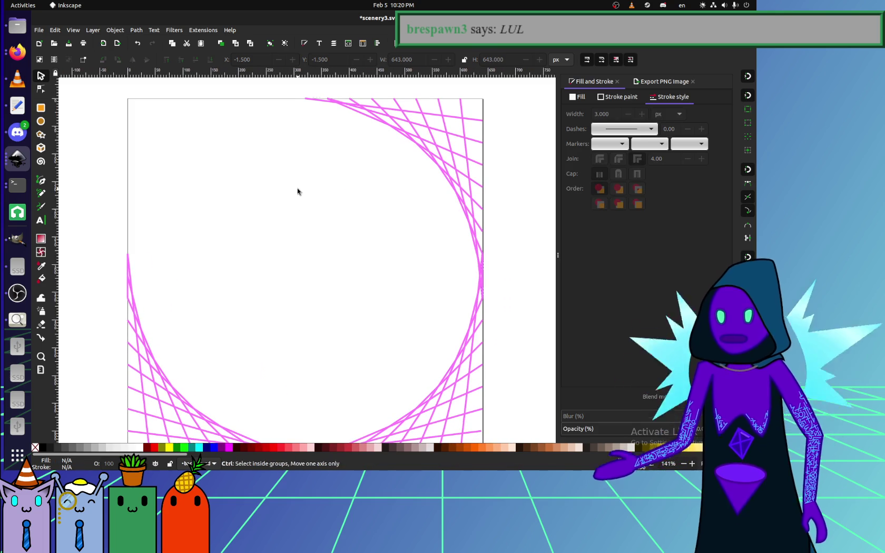
key("Escape")
left_click(317, 100)
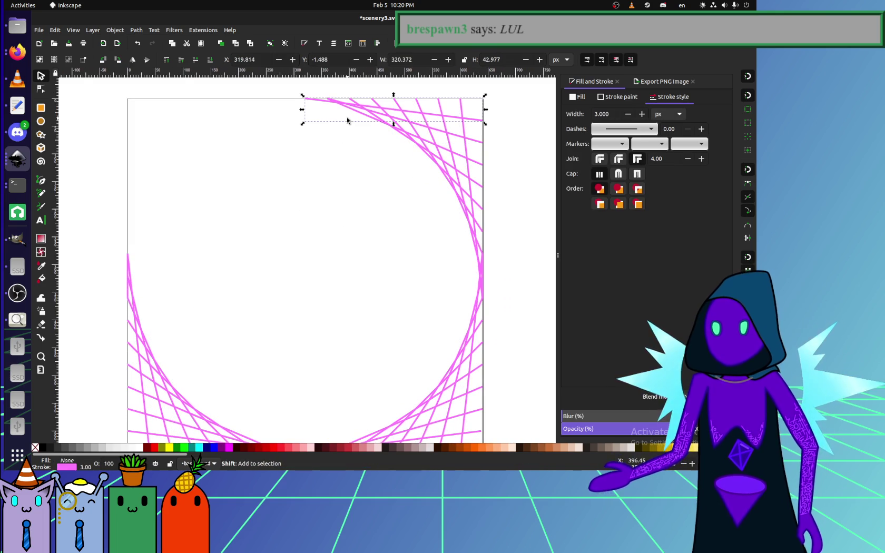
left_click(433, 114, "shift")
left_click(422, 108, "shift")
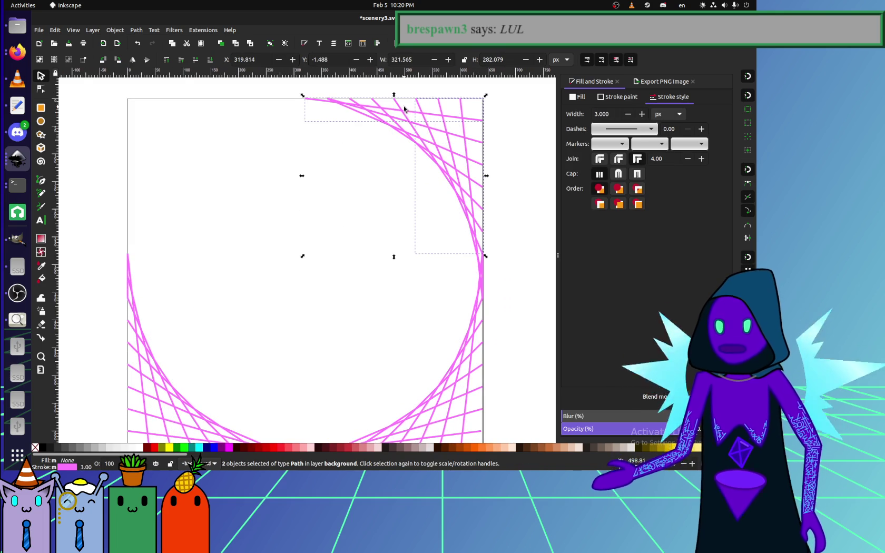
left_click(462, 111, "shift")
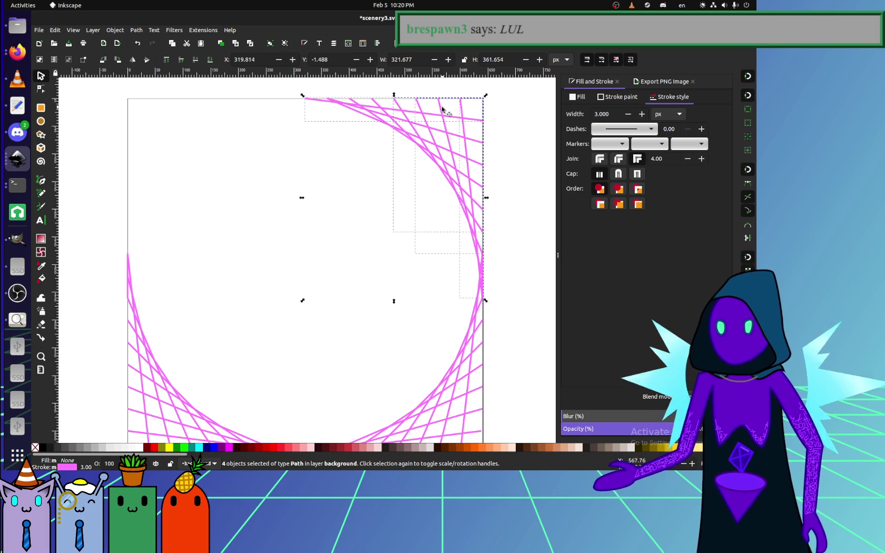
left_click(442, 109, "shift")
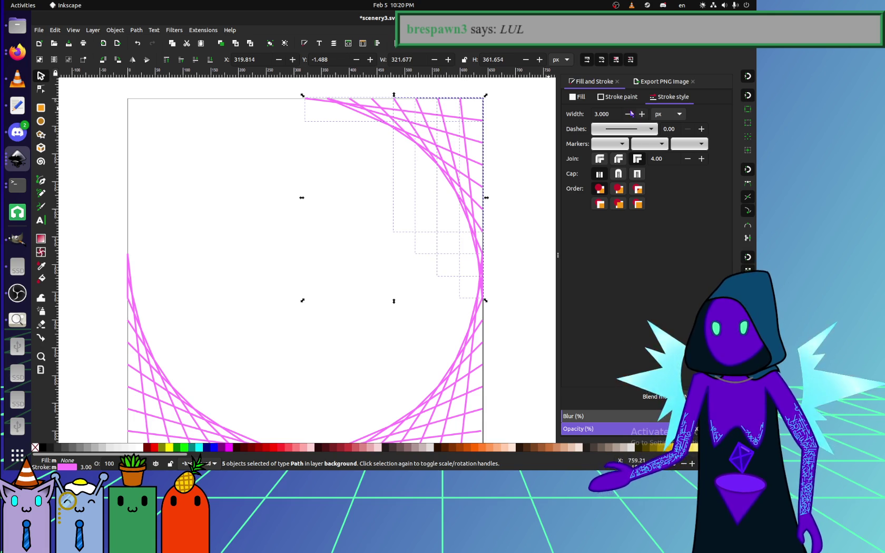
left_click(377, 107, "shift")
left_click(332, 103, "shift")
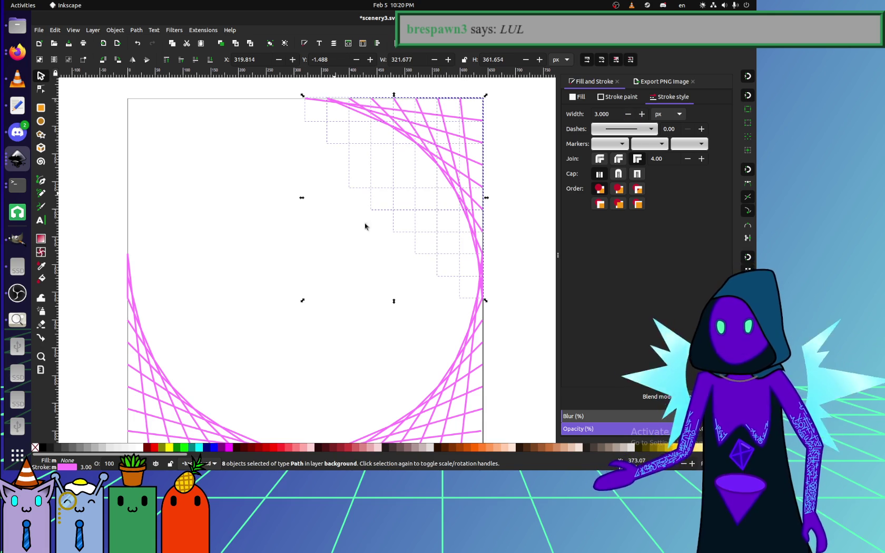
key("Delete")
left_click(442, 131)
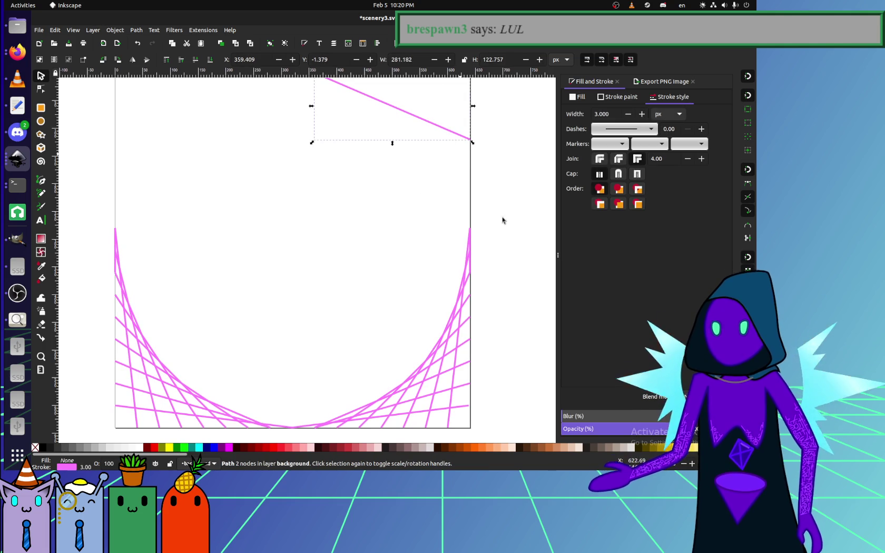
key("Delete")
Undo the deletions so all the corner lines return.
left_click(471, 260)
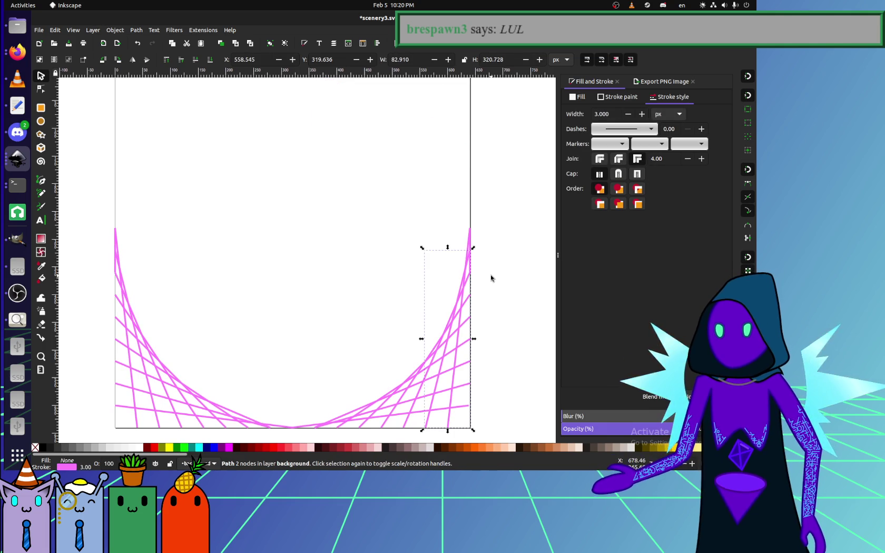
key("ctrl+z")
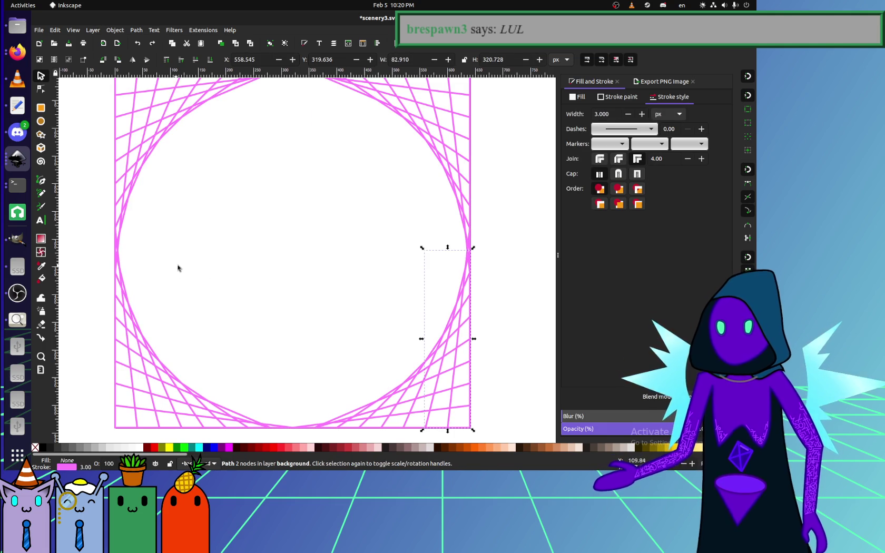
key("ctrl+z")
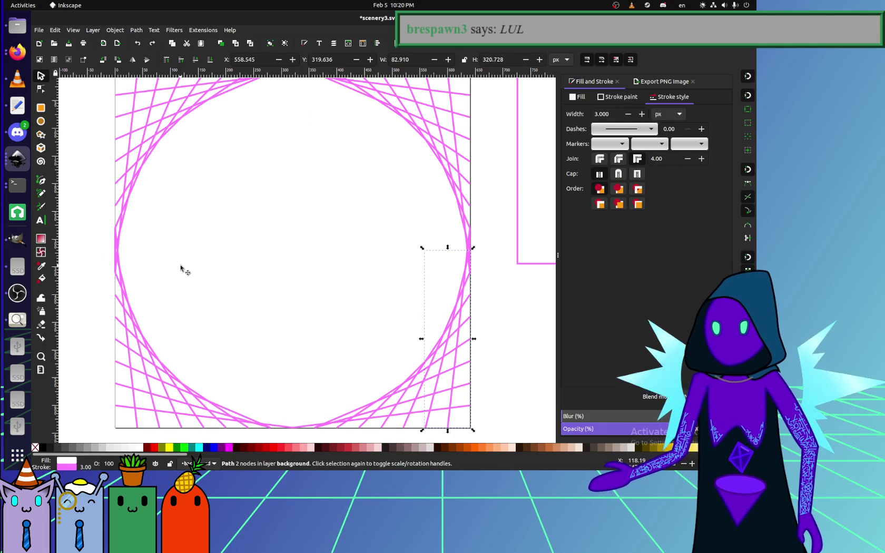
key("ctrl+z")
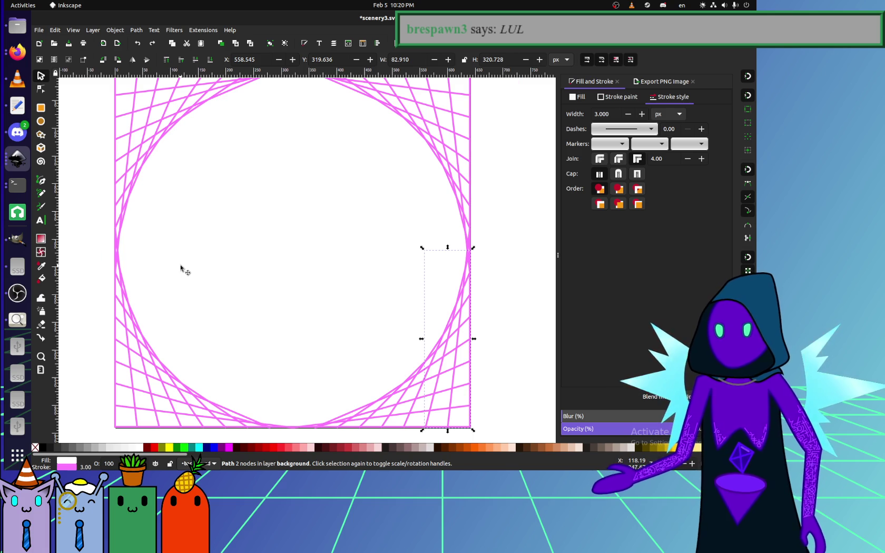
Move the two short left-edge paths over to the right edge at X 638.5.
left_click_drag(89, 223, 178, 283)
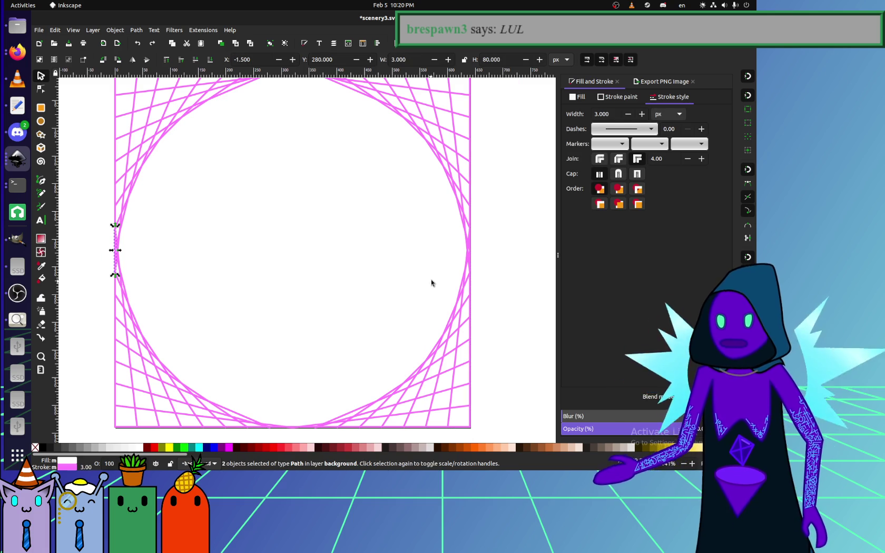
key("ctrl+shift+z")
left_click_drag(516, 290, 400, 211)
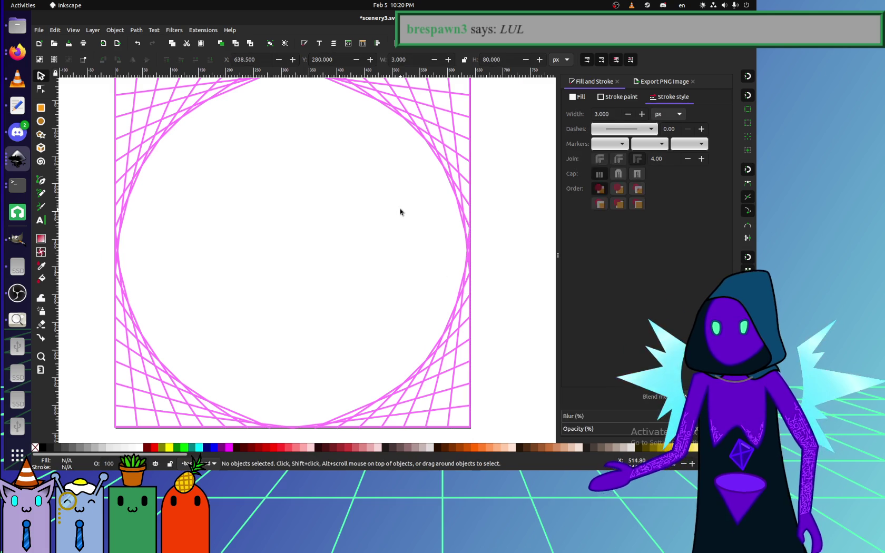
left_click_drag(505, 301, 245, 207)
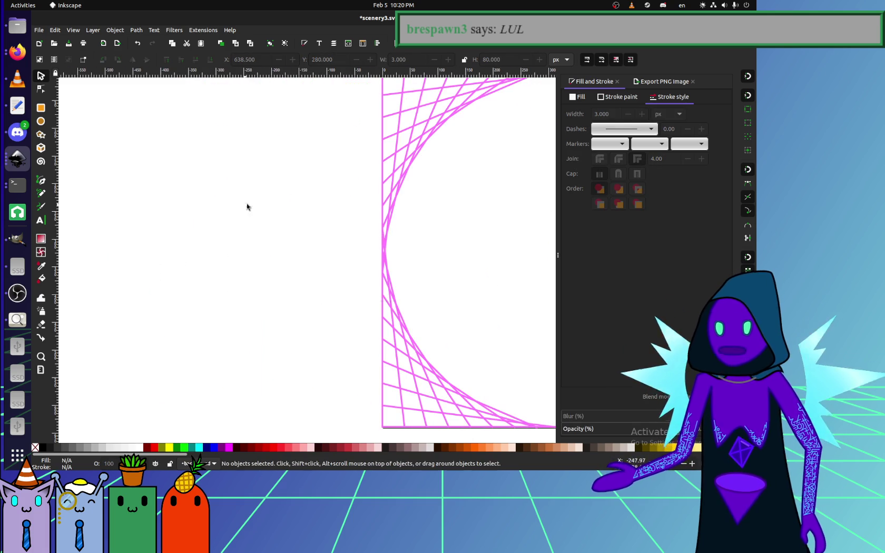
key("5")
scroll(287, 383, "down", 2)
mouse_move(330, 413)
left_mouse_down()
mouse_move(232, 235)
mouse_move(244, 173)
left_mouse_up()
scroll(352, 310, "up", 5)
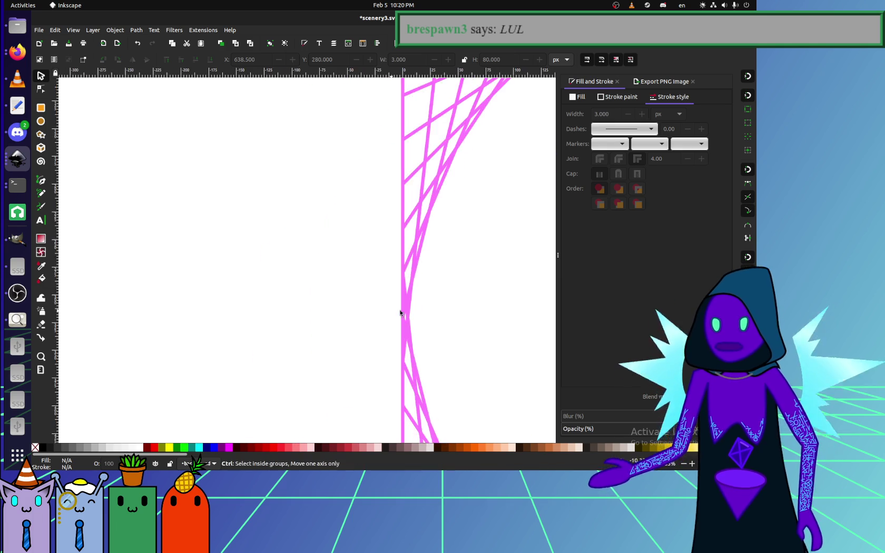
scroll(389, 309, "down", 2)
scroll(367, 256, "down", 1)
scroll(277, 306, "down", 2)
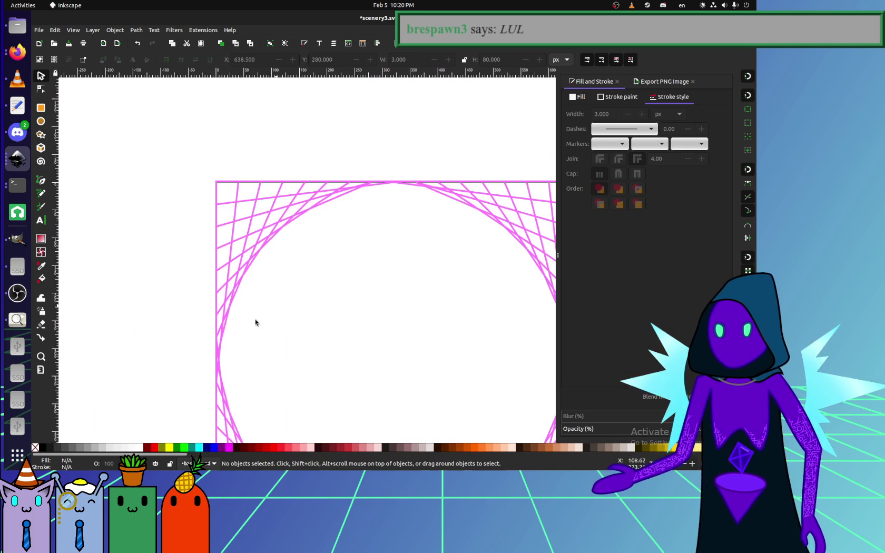
scroll(252, 275, "down", 2)
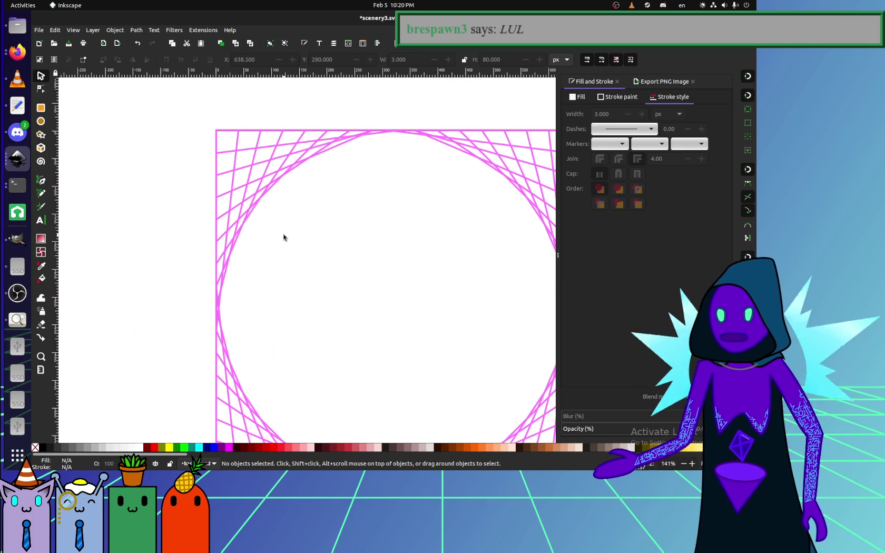
scroll(398, 135, "up", 8)
scroll(267, 315, "down", 8)
scroll(480, 267, "up", 2)
scroll(501, 264, "up", 2)
scroll(513, 265, "down", 1)
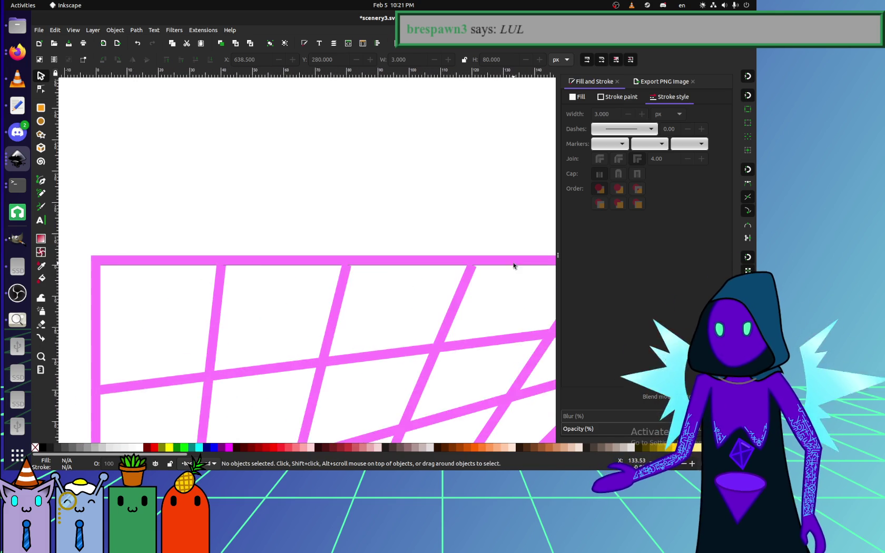
scroll(316, 262, "left", 5)
left_click_drag(267, 255, 263, 260)
scroll(263, 260, "down", 7)
scroll(363, 324, "down", 2)
key("Escape")
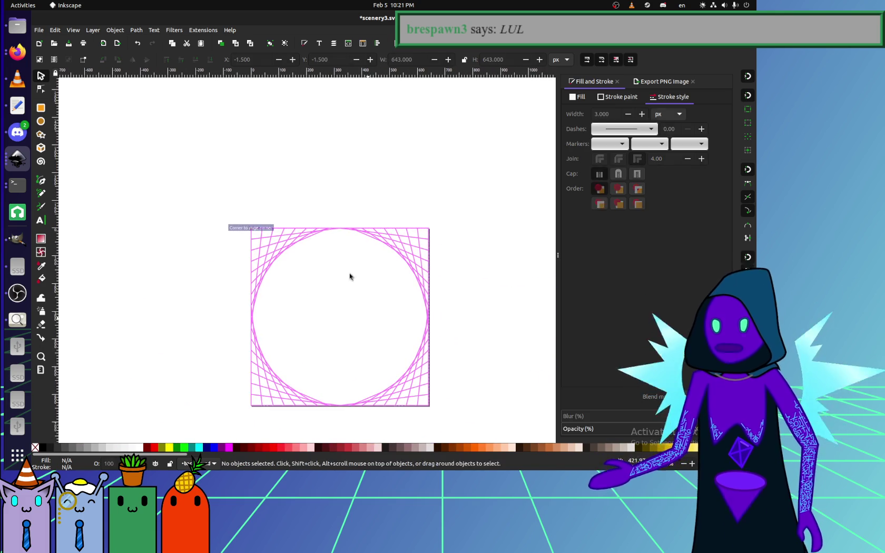
scroll(366, 308, "up", 6)
scroll(504, 138, "down", 4)
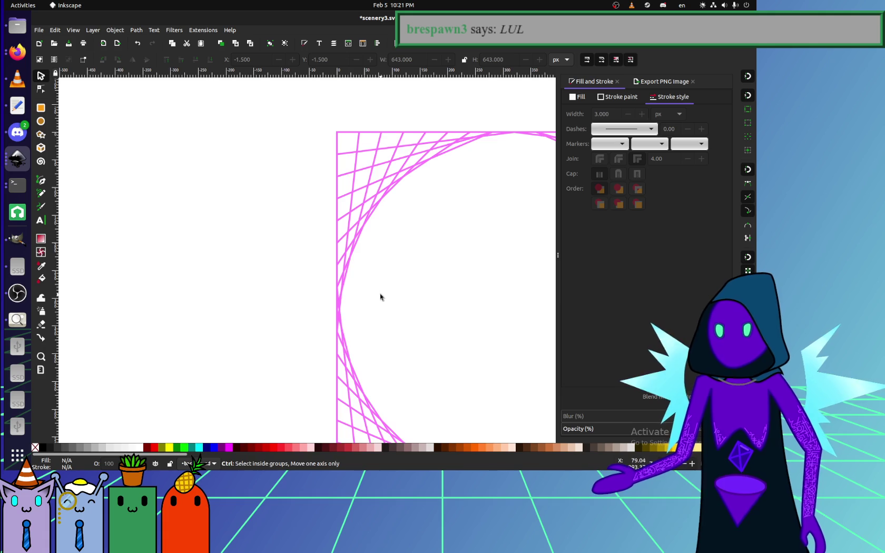
scroll(380, 297, "right", 5)
scroll(251, 306, "right", 1)
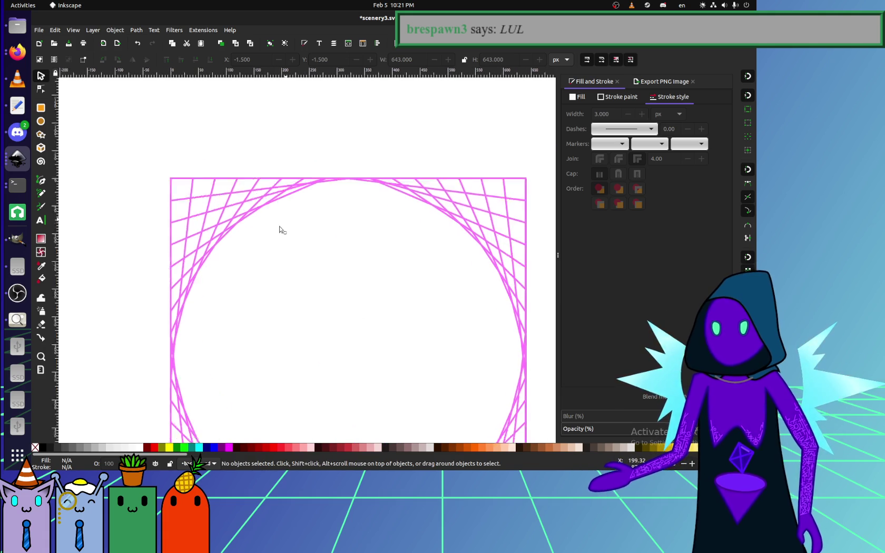
scroll(289, 217, "up", 1)
scroll(281, 210, "up", 3)
scroll(339, 210, "left", 5)
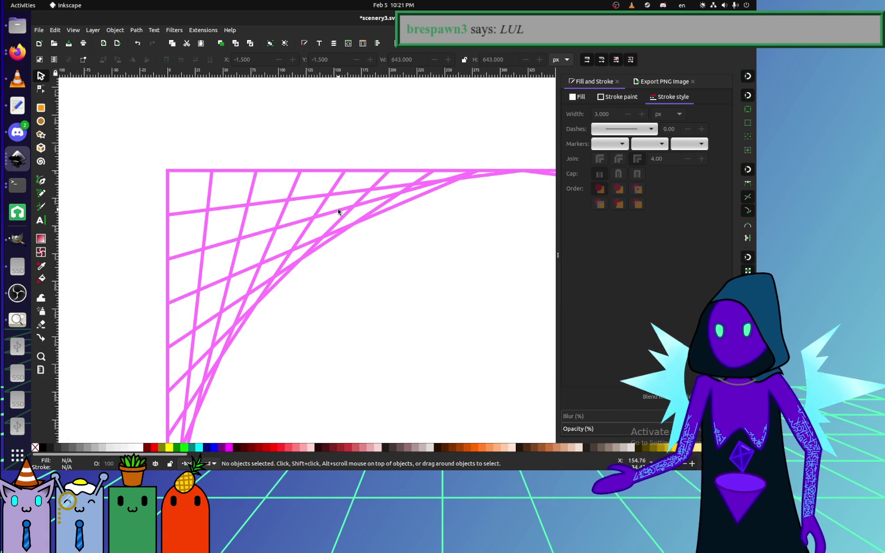
scroll(322, 241, "right", 3)
scroll(323, 245, "up", 1)
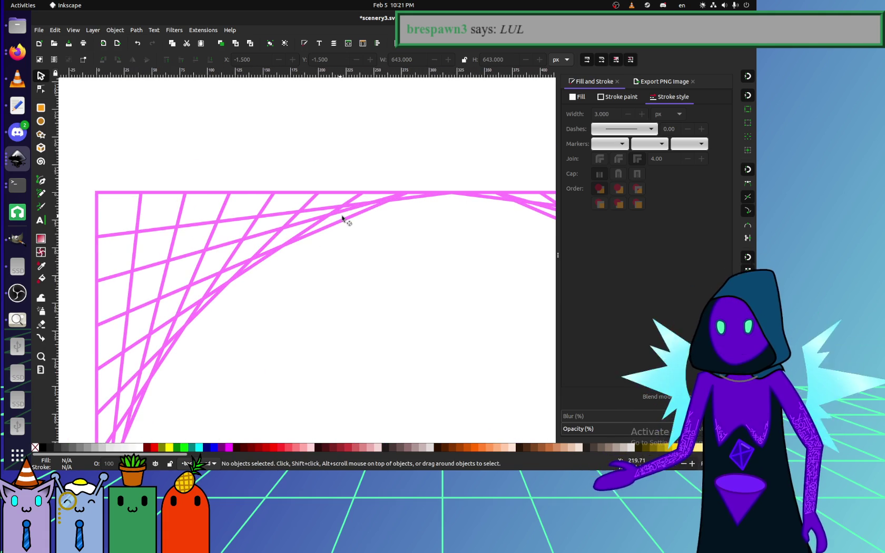
Nudge a top-left corner string line slightly to the left.
left_click(364, 224)
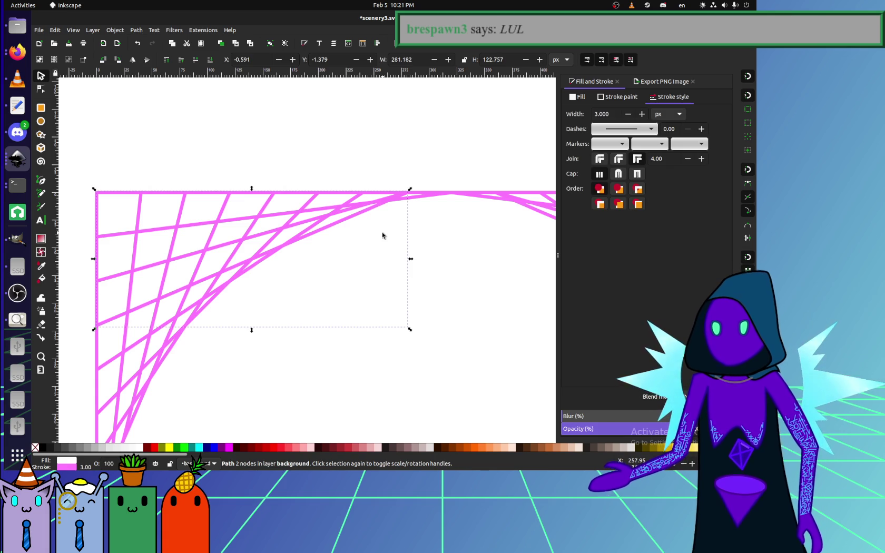
mouse_move(351, 223)
left_mouse_down()
mouse_move(406, 276)
mouse_move(469, 310)
mouse_move(339, 244)
mouse_move(332, 226)
mouse_move(348, 224)
left_mouse_up()
scroll(432, 248, "up", 1)
scroll(431, 247, "right", 1)
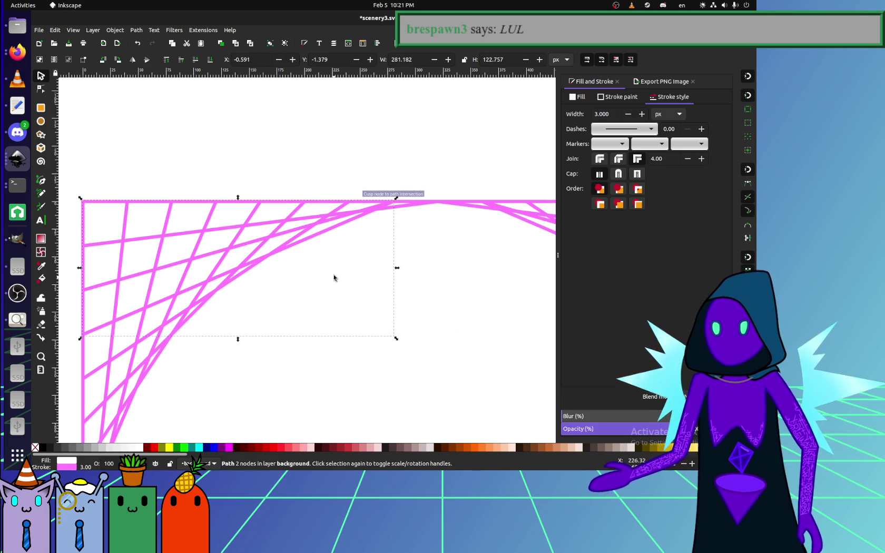
scroll(334, 280, "down", 2)
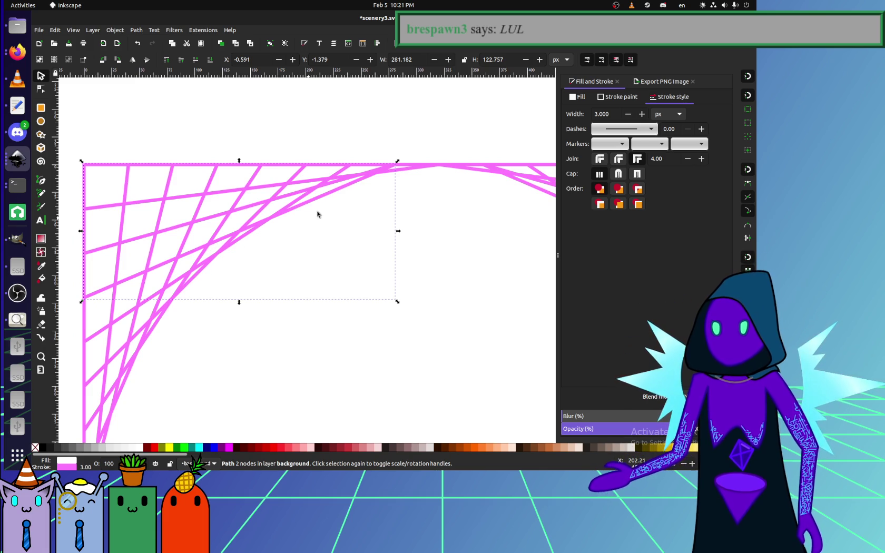
Give the topmost corner string line a red stroke from the palette.
left_click(272, 205)
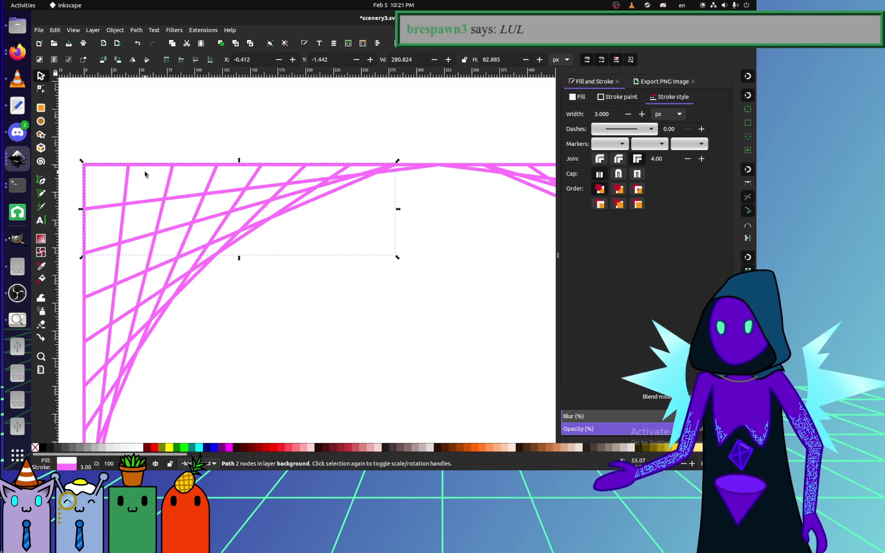
left_click(99, 169)
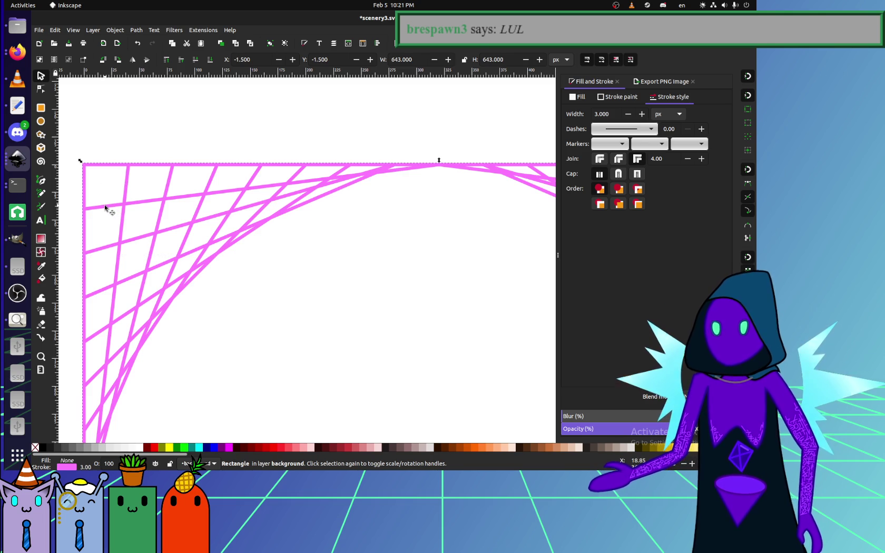
left_click(105, 207)
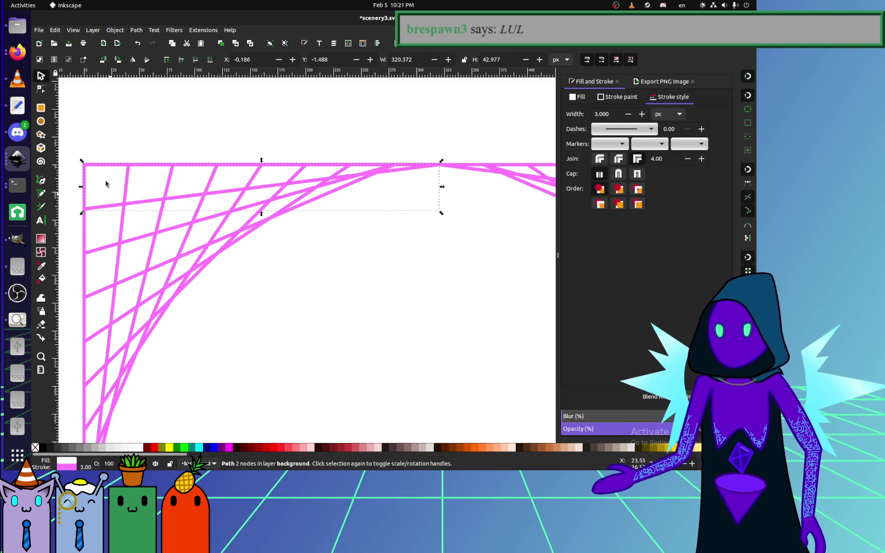
left_click(102, 169)
left_click(99, 206)
left_click(154, 447)
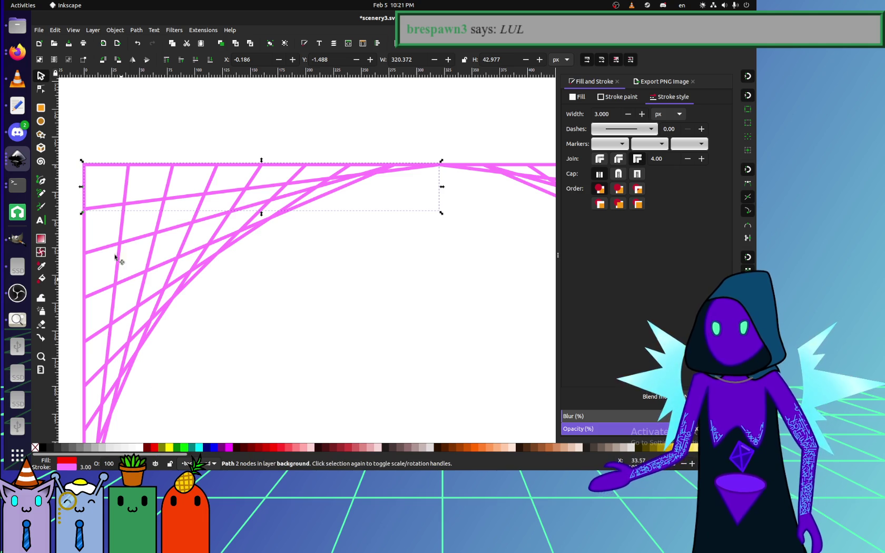
left_click(138, 447)
left_click(154, 447, "shift")
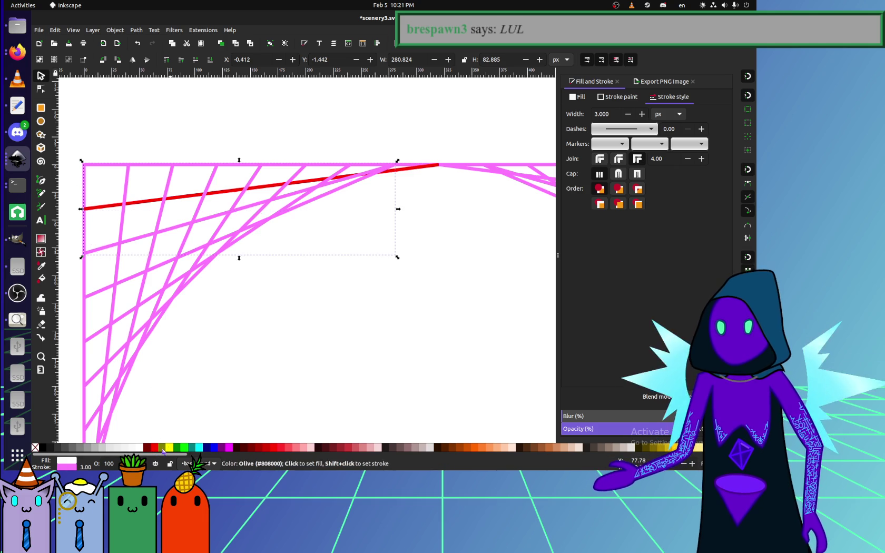
Colour the shallow corner lines maroon, olive, green, teal, navy and purple in sequence.
left_click(100, 250)
left_click(104, 288)
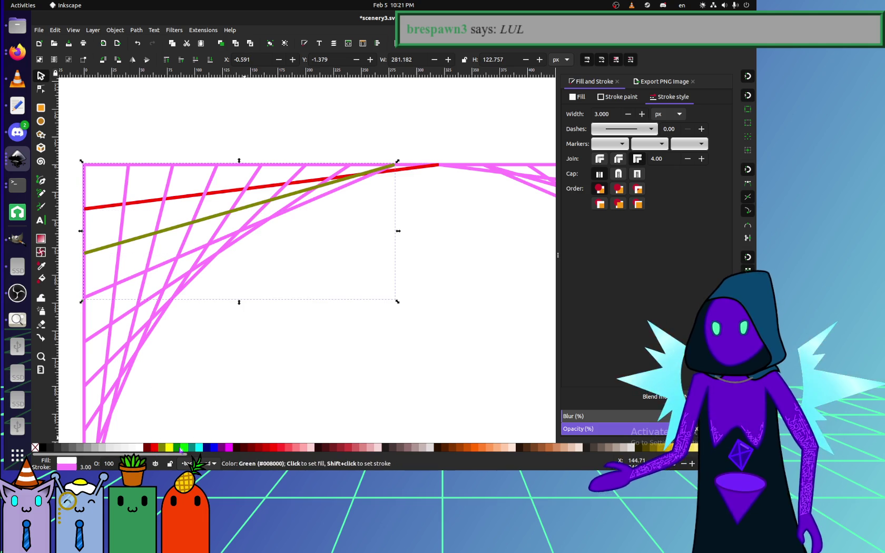
left_click(108, 249)
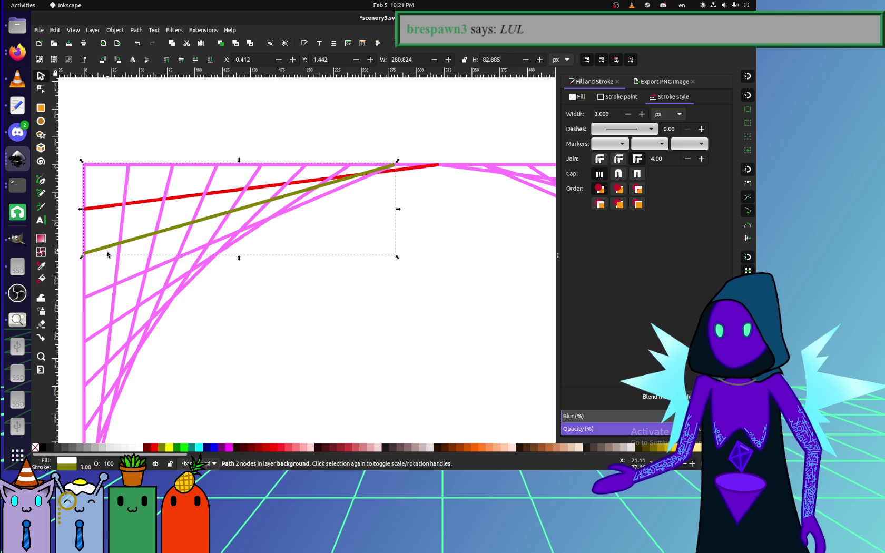
left_click(103, 207)
left_click(246, 447, "shift")
left_click(103, 290)
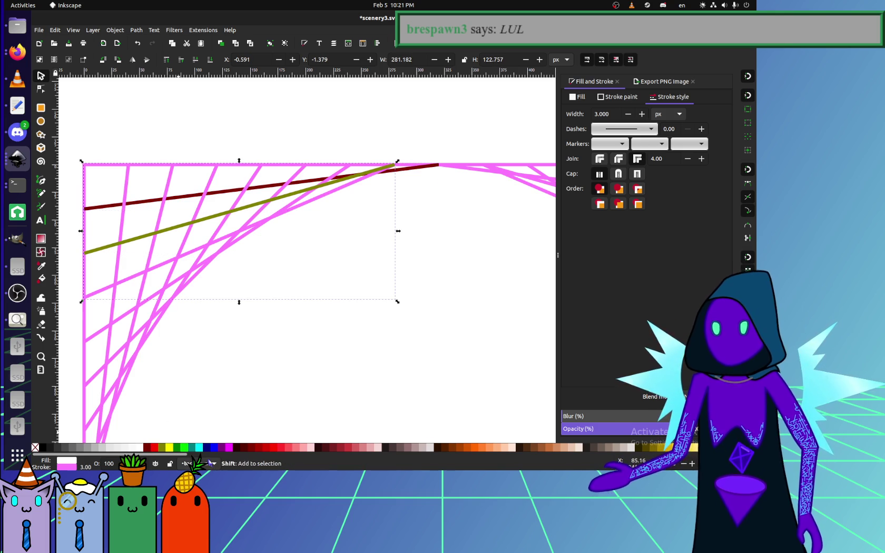
left_click(162, 447, "shift")
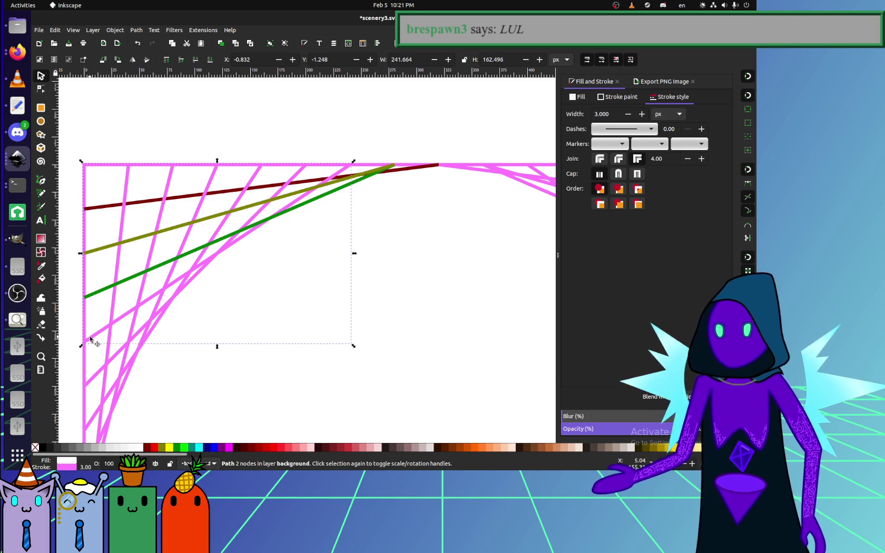
left_click(91, 338)
left_click(191, 447, "shift")
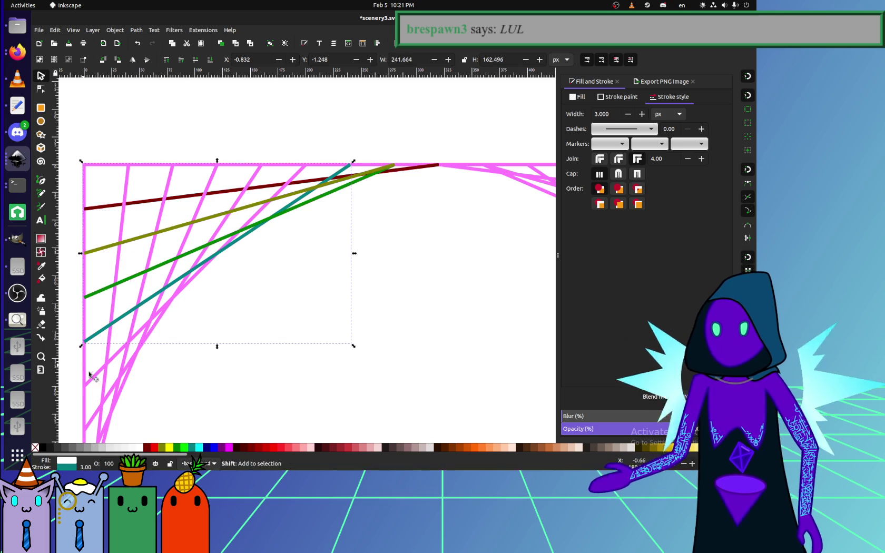
left_click(222, 447, "shift")
left_click(92, 416)
left_click(222, 447, "shift")
Check the green and olive lines and pan the view to the steep corner lines.
left_click(324, 316)
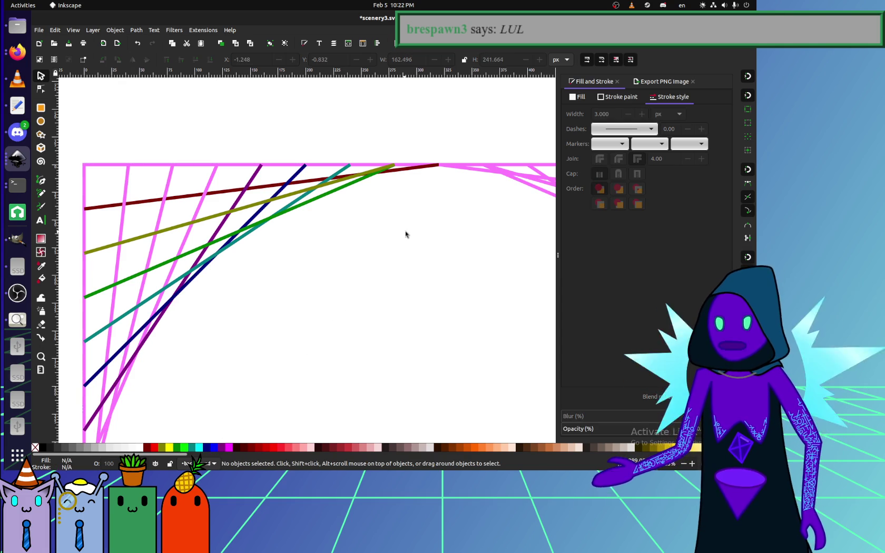
left_click(327, 196)
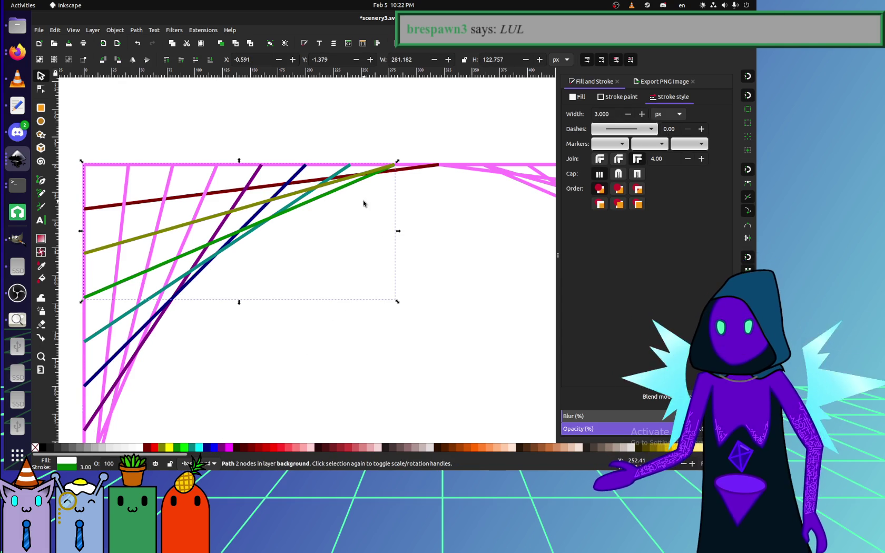
left_click_drag(329, 206, 338, 211)
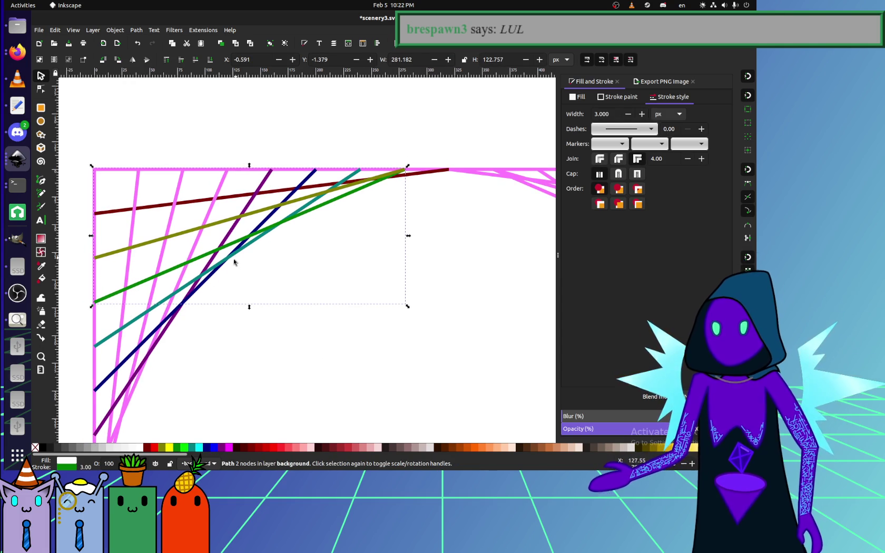
left_click(403, 172)
left_click_drag(429, 223, 327, 265)
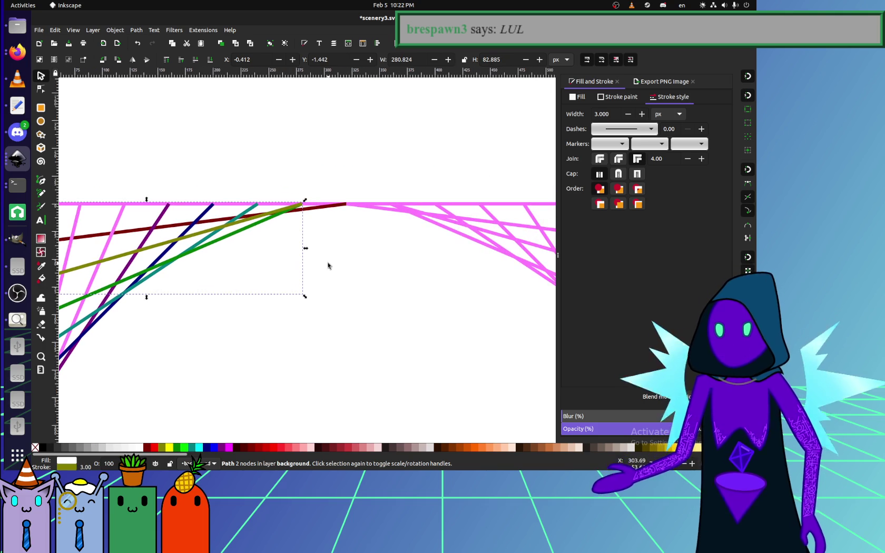
left_click(205, 276)
left_click_drag(206, 276, 306, 272)
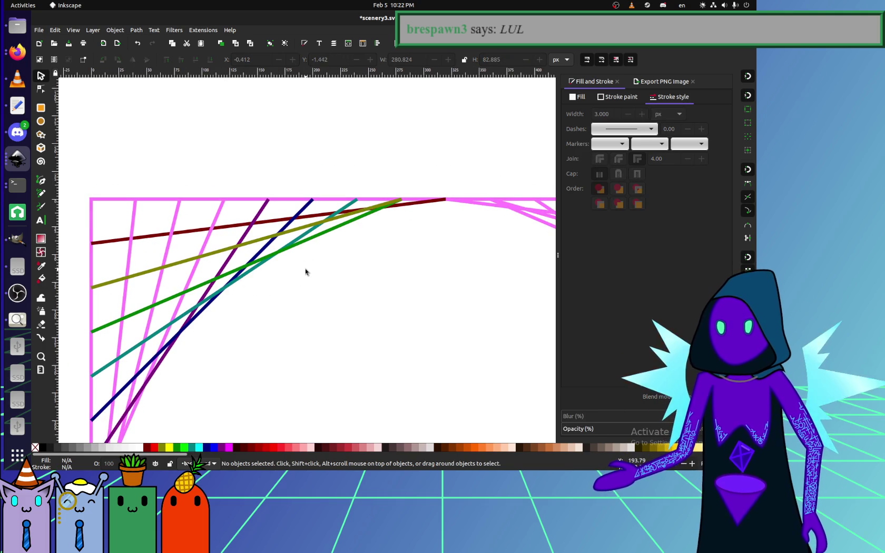
left_click_drag(169, 288, 223, 248)
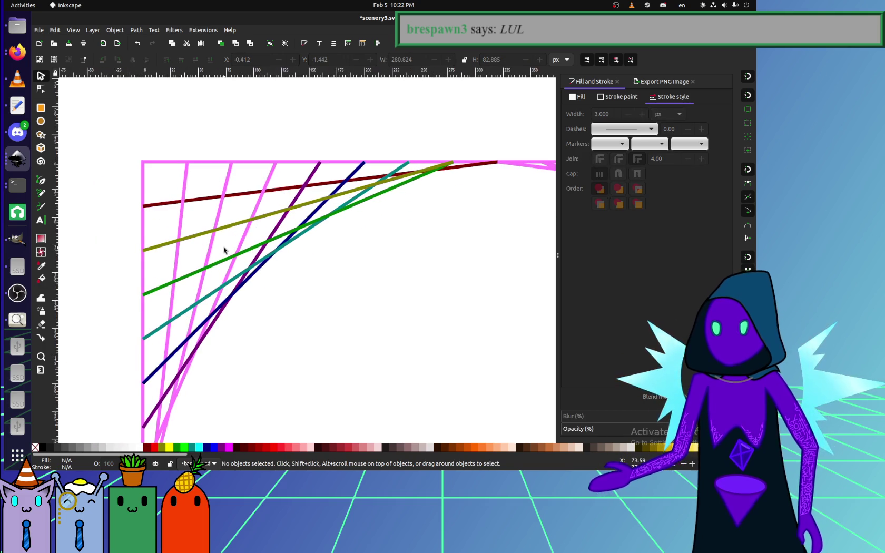
Paste maroon, olive and green strokes onto the first three steep lines with Ctrl+Shift+V.
left_click(184, 182)
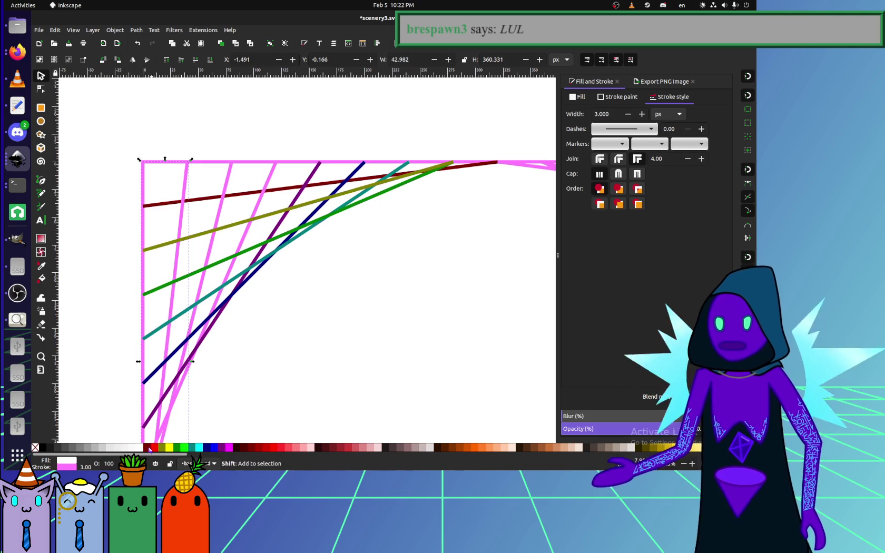
key("ctrl+shift+v")
left_click(212, 241)
key("ctrl+shift+v")
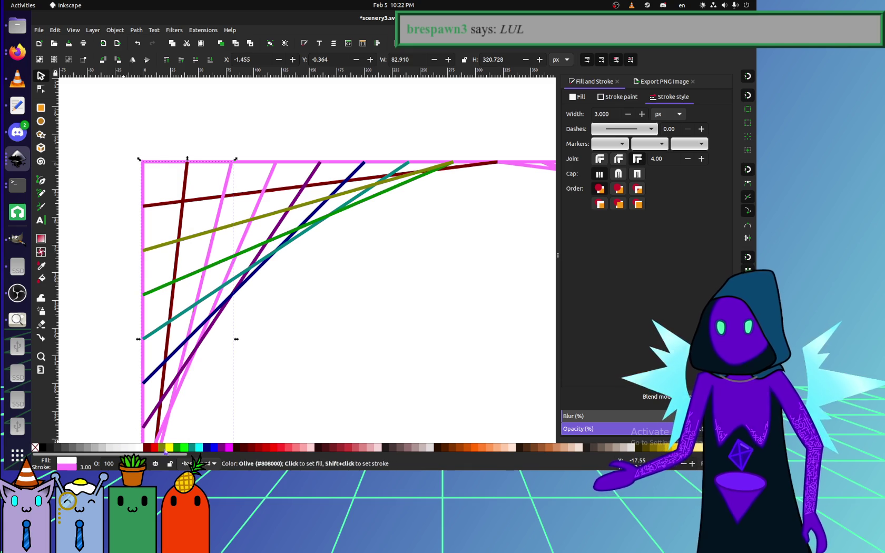
left_click(254, 218)
key("ctrl+shift+v")
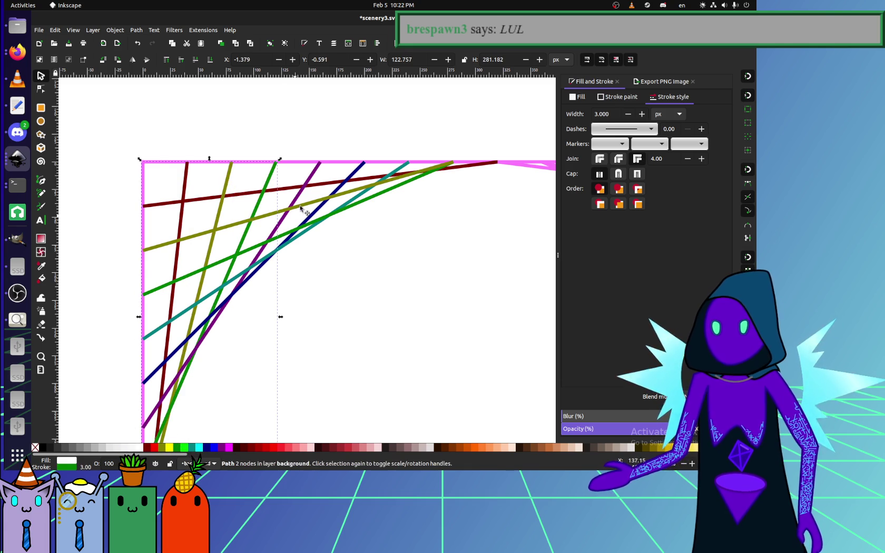
left_click(272, 198)
Recolour the purple steep line teal and the long teal line purple.
left_click(314, 173)
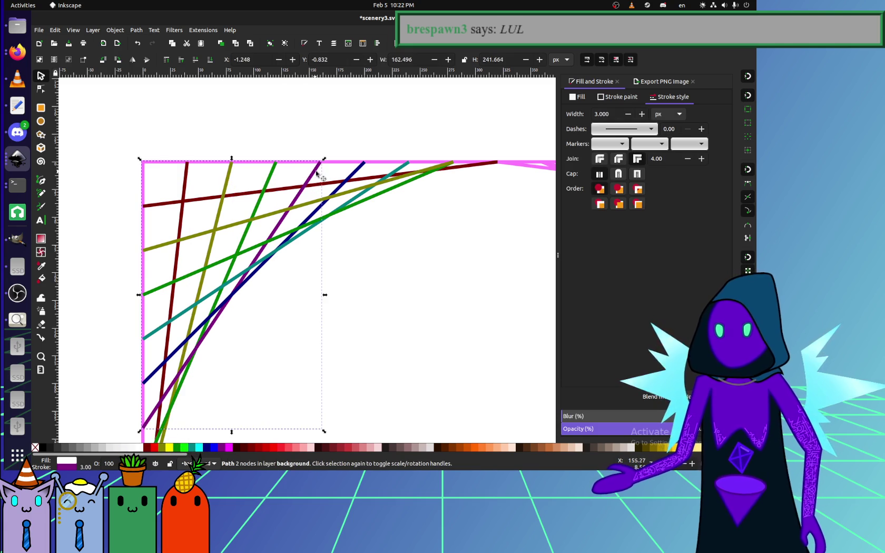
left_click(208, 448, "shift")
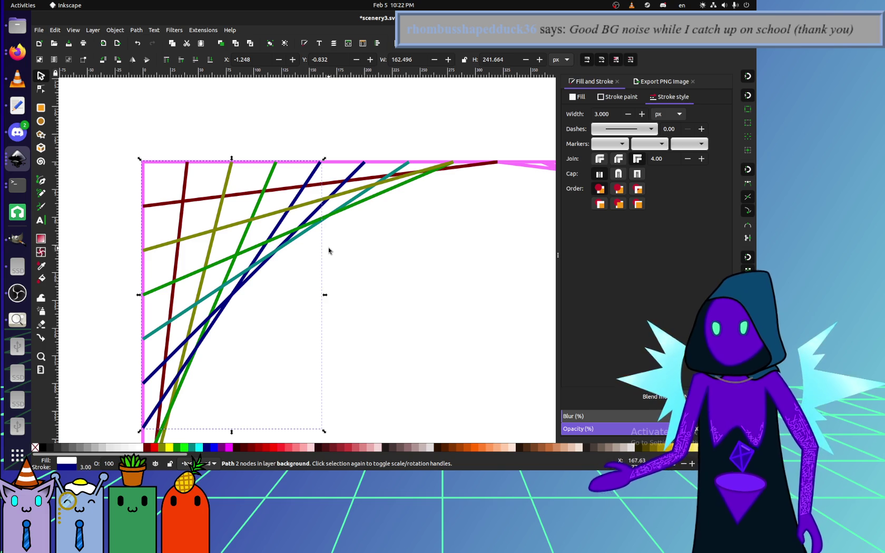
left_click(192, 447, "shift")
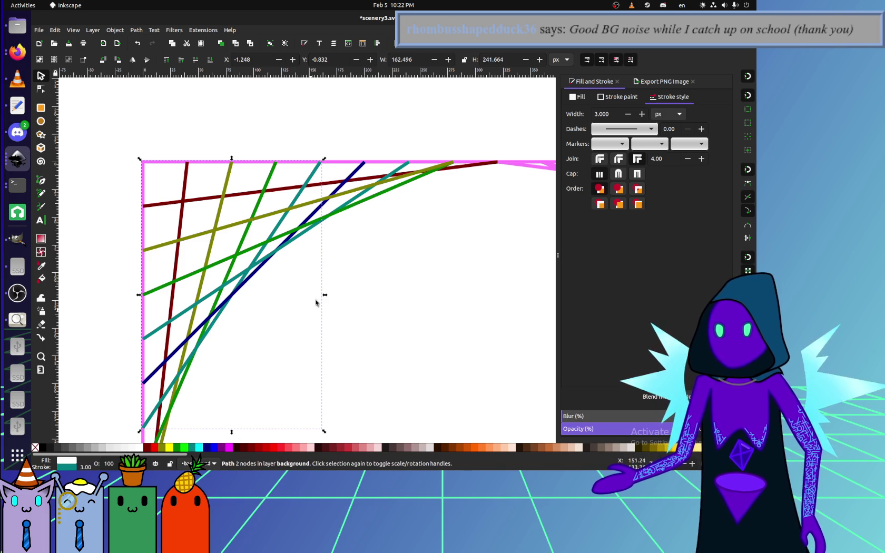
left_click(306, 319)
left_click(364, 192)
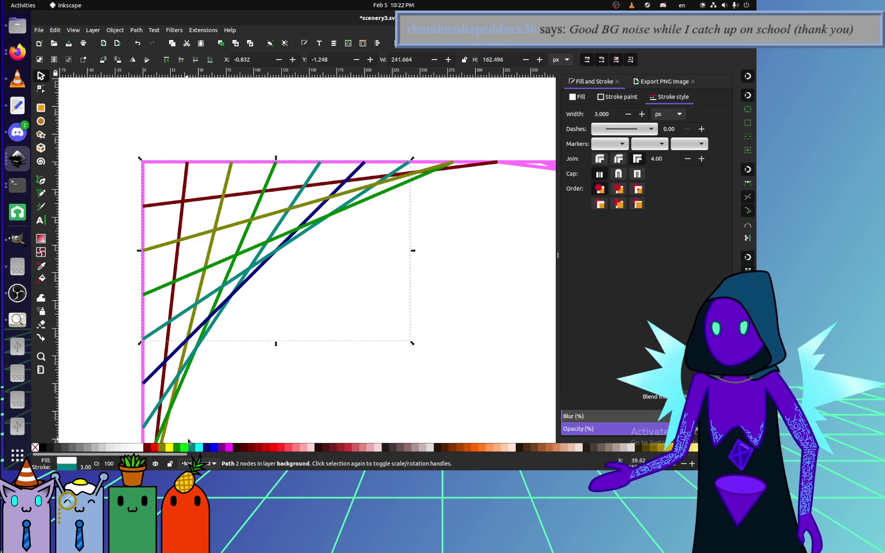
left_click(222, 449, "shift")
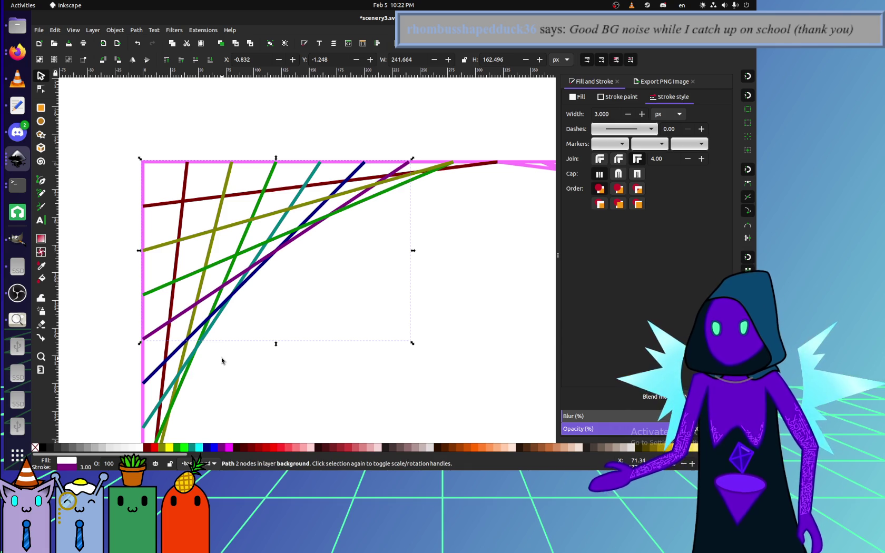
left_click(263, 287)
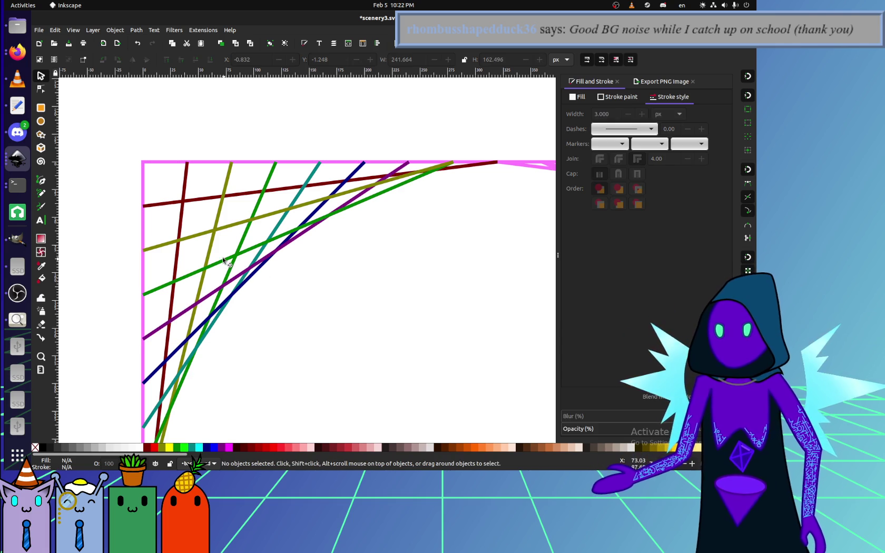
left_click(233, 275)
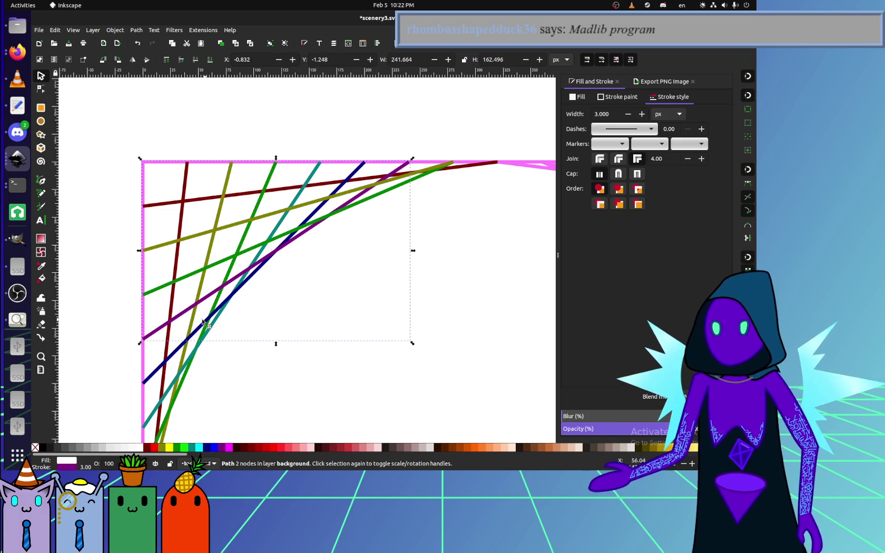
key("Delete")
left_click(256, 272)
key("Delete")
left_click(251, 274)
key("Delete")
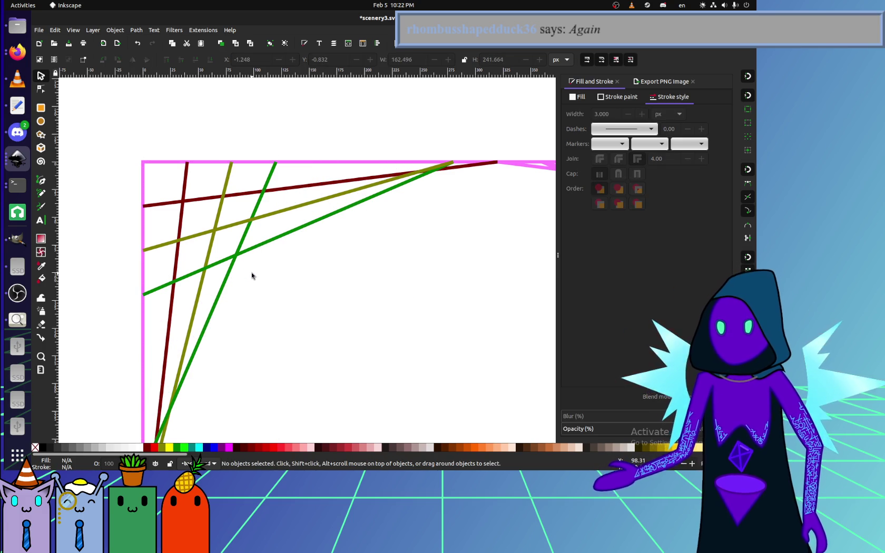
scroll(259, 285, "down", 2)
scroll(243, 245, "down", 1)
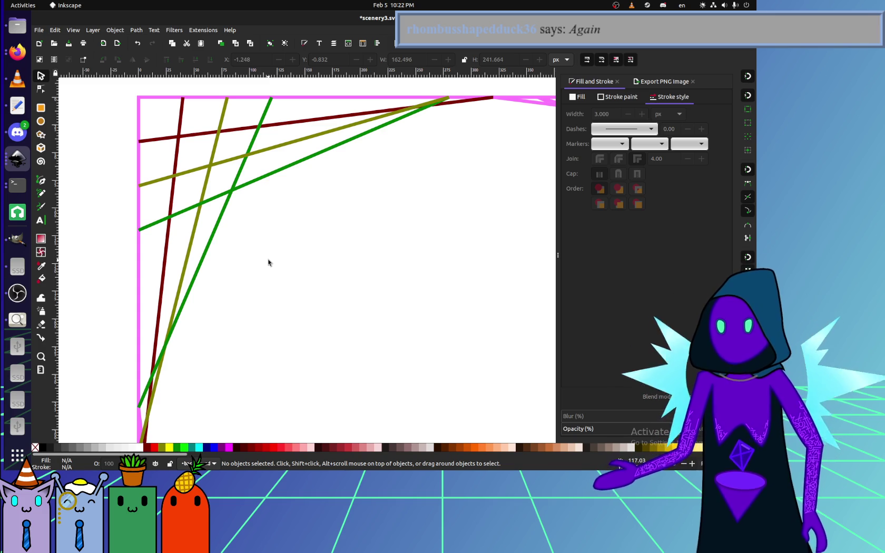
key("ctrl+z")
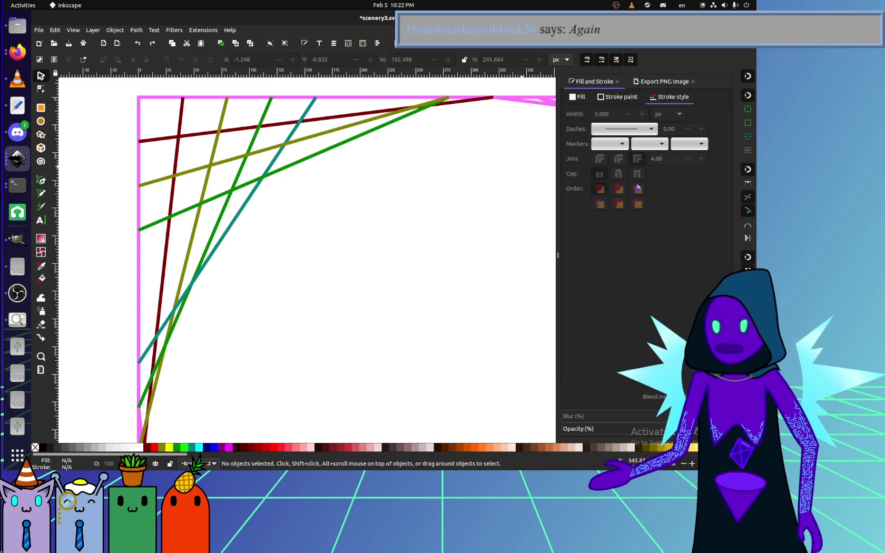
key("ctrl+z")
key("ctrl+z")
scroll(349, 188, "left", 1)
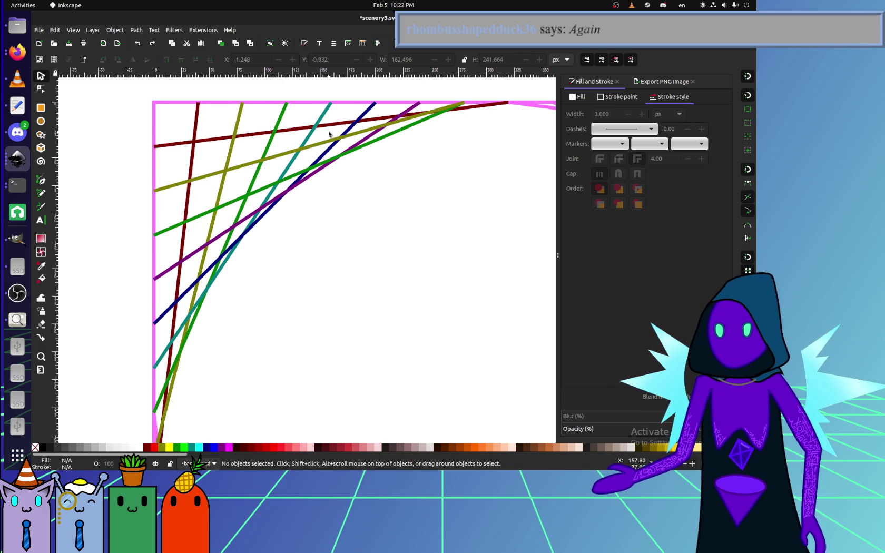
left_click(323, 122)
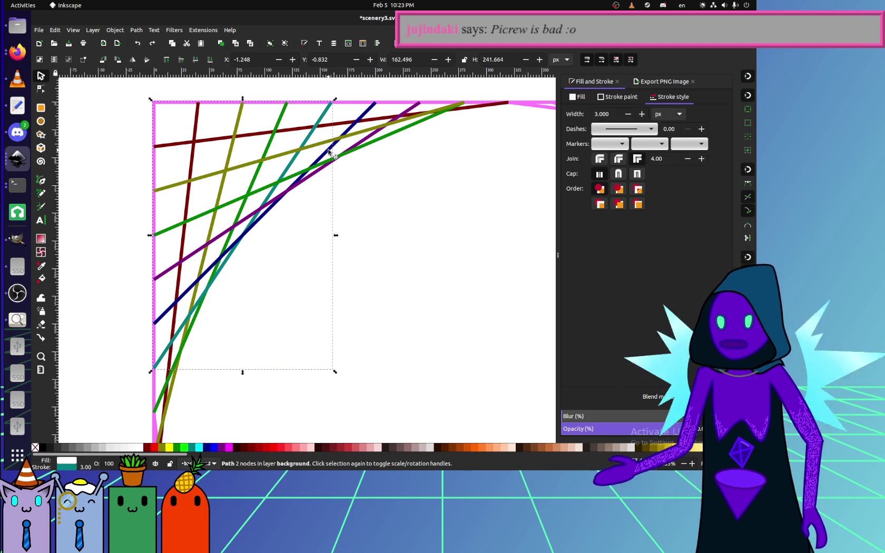
left_click(313, 227)
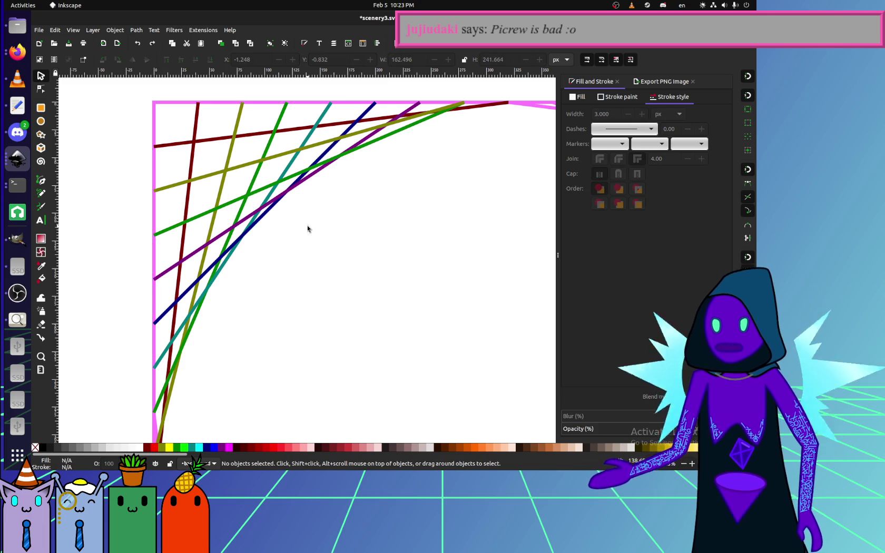
left_click(253, 181)
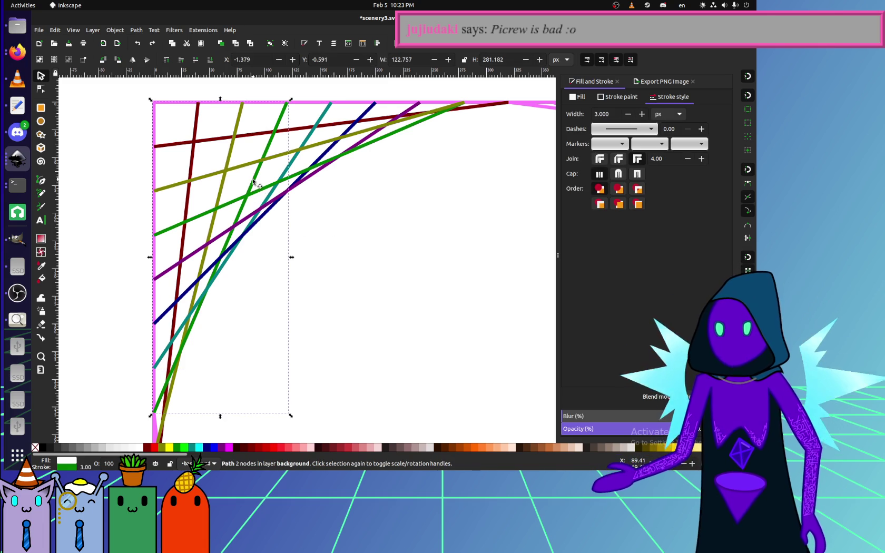
left_click(305, 129)
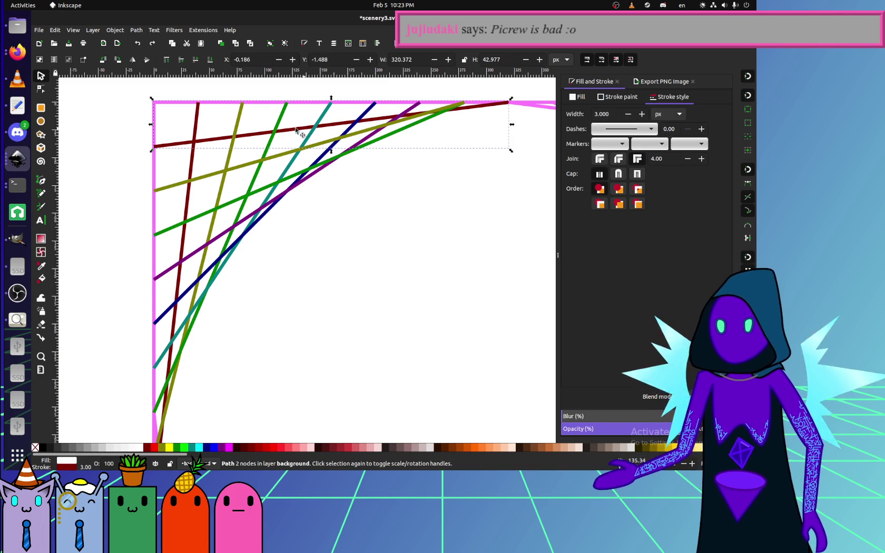
left_click(202, 118)
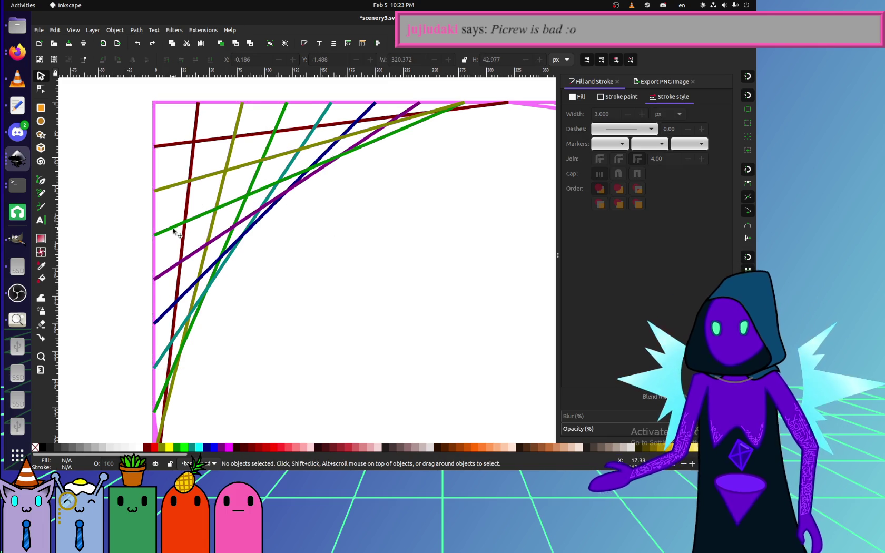
left_click(165, 272)
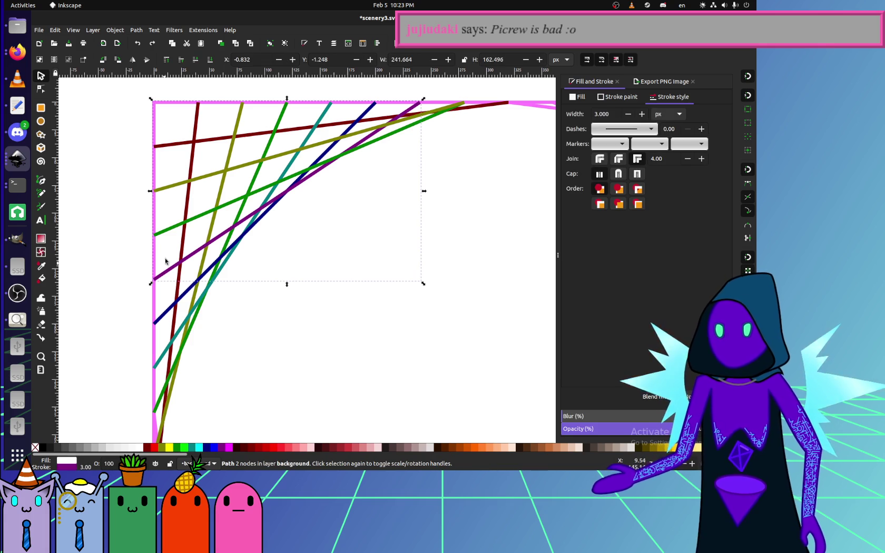
left_click(41, 89)
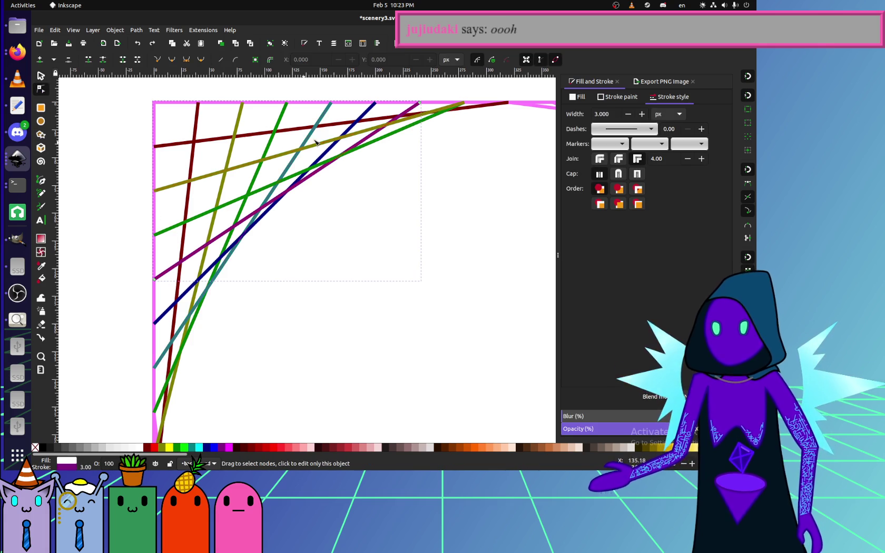
Try moving the purple line's top endpoint left to x 160, then undo it.
left_click_drag(422, 104, 331, 103)
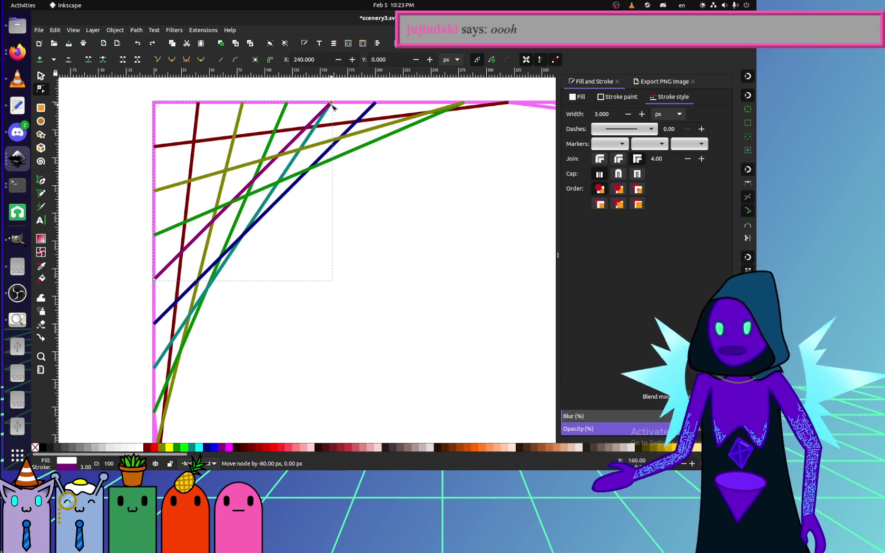
left_click_drag(331, 105, 332, 105)
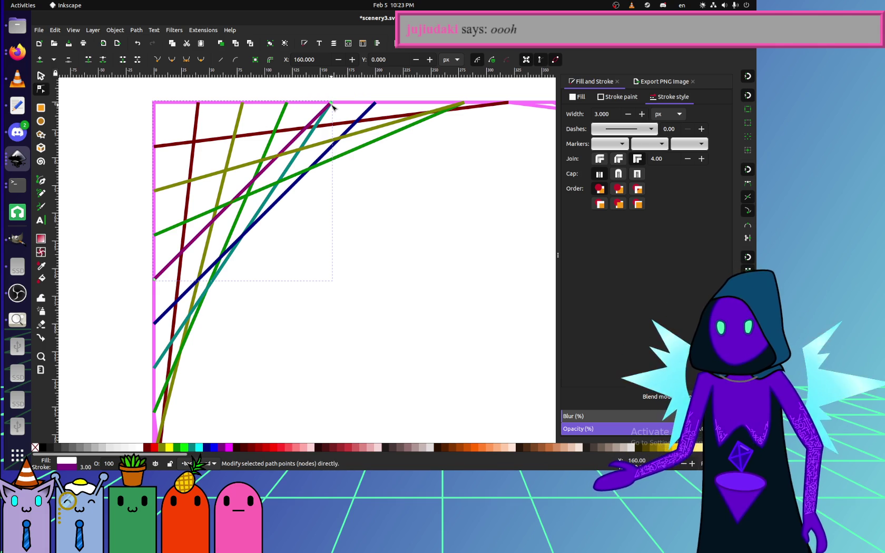
key("ctrl+z")
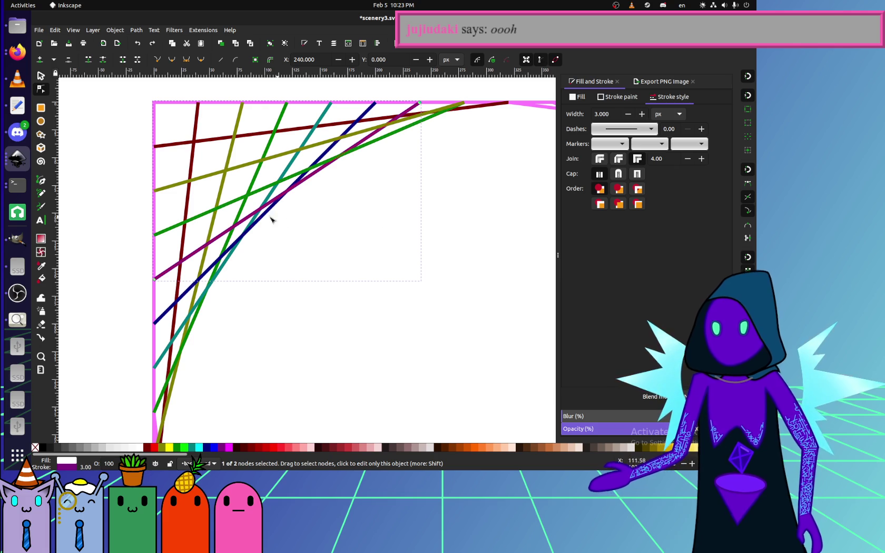
Inspect the dark red, olive, green, teal, navy and purple corner lines' nodes.
left_click(166, 147)
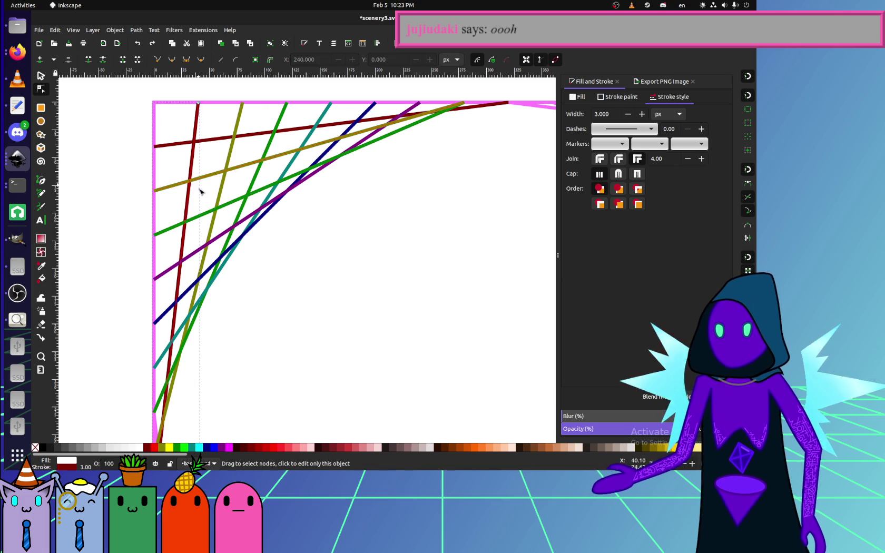
left_click_drag(199, 185, 207, 126)
scroll(207, 137, "down", 1)
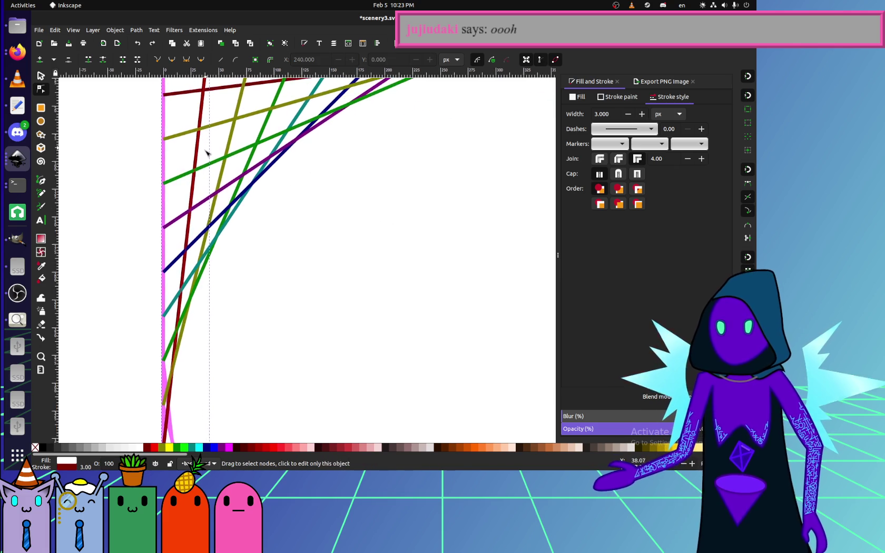
scroll(207, 147, "down", 1)
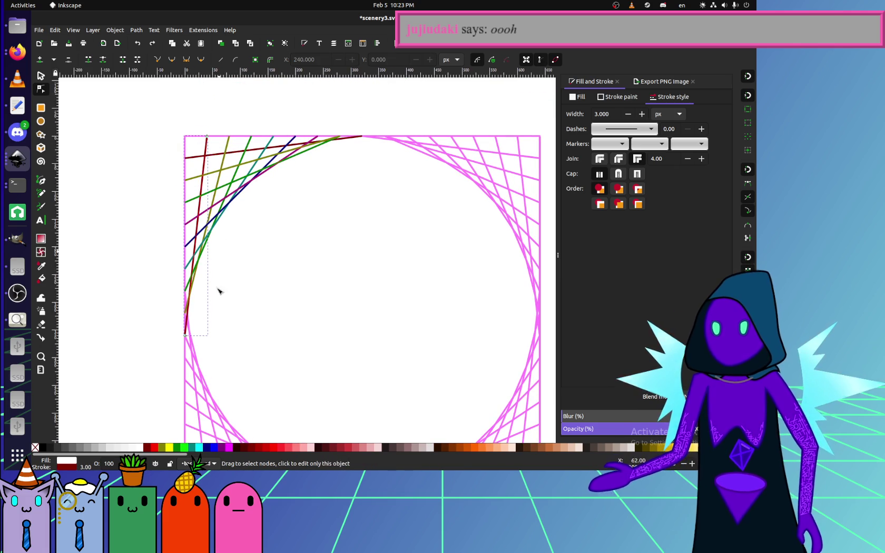
left_click(197, 284)
scroll(197, 279, "up", 1)
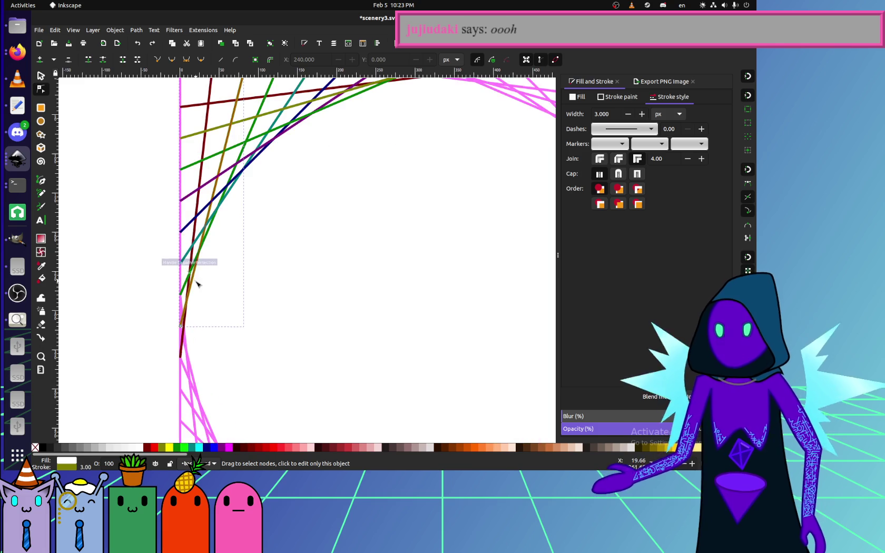
scroll(252, 227, "up", 1)
left_click(277, 132)
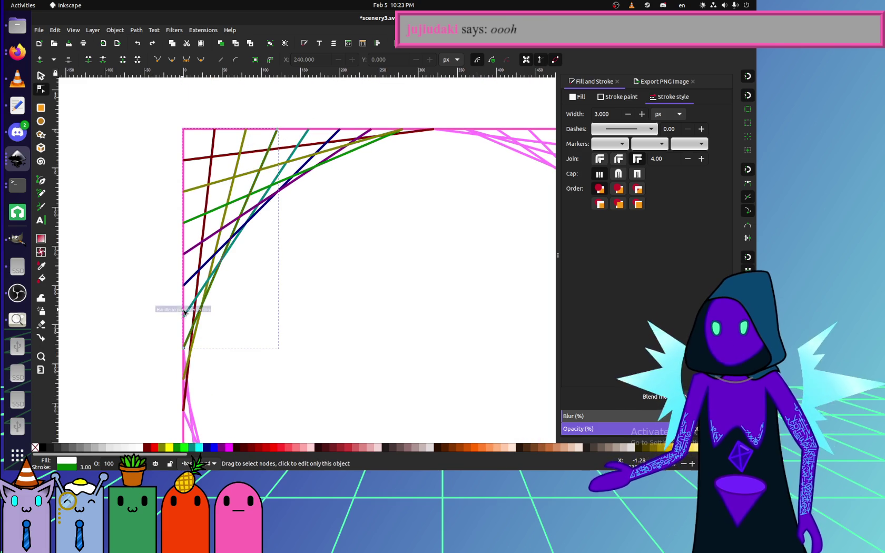
left_click(307, 133)
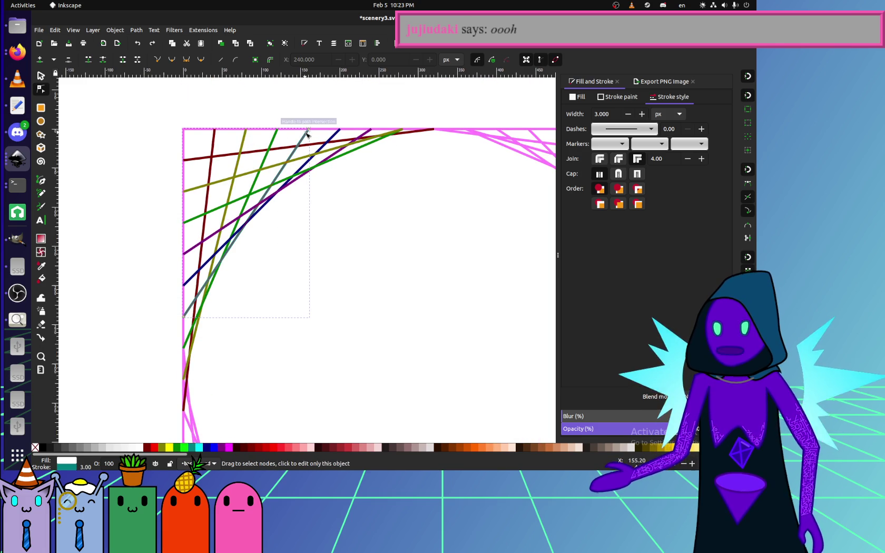
left_click(333, 135)
left_click(362, 137)
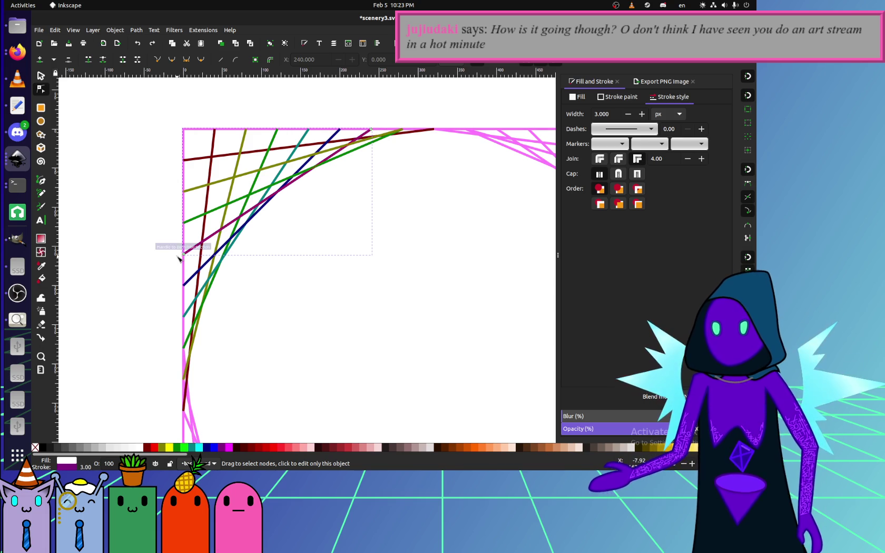
scroll(266, 210, "up", 2)
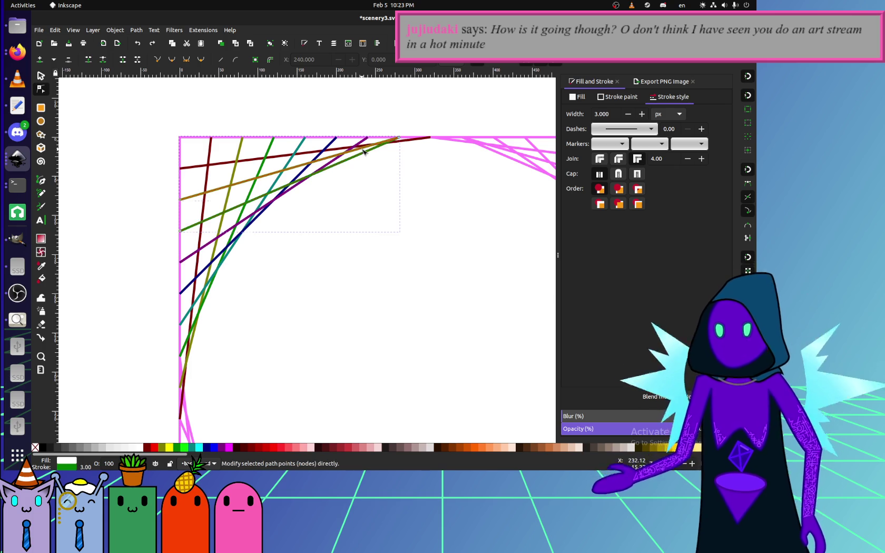
Drag the olive line's top endpoint 40 px right to the top-edge intersection.
left_click(399, 140)
left_click_drag(399, 139, 429, 139)
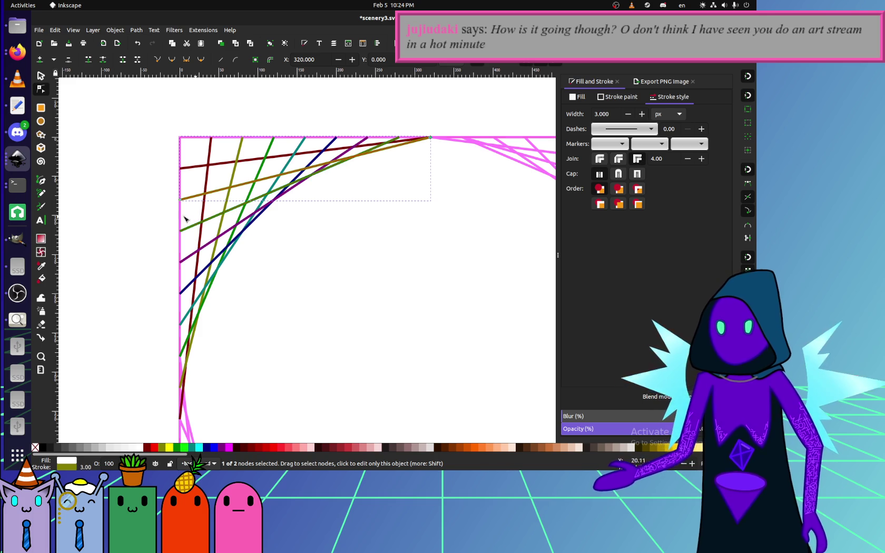
left_click(40, 75)
left_click(117, 147)
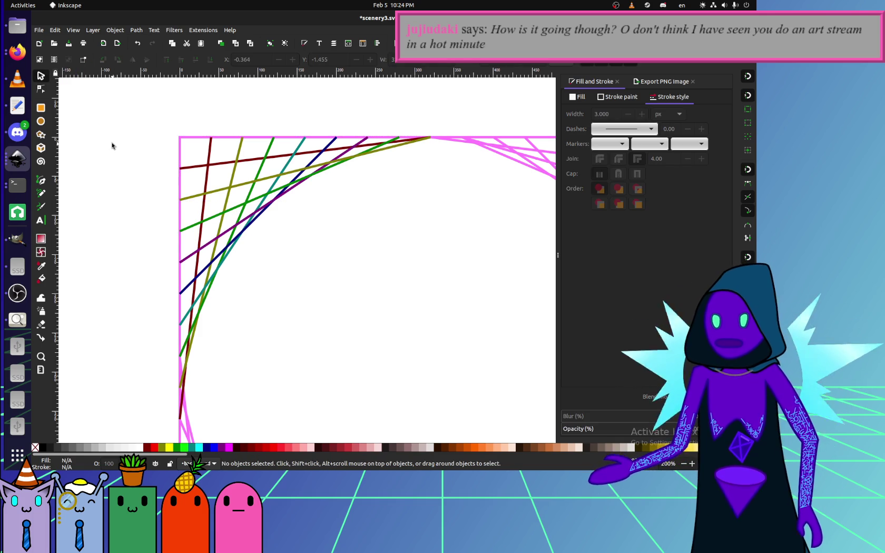
Select the purple corner line and change its colour to the teal swatch.
scroll(238, 197, "up", 1)
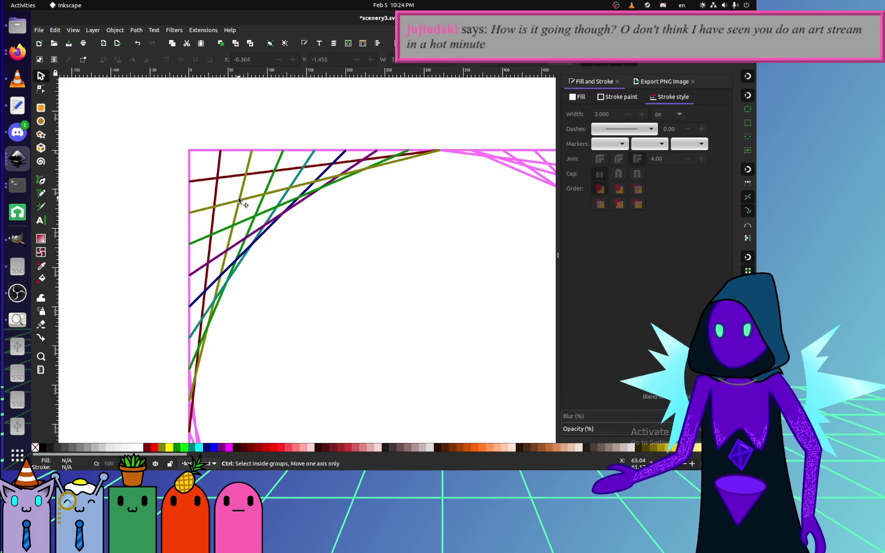
scroll(239, 196, "up", 1)
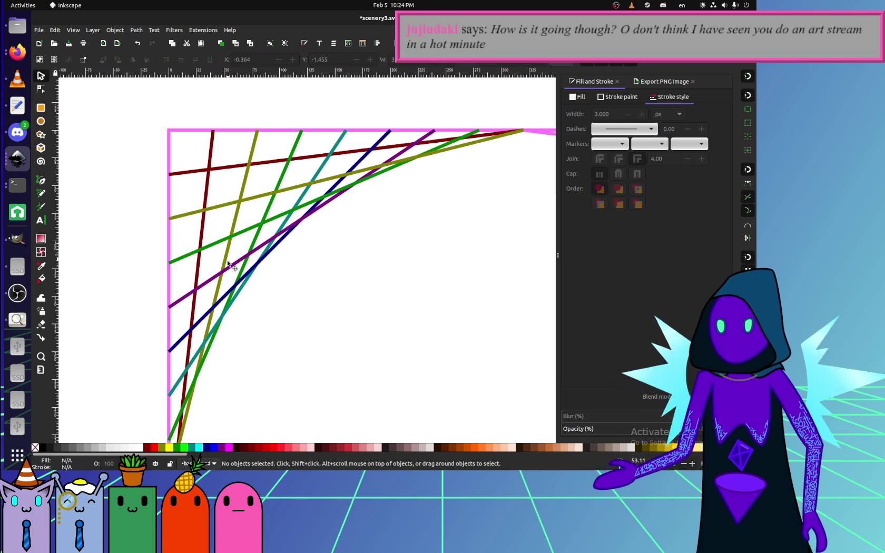
left_click(240, 259)
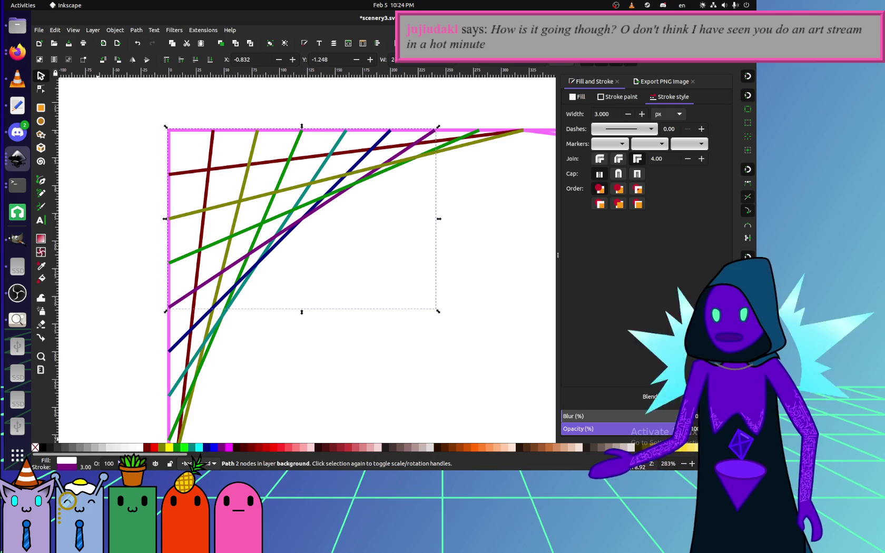
left_click(194, 449)
left_click(298, 309)
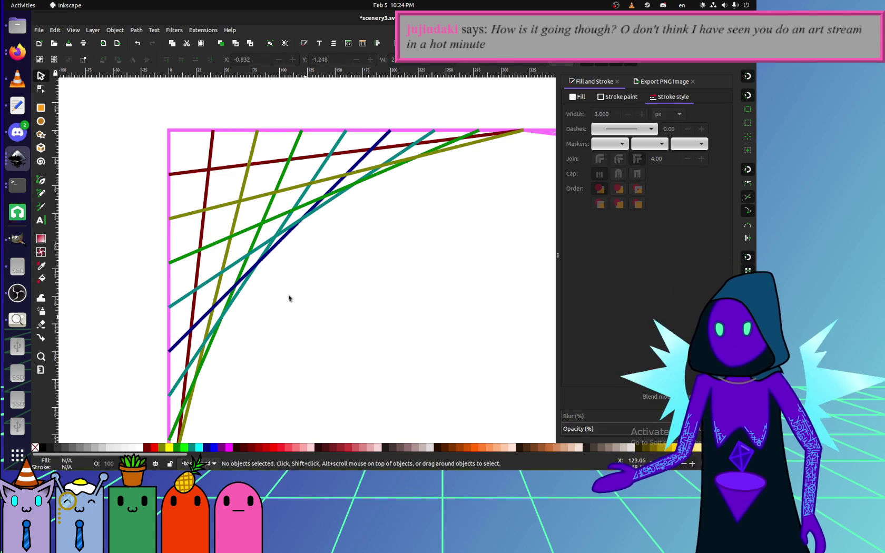
left_click(283, 237)
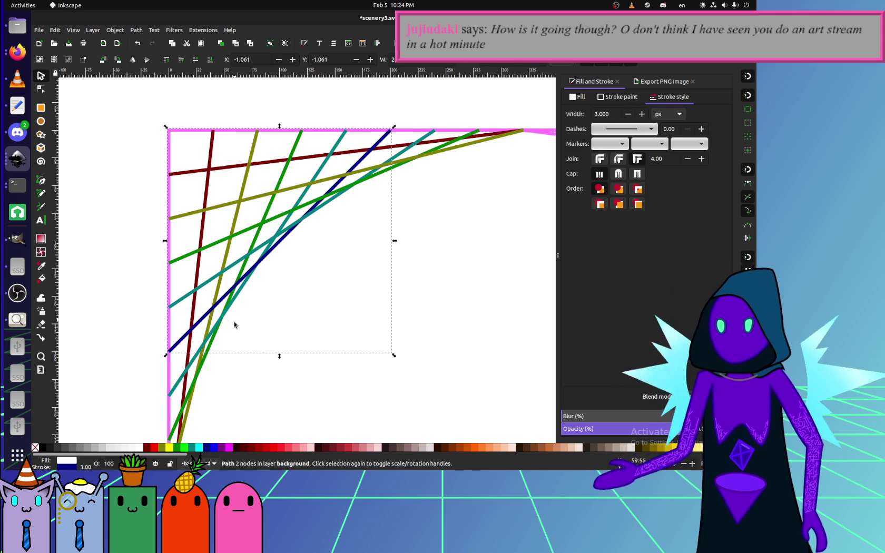
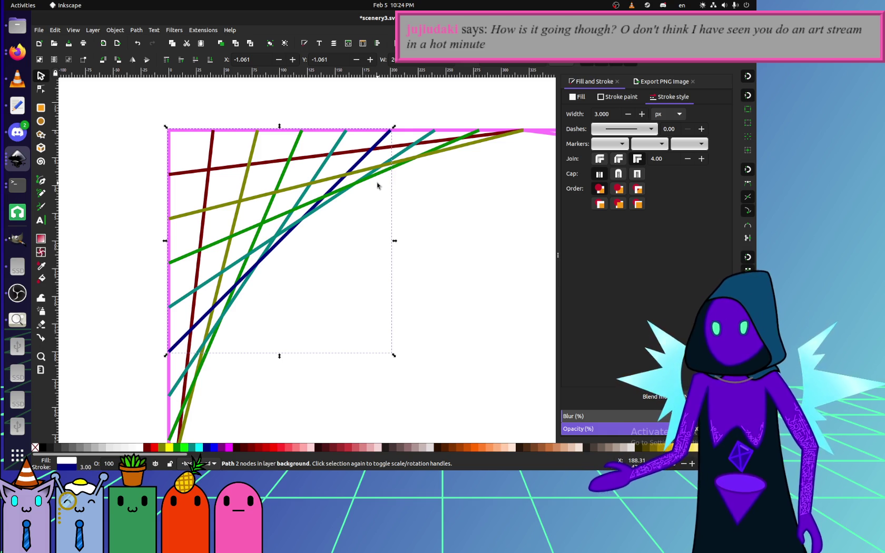
Inspect the pattern's top-left corner and pick a single line inside the group.
scroll(377, 195, "up", 2)
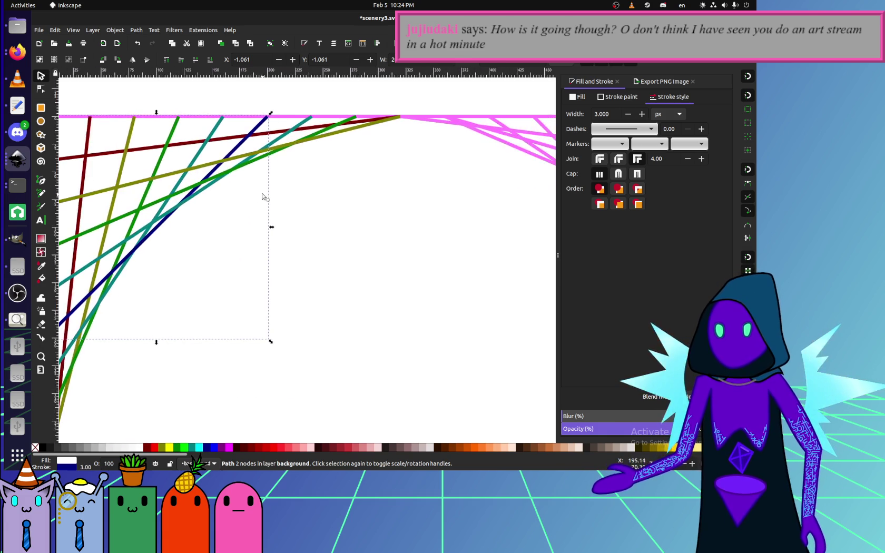
scroll(368, 248, "right", 3)
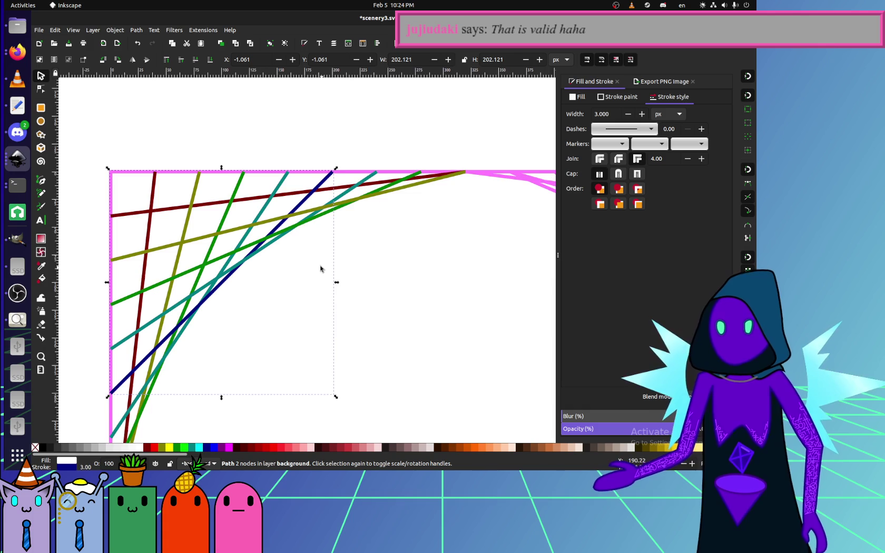
scroll(316, 248, "down", 2)
scroll(314, 238, "down", 4)
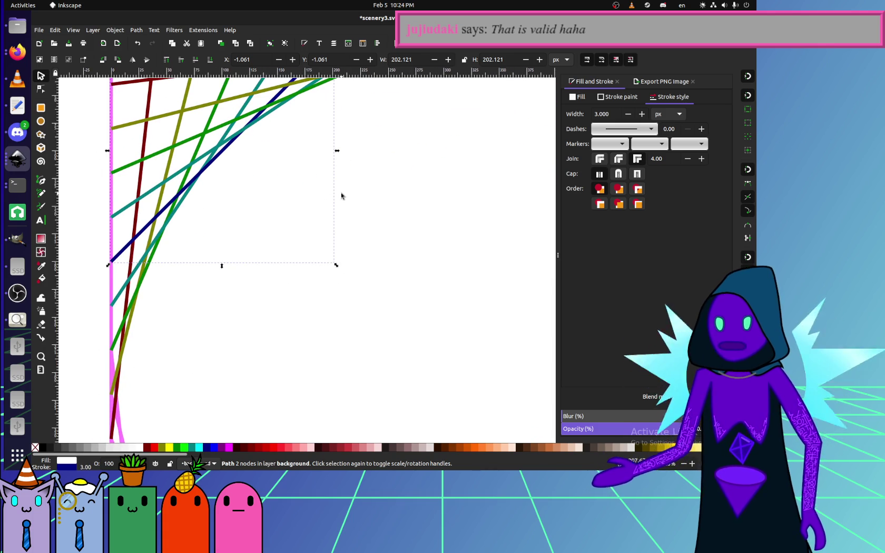
scroll(298, 191, "left", 2)
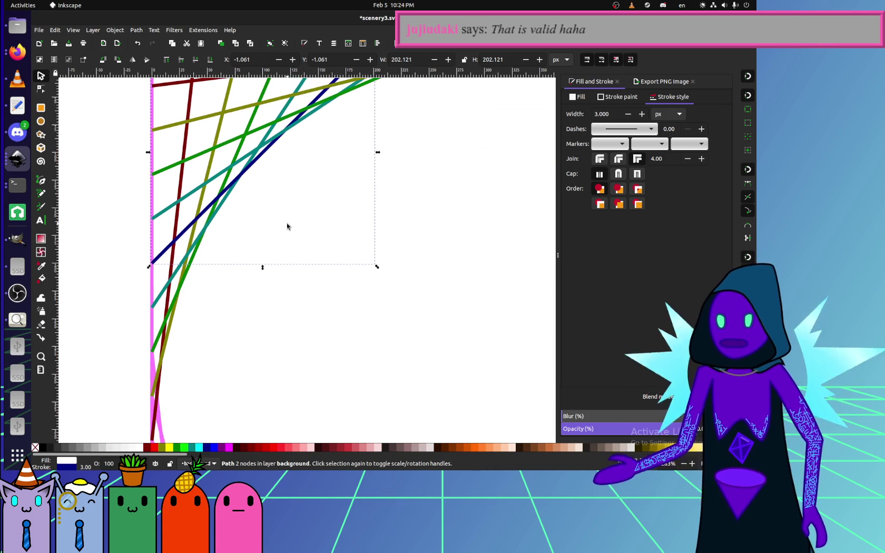
scroll(288, 225, "up", 2)
scroll(274, 232, "down", 1)
scroll(295, 274, "down", 2, "ctrl")
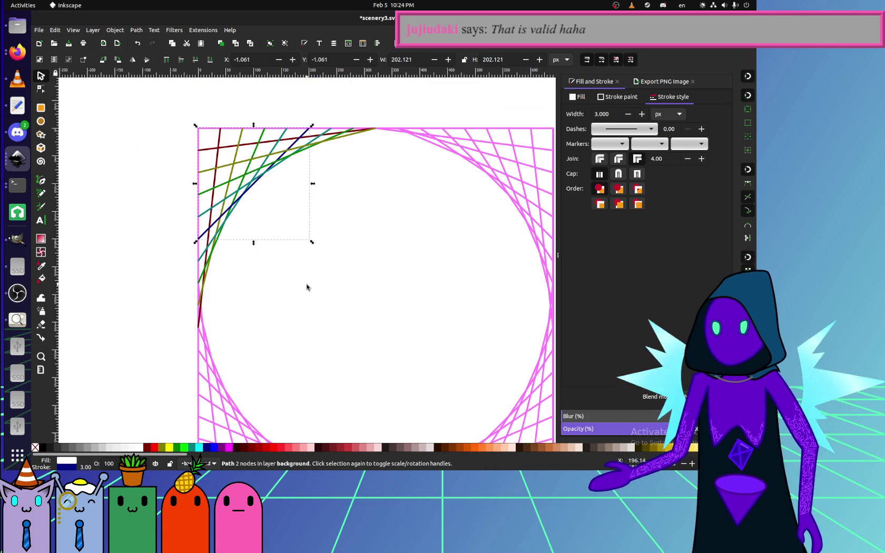
scroll(284, 276, "right", 1)
key("ctrl")
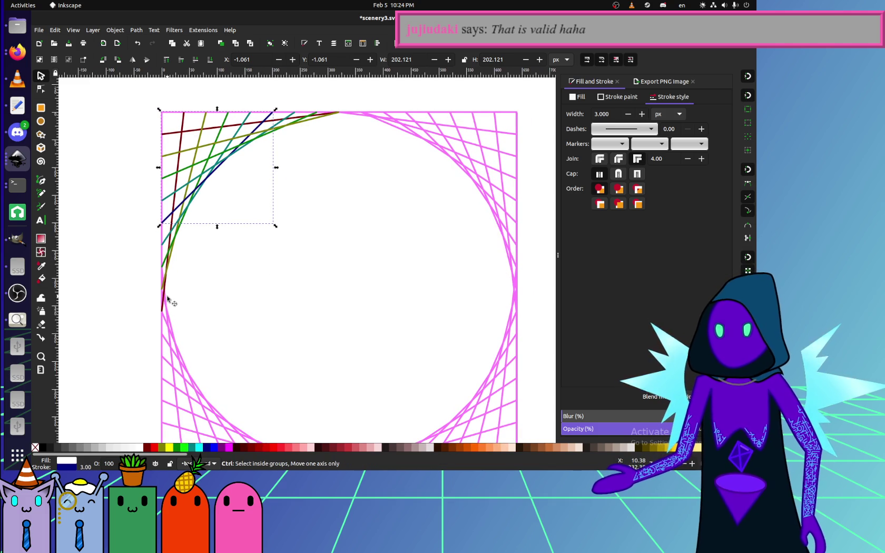
scroll(166, 302, "up", 1, "ctrl")
left_click(163, 314, "ctrl")
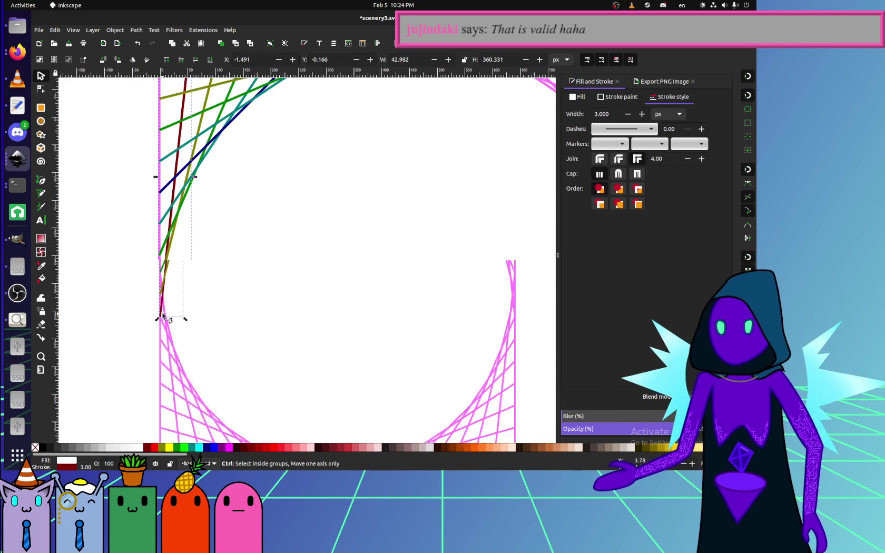
Delete the extra olive line from the pattern's top edge.
scroll(166, 318, "down", 3, "ctrl")
scroll(164, 316, "up", 1, "ctrl")
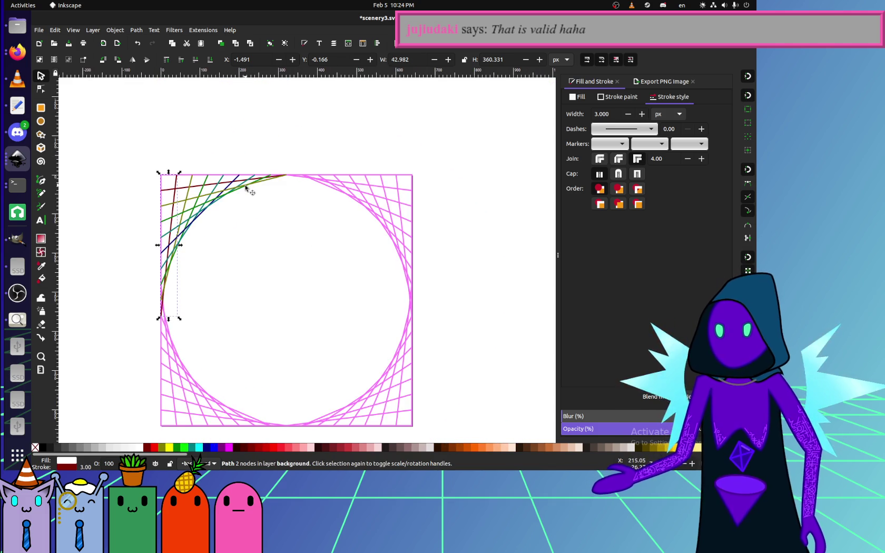
scroll(264, 188, "up", 1)
scroll(274, 212, "up", 2, "ctrl")
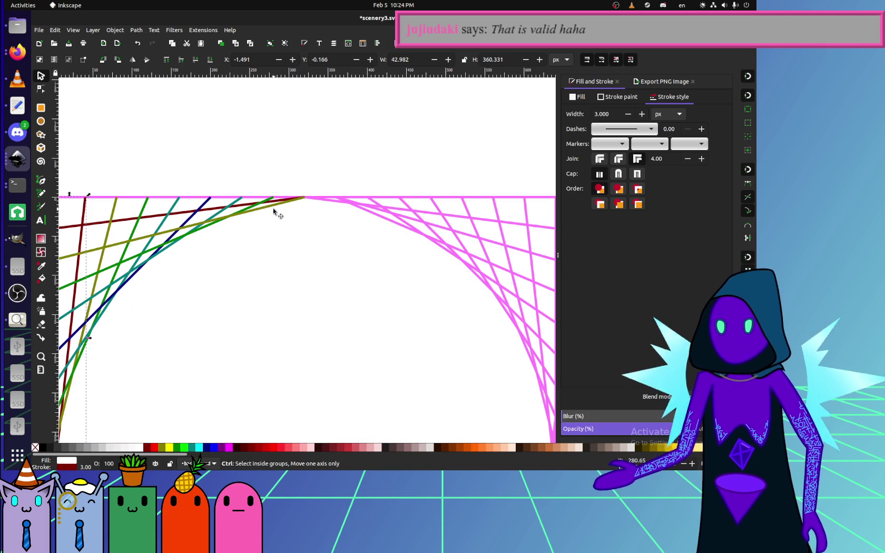
left_click(271, 210)
scroll(273, 210, "left", 4)
left_click_drag(383, 218, 337, 227)
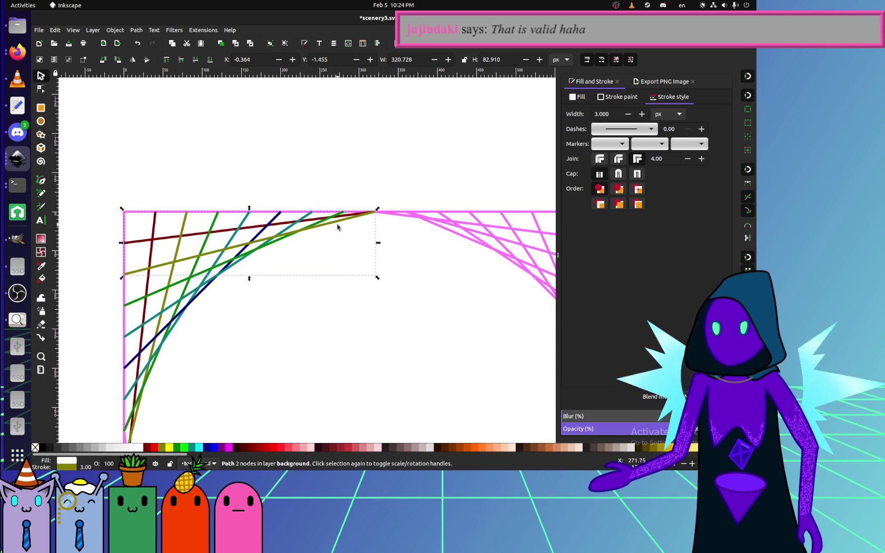
key("Delete")
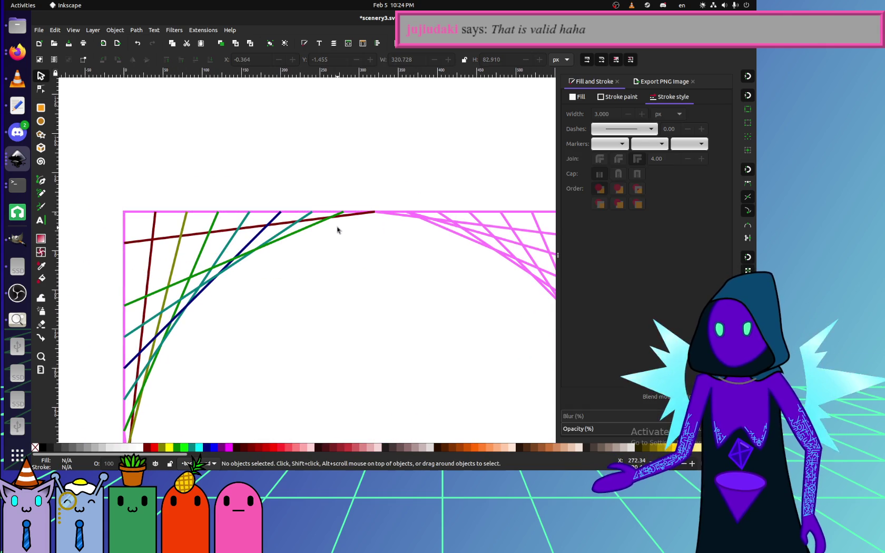
left_click(350, 216)
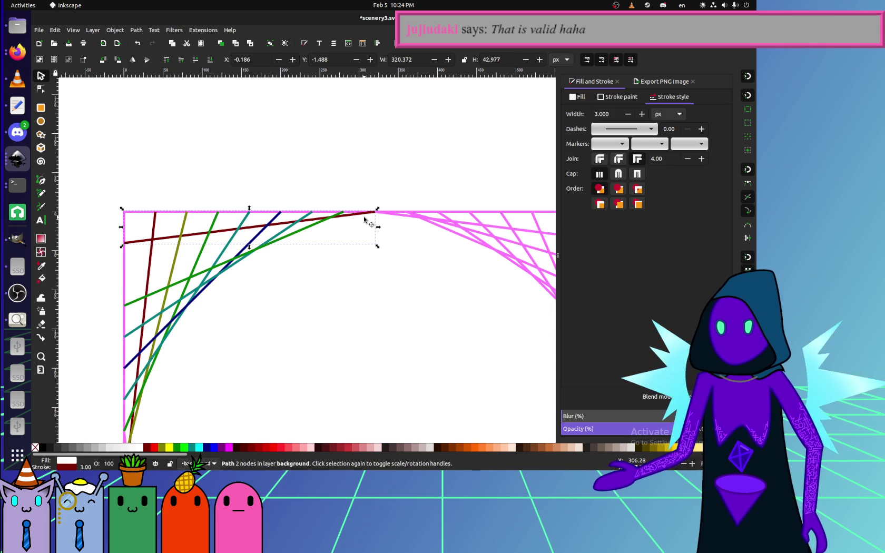
left_click_drag(95, 199, 62, 219)
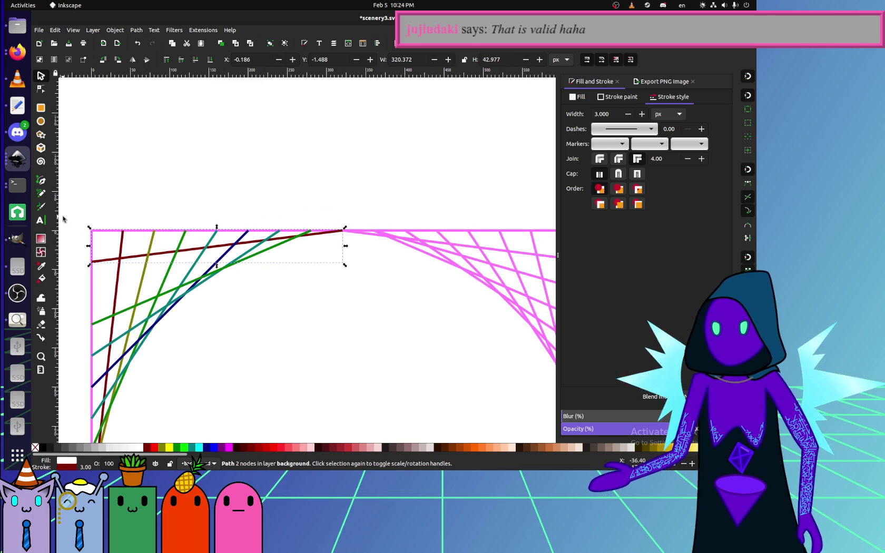
left_click(41, 193)
scroll(337, 242, "right", 10)
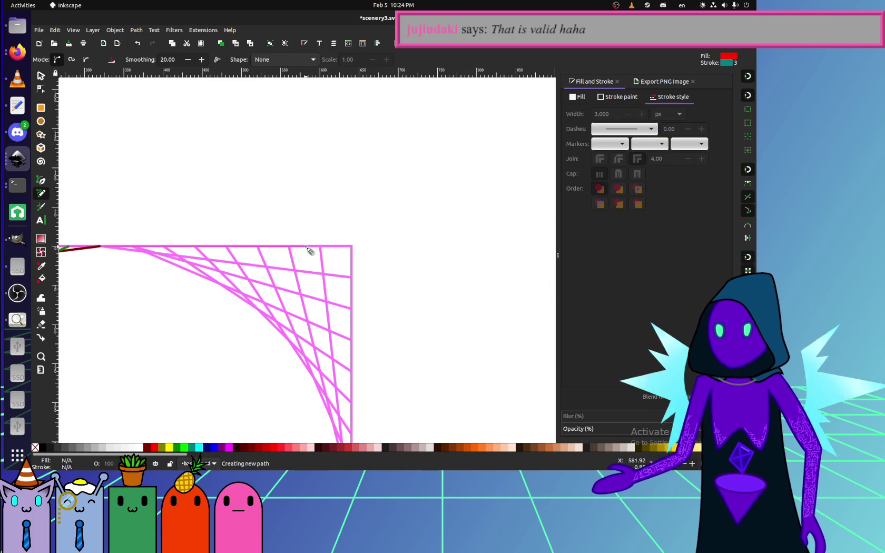
key("Escape")
left_click(40, 369)
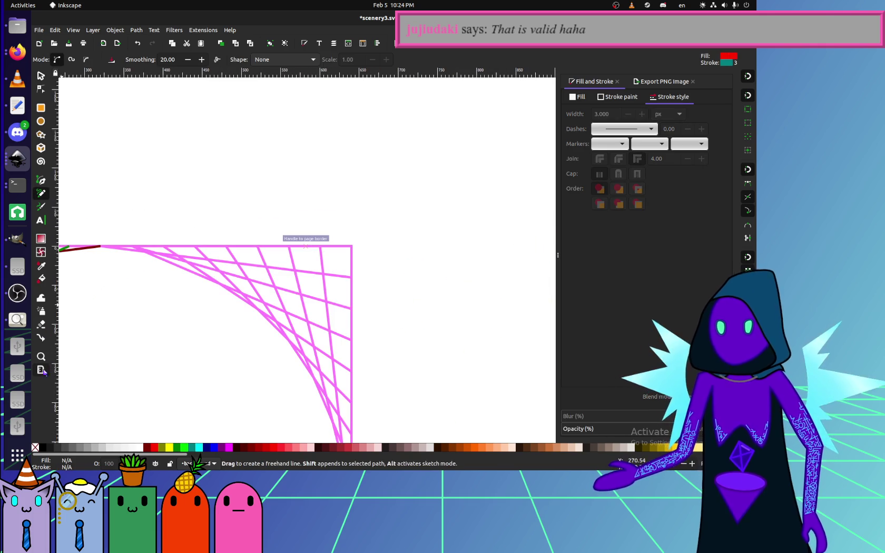
left_click_drag(351, 245, 556, 295)
scroll(188, 271, "left", 10)
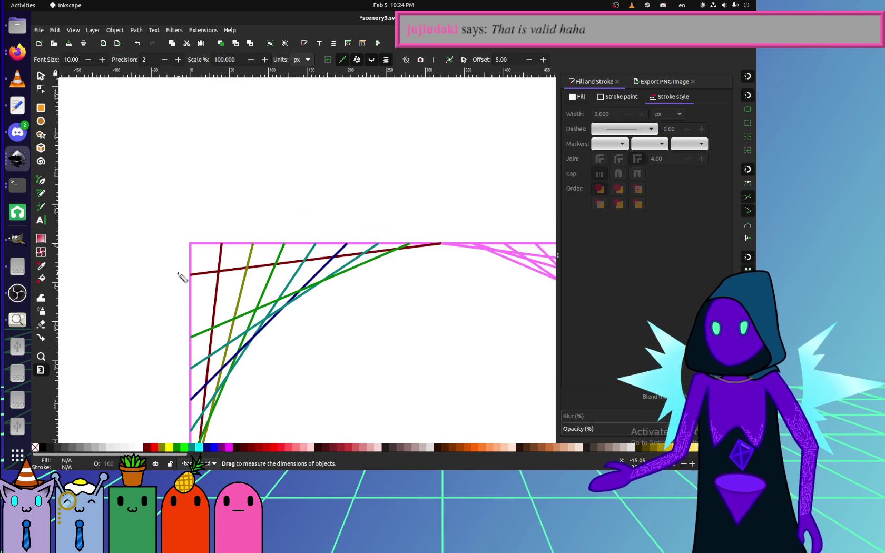
left_click_drag(119, 242, 553, 274)
scroll(175, 294, "down", 2)
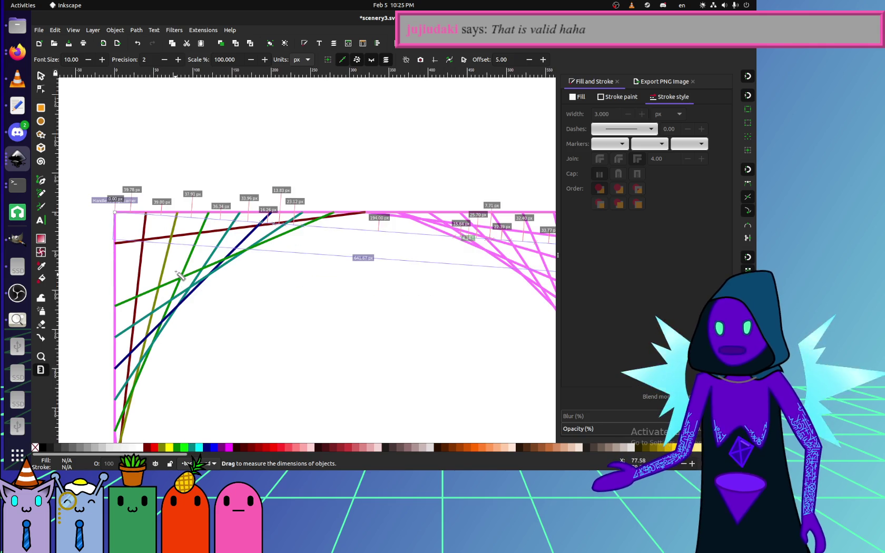
key("s")
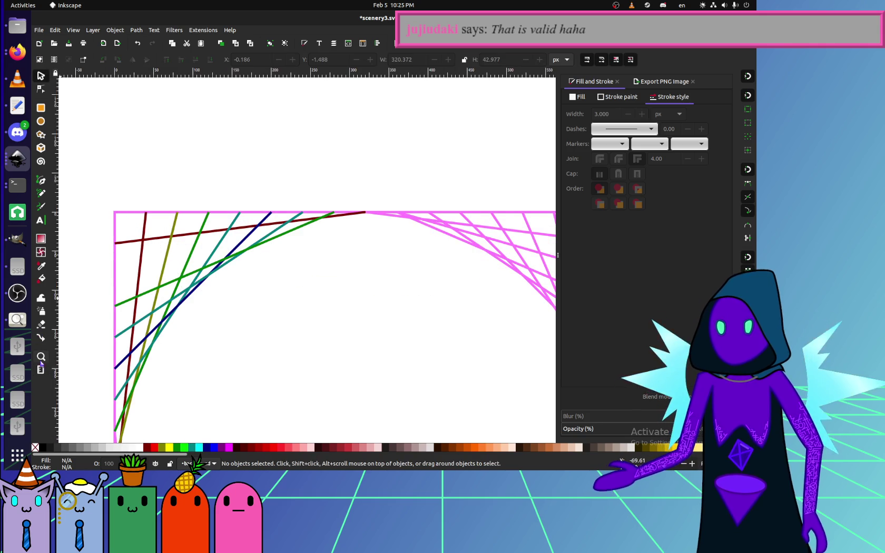
left_click(40, 369)
scroll(256, 256, "down", 2)
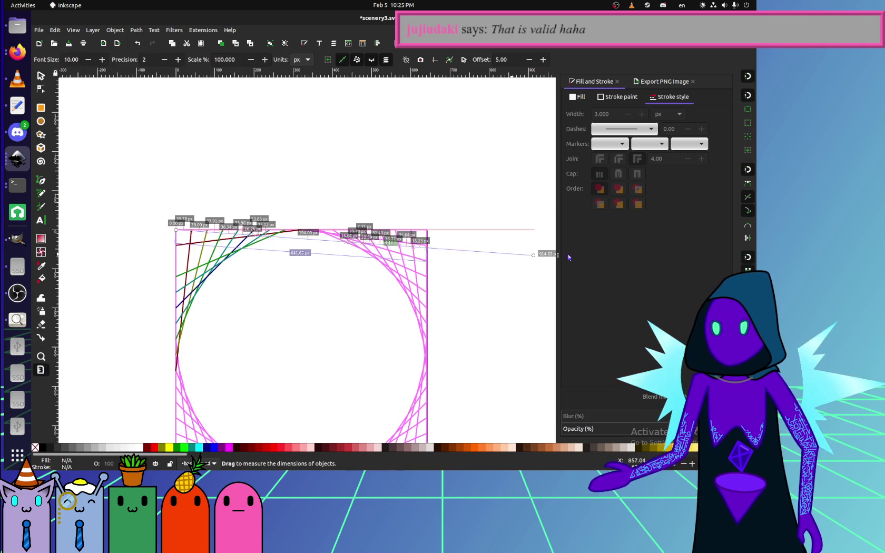
left_click_drag(533, 255, 427, 230)
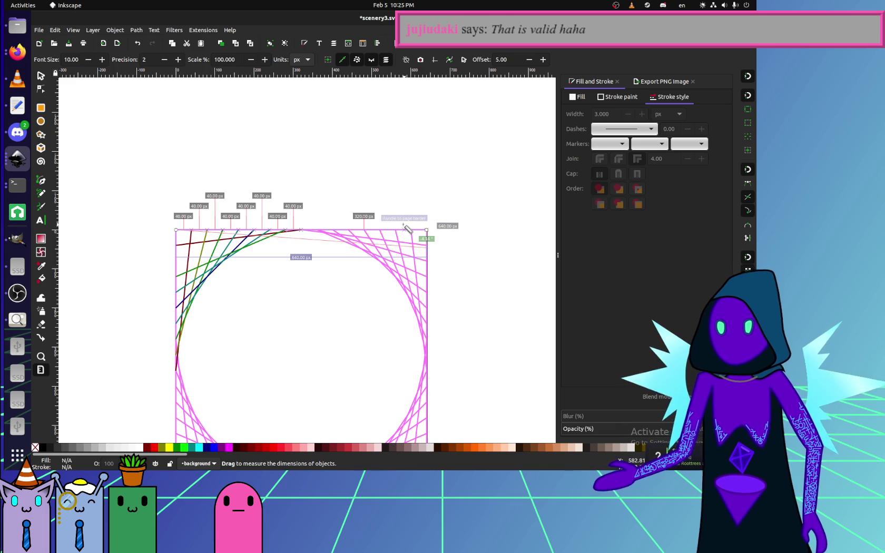
scroll(403, 227, "up", 2, "ctrl")
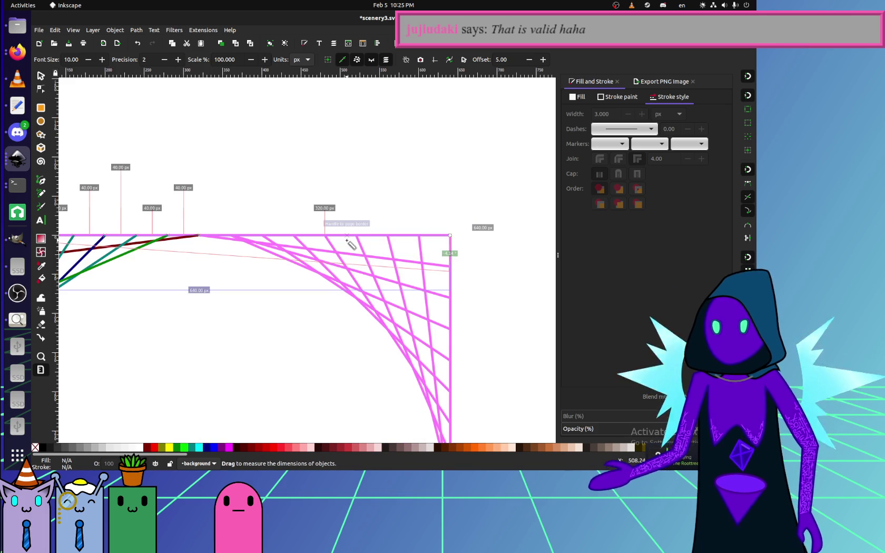
scroll(462, 248, "left", 5)
scroll(462, 249, "left", 2)
key("s")
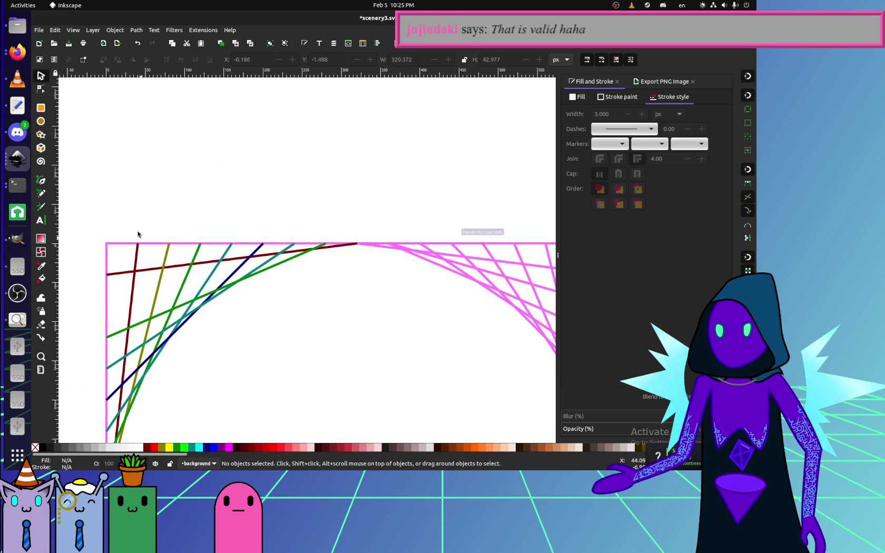
left_click(41, 370)
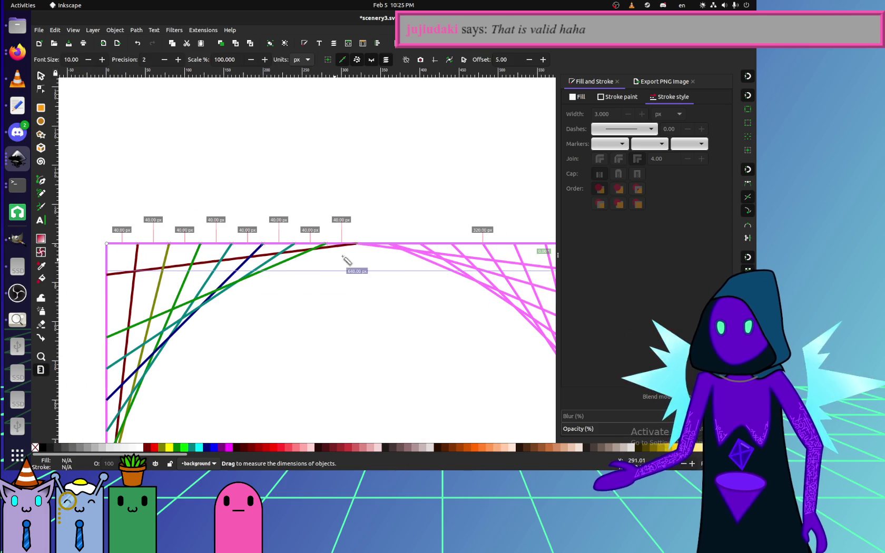
scroll(375, 253, "right", 8)
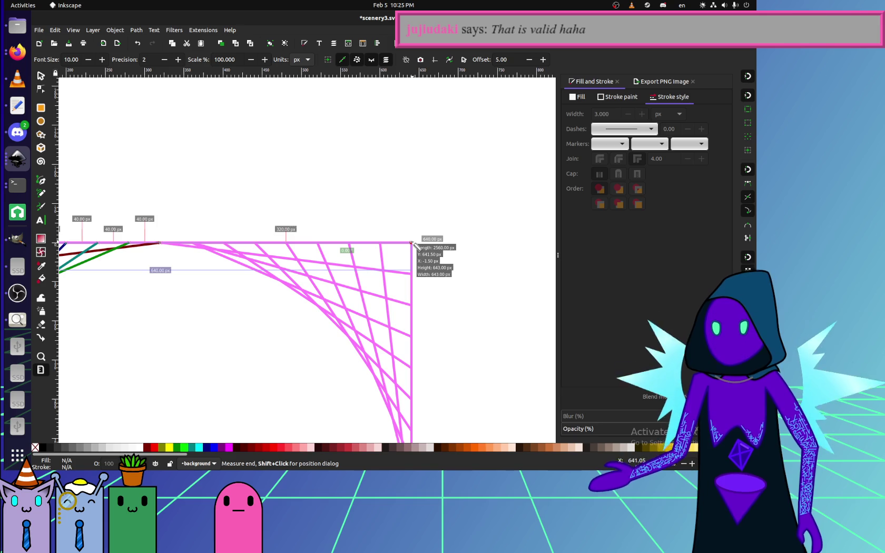
left_click_drag(412, 242, 167, 244)
scroll(263, 251, "up", 1, "ctrl")
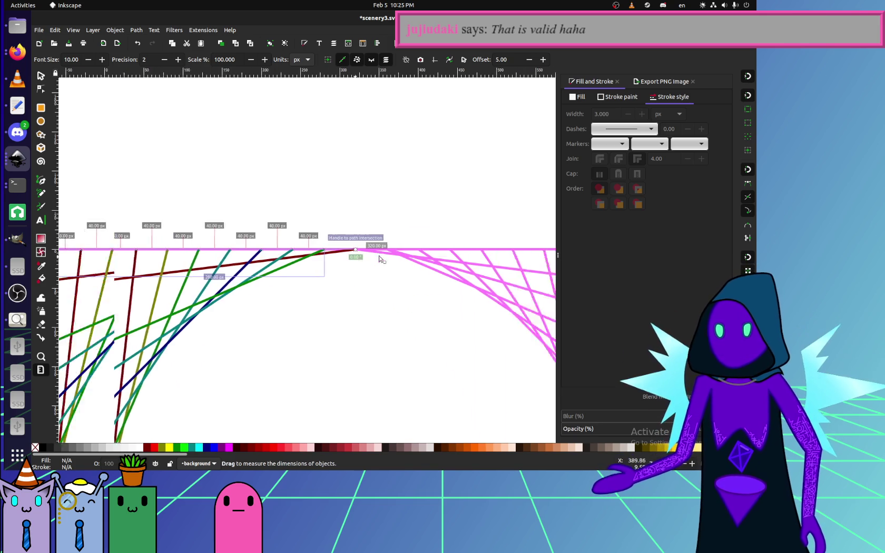
scroll(397, 257, "up", 1, "ctrl")
scroll(373, 283, "up", 1, "ctrl")
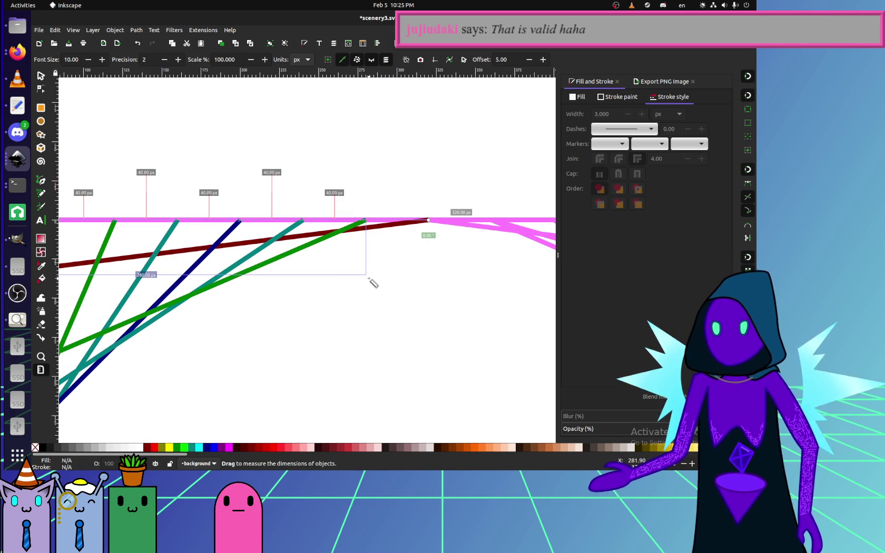
scroll(369, 274, "down", 1)
scroll(364, 258, "down", 7)
scroll(371, 268, "up", 1, "ctrl")
scroll(377, 275, "up", 4, "ctrl")
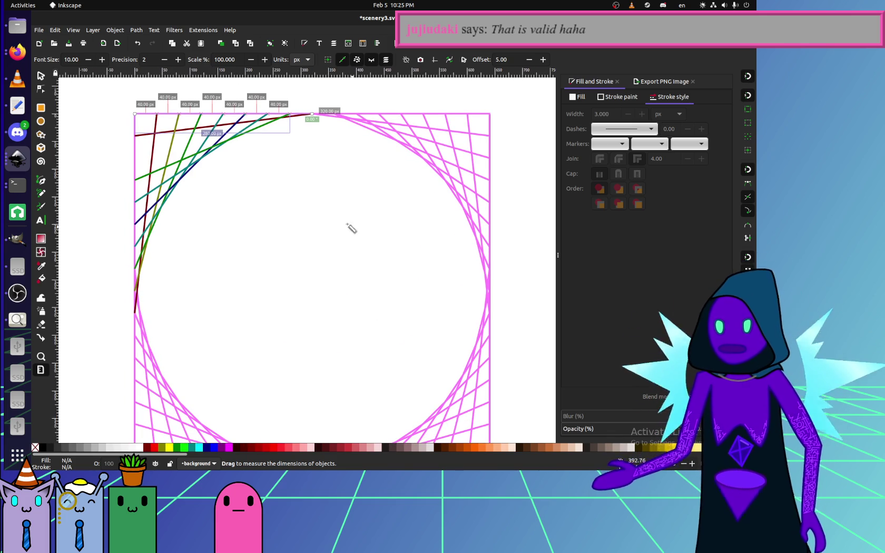
left_click(41, 75)
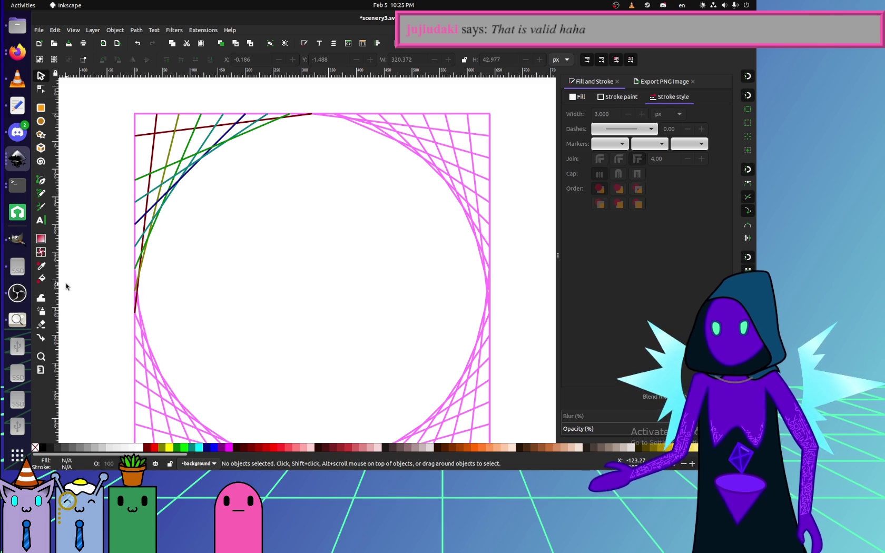
Bring the pattern's top-left corner into view and select the dark red line.
left_click_drag(154, 214, 153, 231)
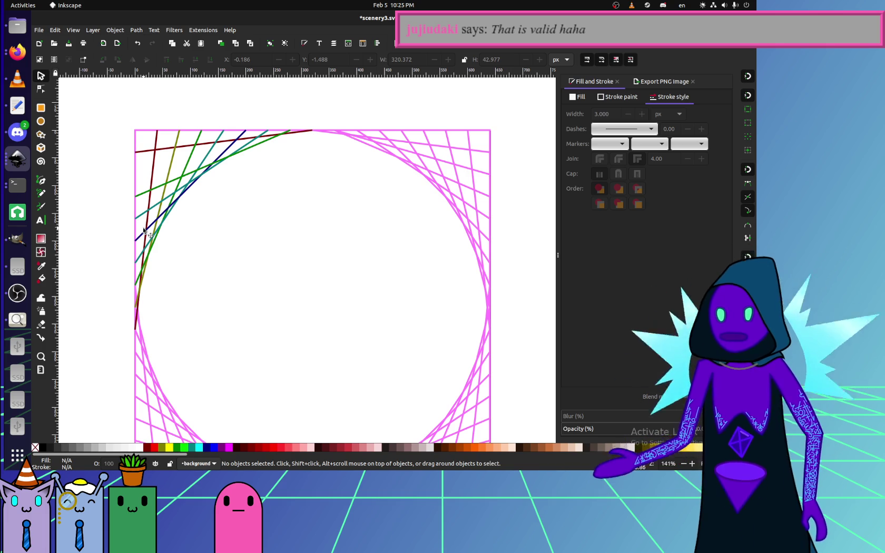
scroll(188, 198, "up", 1)
scroll(203, 191, "up", 2)
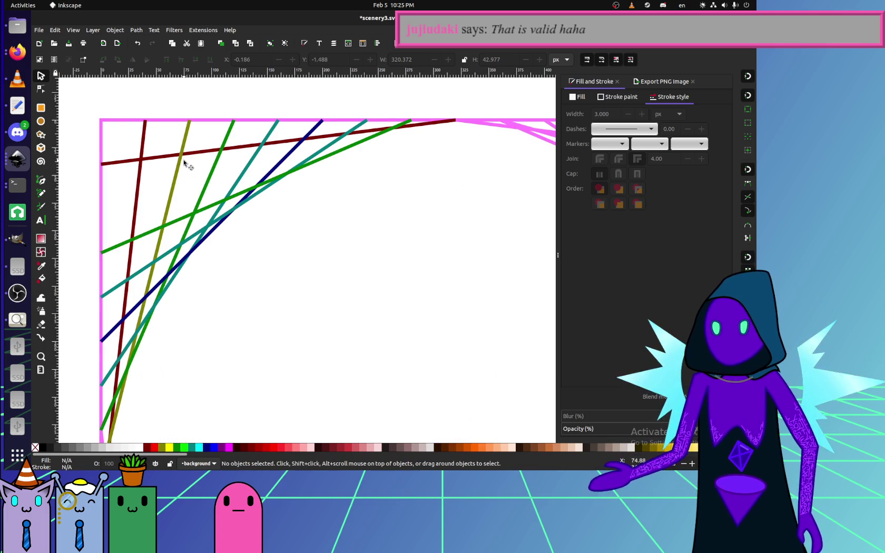
left_click_drag(177, 171, 245, 183)
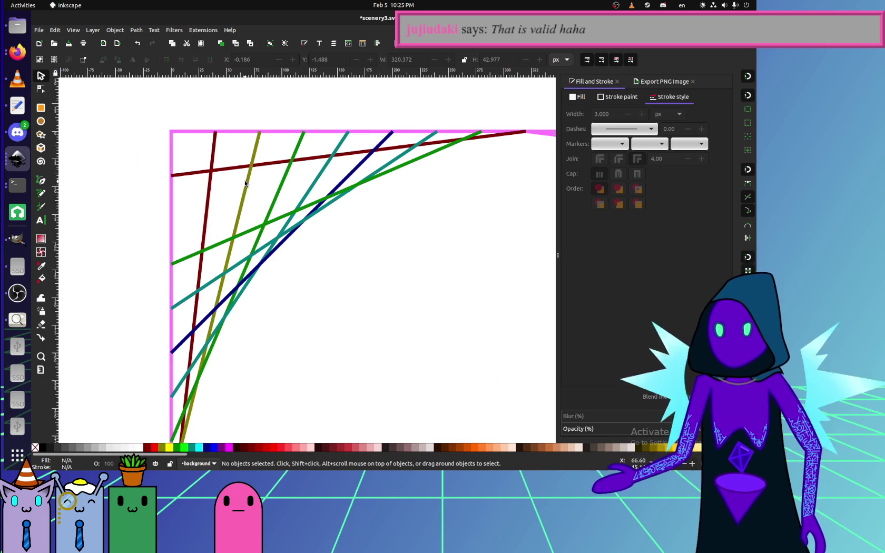
left_click(244, 185)
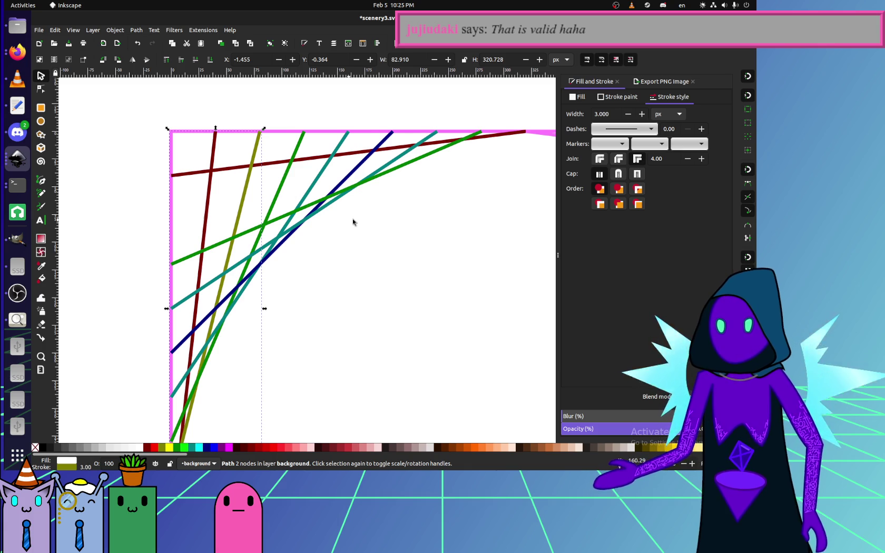
left_click_drag(346, 222, 325, 238)
left_click(468, 154)
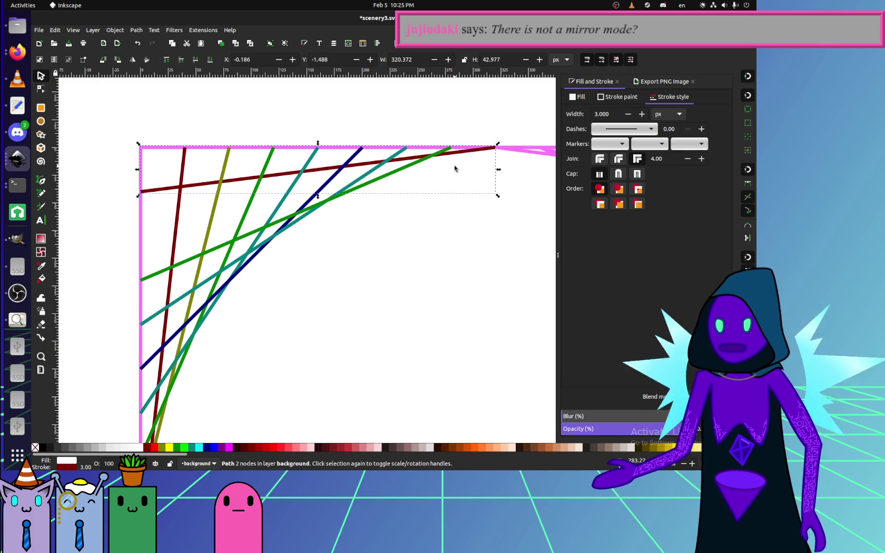
Drag the dark red line's bottom node up the left edge to 0, 320.
left_click_drag(418, 180, 390, 180)
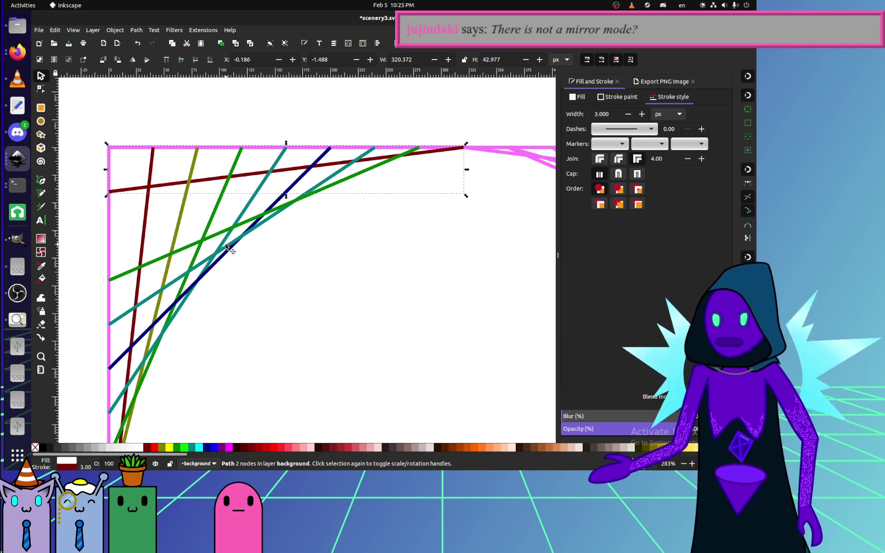
scroll(164, 139, "right", 1)
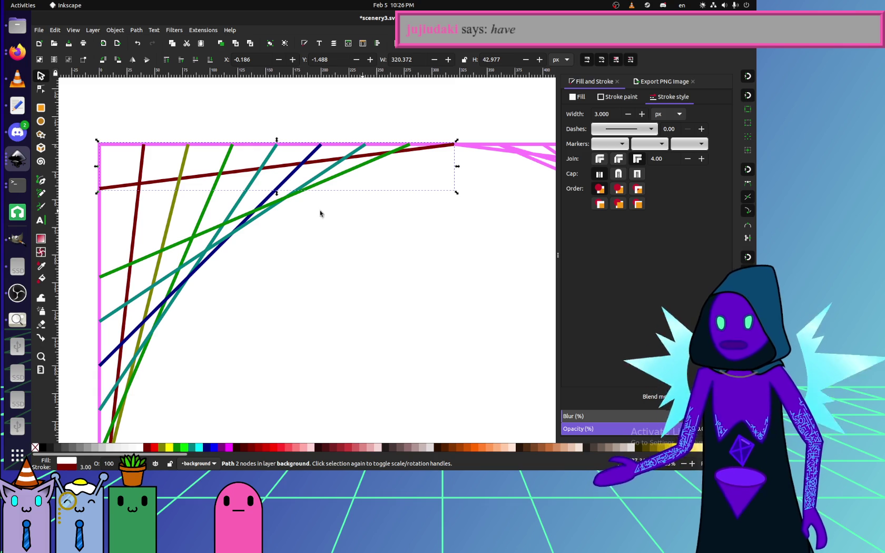
scroll(142, 232, "down", 2)
scroll(154, 203, "down", 3)
scroll(163, 158, "down", 1)
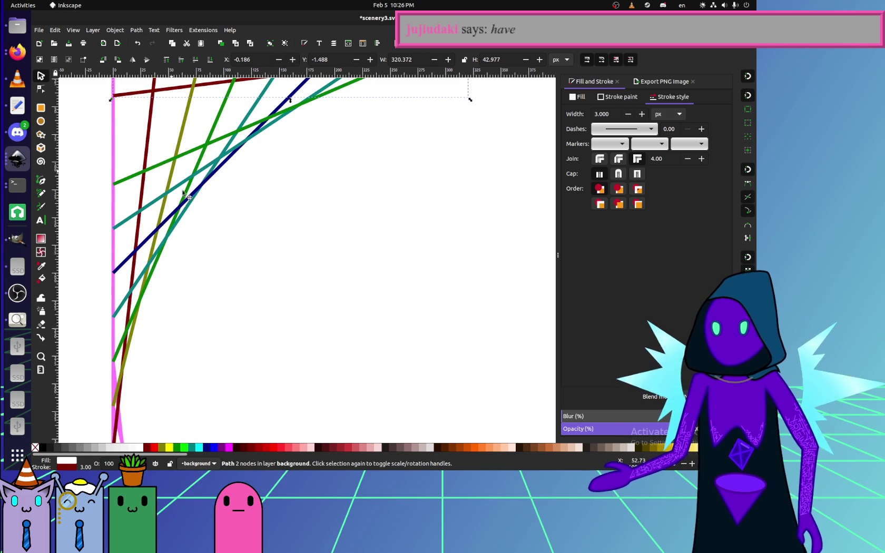
scroll(203, 238, "down", 1)
scroll(196, 241, "down", 1)
left_click(145, 328)
scroll(153, 318, "up", 1)
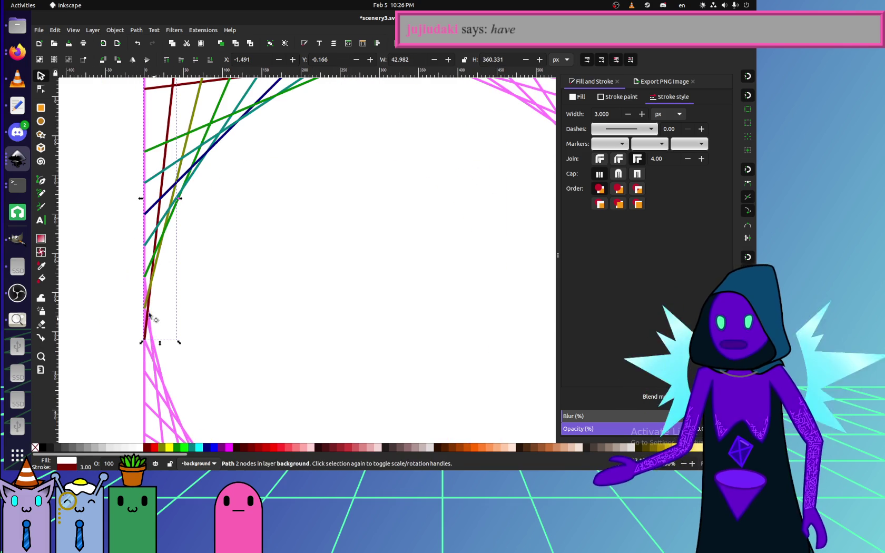
left_click(40, 89)
left_click_drag(145, 339, 144, 301)
Raise the bottom ends of the olive, green and slate-grey lines to edge intersections.
scroll(184, 293, "up", 4)
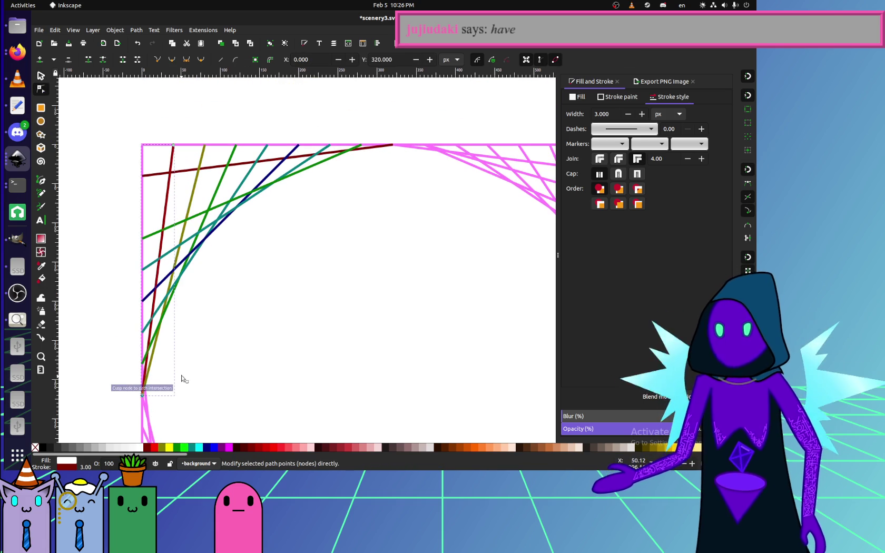
left_click(152, 375)
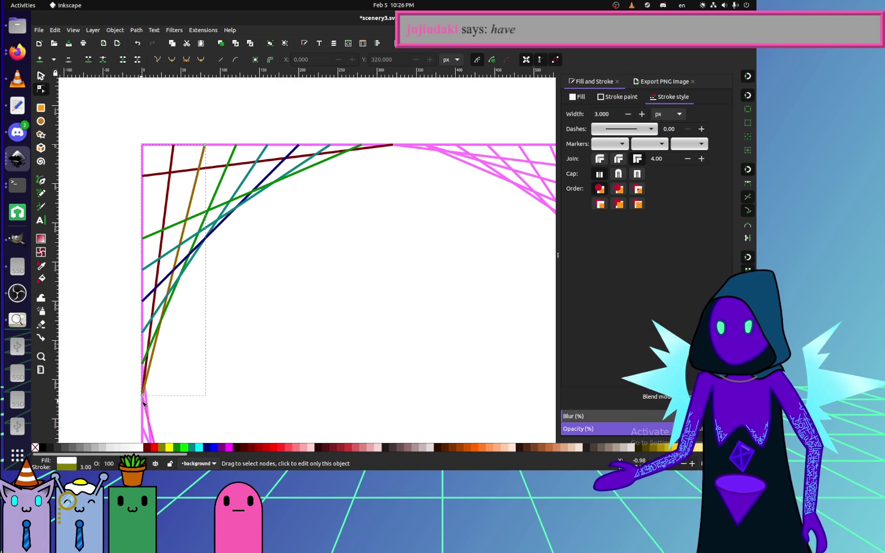
left_click_drag(144, 397, 142, 302)
left_click(153, 339)
left_click(170, 291)
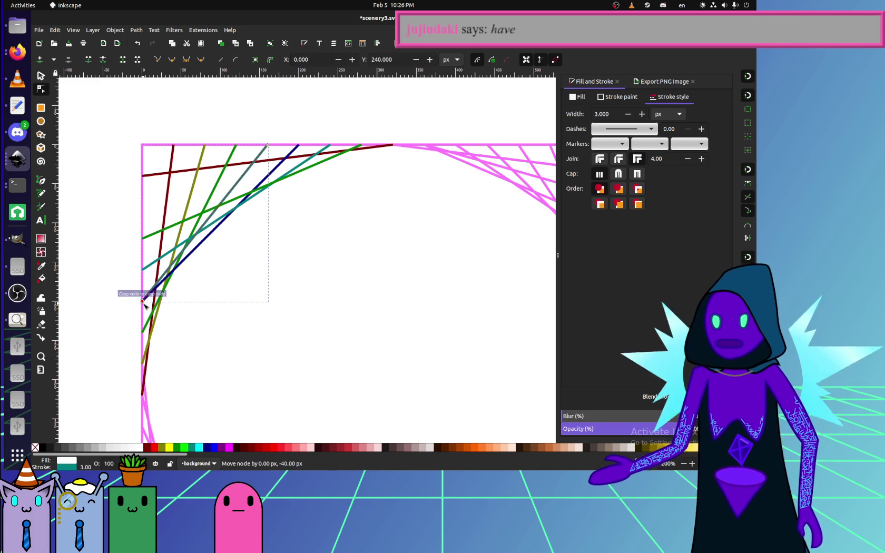
Raise the navy, grey and olive-green lines' lower ends further up the left edge.
left_click(178, 275)
left_click_drag(149, 302, 143, 270)
key("ctrl+z")
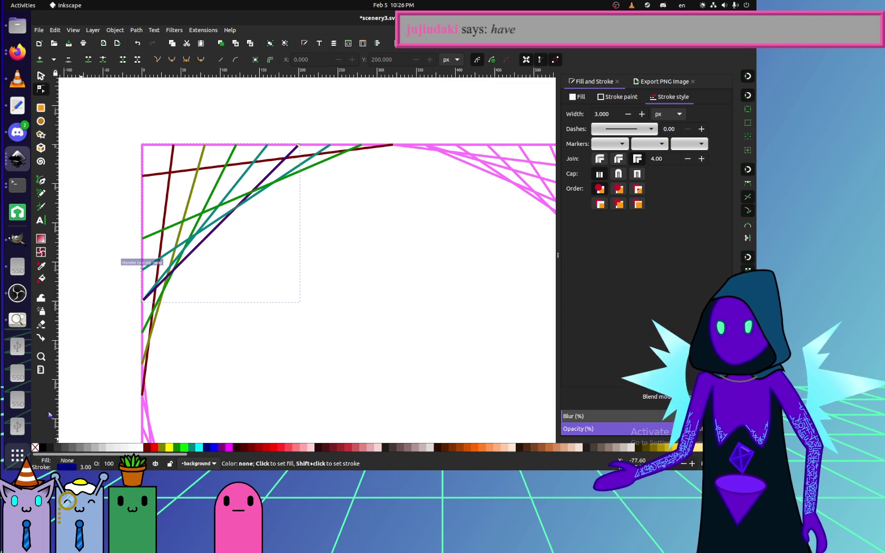
left_click_drag(143, 301, 144, 279)
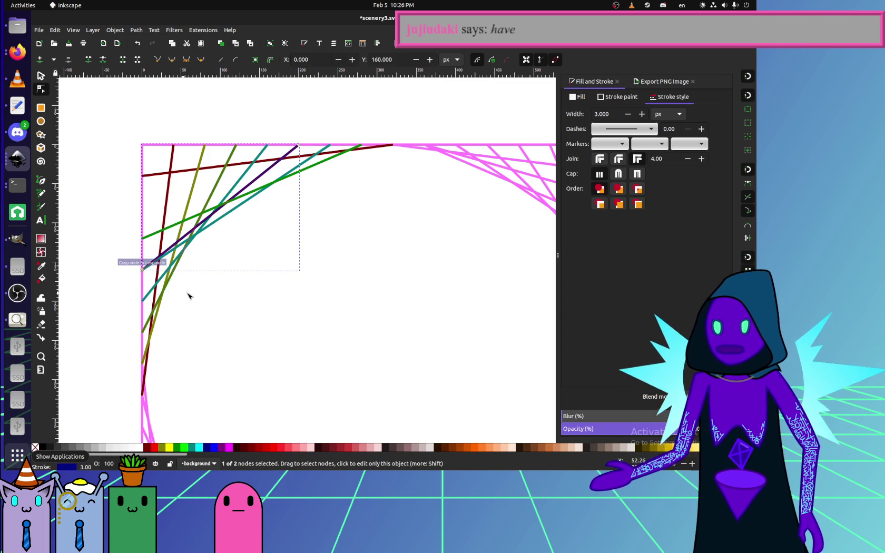
left_click(306, 162)
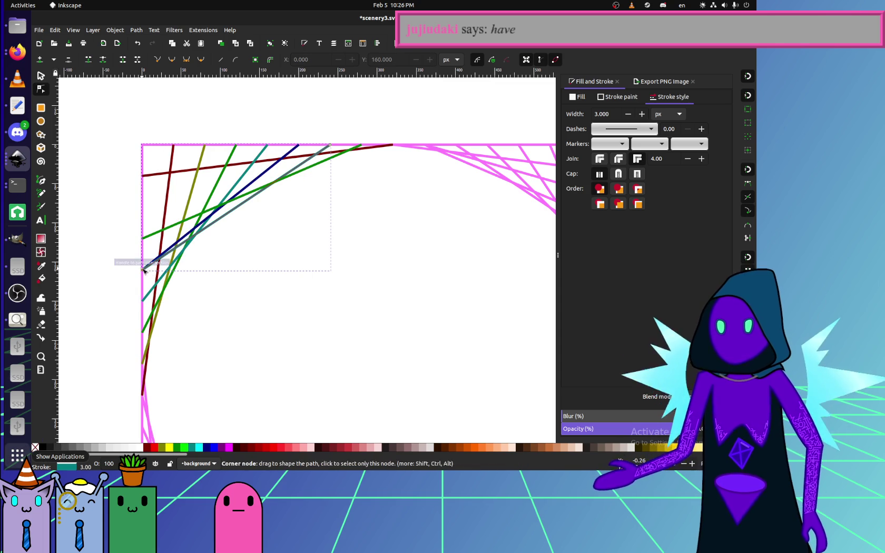
left_click_drag(143, 269, 143, 236)
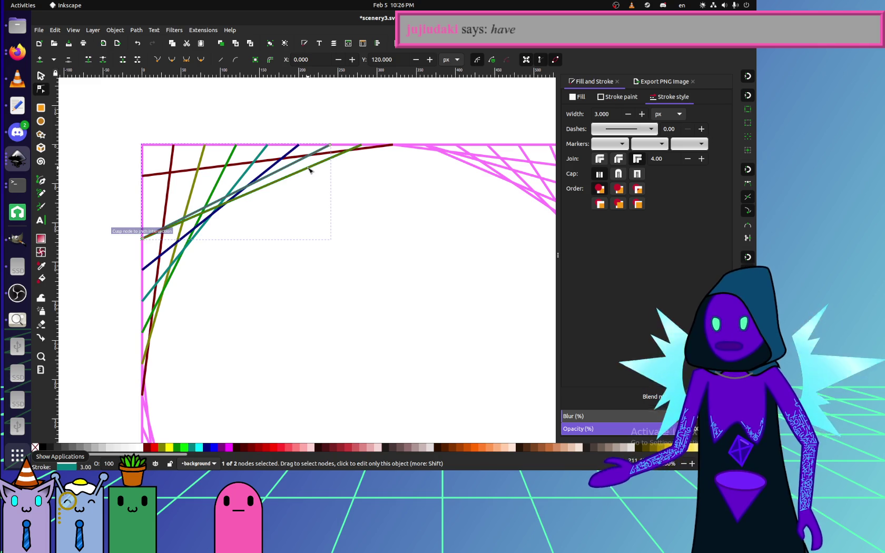
left_click(306, 168)
mouse_move(142, 238)
left_mouse_down()
mouse_move(141, 209)
mouse_move(270, 307)
left_mouse_up()
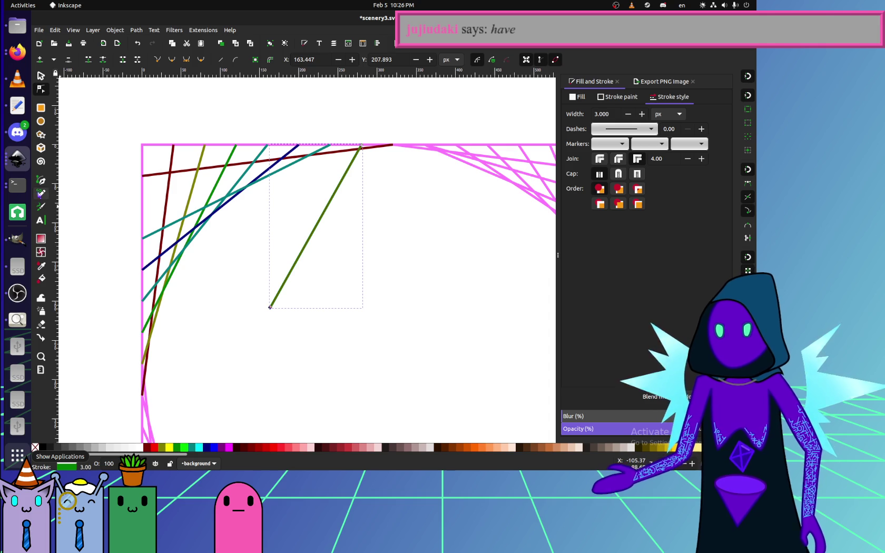
Draw a new green line with its lower end snapped to the left edge at 0, 80.
left_click(40, 193)
mouse_move(145, 177)
left_mouse_down()
mouse_move(142, 145)
mouse_move(138, 187)
left_mouse_up()
left_click(41, 76)
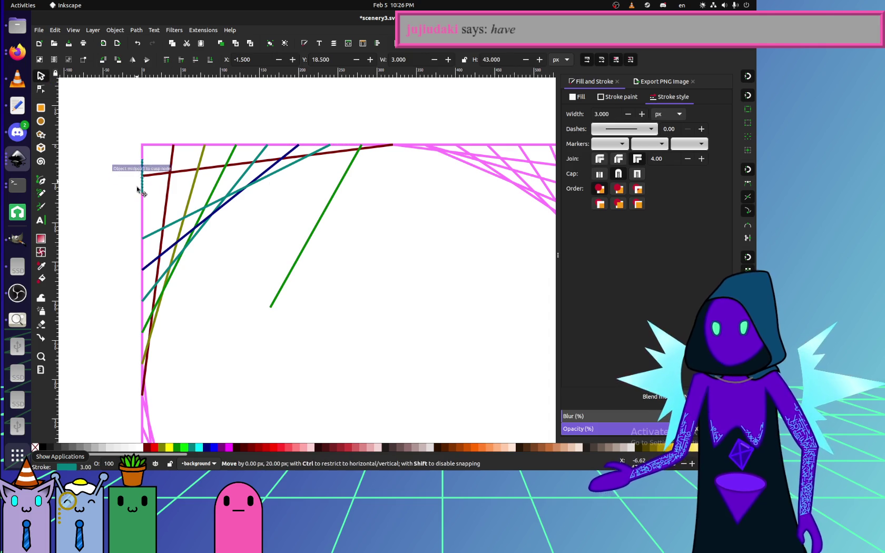
left_click(252, 293)
key("n")
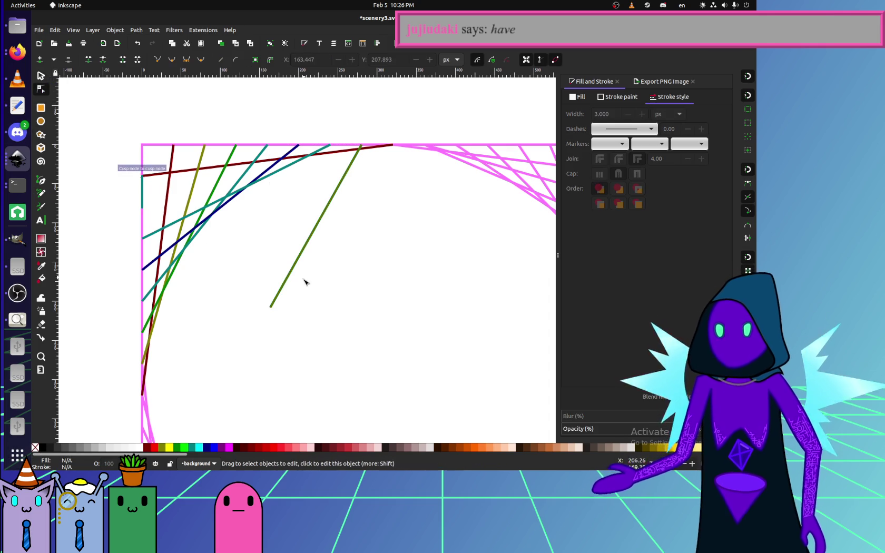
left_click(273, 304)
left_click_drag(271, 306, 143, 215)
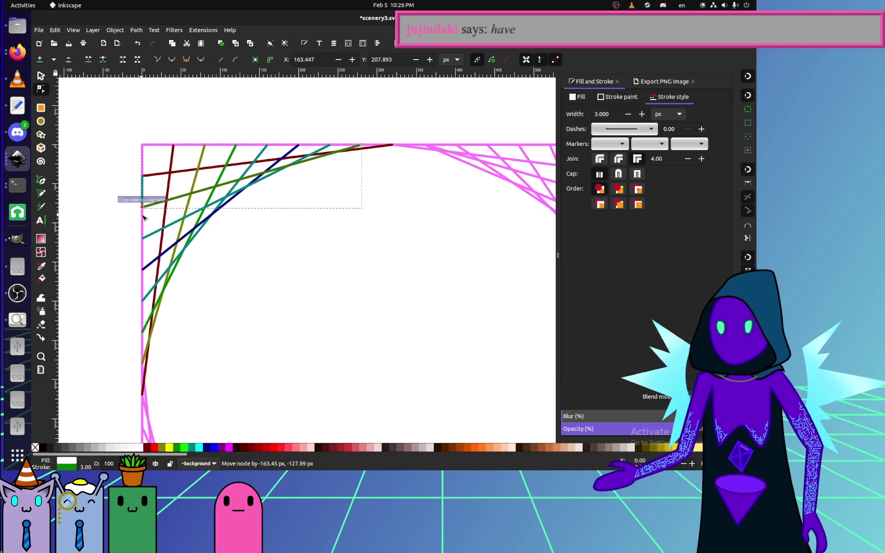
key("Escape")
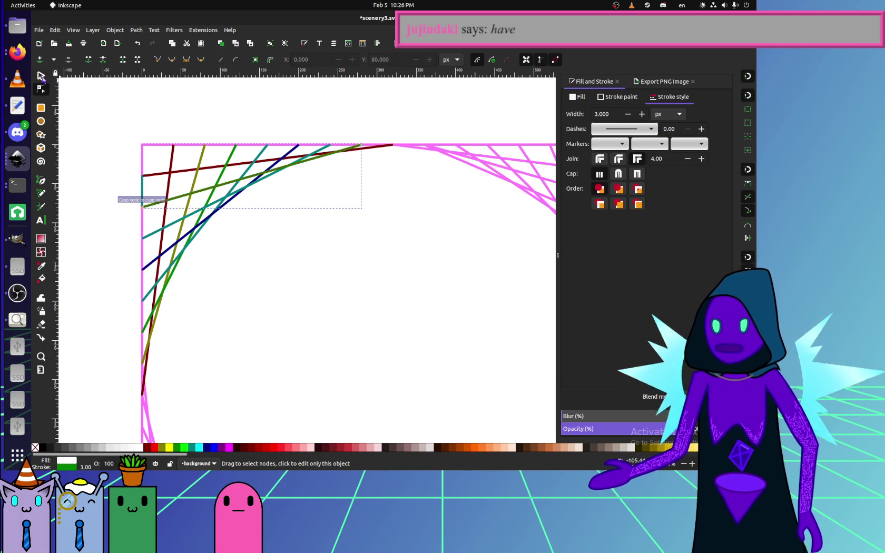
key("s")
left_click(143, 193)
left_click(266, 288)
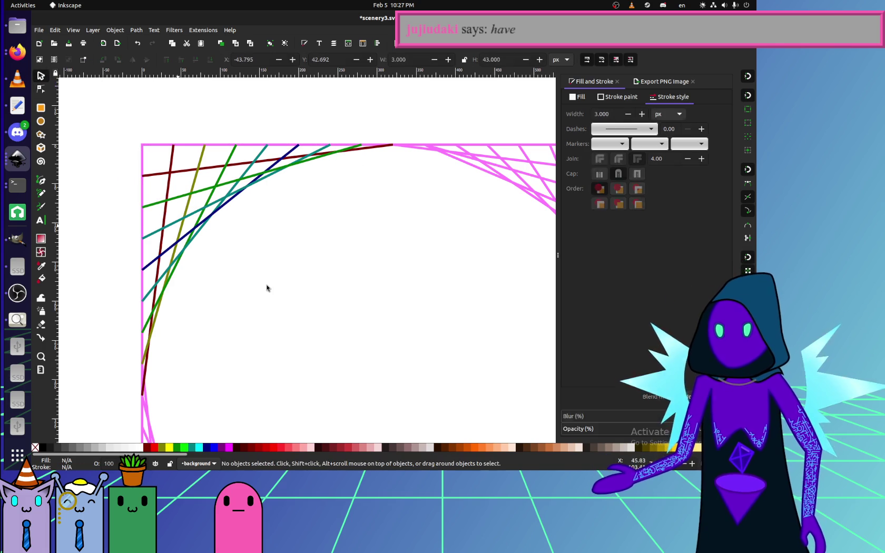
Rubber-band select all 11 coloured lines of the top-left fan.
scroll(202, 234, "down", 1)
scroll(205, 235, "down", 1)
scroll(188, 232, "down", 1)
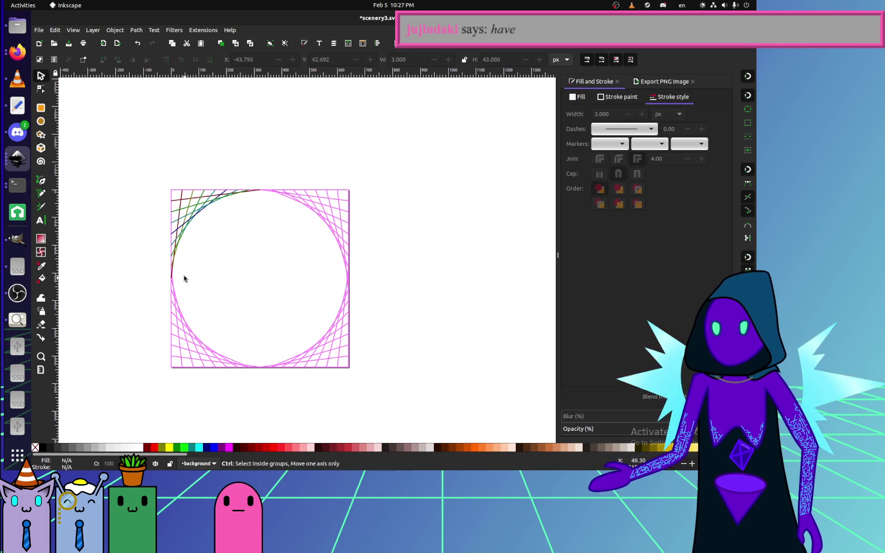
scroll(186, 281, "up", 2)
scroll(185, 281, "up", 1)
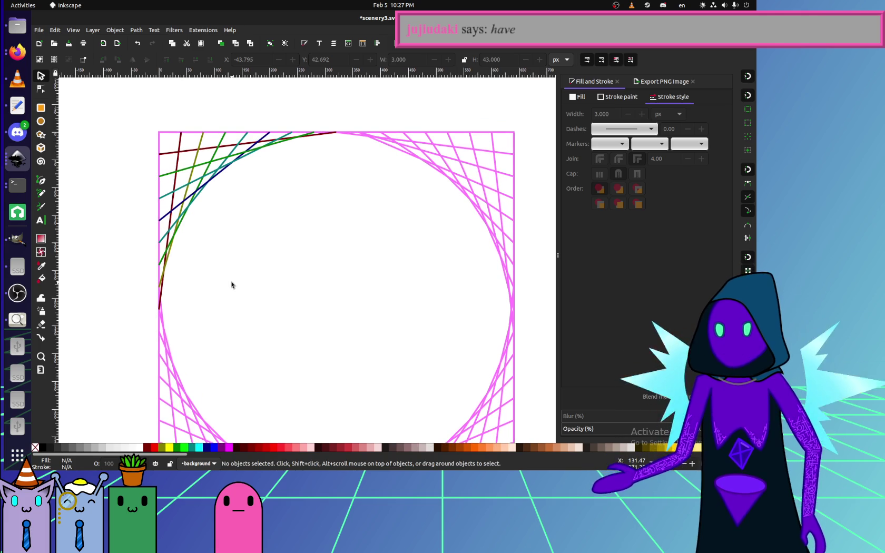
scroll(258, 285, "right", 3)
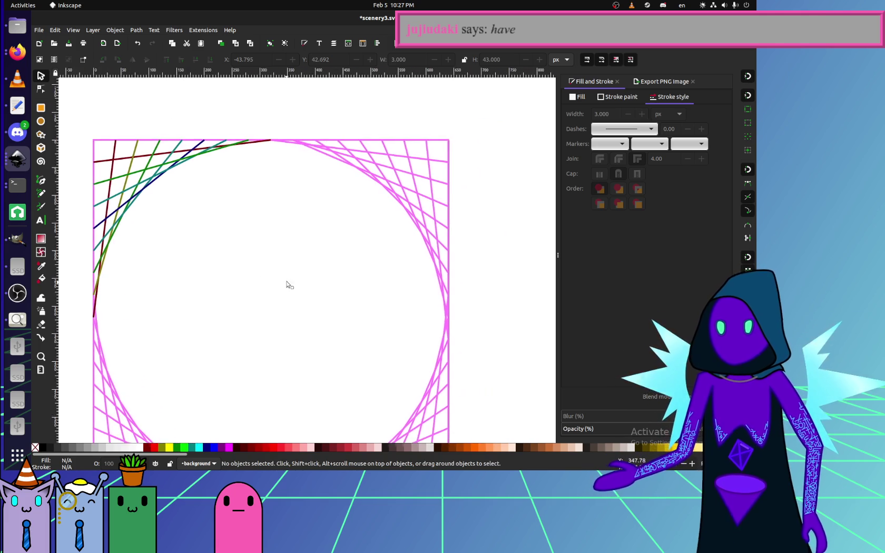
scroll(303, 290, "left", 1)
left_click_drag(96, 124, 321, 345)
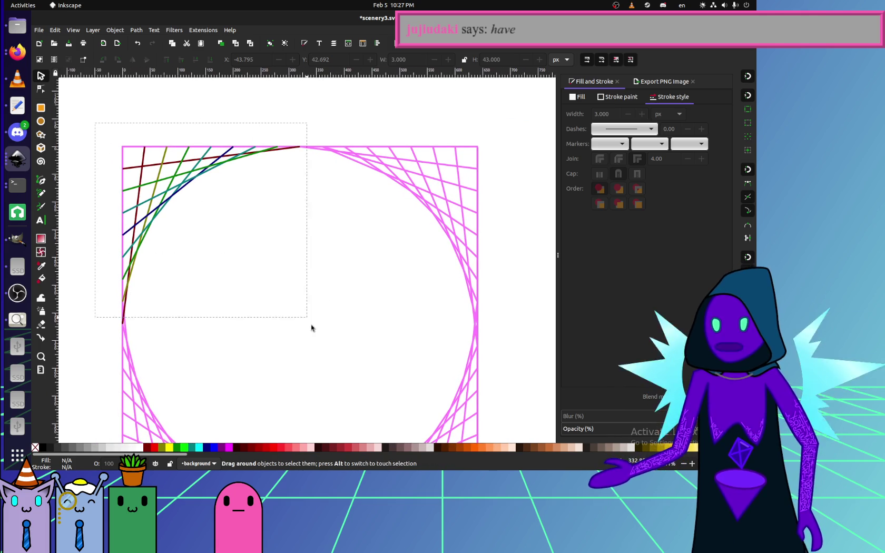
Flip the selected line set horizontally and shift it to the right.
left_click_drag(328, 255, 417, 264)
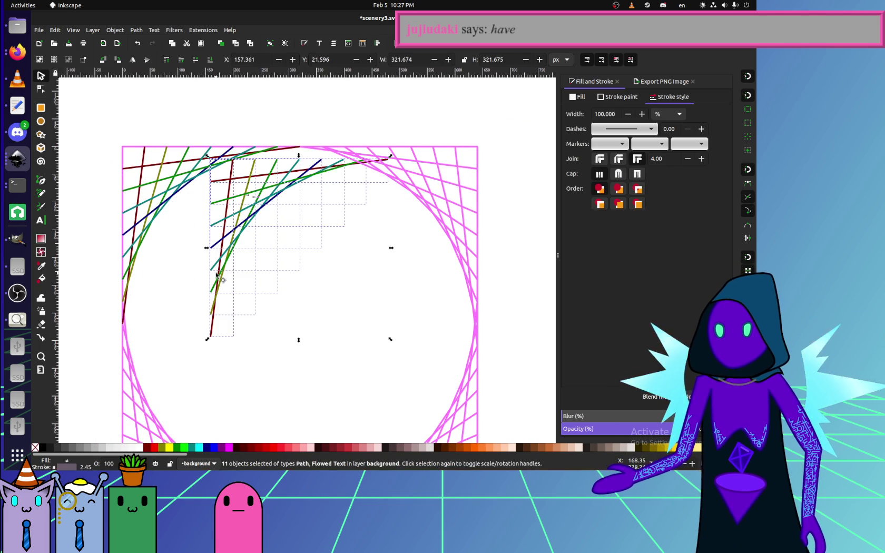
left_click_drag(211, 246, 453, 256)
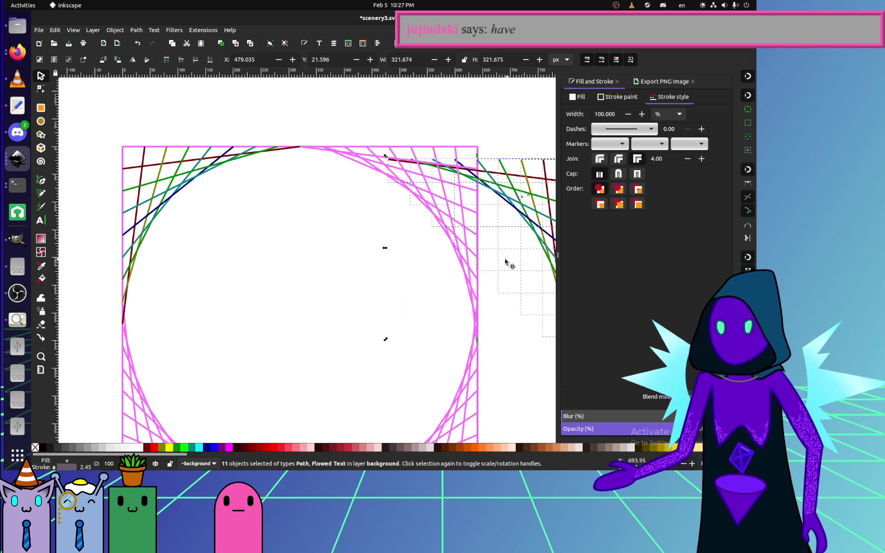
scroll(509, 259, "right", 10)
scroll(255, 201, "left", 5)
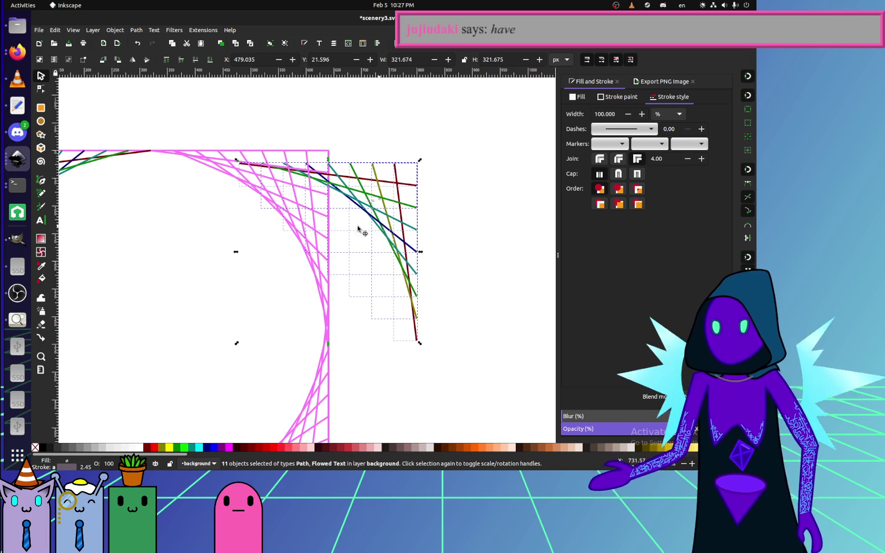
left_click_drag(237, 223, 304, 237)
Snap the mirrored fan onto the pink square's top-right corner.
scroll(174, 274, "down", 2, "ctrl")
scroll(295, 294, "left", 3)
scroll(174, 251, "up", 2, "ctrl")
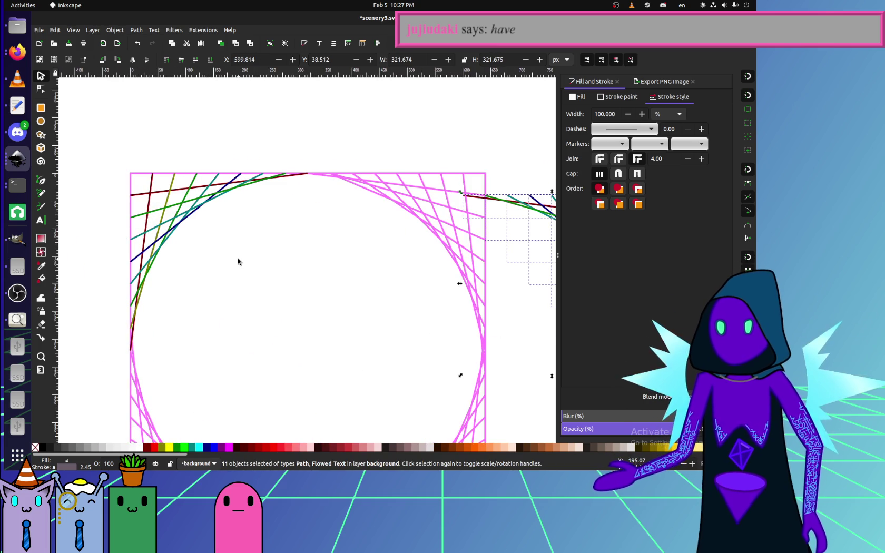
scroll(241, 258, "right", 5)
scroll(174, 258, "down", 2, "ctrl")
scroll(227, 261, "left", 2)
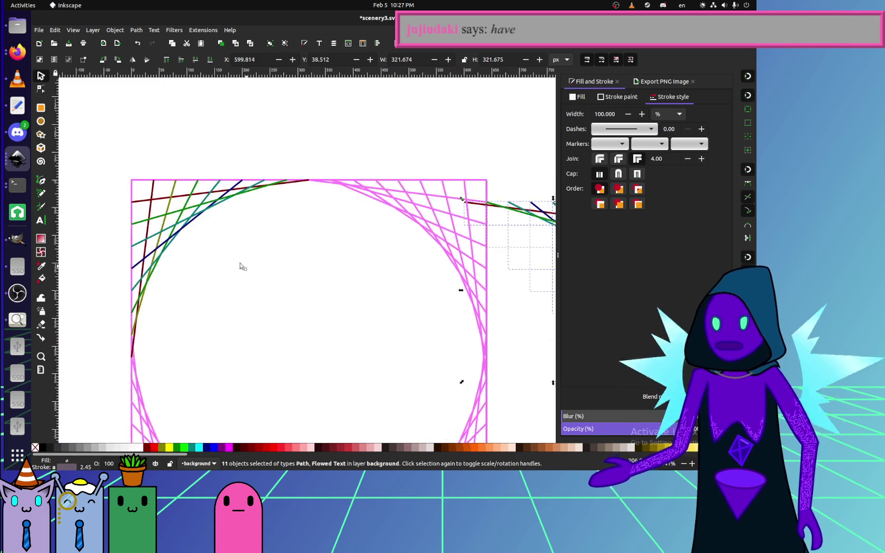
scroll(361, 269, "up", 2, "ctrl")
left_click_drag(416, 227, 262, 214)
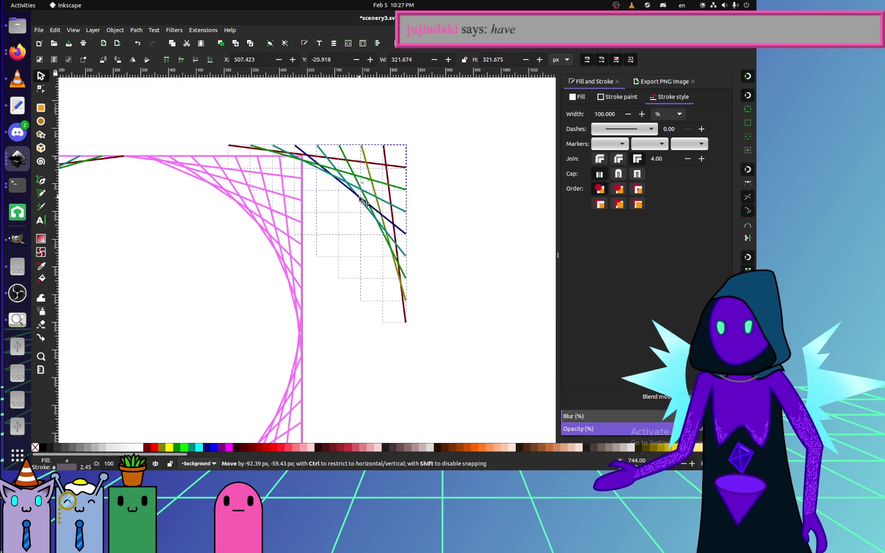
left_click_drag(265, 213, 392, 284)
left_click_drag(405, 321, 299, 333)
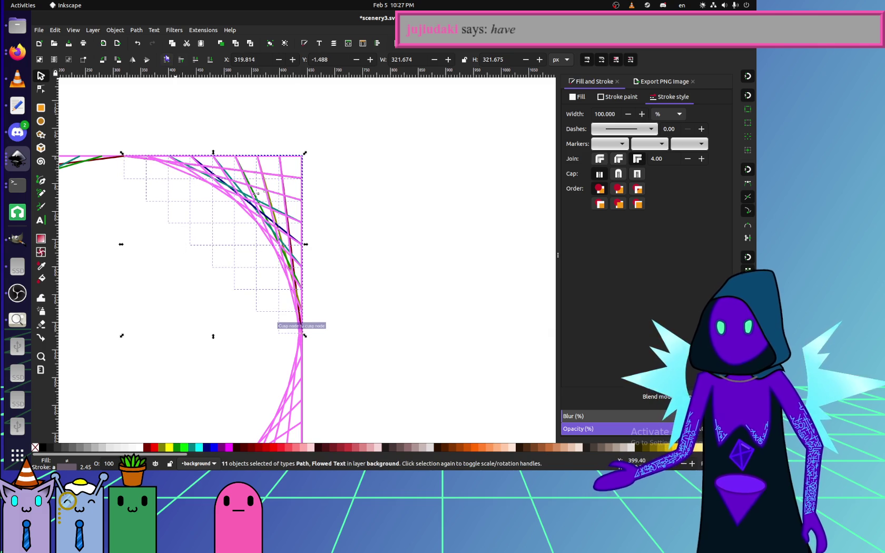
scroll(368, 221, "left", 3)
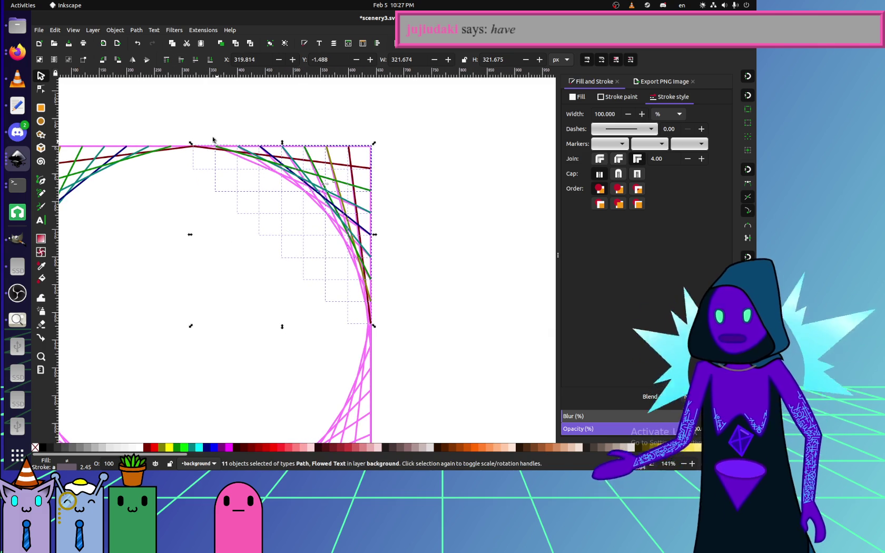
mouse_move(371, 305)
left_mouse_down()
mouse_move(481, 266)
mouse_move(524, 263)
left_mouse_up()
left_click(237, 291)
Delete the pink string lines at the top of the square.
left_click_drag(379, 140, 370, 155)
left_click_drag(193, 121, 337, 266)
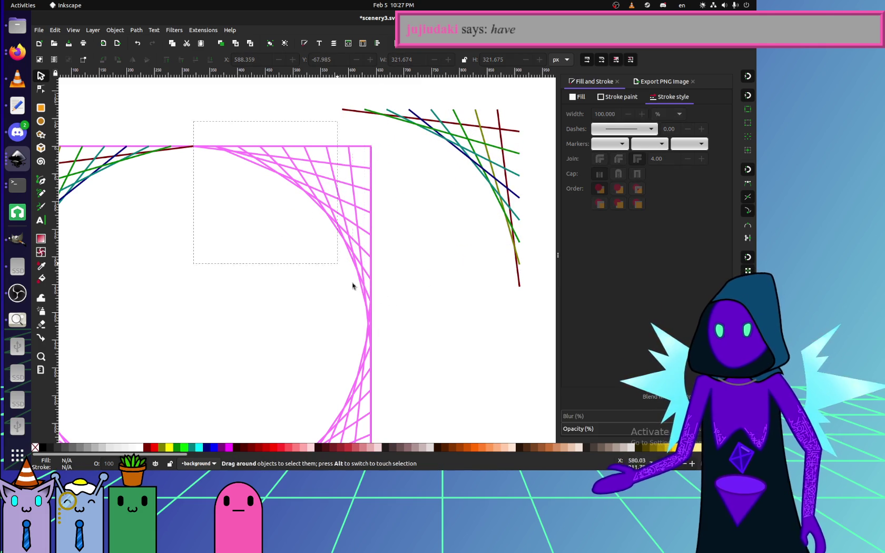
left_click_drag(394, 323, 393, 324)
key("Delete")
scroll(382, 263, "down", 5)
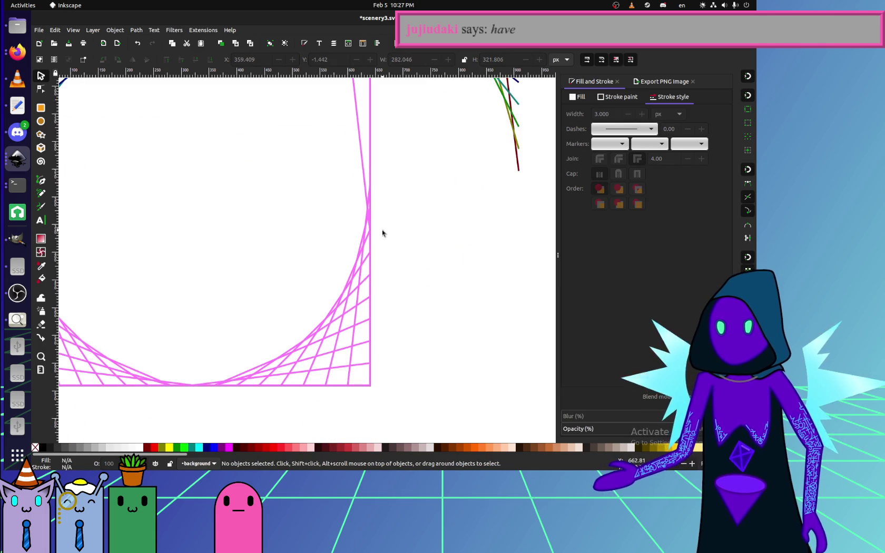
Delete the lower stray pink lines and the left diagonal pink line.
scroll(385, 243, "down", 2)
scroll(385, 243, "down", 2, "ctrl")
left_click_drag(414, 349, 247, 246)
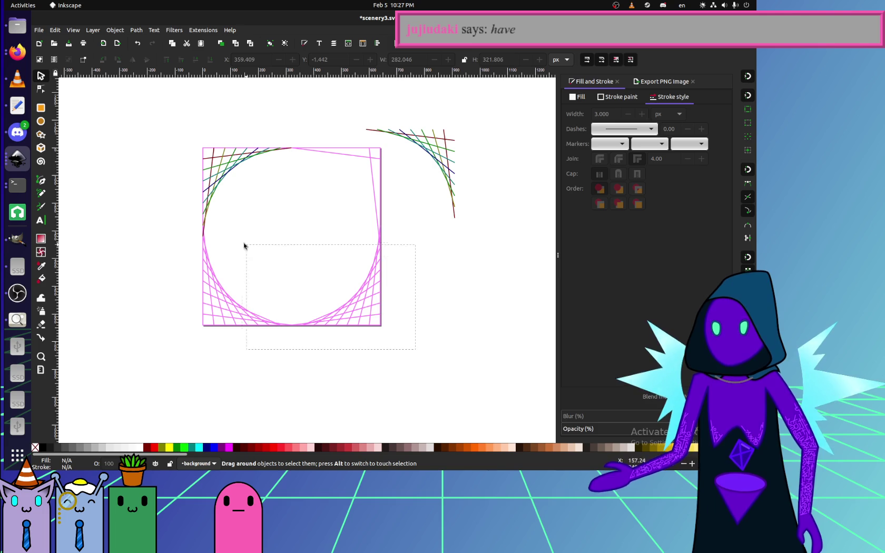
left_click_drag(166, 230, 165, 230)
key("Delete")
left_click_drag(412, 345, 266, 276)
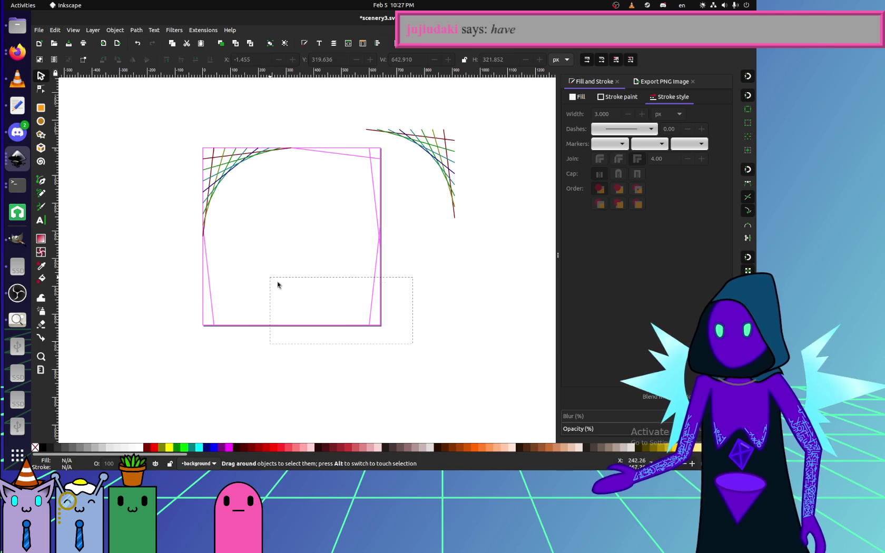
left_click(214, 291)
key("Delete")
Delete the two right-edge pink lines and the leftover pink diagonal.
left_click(375, 256)
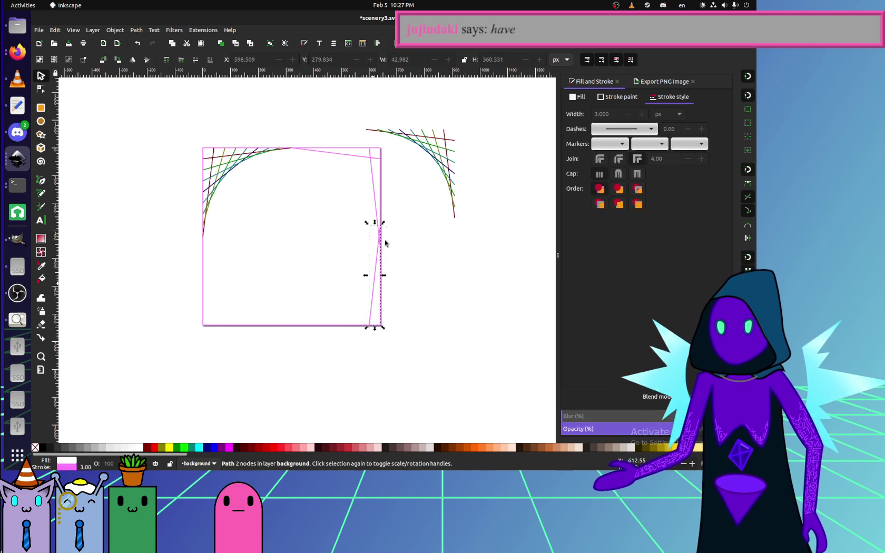
key("Delete")
left_click(375, 203)
key("Delete")
left_click(352, 160)
key("Delete")
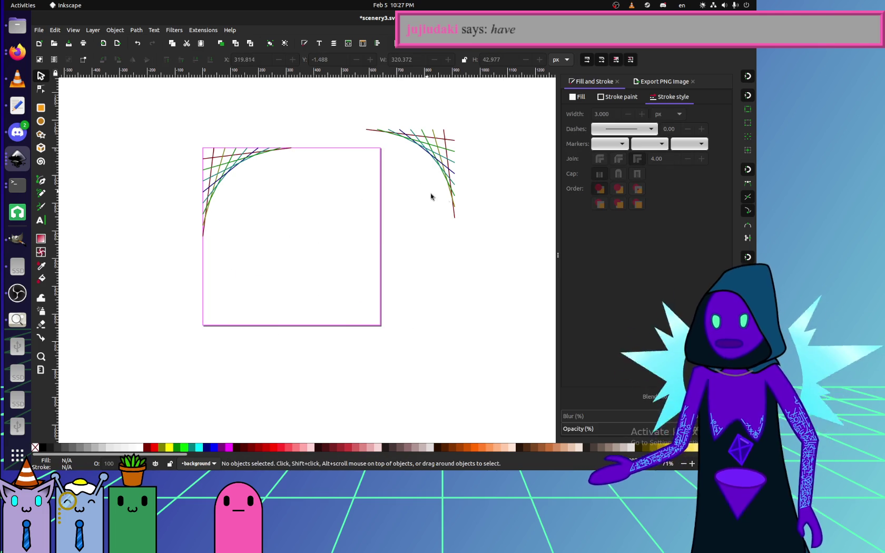
Snap the 11-curve arc onto the square's top-right corner and duplicate it.
left_click_drag(479, 232, 330, 105)
mouse_move(448, 163)
left_mouse_down()
mouse_move(374, 182)
mouse_move(408, 184)
left_mouse_up()
key("ctrl+d")
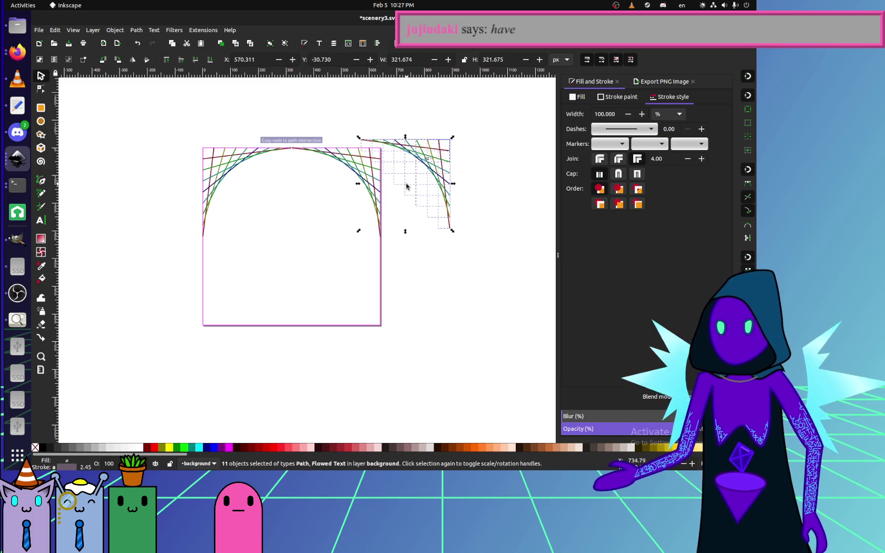
Flip the duplicated curves vertically and place them in the bottom-right corner.
mouse_move(414, 132)
left_mouse_down()
mouse_move(413, 364)
mouse_move(424, 335)
mouse_move(333, 232)
mouse_move(310, 219)
left_mouse_up()
left_click(474, 336)
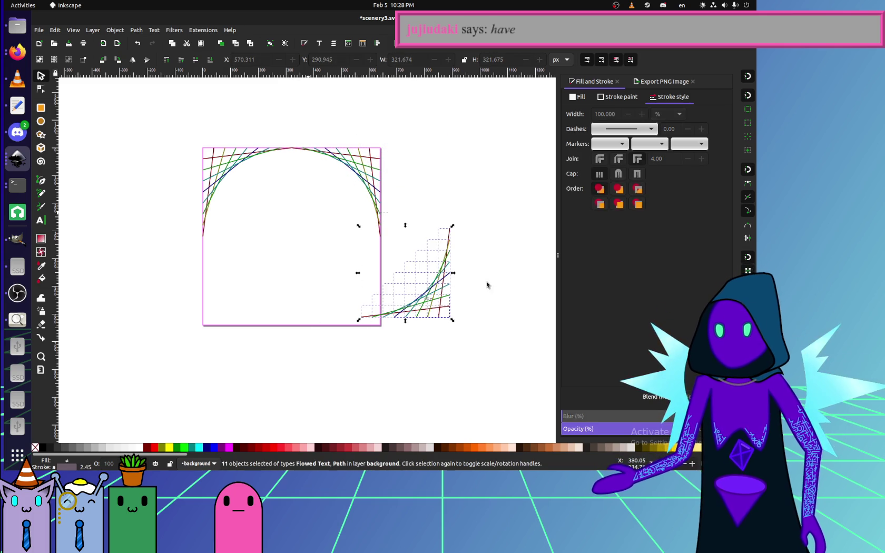
mouse_move(448, 238)
left_mouse_down()
mouse_move(378, 247)
mouse_move(322, 224)
mouse_move(210, 246)
left_mouse_up()
Paste a horizontally flipped copy into the bottom-left corner, then select all objects.
key("ctrl+v")
key("h")
left_click(308, 247)
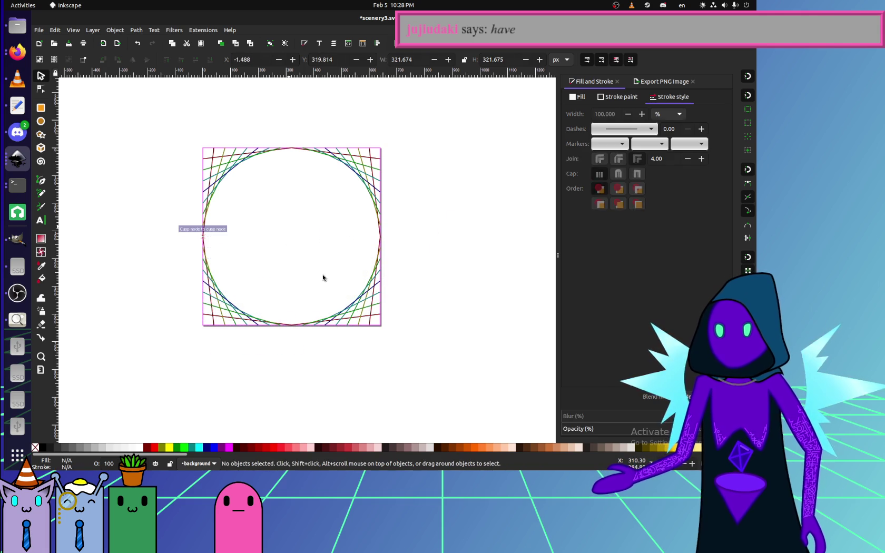
key("ctrl")
key("ctrl+a")
left_click(42, 266)
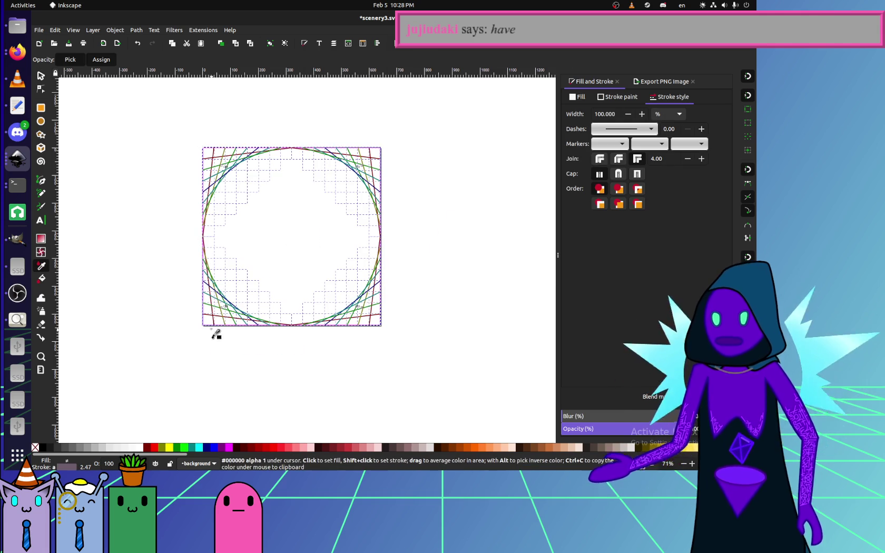
Apply the pink stroke to all 45 selected lines with the dropper, then deselect everything.
scroll(213, 329, "up", 8)
left_click(208, 259, "shift")
scroll(212, 260, "down", 3)
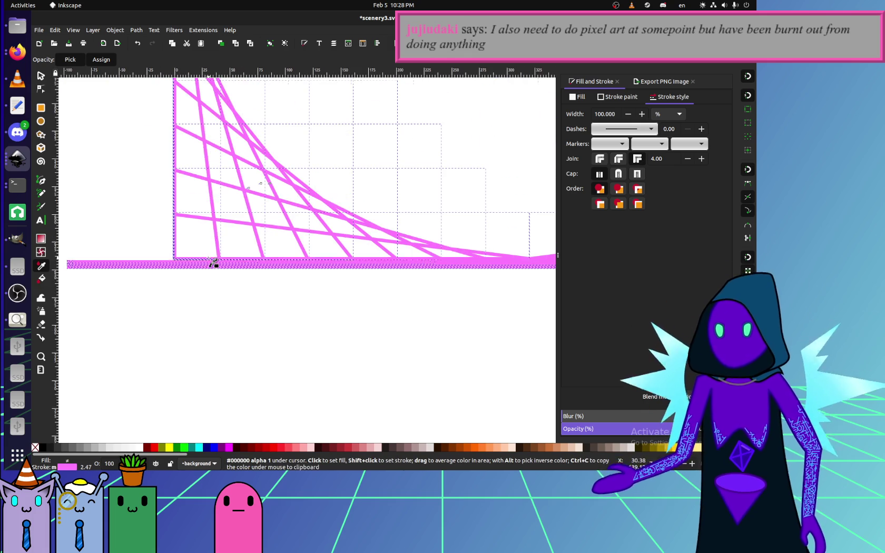
scroll(208, 250, "down", 3)
scroll(158, 185, "down", 2)
left_click(38, 78)
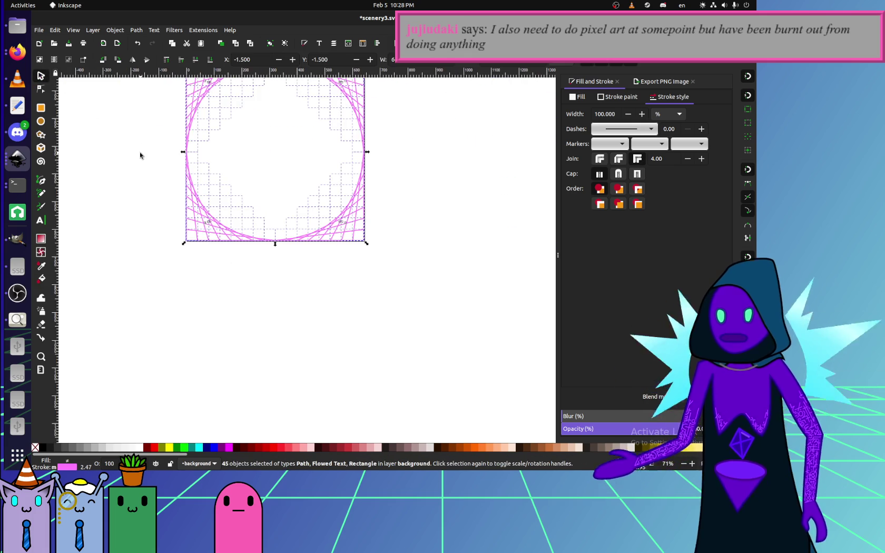
left_click(140, 153)
scroll(146, 195, "up", 4)
key("ctrl+a")
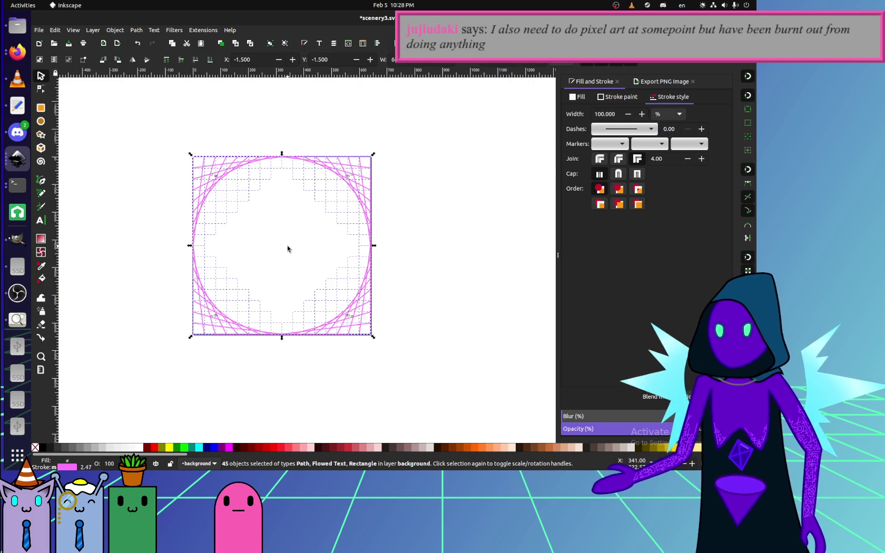
key("Escape")
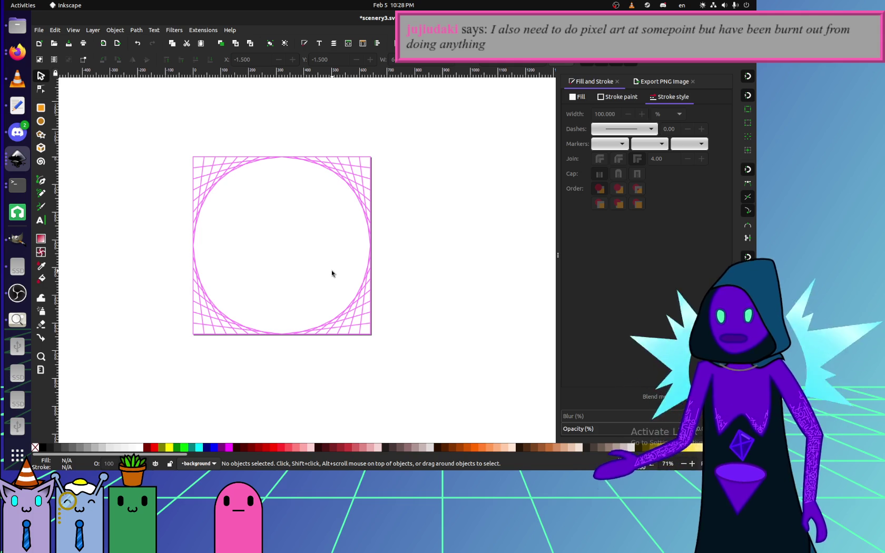
left_click(41, 123)
Draw a 640 px test circle from the square's centre, colour its outline blue, then delete it.
mouse_move(283, 245)
left_mouse_down()
mouse_move(304, 267)
mouse_move(288, 249)
mouse_move(230, 236)
mouse_move(213, 194)
mouse_move(237, 174)
mouse_move(188, 163)
mouse_move(270, 163)
mouse_move(193, 163)
left_mouse_up()
left_click(41, 75)
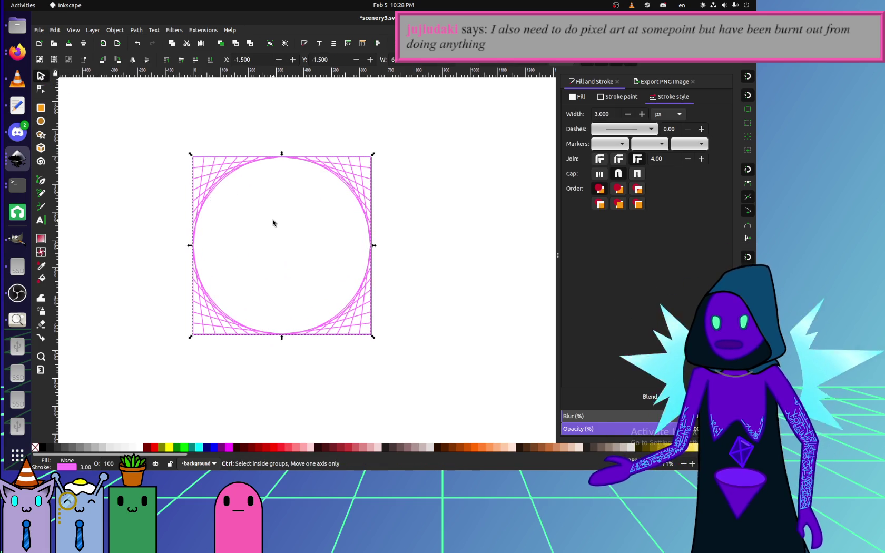
scroll(272, 223, "up", 2)
left_click_drag(238, 224, 242, 230)
left_click_drag(182, 136, 182, 137)
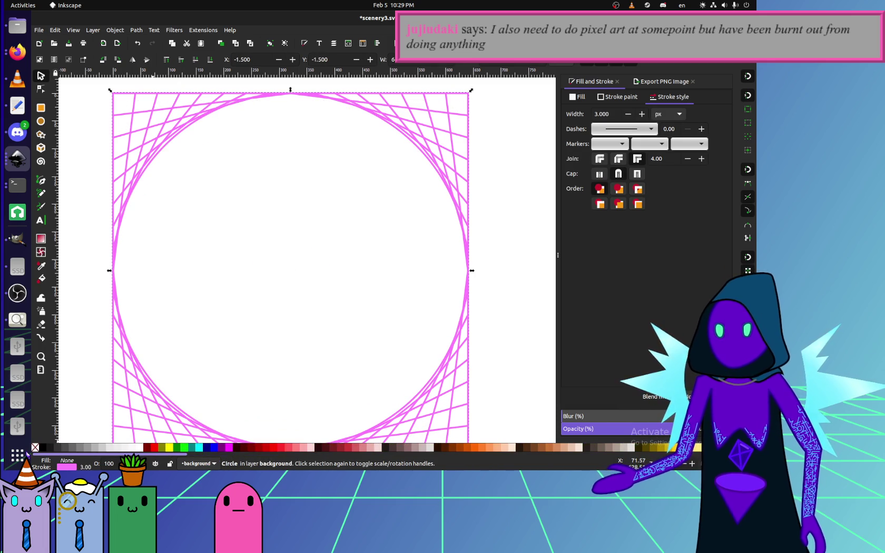
left_click(213, 447, "shift")
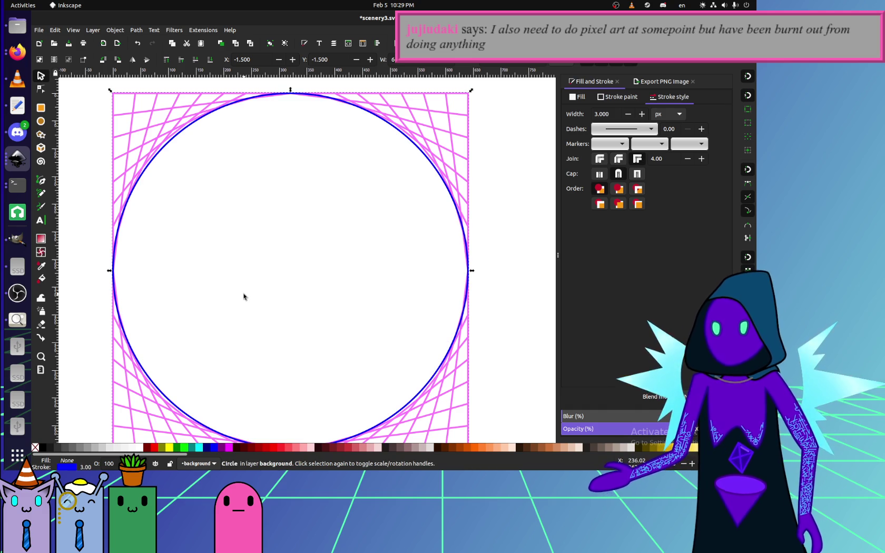
scroll(222, 291, "up", 1)
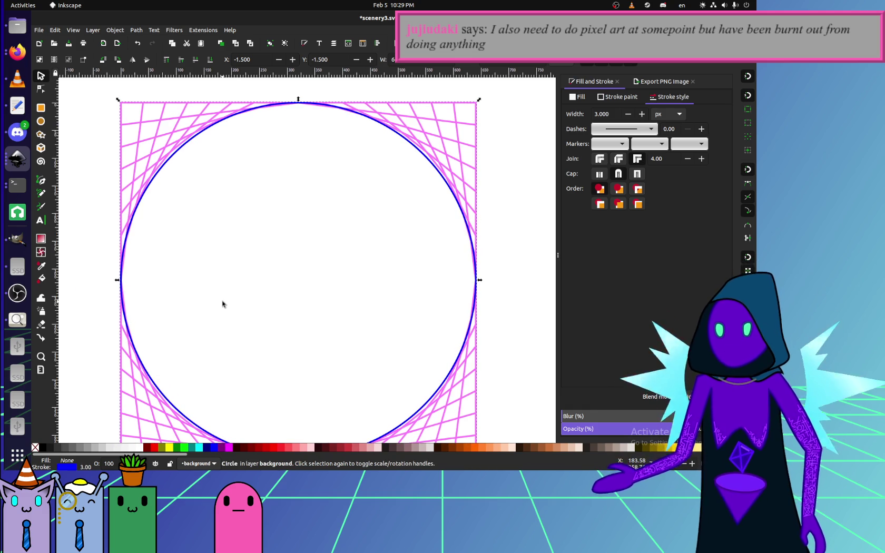
key("Delete")
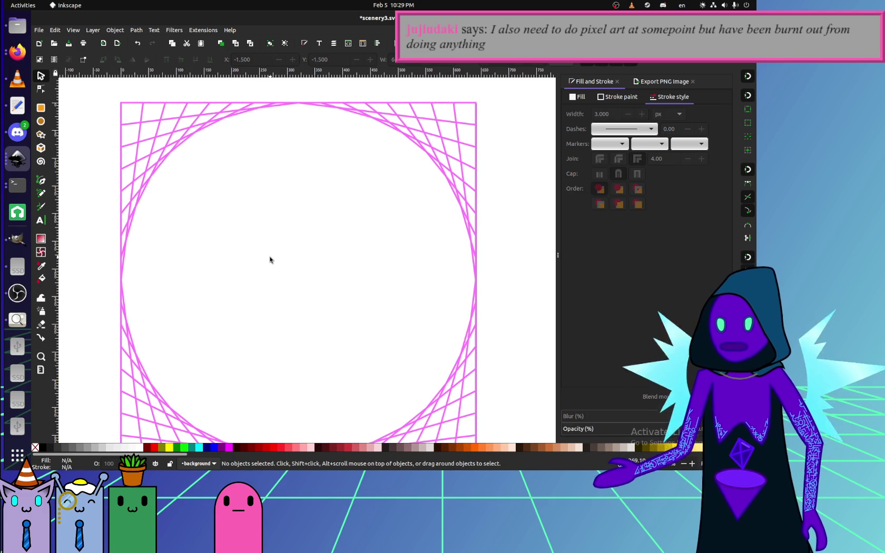
Export the page as scenery4.png, replacing the existing file, and return to the avatar maker.
scroll(295, 287, "down", 2, "ctrl")
scroll(297, 276, "down", 2)
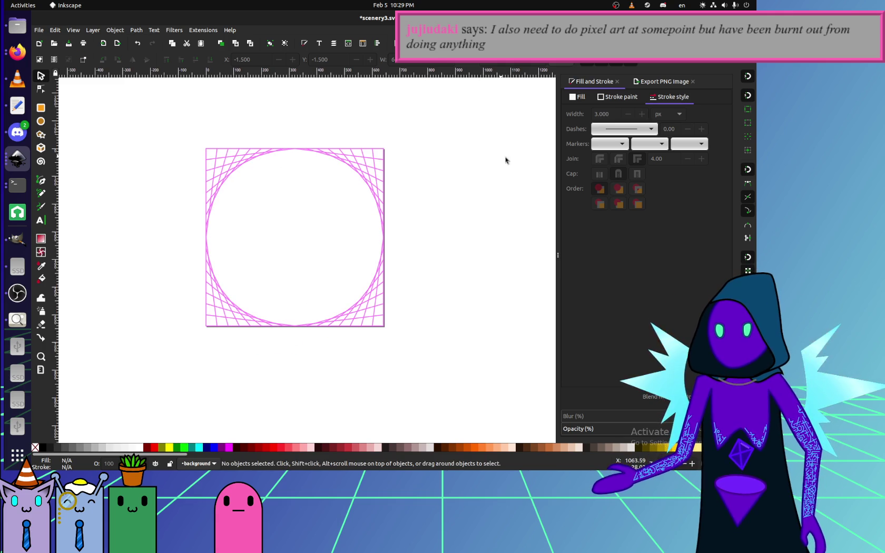
left_click(645, 84)
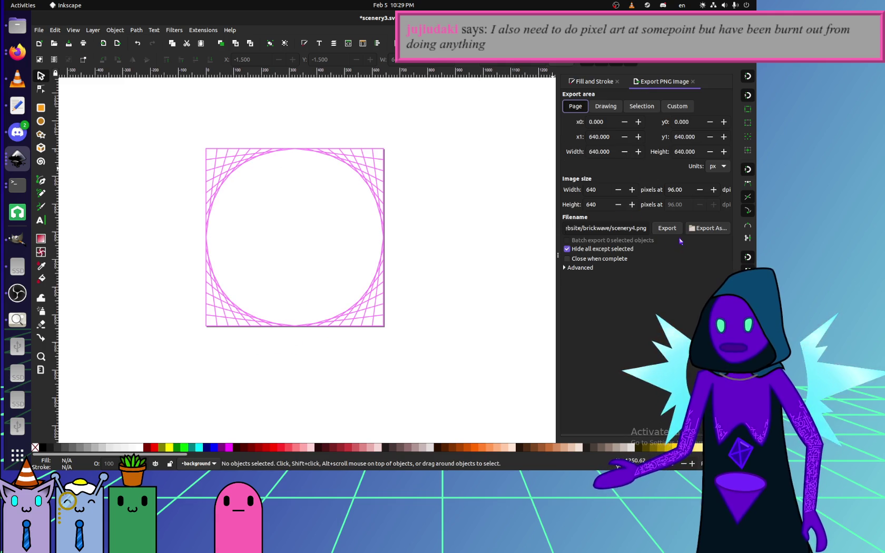
left_click(654, 230)
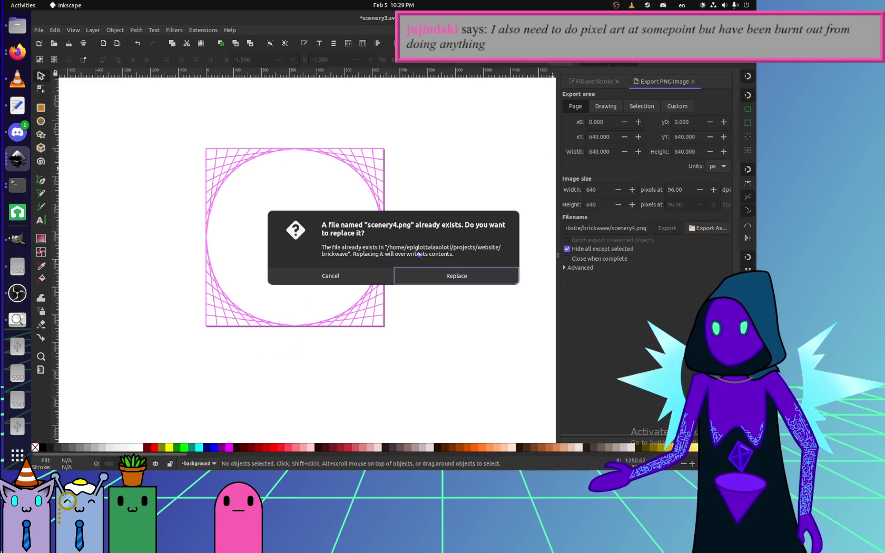
key("Return")
left_click(17, 51)
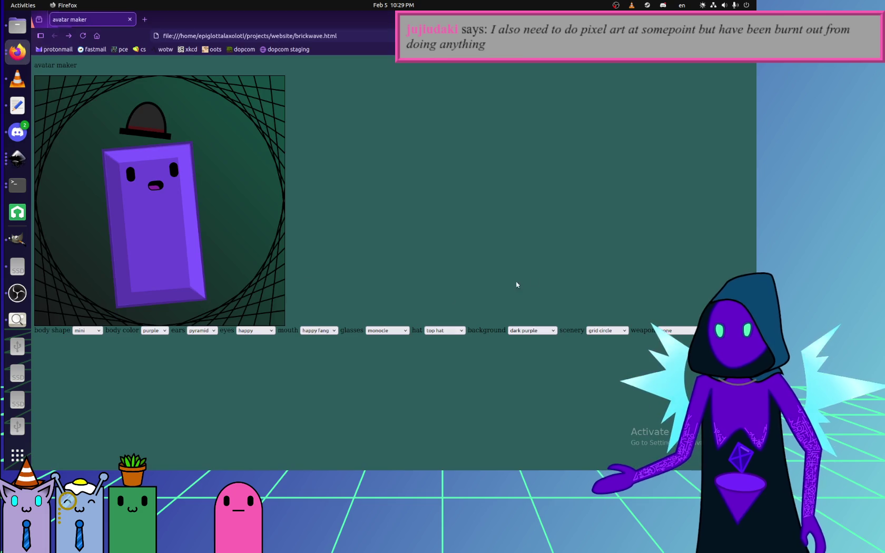
Switch the scenery to garnet cubes and back to grid circle to load the new version.
left_click(607, 330)
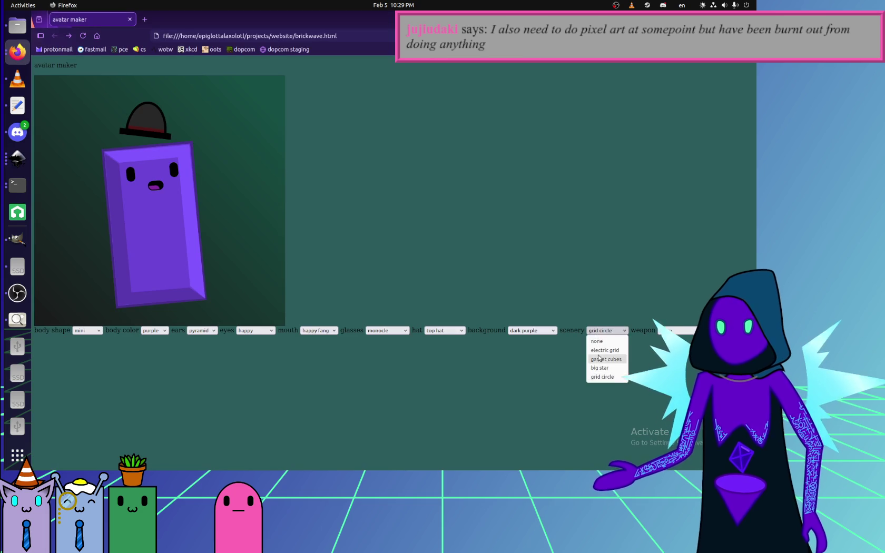
left_click(602, 332)
left_click(606, 377)
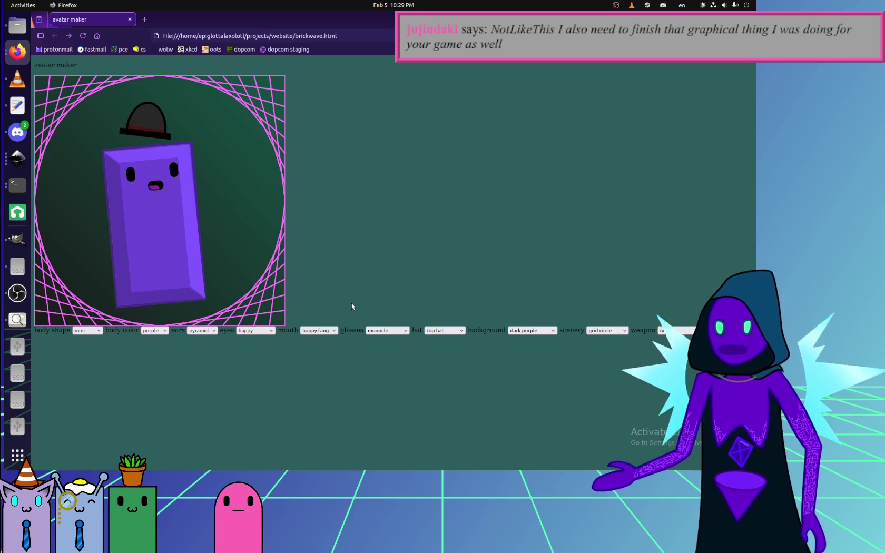
left_click(524, 332)
Cycle backgrounds through dark teal, dark purple, silver checkered, light pink and blue diamonds, then open brickwave.html.
left_click(524, 340)
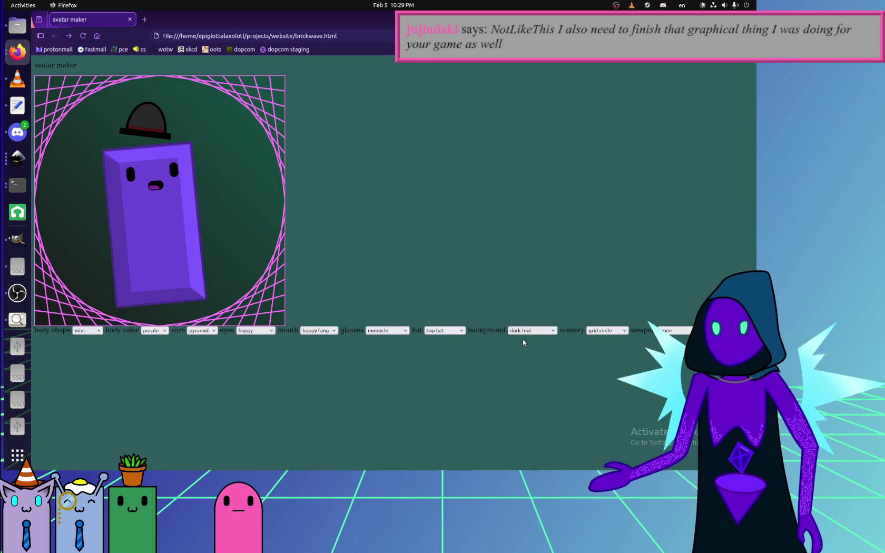
left_click(524, 330)
left_click(519, 350)
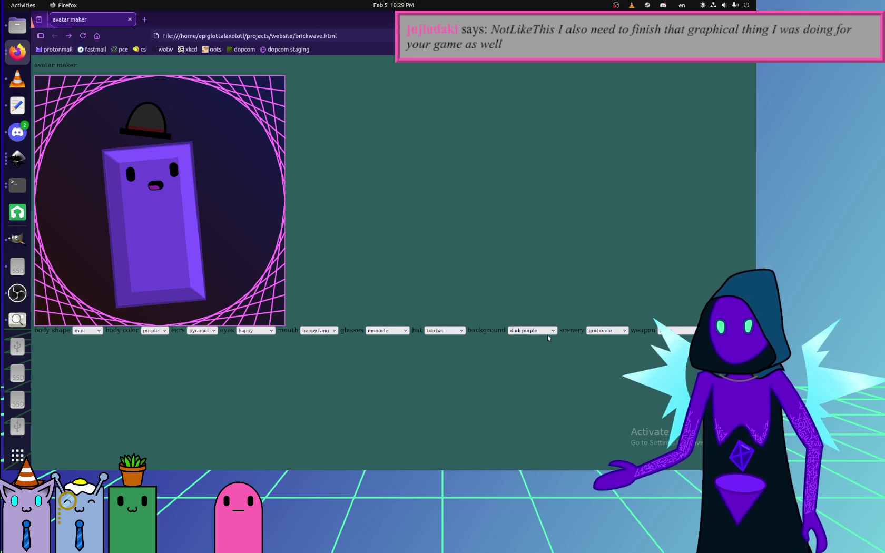
left_click(545, 330)
left_click(532, 358)
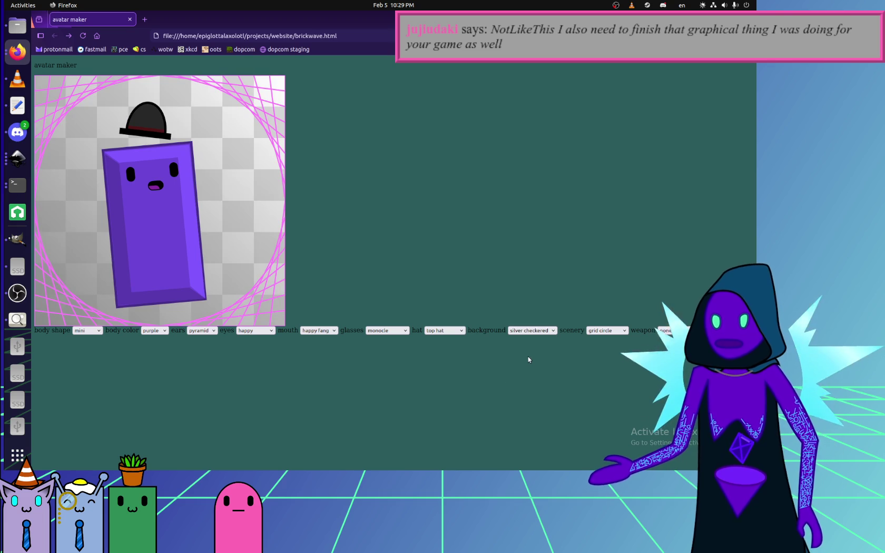
left_click(542, 330)
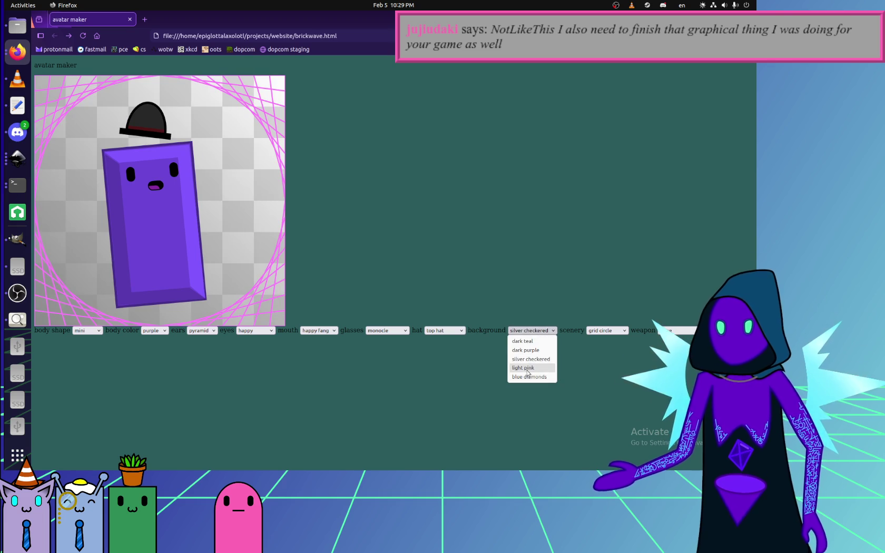
left_click(526, 368)
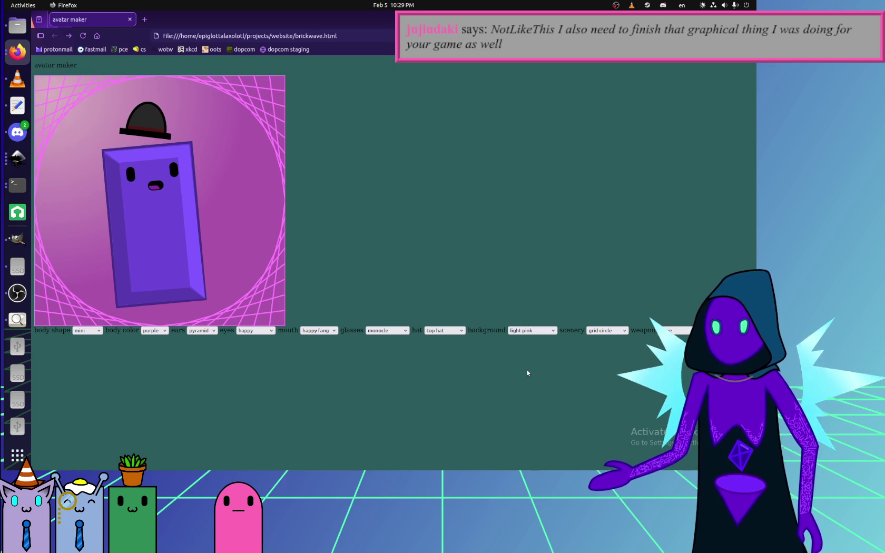
left_click(532, 330)
left_click(530, 379)
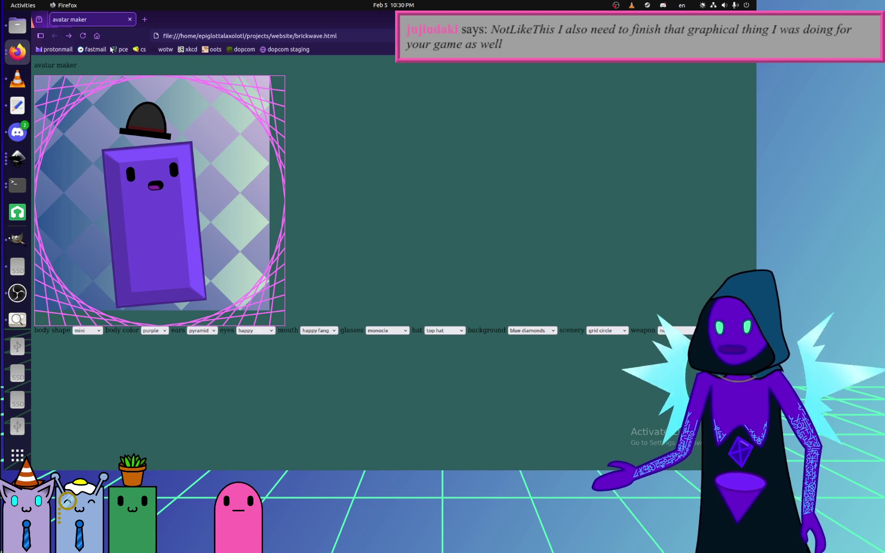
left_click(17, 26)
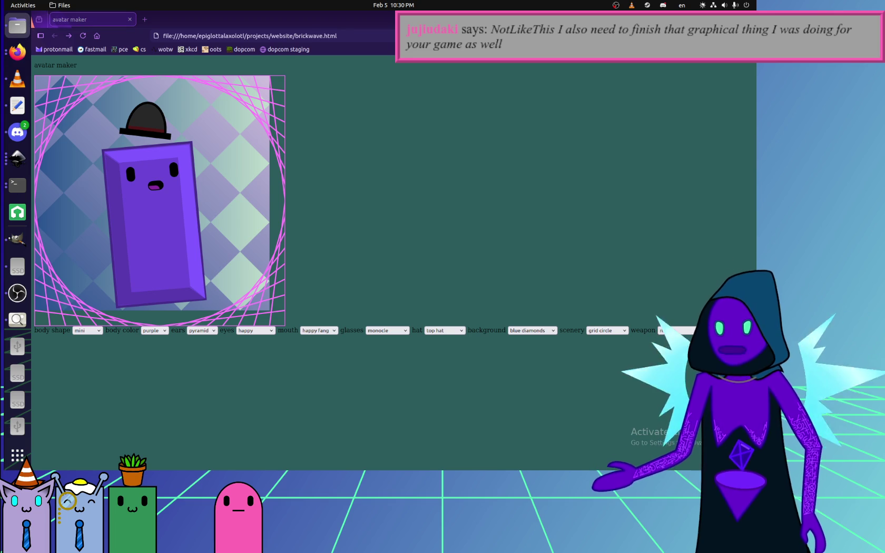
left_click(17, 105)
Glance over the canvas section of brickwave.html, then switch back to the avatar maker page.
scroll(184, 207, "up", 5)
scroll(184, 206, "up", 5)
left_click(93, 99)
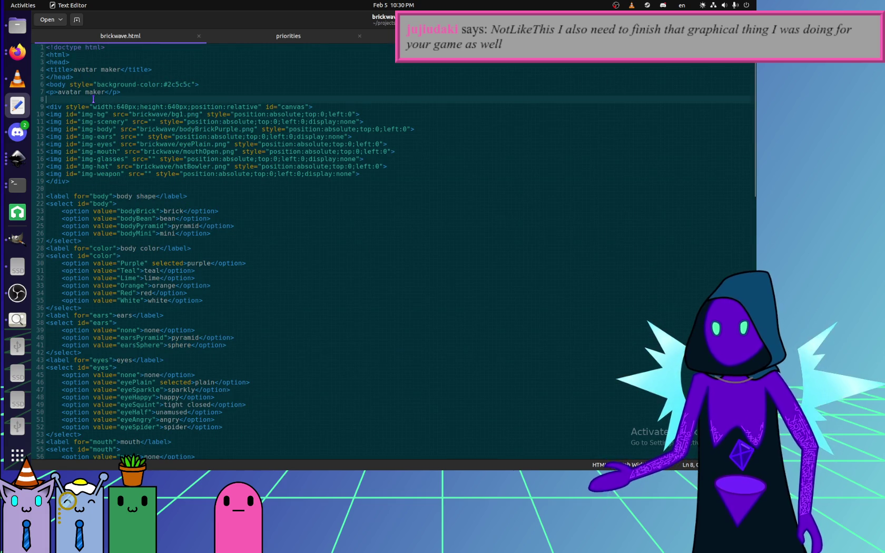
left_click(89, 105)
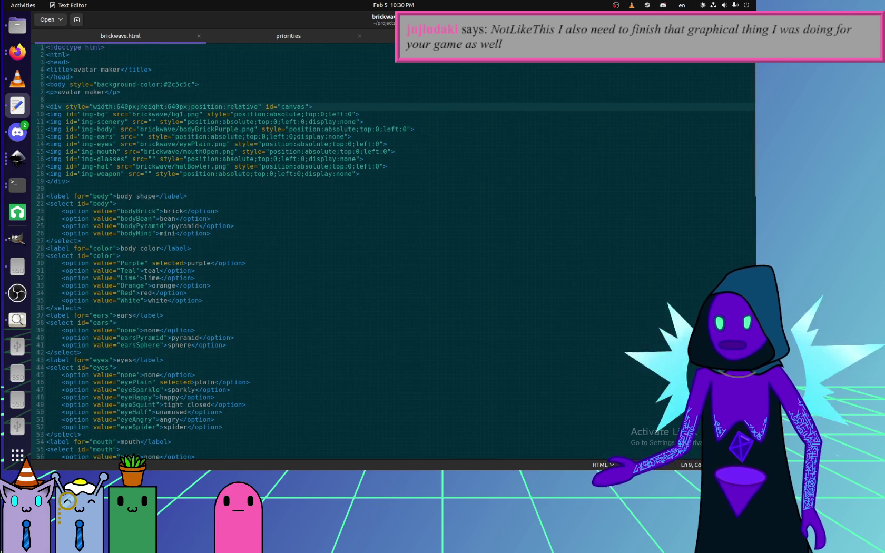
key("alt+Tab")
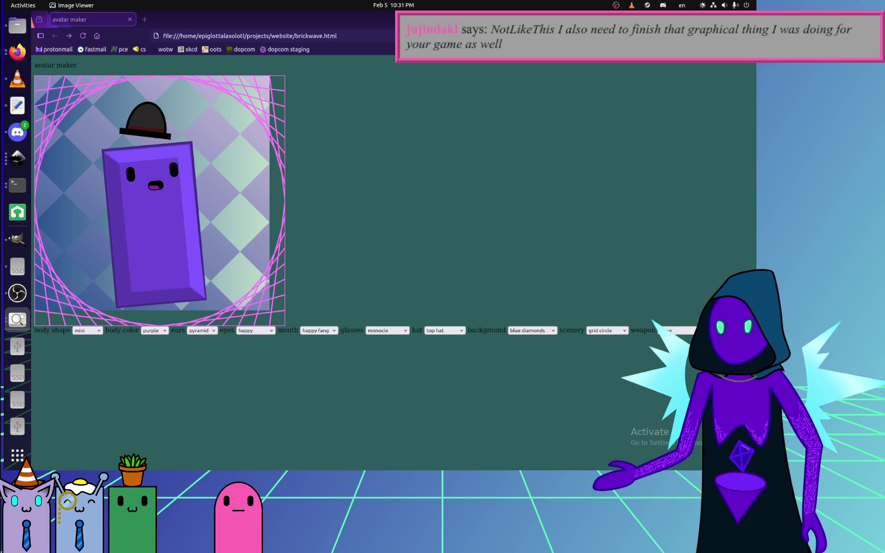
Open background5 in Inkscape, accept the legacy conversion, and export it 640×640 px as background5.png.
left_click(18, 158)
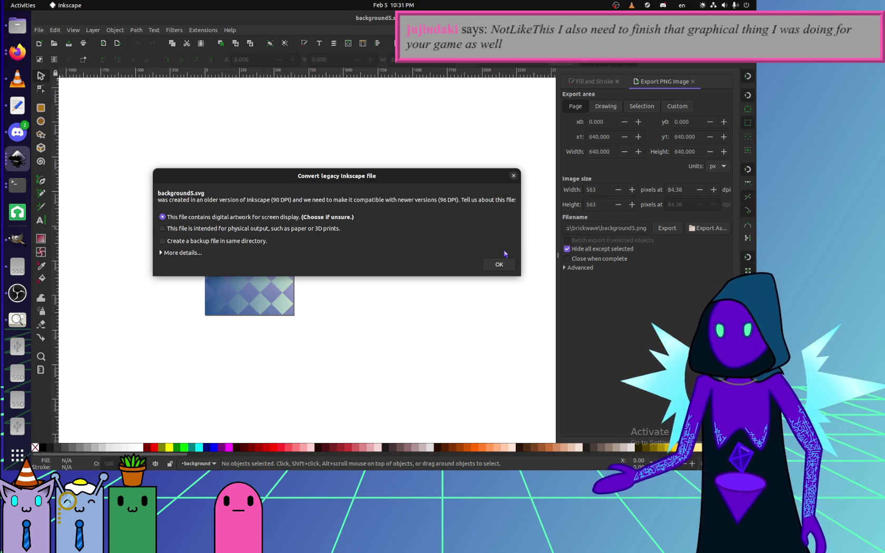
left_click(509, 266)
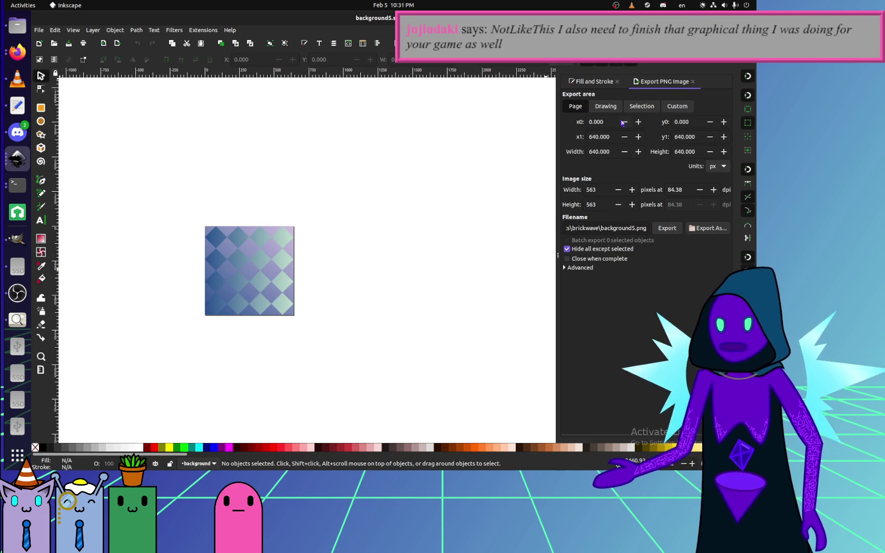
left_click(665, 229)
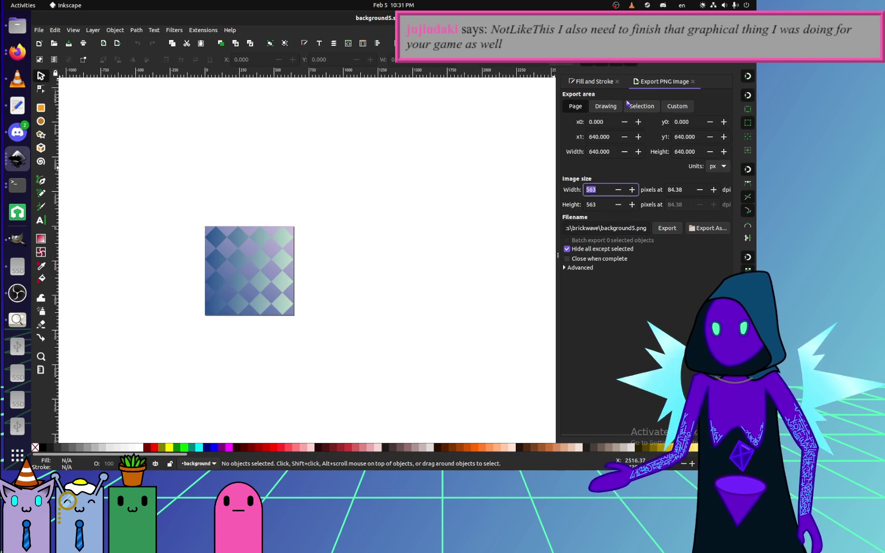
left_click(604, 111)
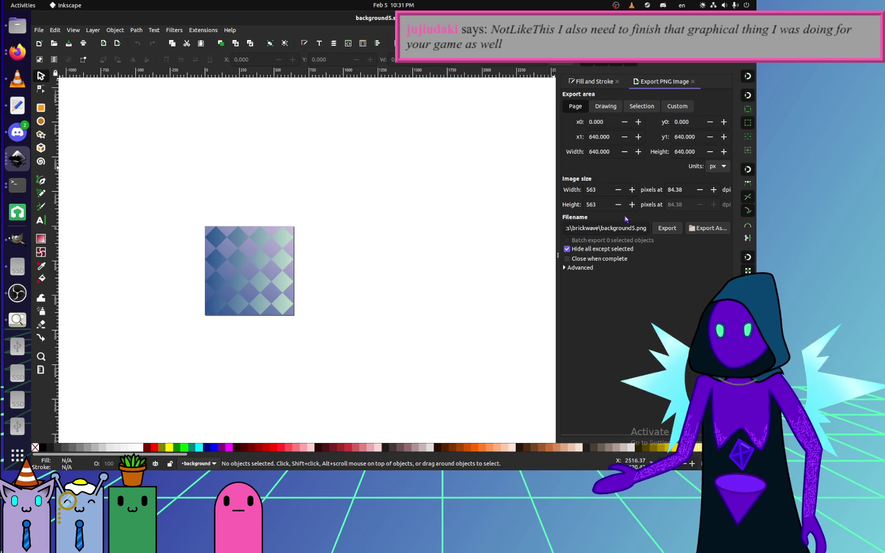
double_click(606, 188)
type("640")
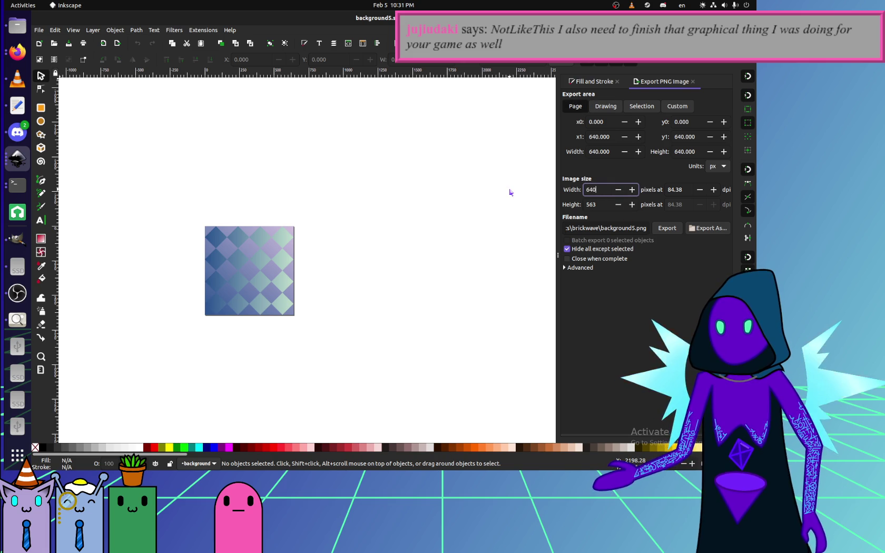
left_click(611, 201)
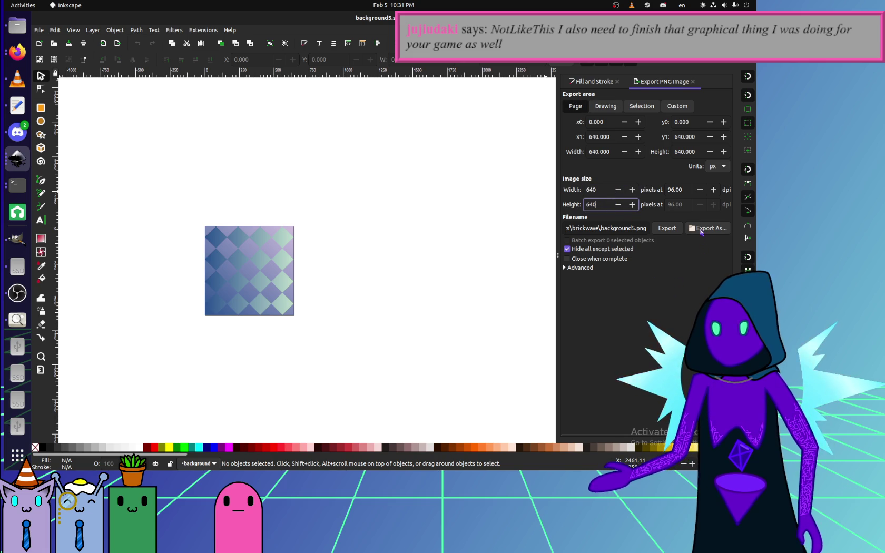
left_click(662, 228)
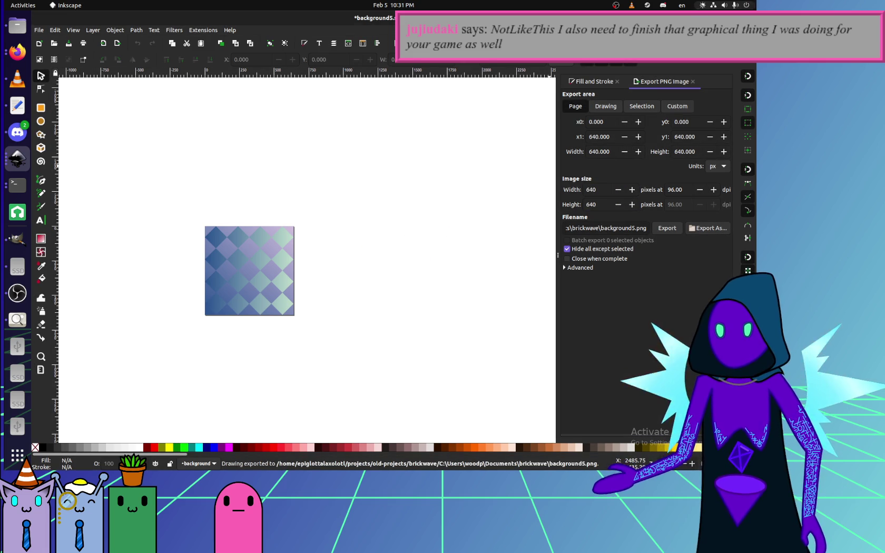
left_click(18, 51)
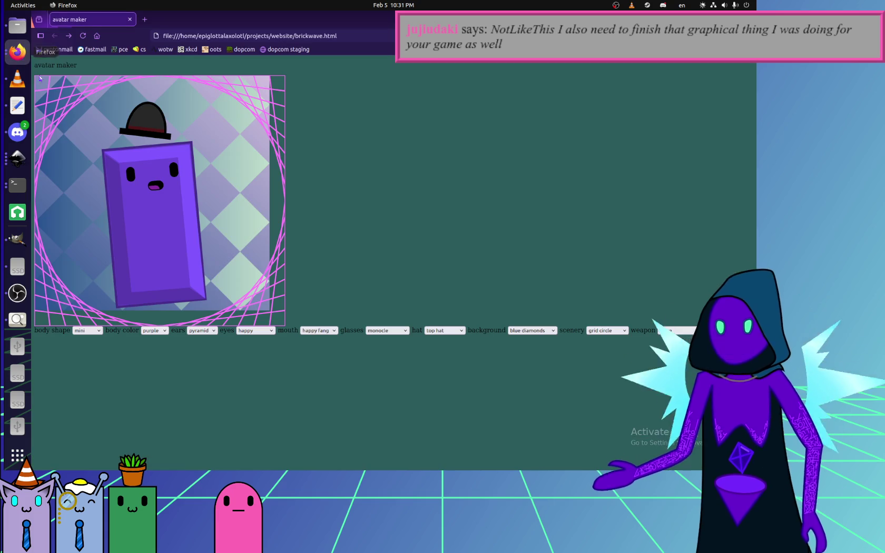
Reload the avatar maker, try silver checkered then blue diamonds backgrounds, and return to Inkscape.
left_click(83, 35)
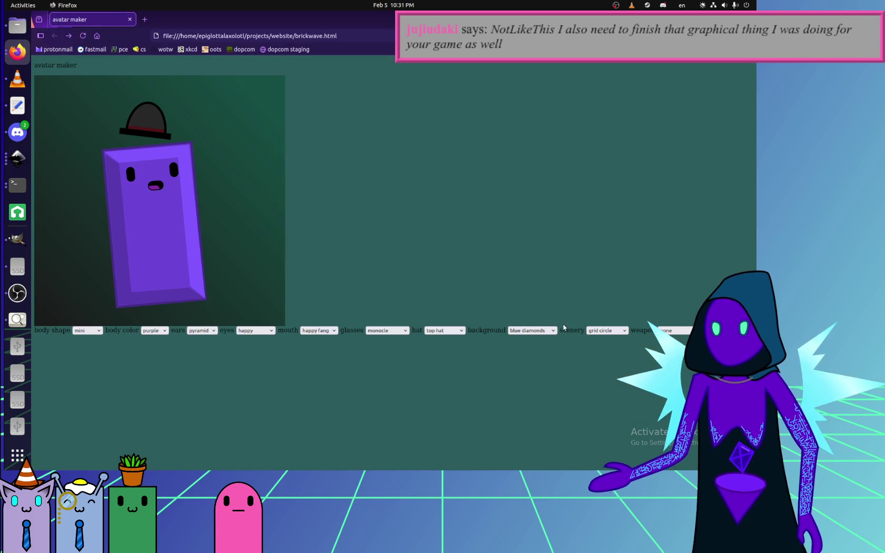
left_click(527, 330)
left_click(529, 359)
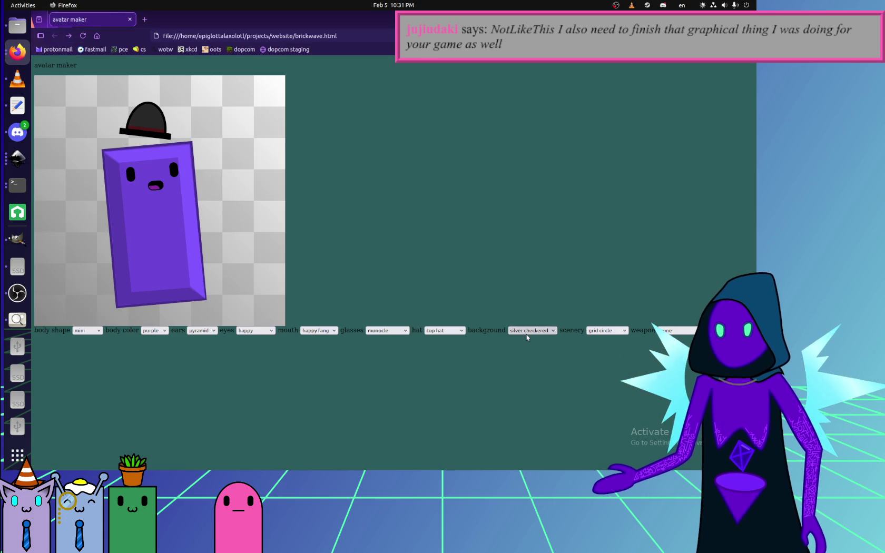
left_click(526, 331)
left_click(528, 376)
left_click(18, 293)
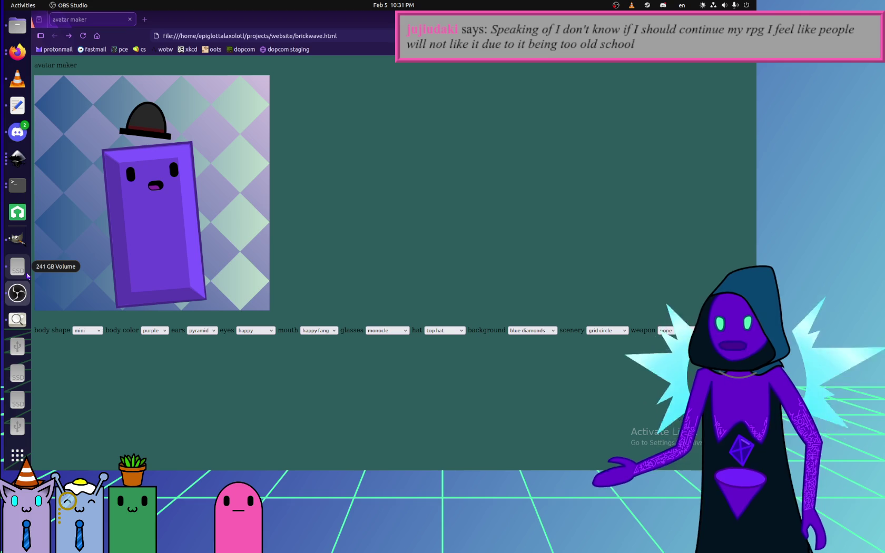
left_click(18, 158)
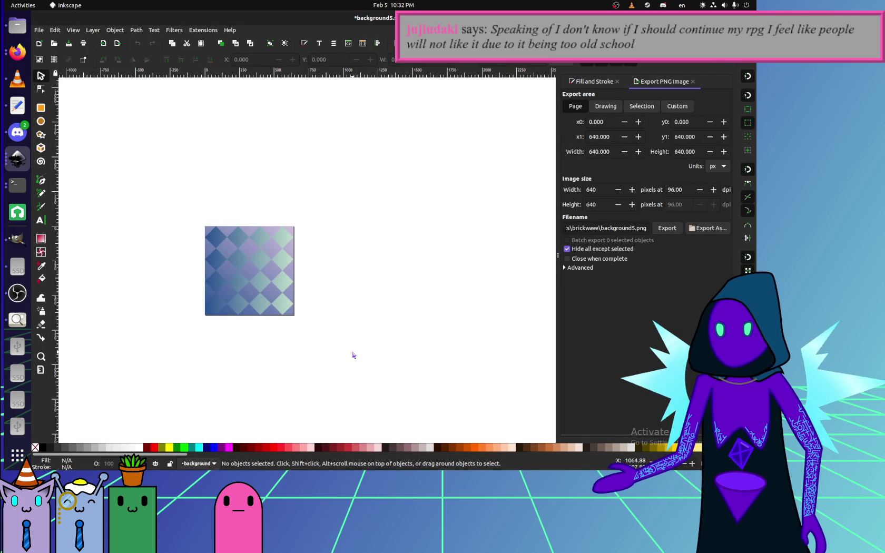
Select everything in the scenery3 drawing, then switch to the background5 drawing.
left_click(17, 158)
scroll(111, 326, "down", 1)
left_click(111, 332)
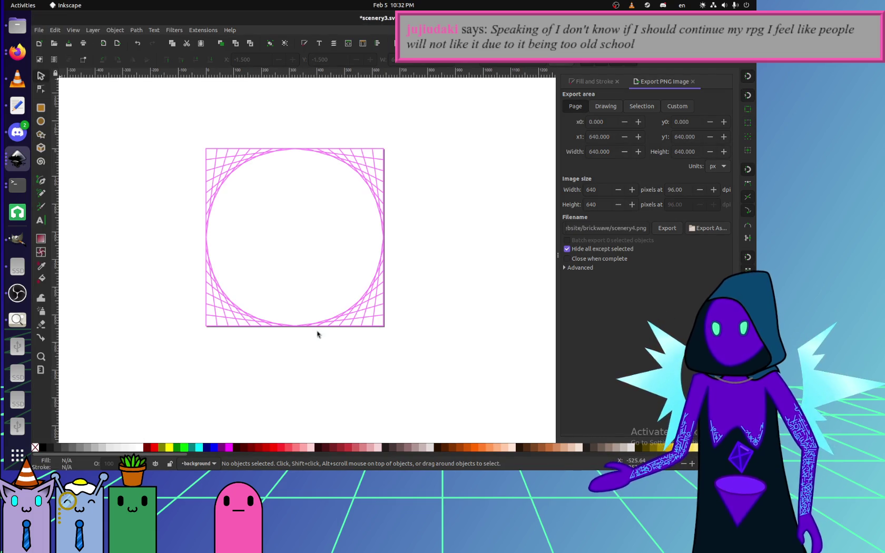
key("ctrl+a")
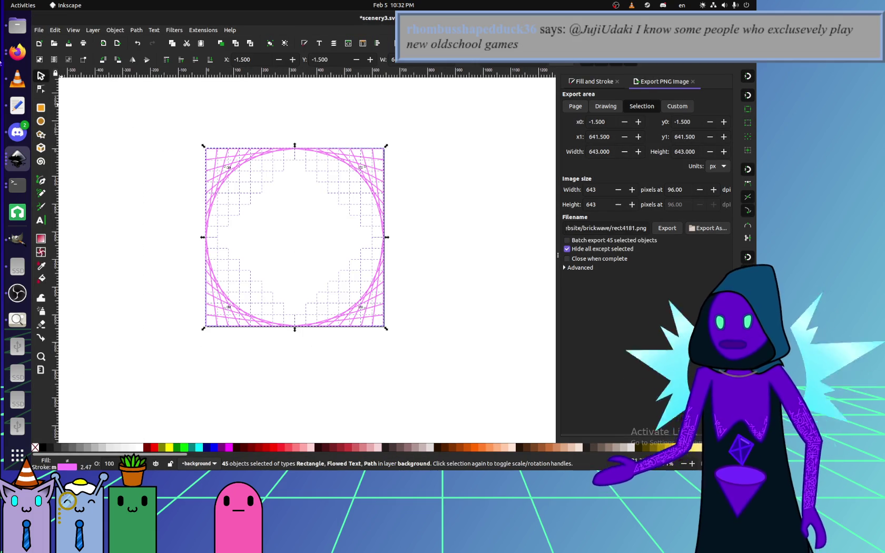
left_click(17, 26)
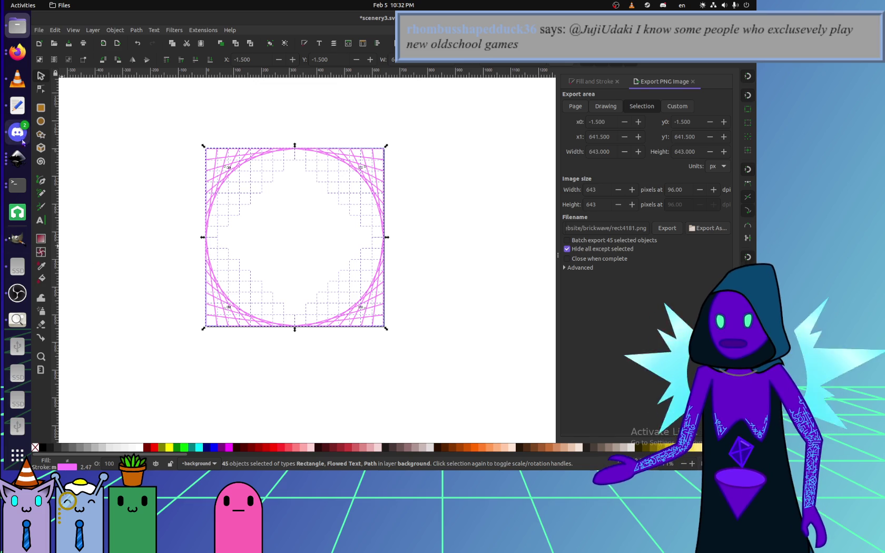
left_click(23, 167)
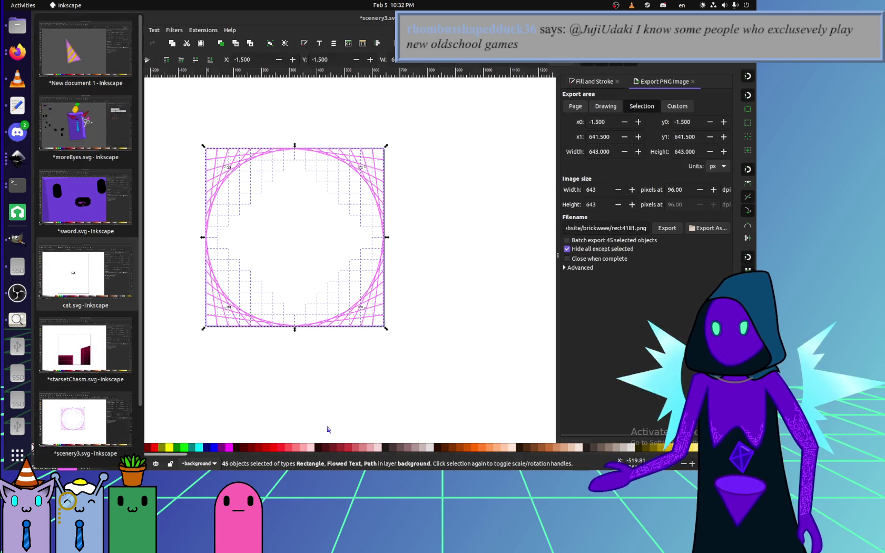
left_click(87, 422)
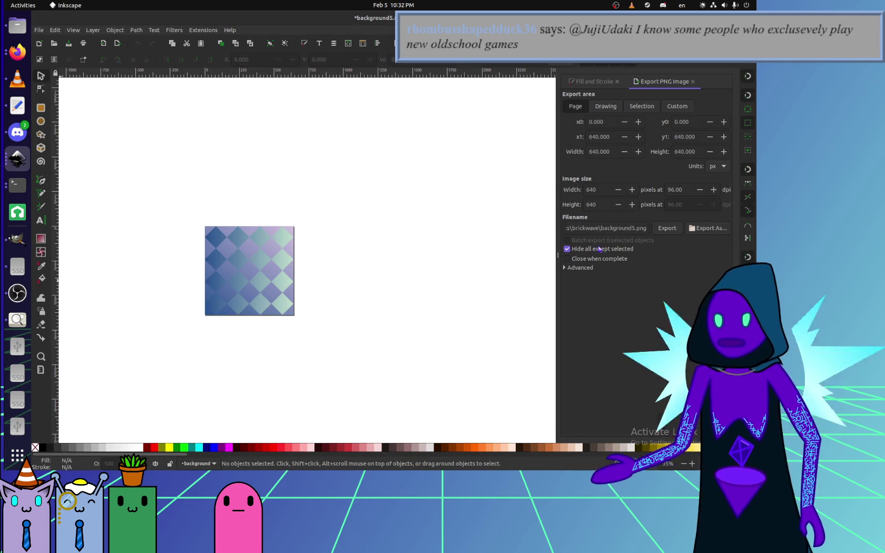
Cancel overwriting background5 and browse the export location to projects/website/brickwave.
left_click(666, 228)
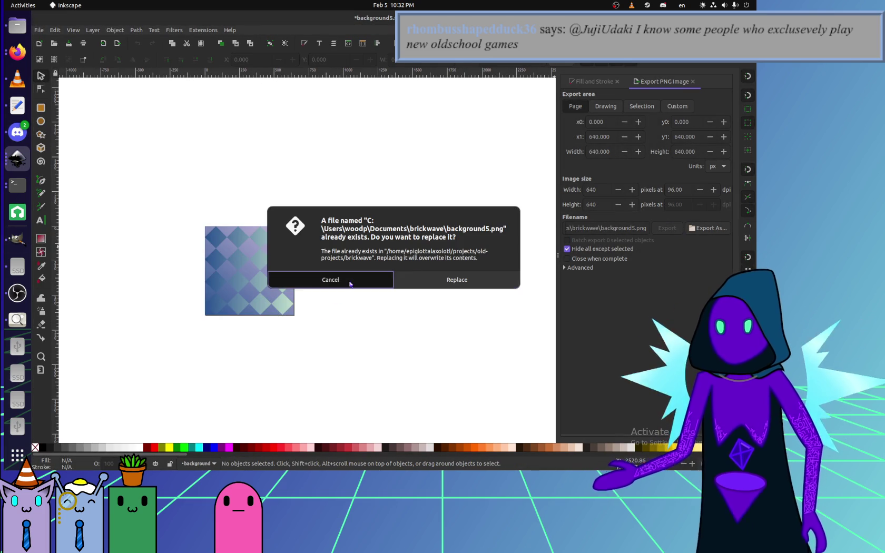
left_click(351, 280)
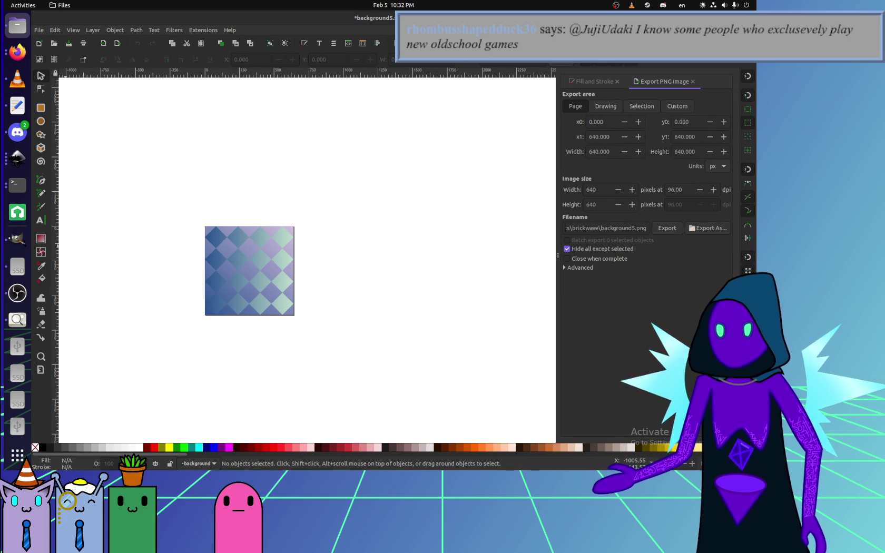
left_click(699, 228)
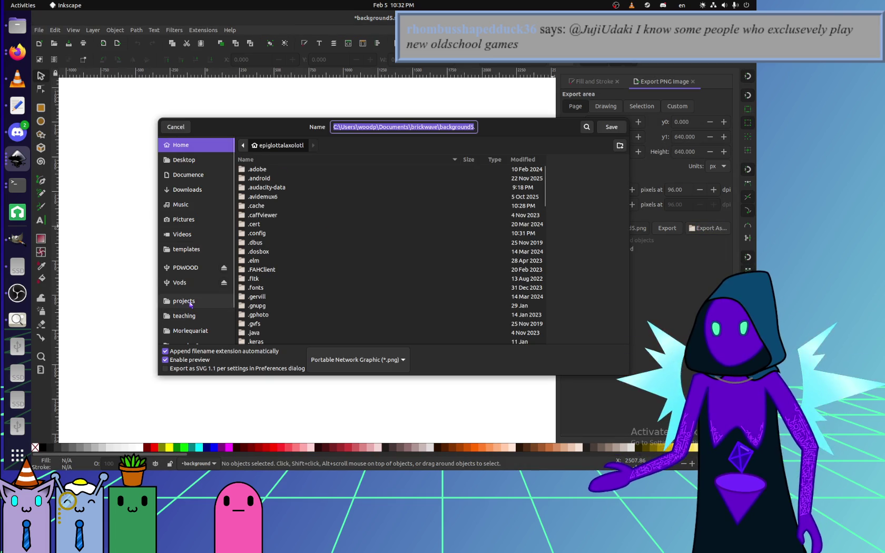
left_click(183, 300)
double_click(258, 277)
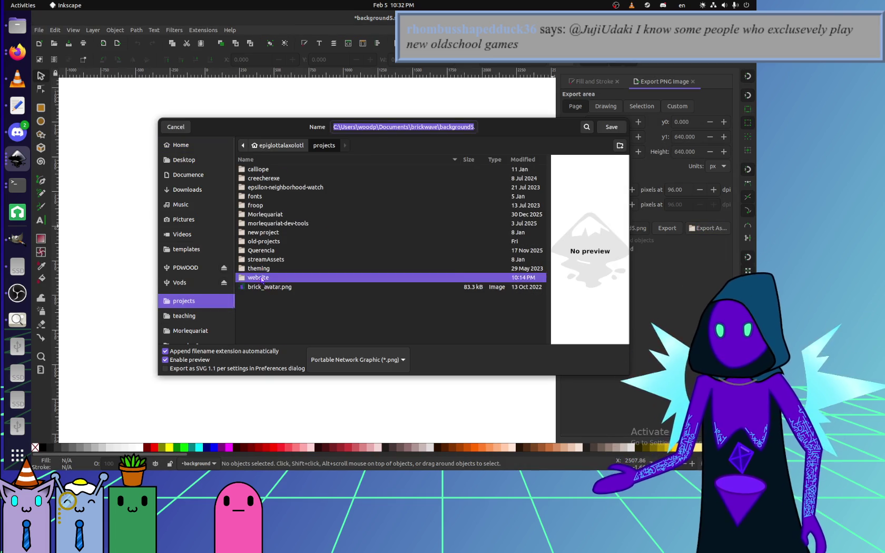
double_click(263, 169)
Save the export as bg5.png in brickwave, replacing the old file, and return to Firefox.
scroll(258, 272, "down", 3)
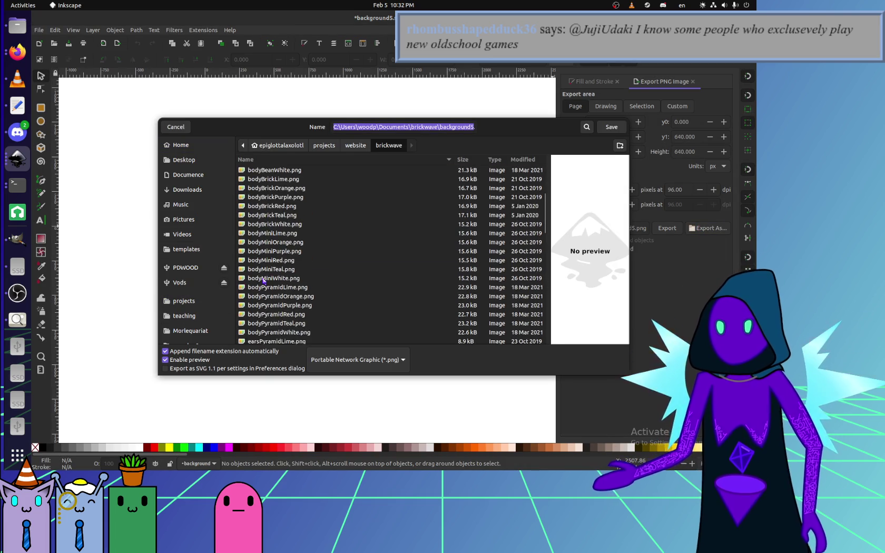
scroll(261, 275, "down", 5)
scroll(261, 275, "down", 5)
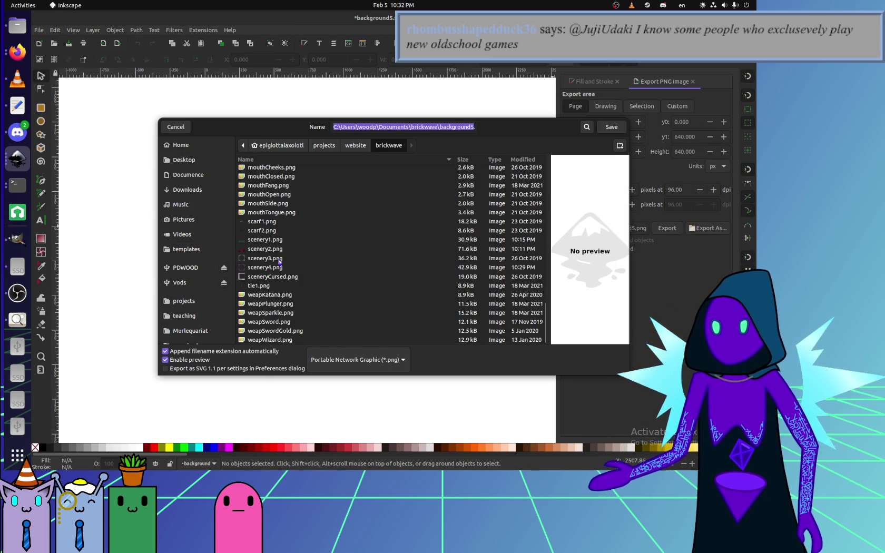
scroll(285, 287, "up", 3)
scroll(285, 291, "up", 3)
scroll(285, 291, "up", 3)
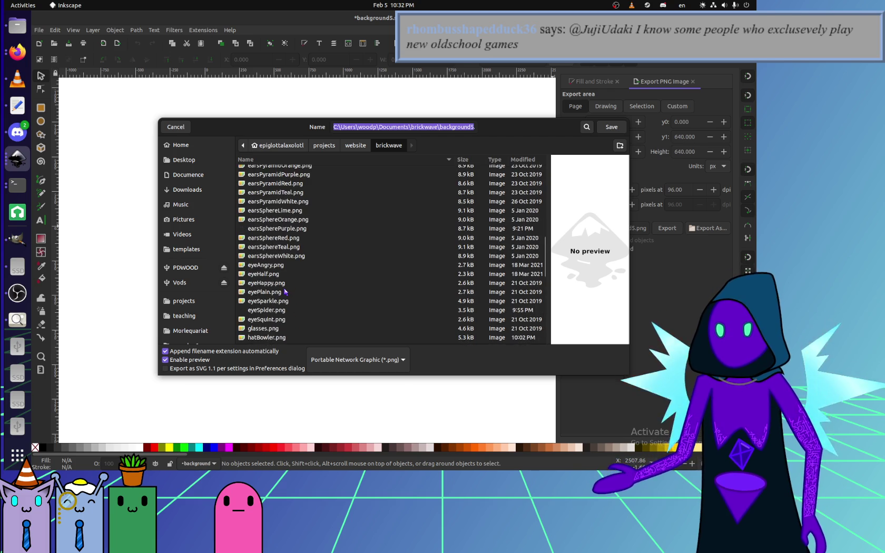
scroll(284, 291, "up", 3)
scroll(284, 291, "up", 3)
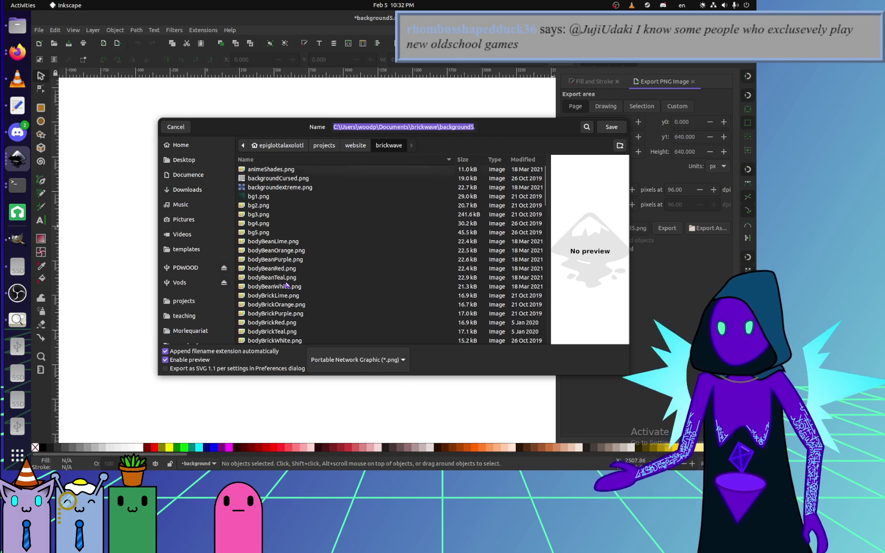
left_click(268, 233)
double_click(268, 233)
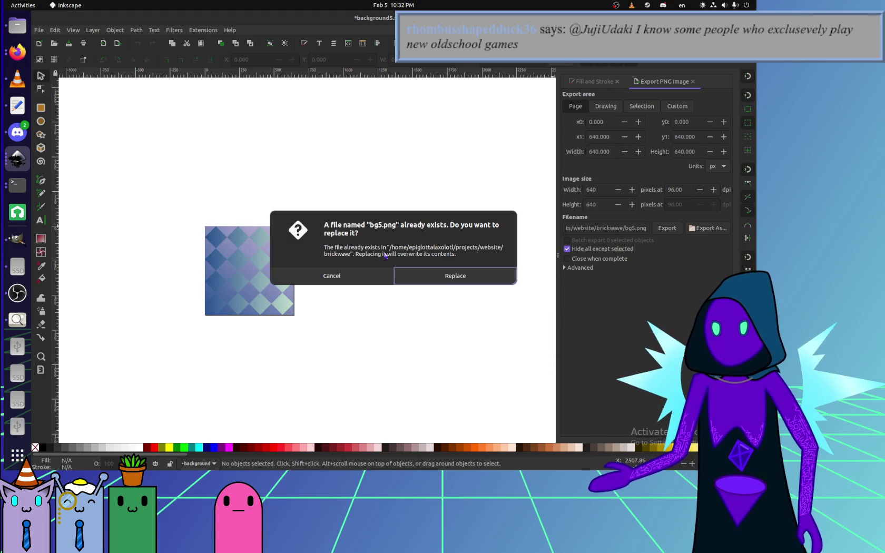
left_click(456, 275)
key("ctrl+Tab")
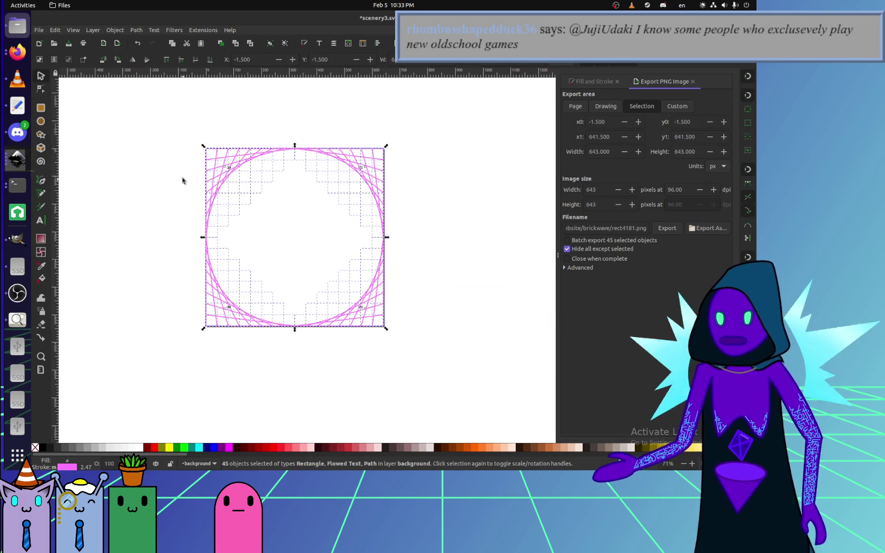
key("alt+Tab")
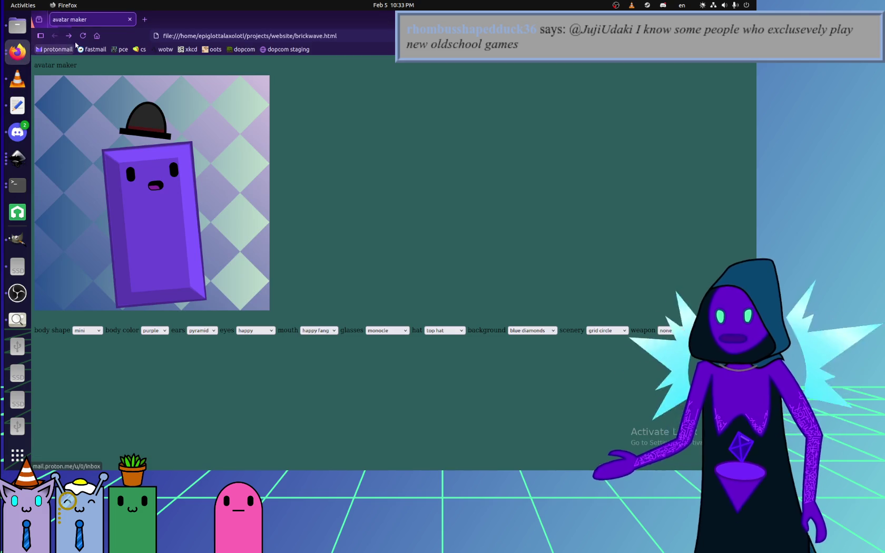
Try a dark background, then set the background back to blue diamonds.
left_click(532, 330)
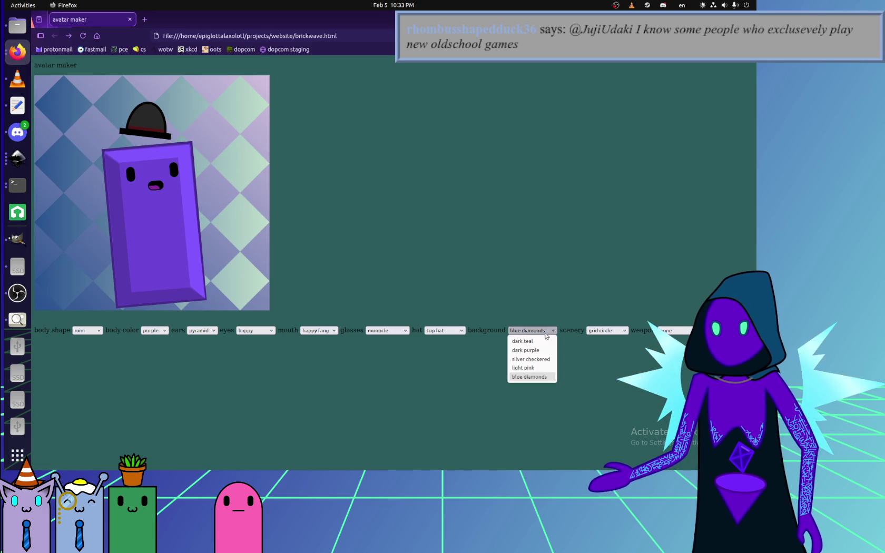
left_click(529, 351)
left_click(531, 330)
left_click(526, 377)
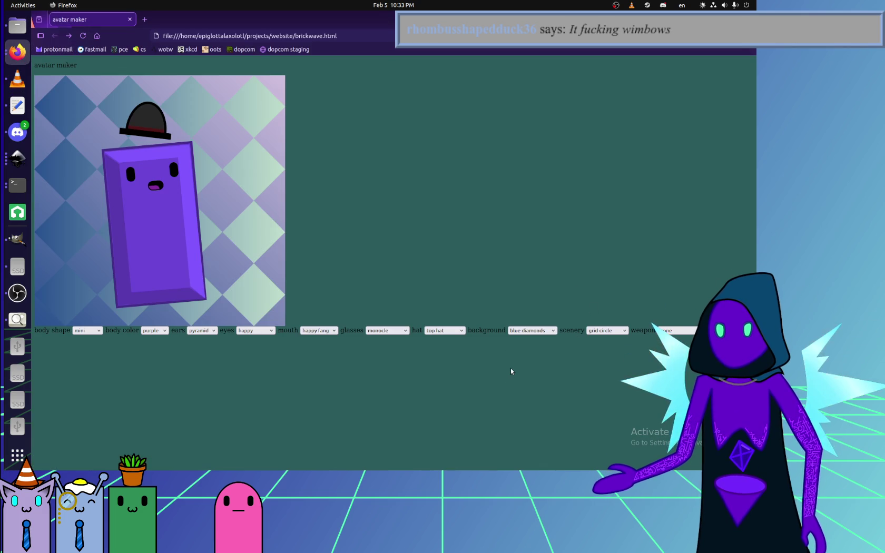
key("alt+Tab")
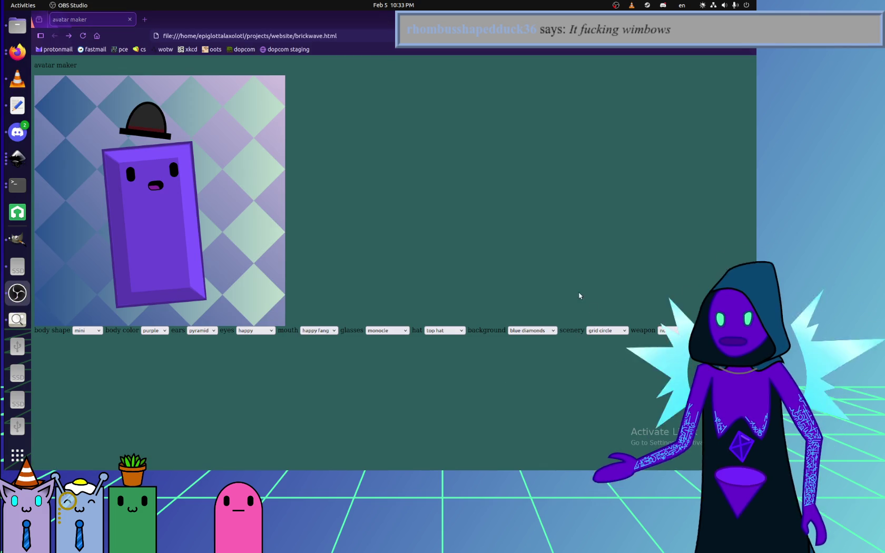
Try the big star scenery, then switch the scenery back to grid circle.
left_click(605, 330)
left_click(601, 369)
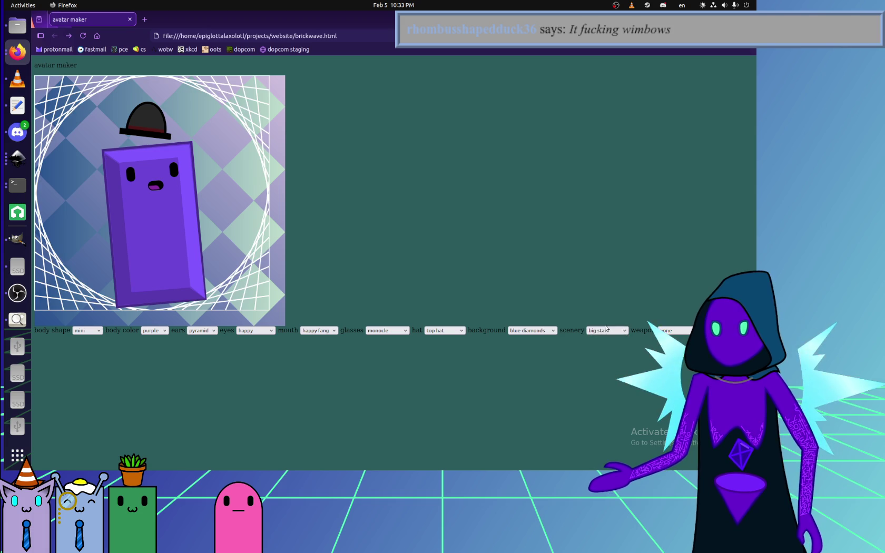
left_click(606, 330)
left_click(595, 379)
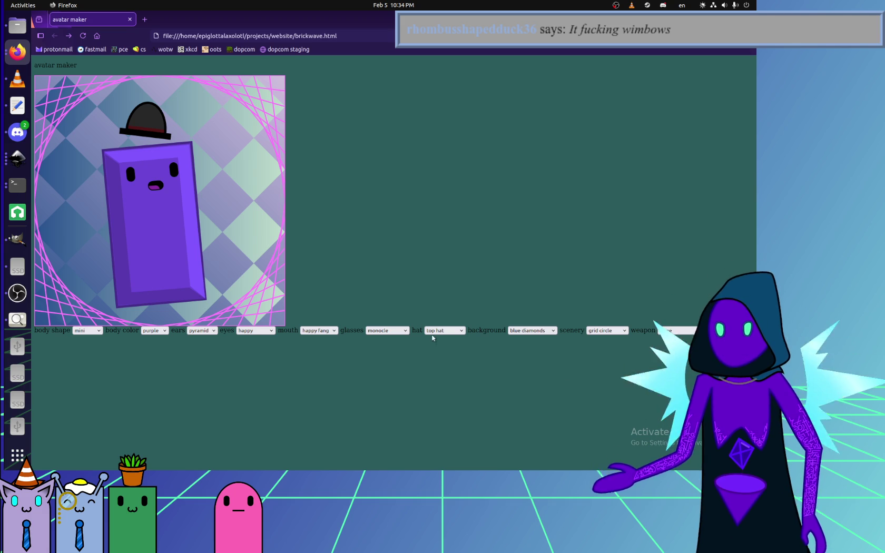
key("alt+Tab")
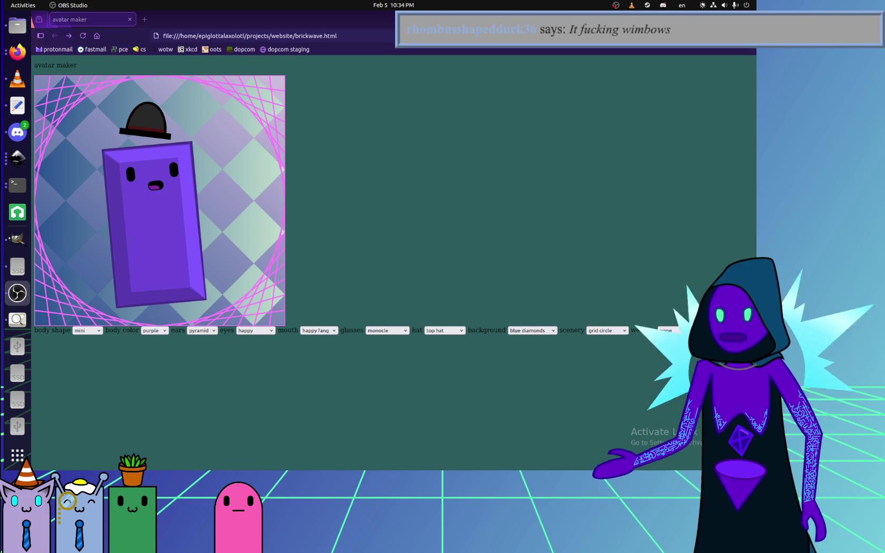
left_click(444, 331)
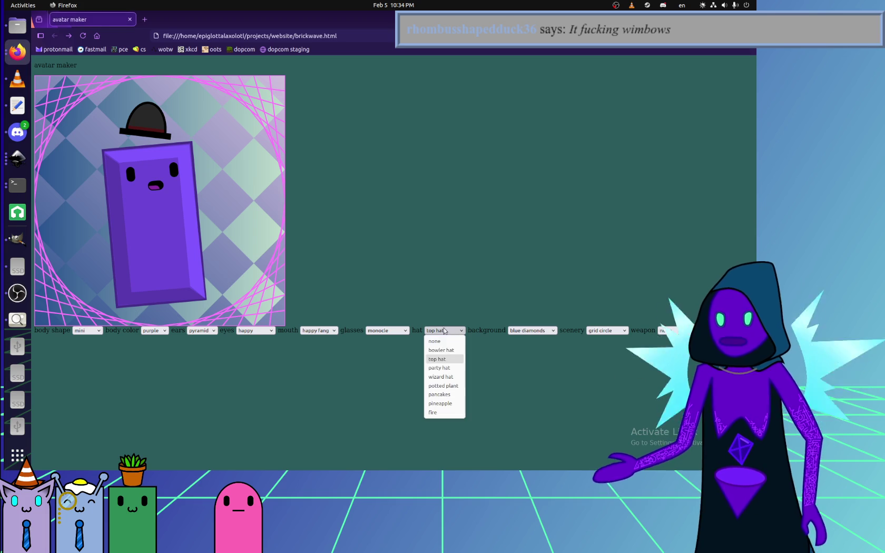
Give the avatar a party hat, a :3 mouth and spider eyes.
left_click(444, 369)
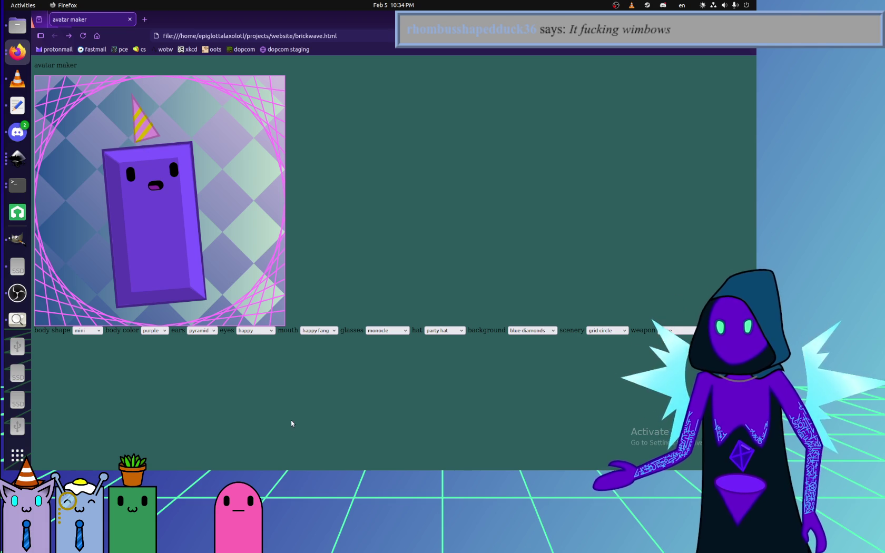
left_click(262, 331)
left_click(318, 330)
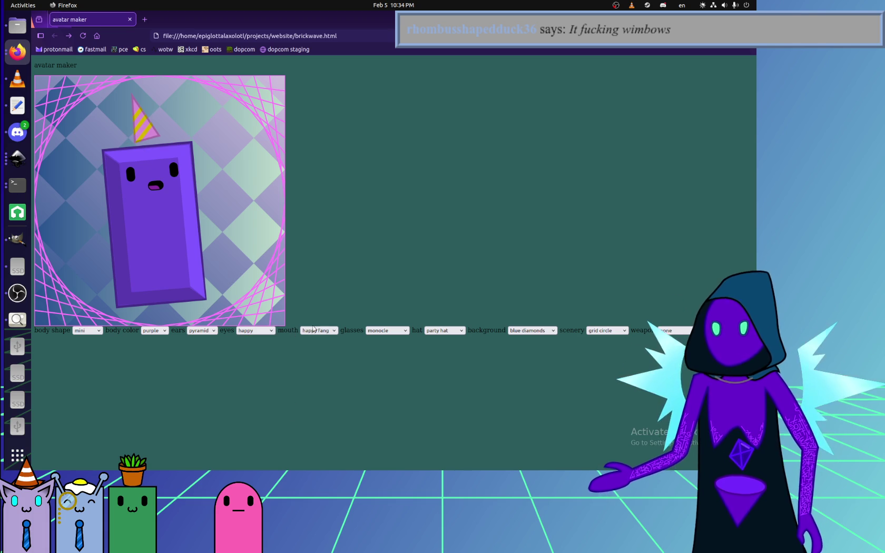
left_click(311, 404)
left_click(256, 330)
left_click(257, 405)
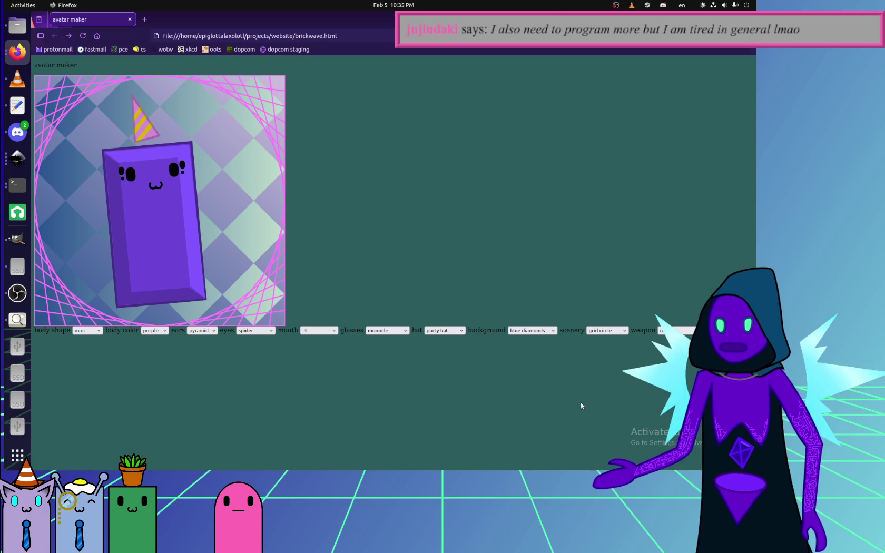
Dismiss a context menu and bring GIMP with scenery2.png to the front.
right_click(376, 115)
left_click(323, 68)
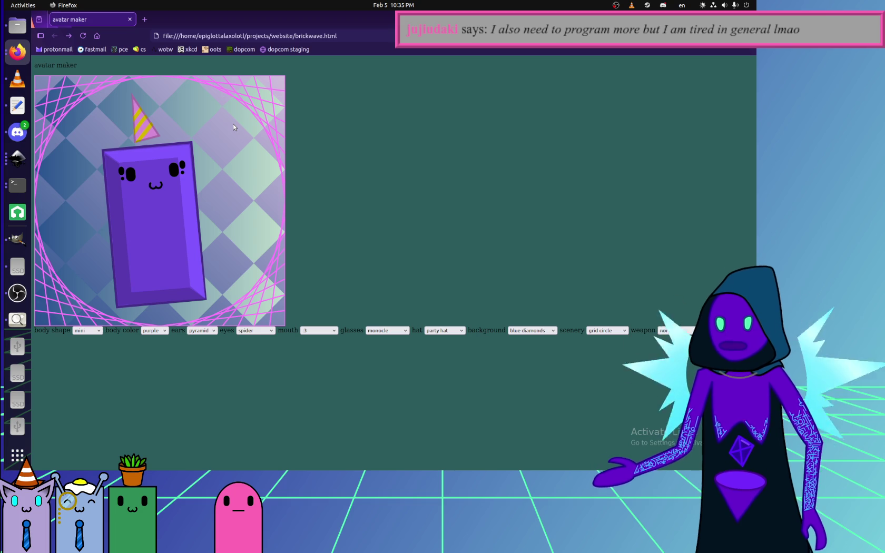
left_click(18, 25)
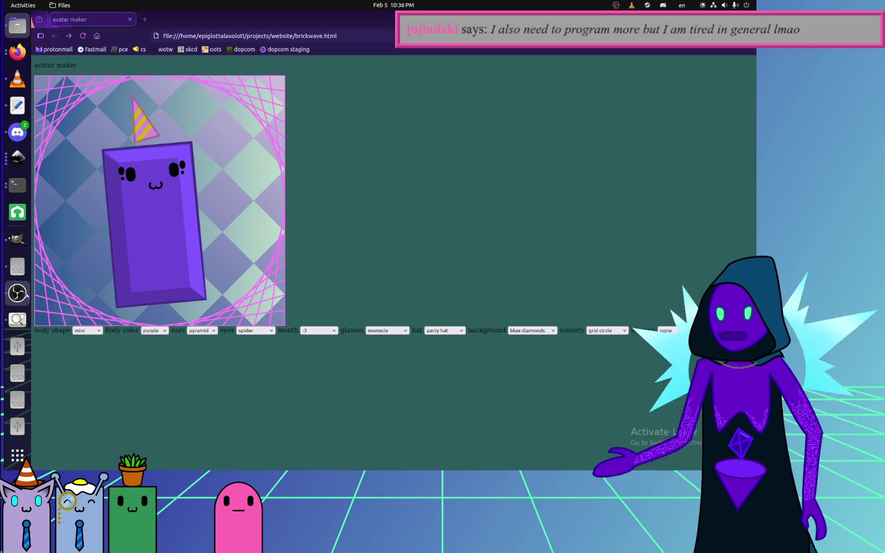
left_click(19, 243)
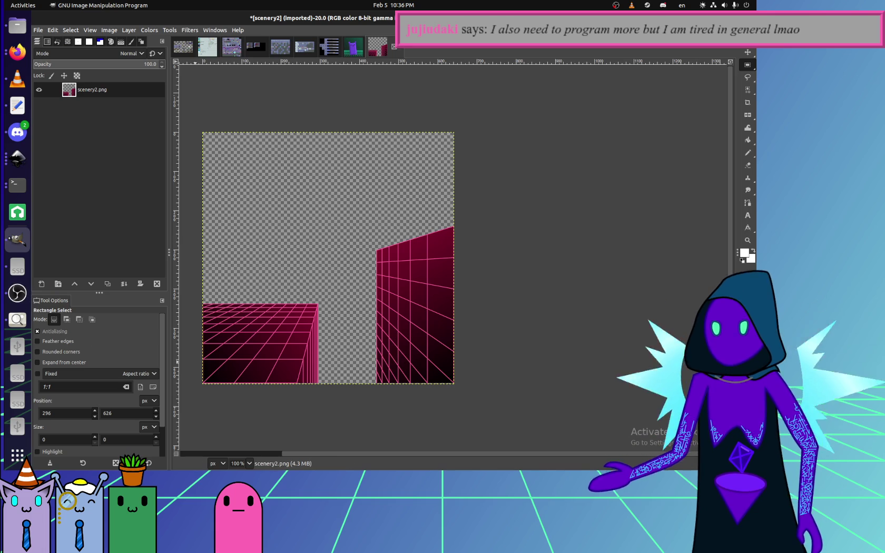
Switch to Inkscape, then open the file manager to find boopworld.png.
left_click(12, 166)
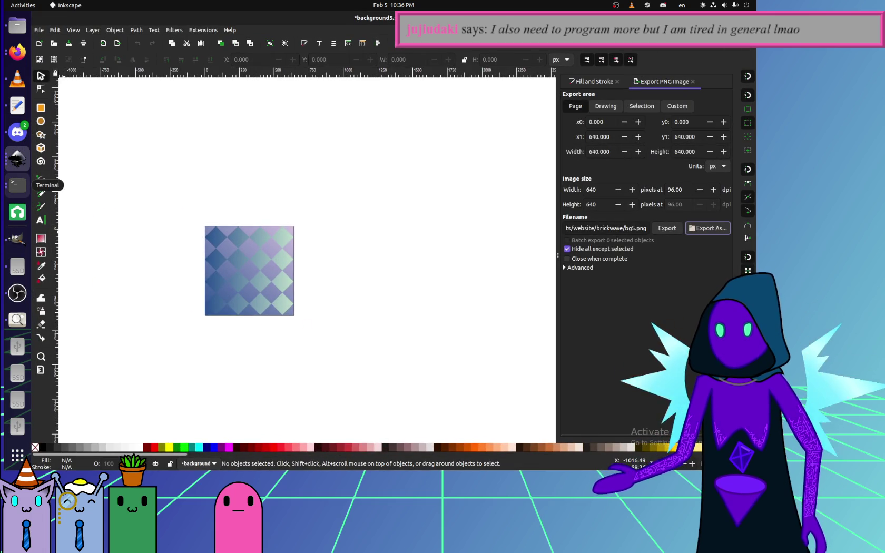
left_click(22, 33)
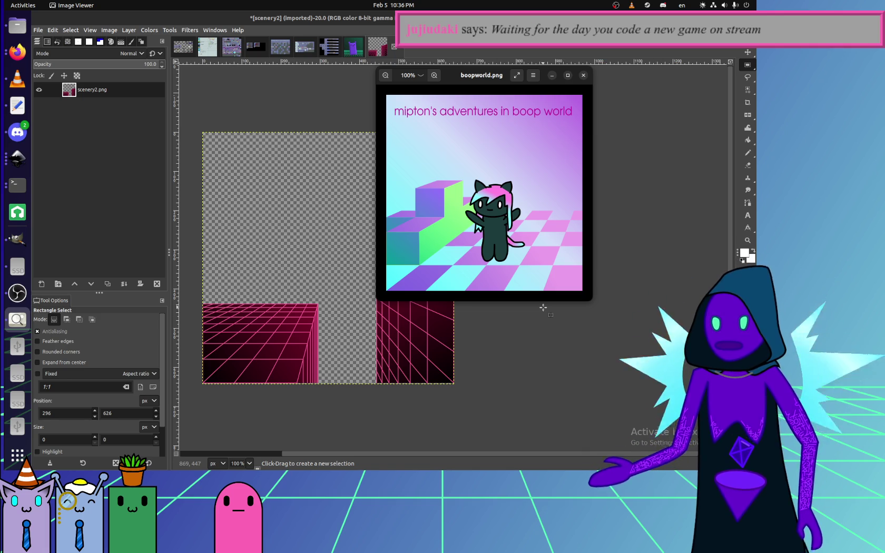
View boopworld.png, the cat on a pastel checkered floor, in Image Viewer.
left_click(19, 293)
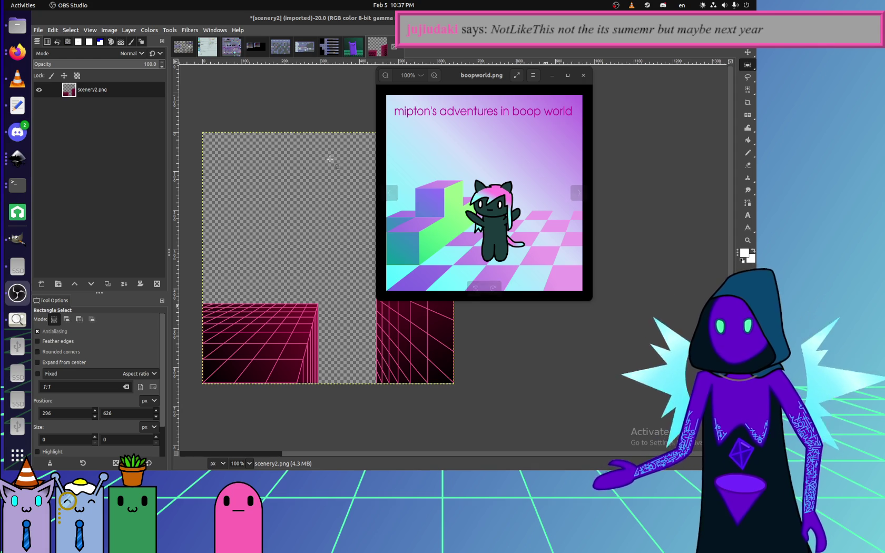
left_click(507, 158)
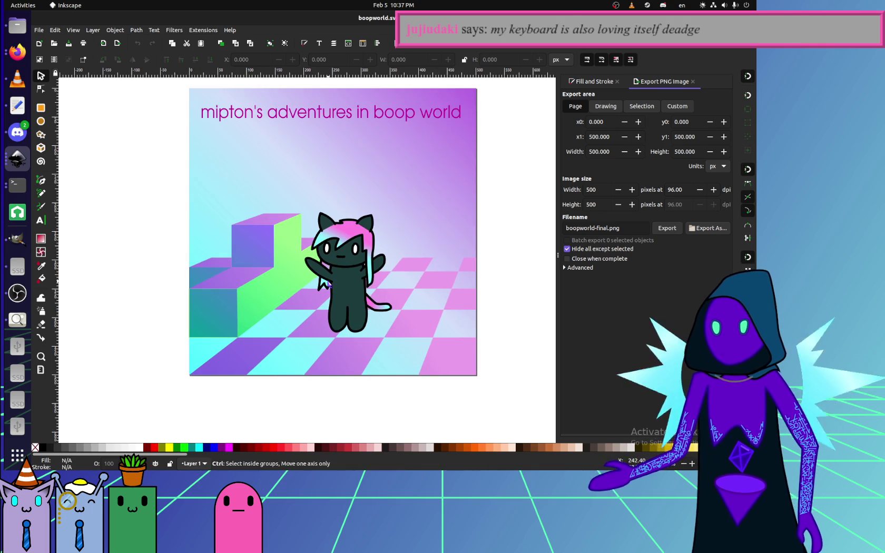
Select the 500 × 500 background gradient rectangle and set its PNG export size to 640 × 640 px.
left_click(219, 339)
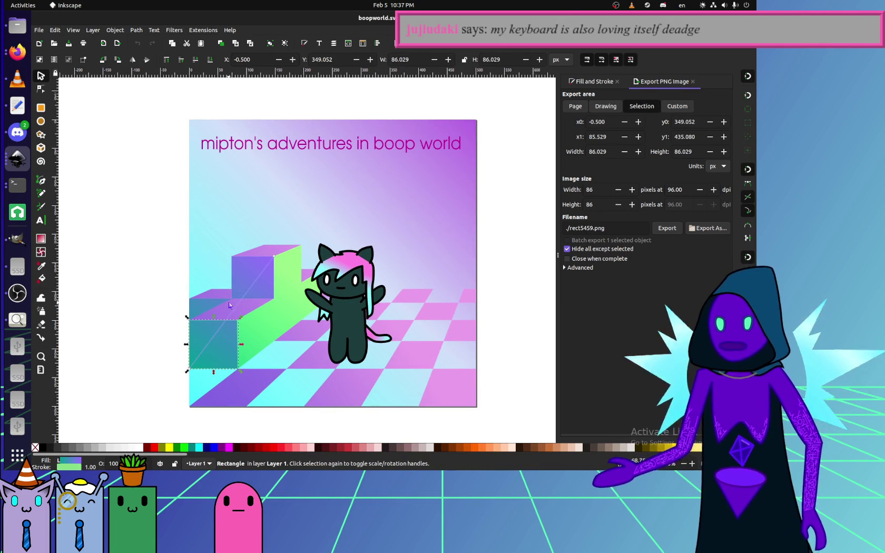
left_click(94, 241)
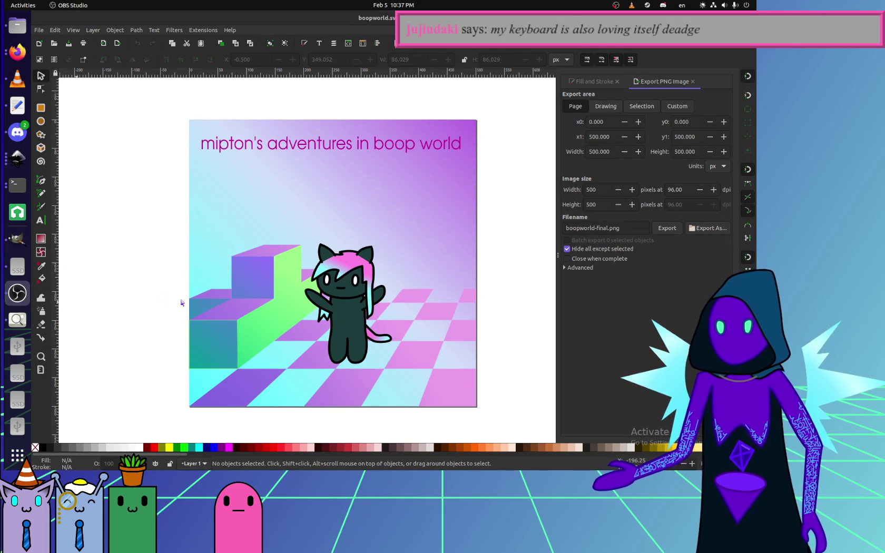
left_click(449, 228)
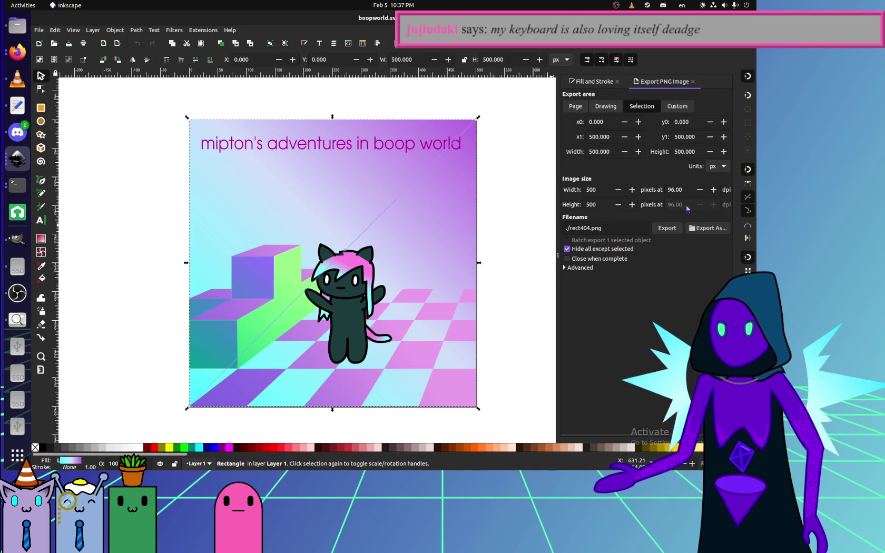
left_click(598, 191)
type("640")
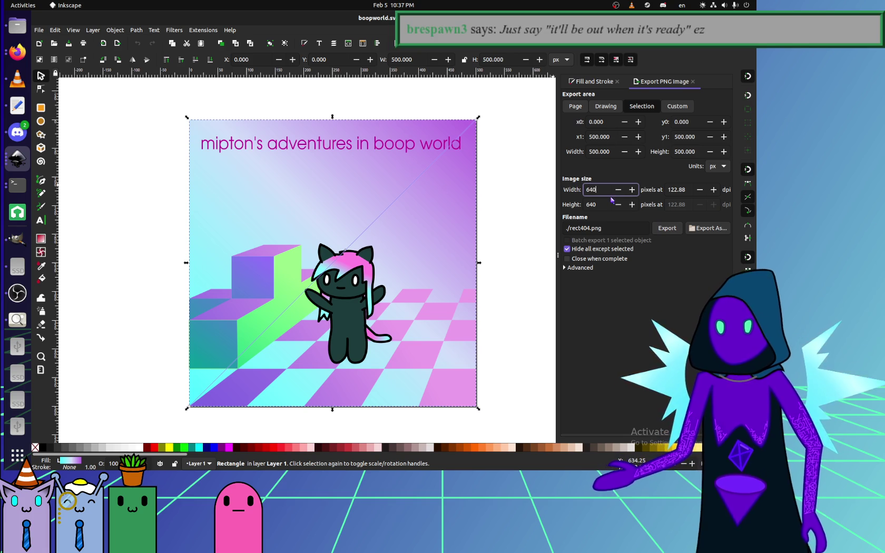
left_click(607, 204)
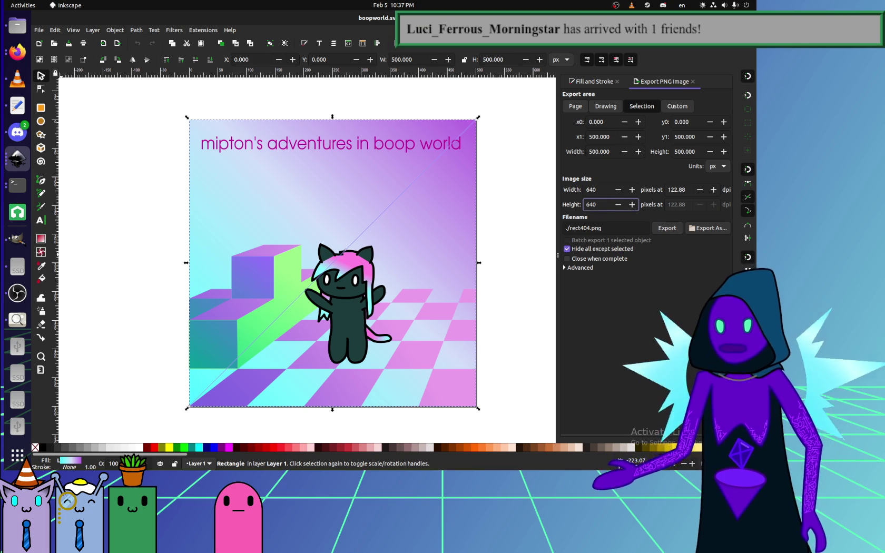
key("alt+Tab")
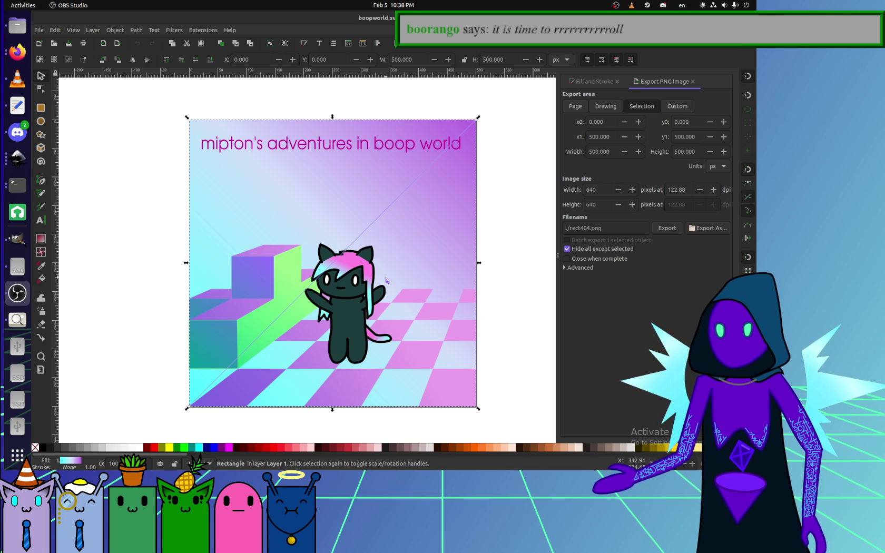
Save the PNG export in projects/website/brickwave, renaming bg5.png to bg6.png.
left_click(715, 230)
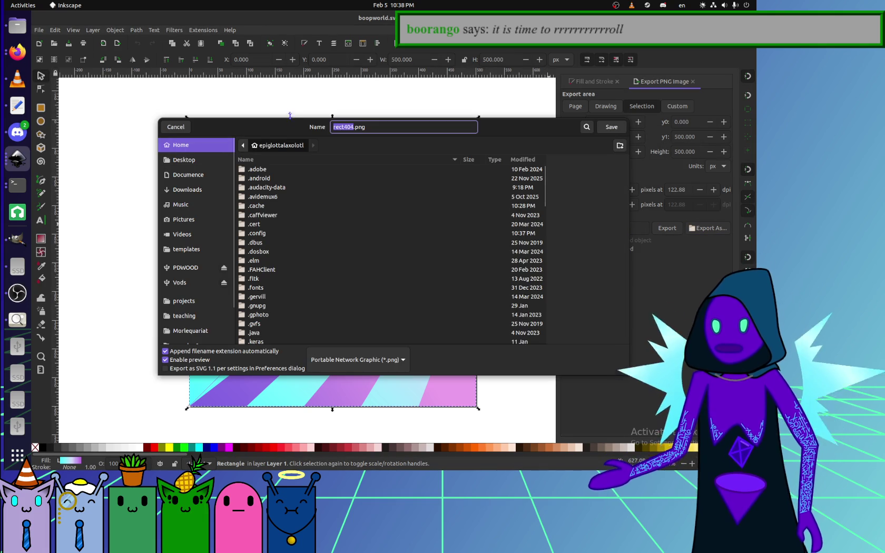
left_click(185, 301)
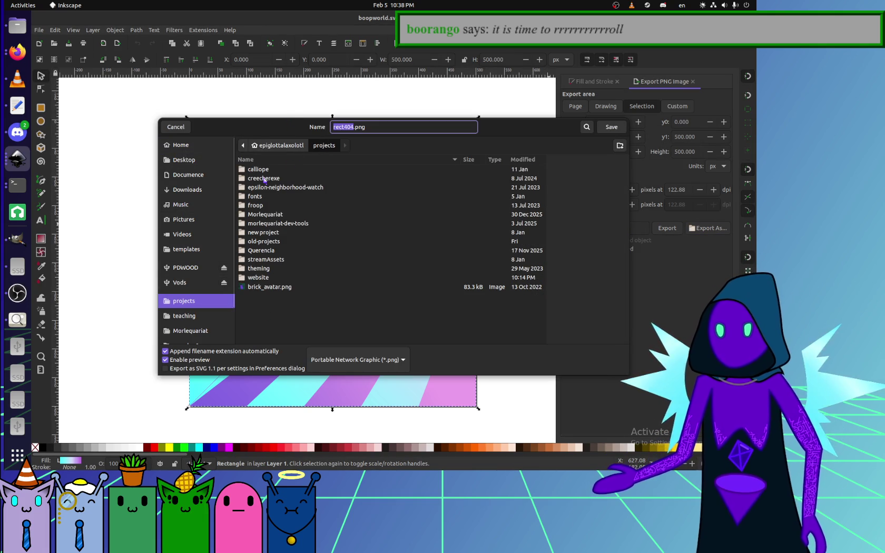
double_click(268, 277)
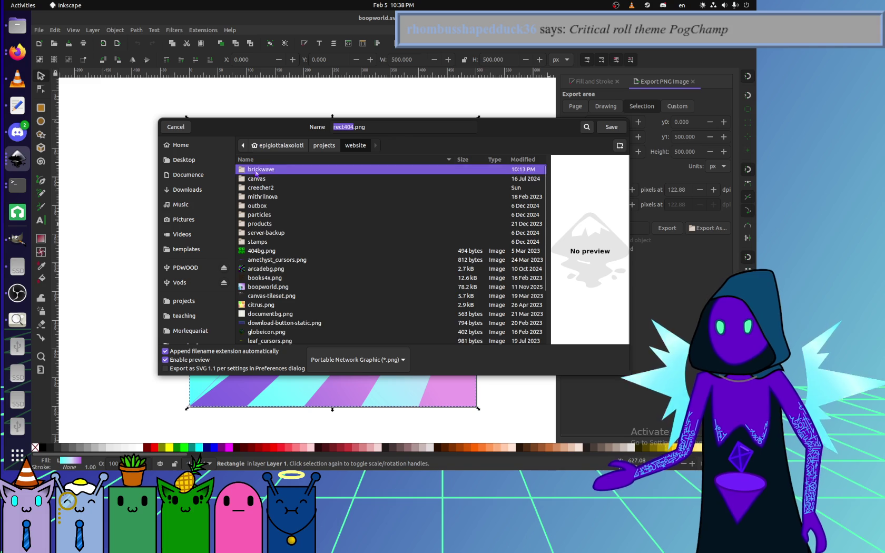
double_click(256, 170)
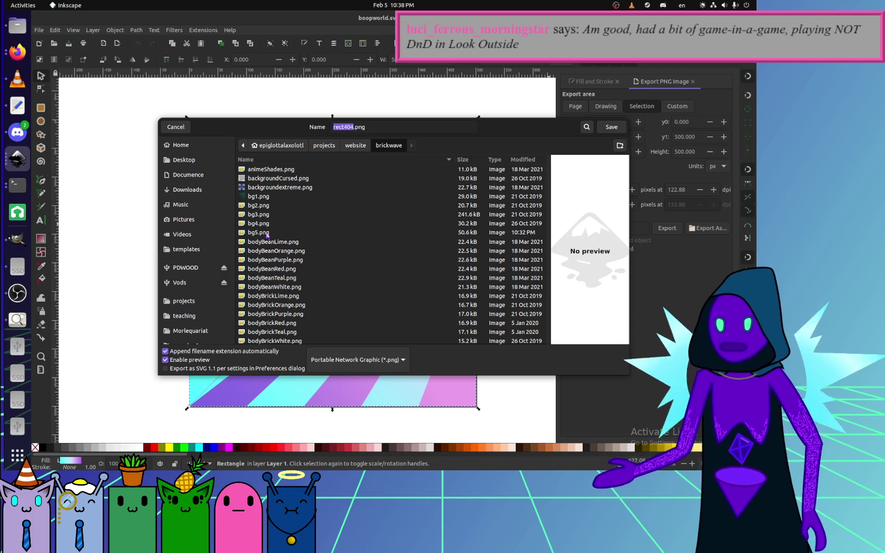
scroll(267, 235, "down", 3)
scroll(266, 233, "up", 3)
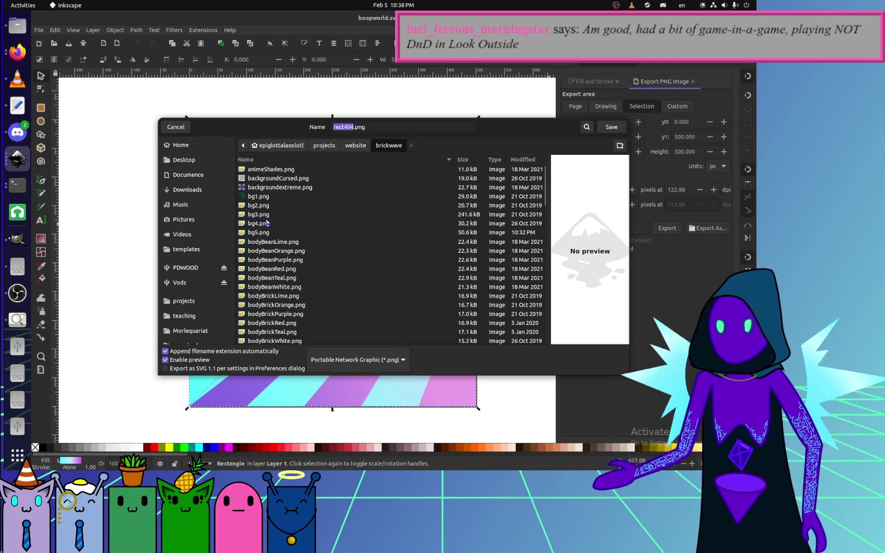
left_click(265, 231)
left_click(343, 127)
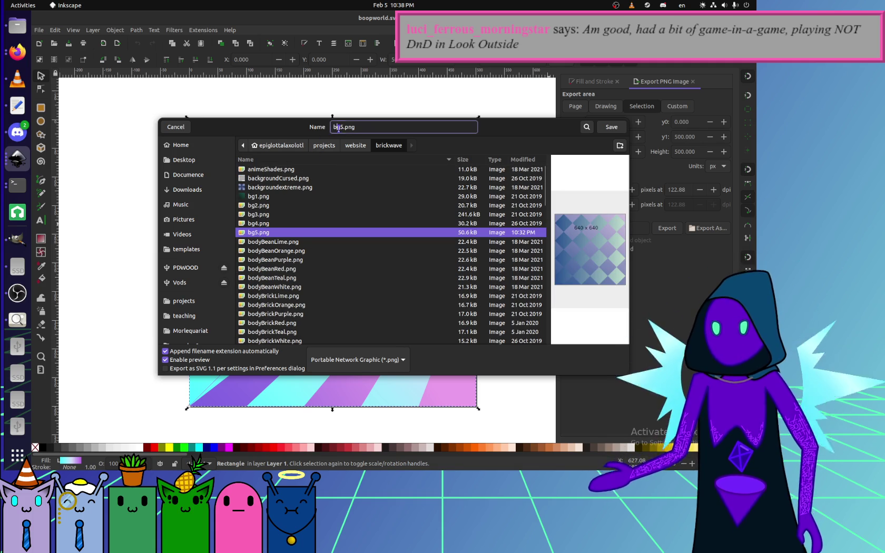
key("BackSpace")
type("6")
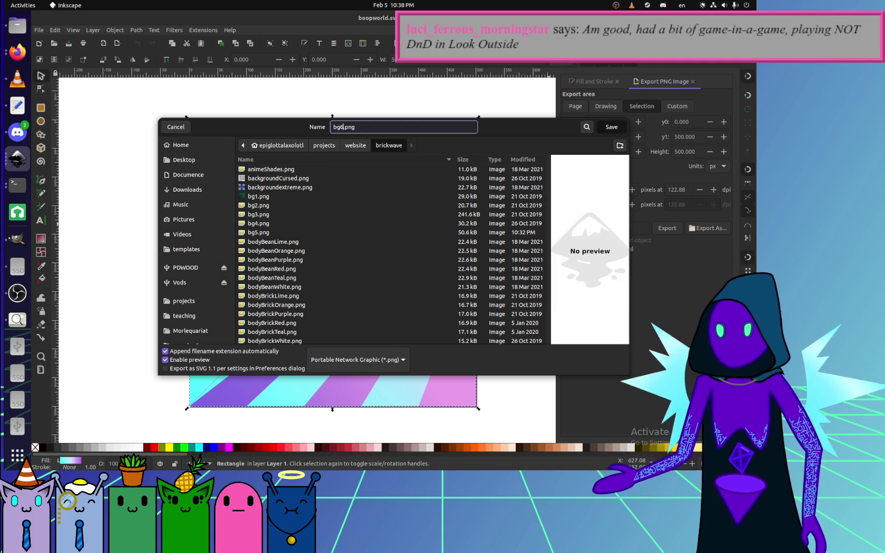
key("Return")
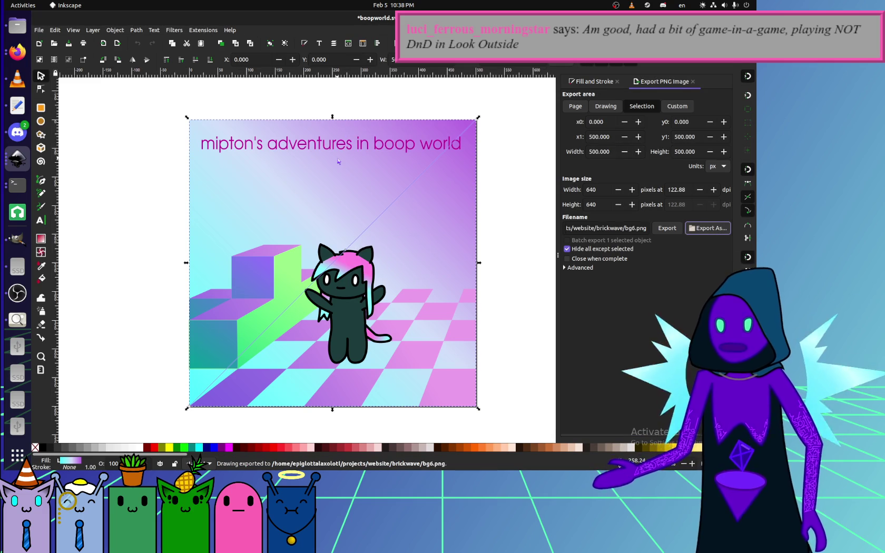
Delete the cat's body, tail, hair, head, arm and face pieces from the scene.
left_click(511, 383)
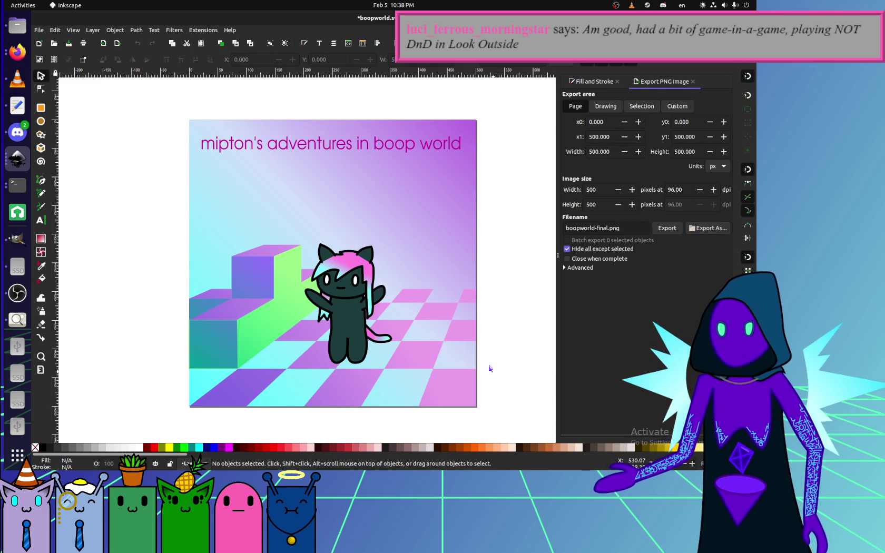
left_click_drag(518, 377, 280, 220)
left_click(521, 367)
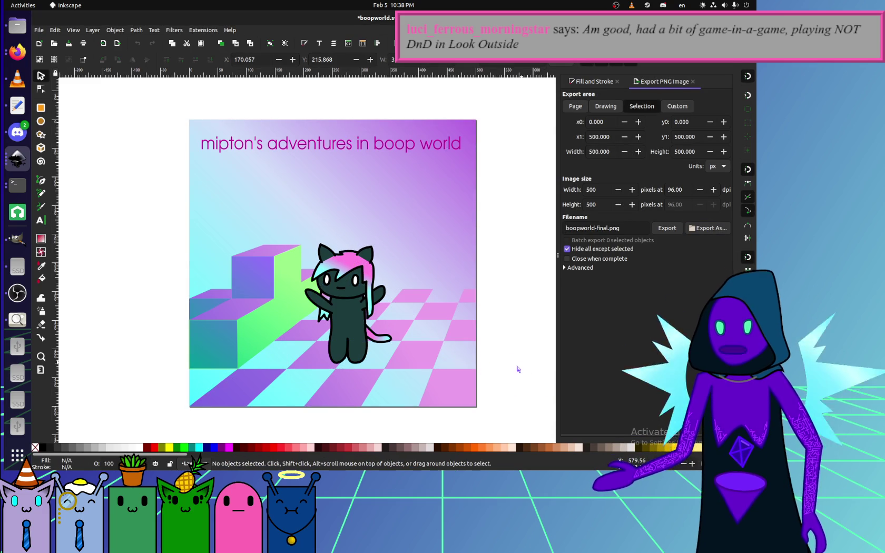
left_click(357, 341)
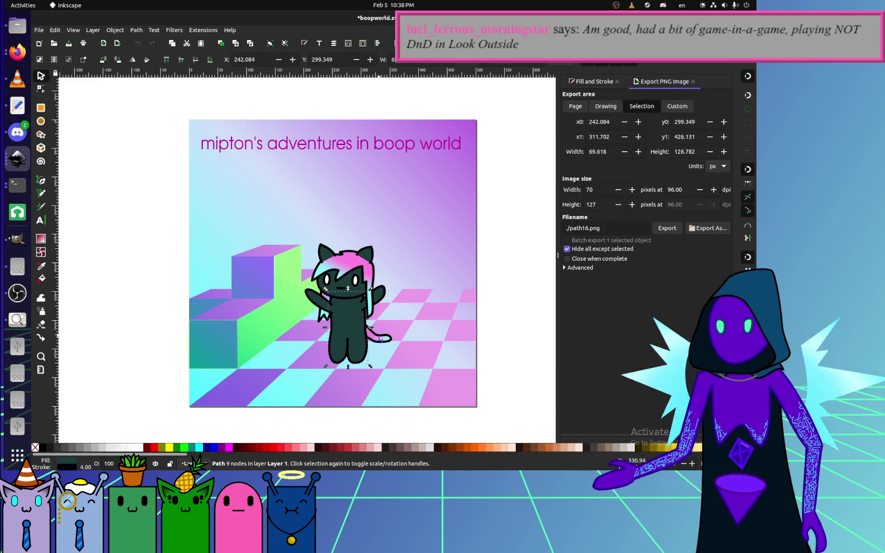
key("Delete")
left_click(380, 338)
key("Delete")
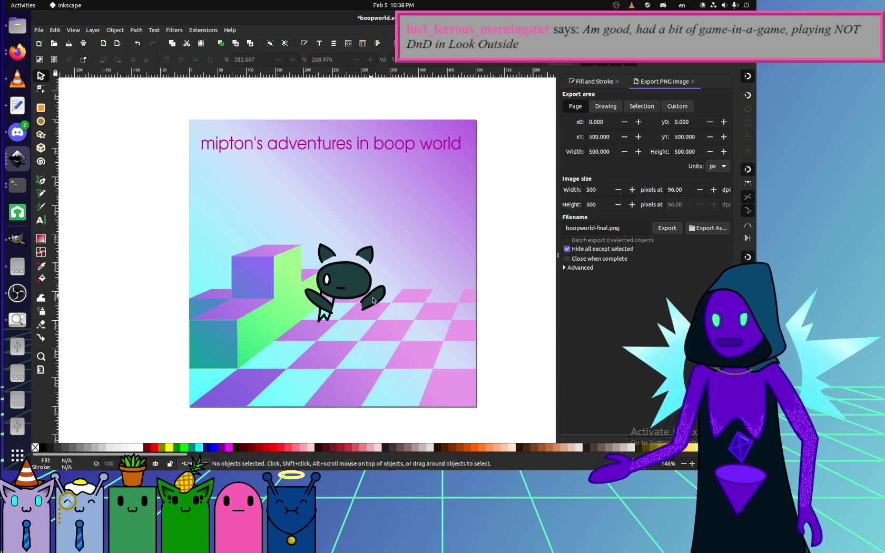
left_click(316, 300)
key("Delete")
left_click(340, 284)
key("Delete")
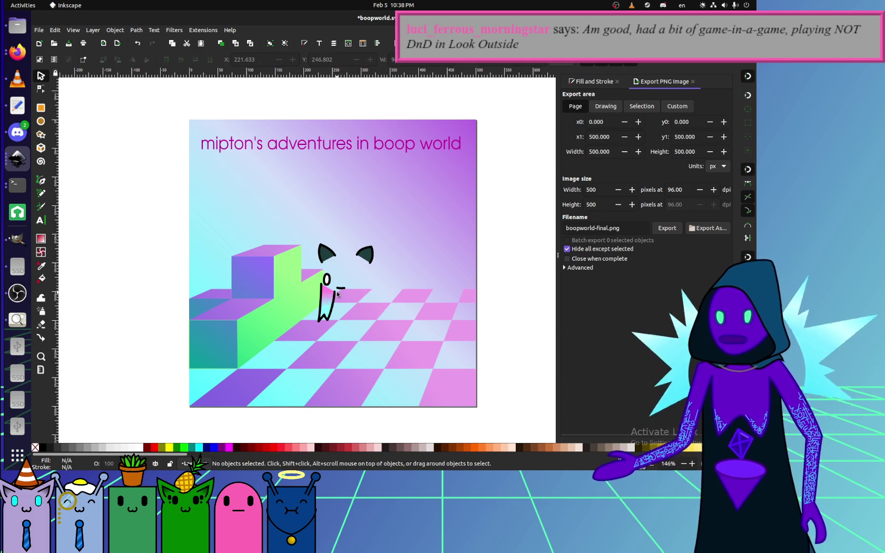
left_click(339, 290)
key("Delete")
Delete the last cat pieces and ear, then select the 21 scenery objects for a 640 × 360 px export.
left_click(327, 253, "shift")
key("Delete")
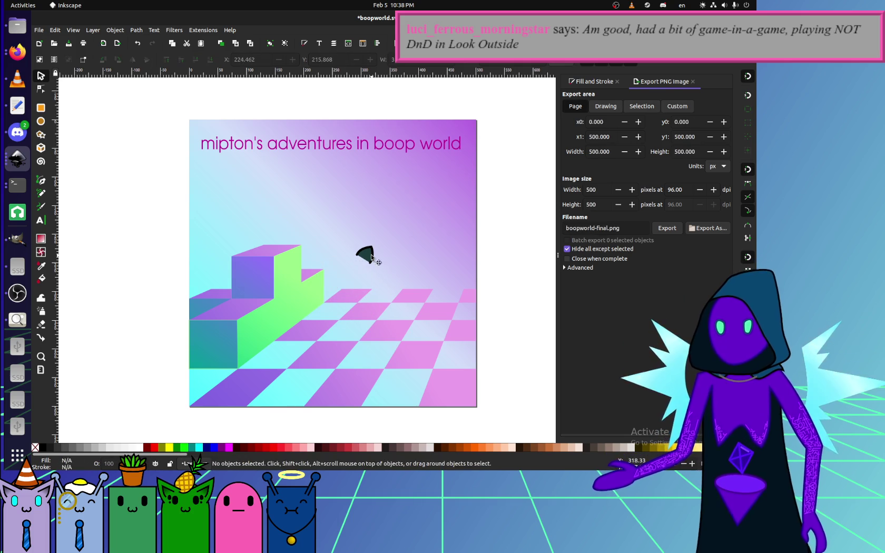
left_click(365, 254)
left_click(494, 398)
left_click(363, 255)
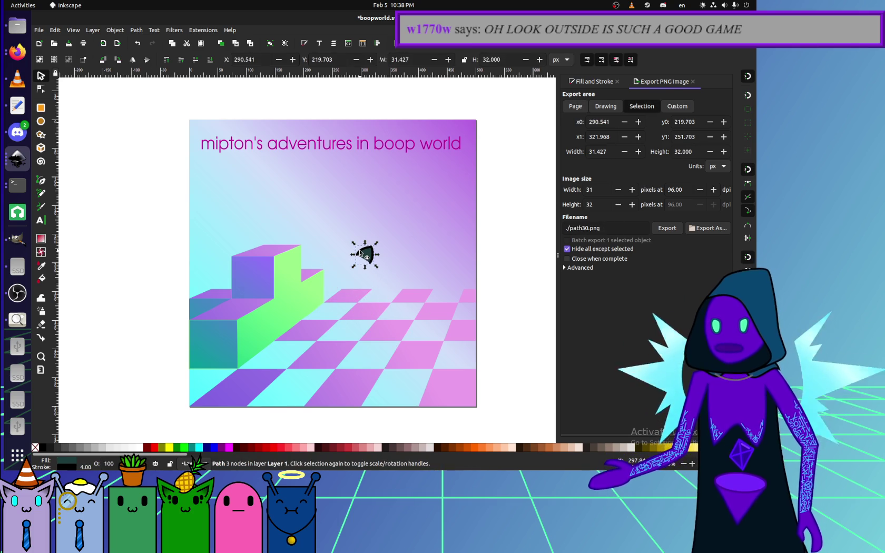
key("Delete")
left_click_drag(522, 427, 108, 216)
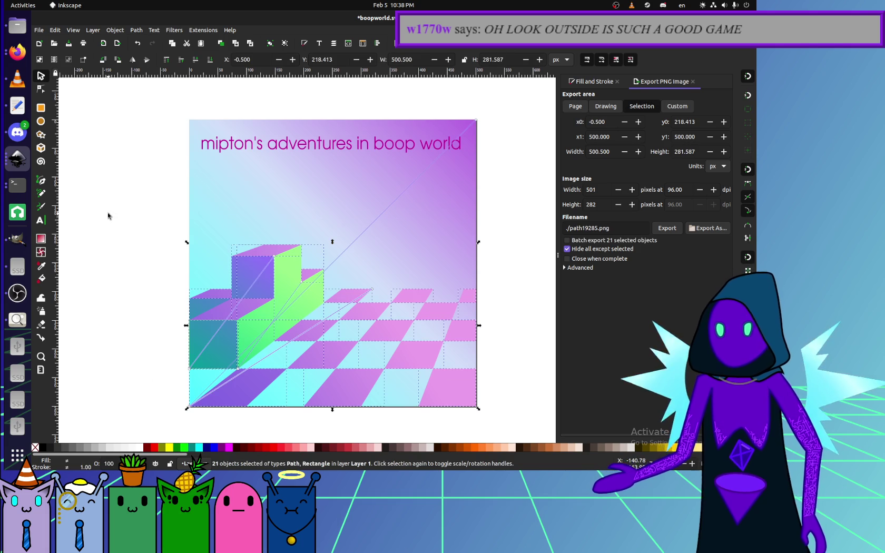
double_click(603, 190)
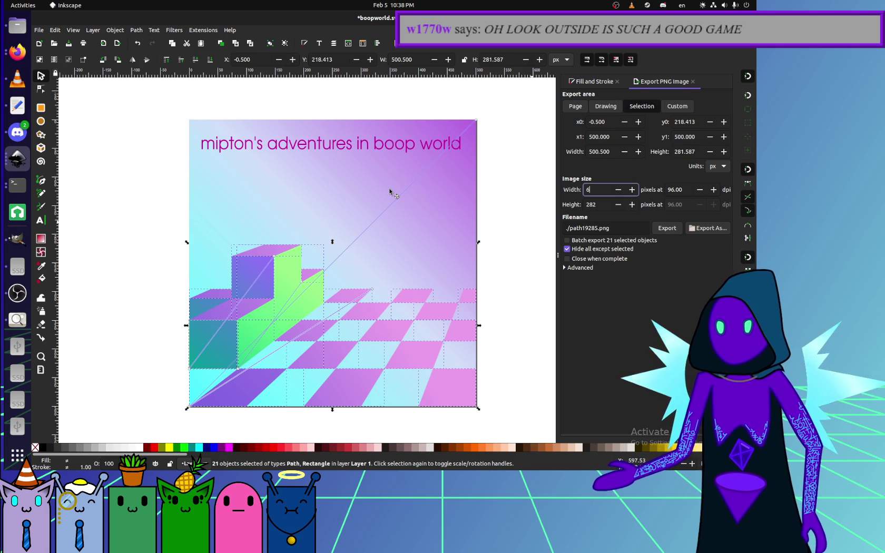
Cancel a first save attempt and switch the export area to the whole page.
left_click(707, 227)
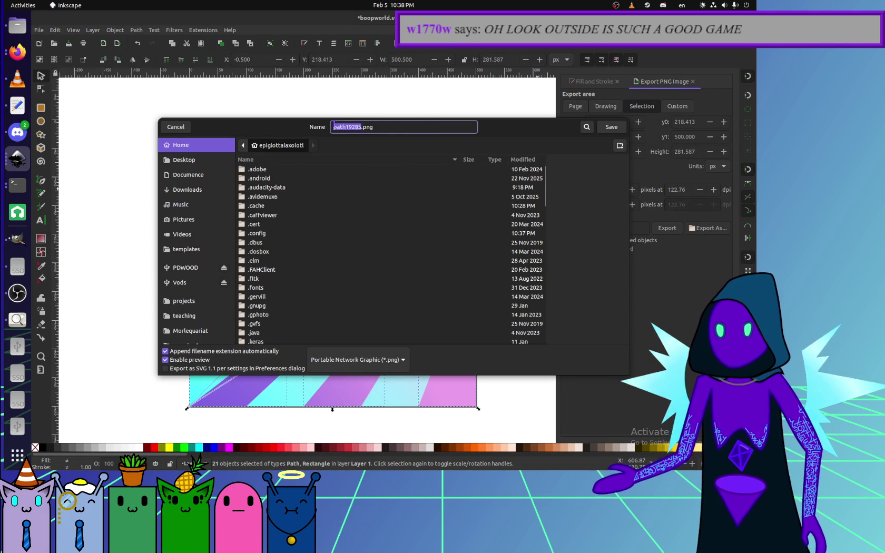
left_click(184, 300)
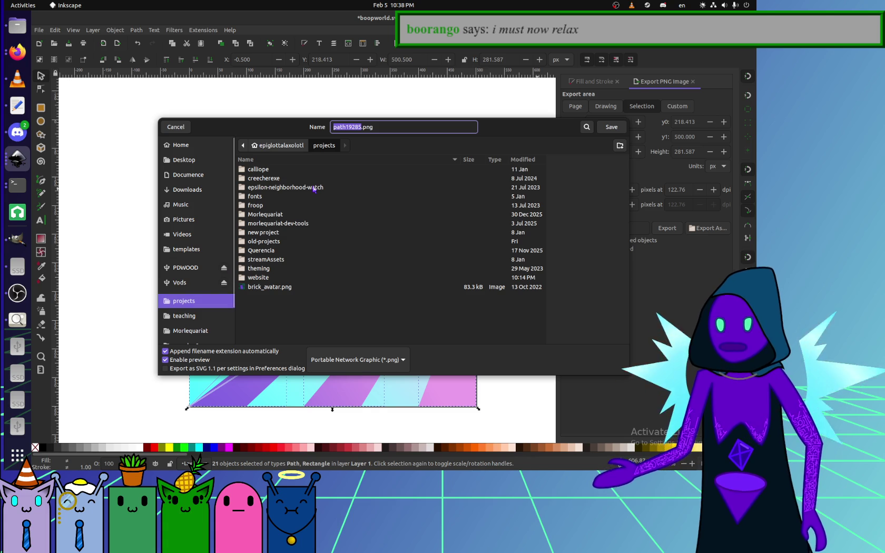
double_click(263, 277)
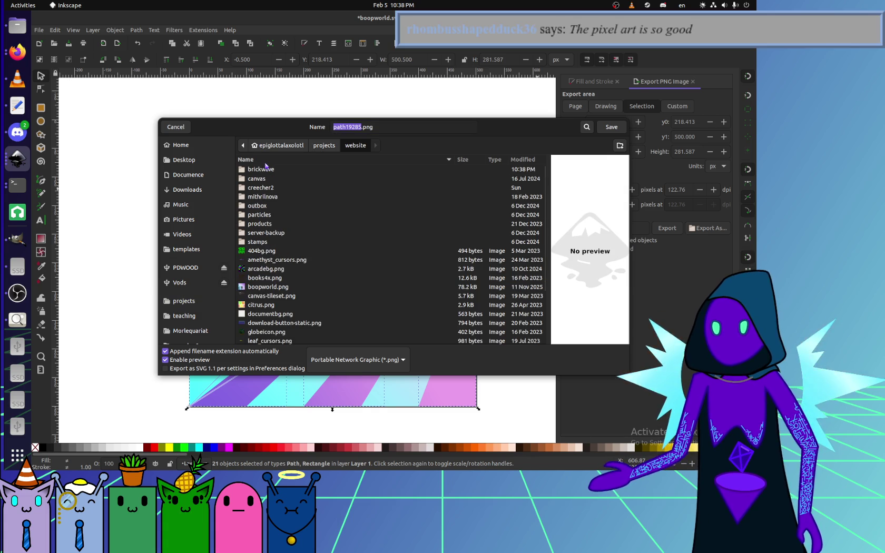
double_click(316, 169)
left_click_drag(333, 338, 292, 331)
left_click(215, 315)
left_click(575, 106)
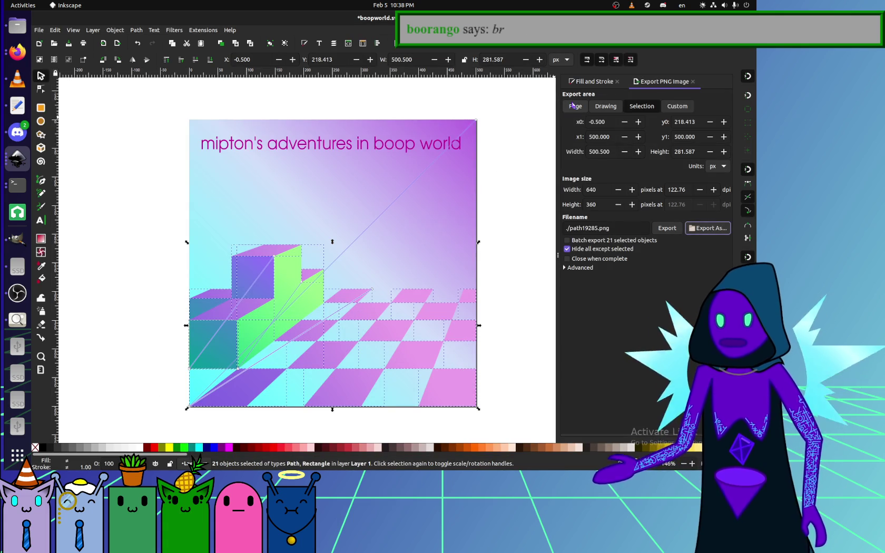
Browse the save dialog to projects/website/brickwave and find the existing scenery files.
left_click(692, 229)
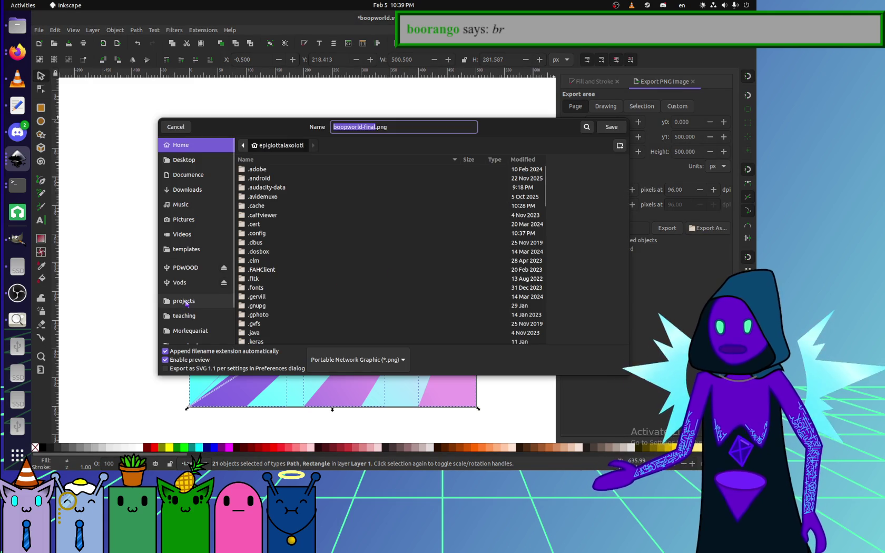
left_click(185, 301)
double_click(258, 277)
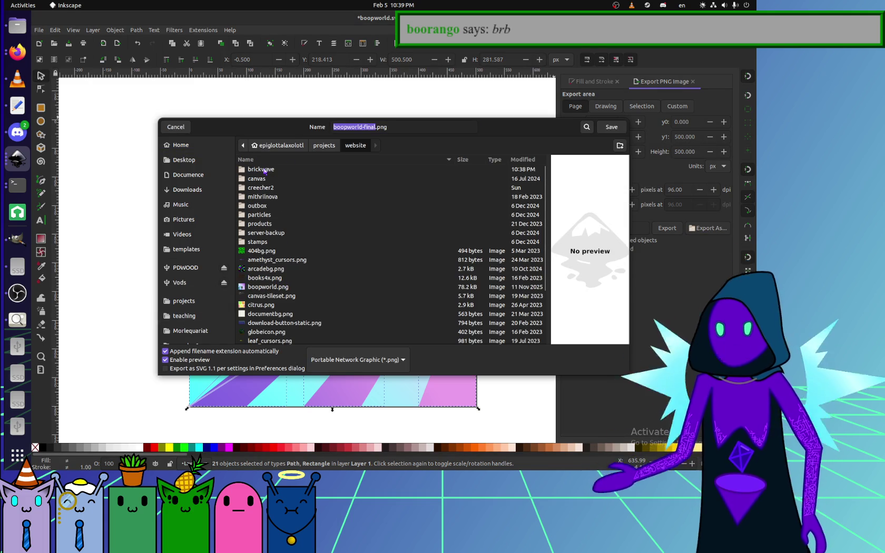
double_click(261, 169)
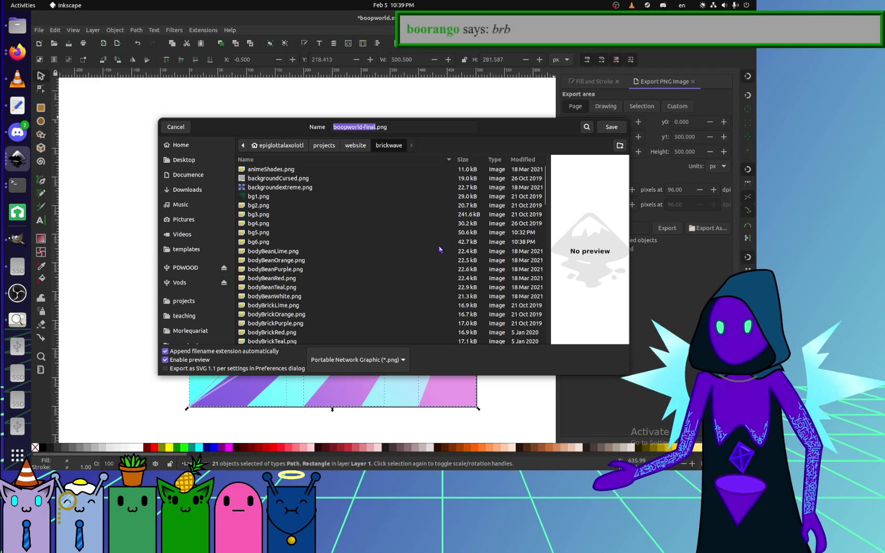
scroll(400, 263, "down", 5)
scroll(358, 290, "down", 5)
scroll(316, 316, "down", 5)
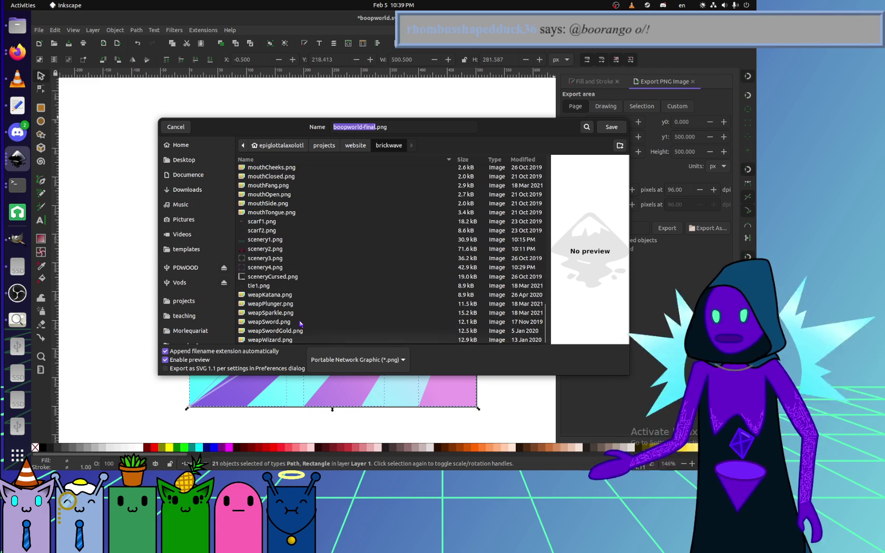
mouse_move(264, 126)
left_mouse_down()
mouse_move(337, 338)
mouse_move(235, 153)
left_mouse_up()
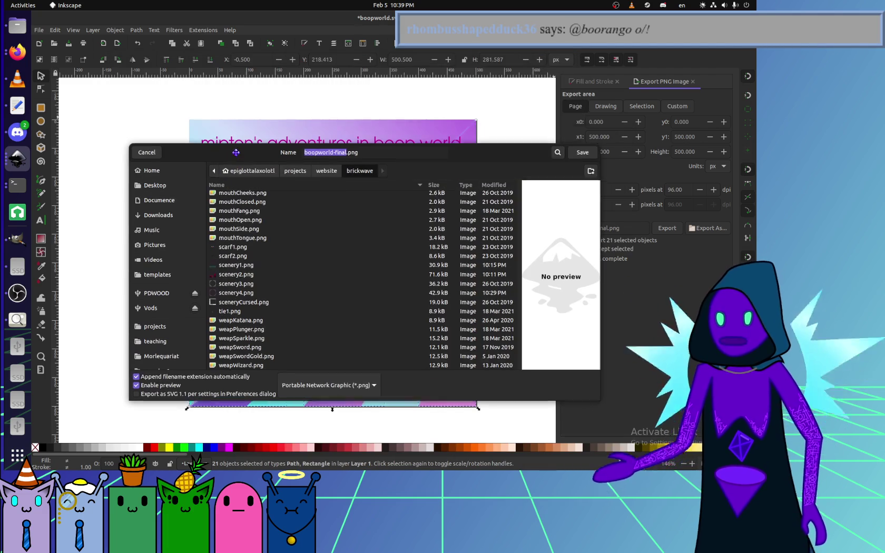
scroll(236, 266, "up", 3)
scroll(233, 272, "up", 5)
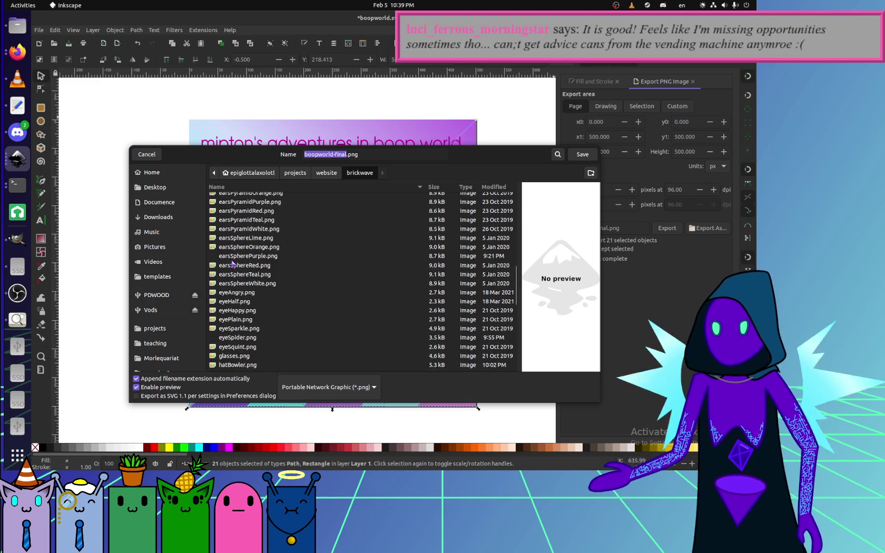
scroll(230, 277, "up", 5)
scroll(231, 277, "down", 5)
scroll(231, 300, "down", 3)
scroll(231, 322, "down", 3)
scroll(232, 342, "down", 3)
scroll(232, 349, "down", 5)
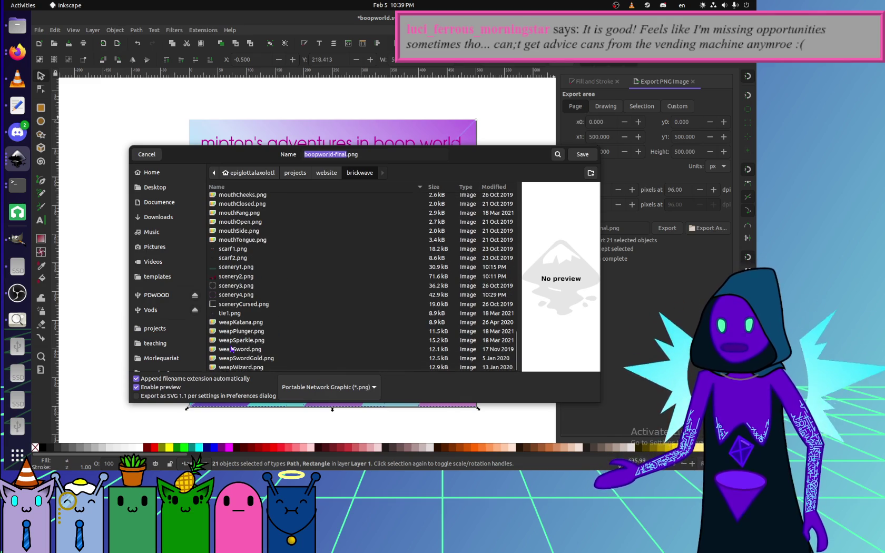
Name the export scenery5.png, starting from scenery4.png, and save it.
left_click(246, 295)
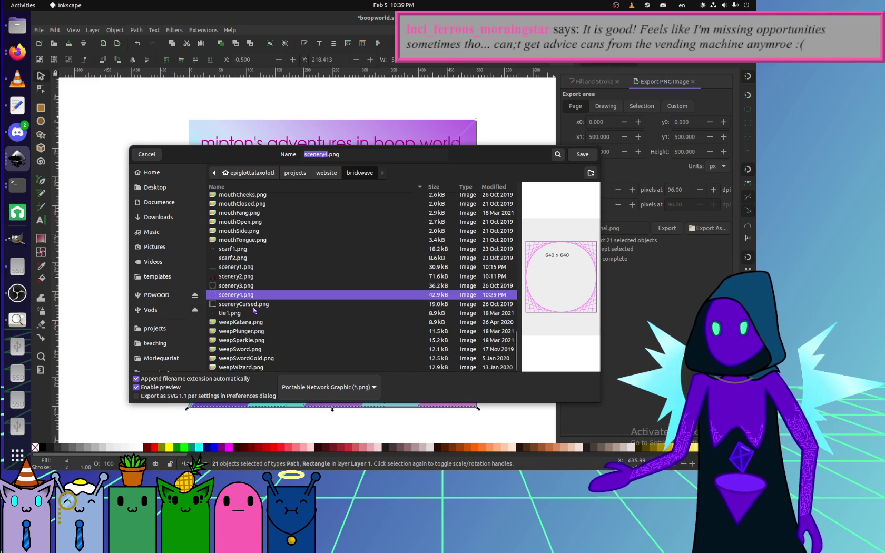
left_click(326, 155)
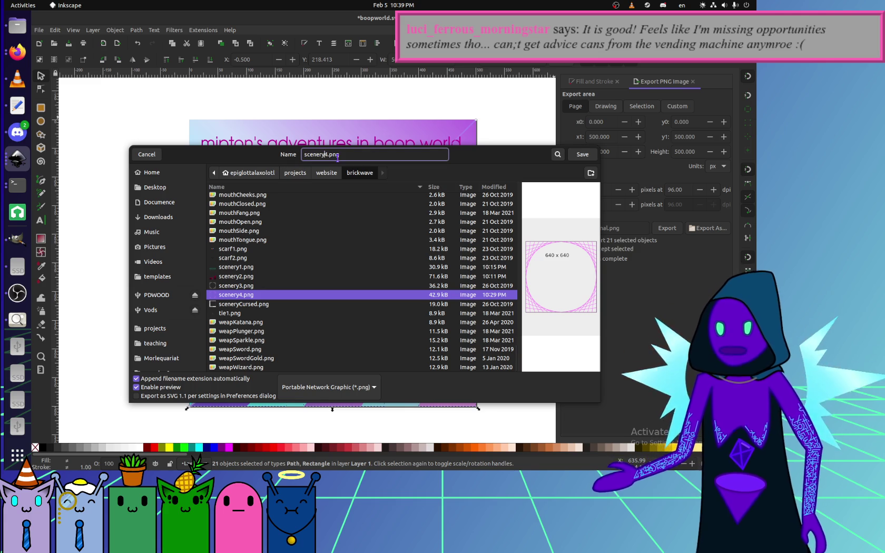
key("Delete")
type("5")
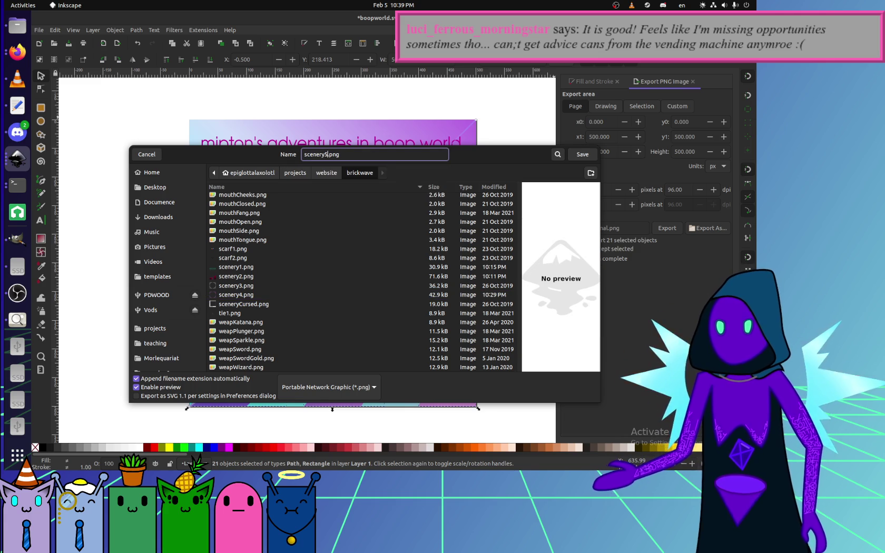
key("Return")
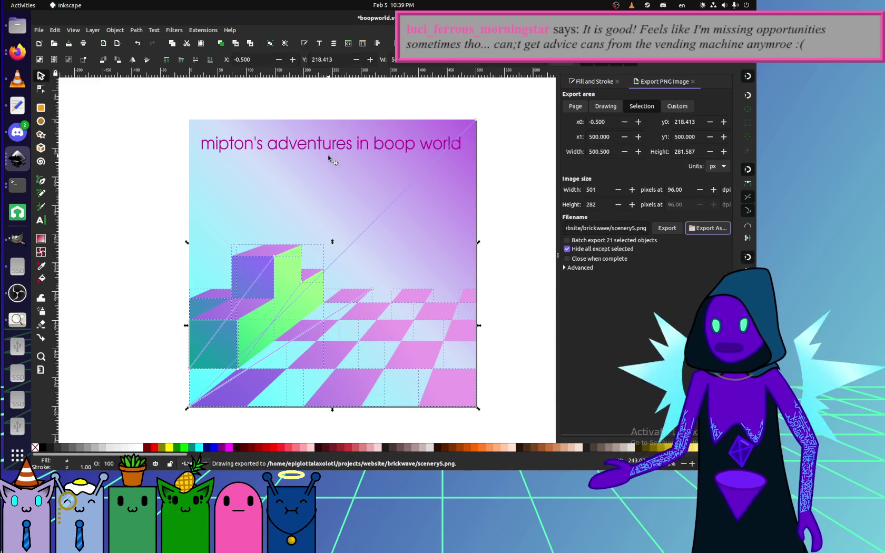
In brickwave.html, duplicate the last scenery option line.
left_click(18, 52)
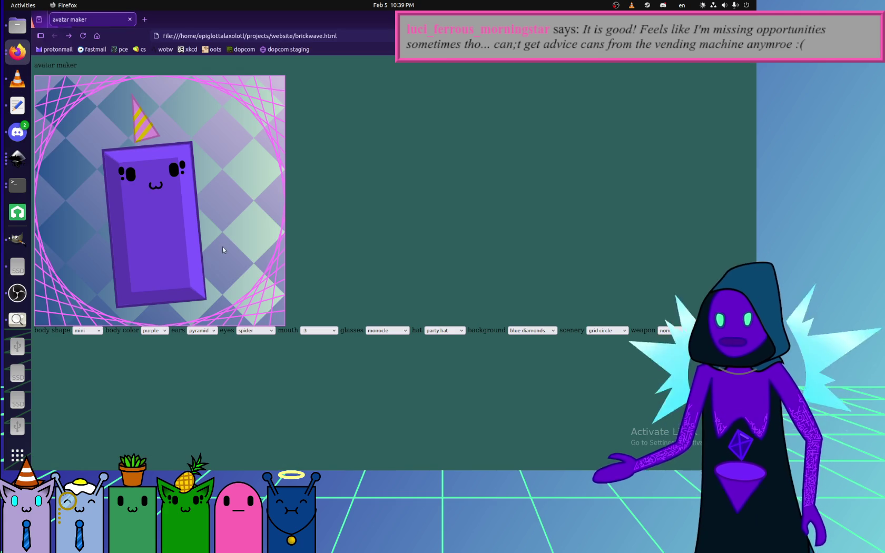
left_click(18, 105)
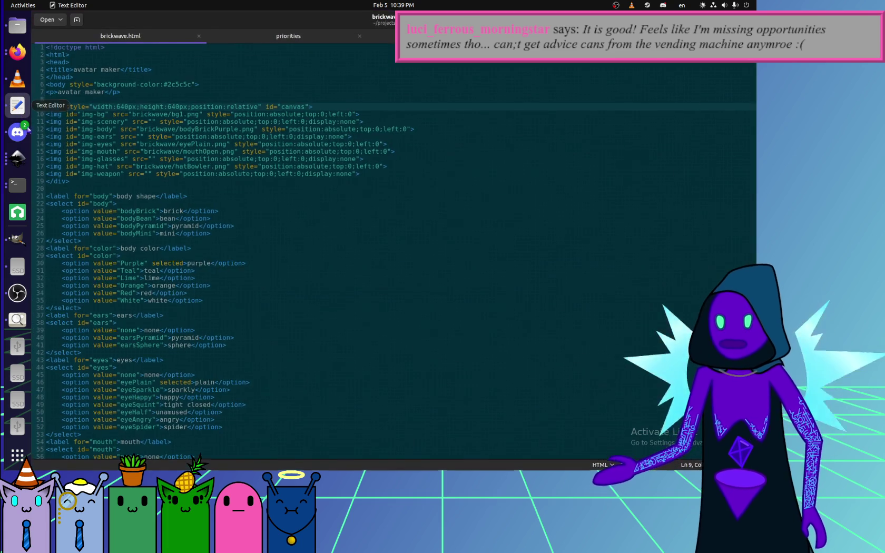
scroll(220, 323, "down", 10)
scroll(246, 271, "down", 6)
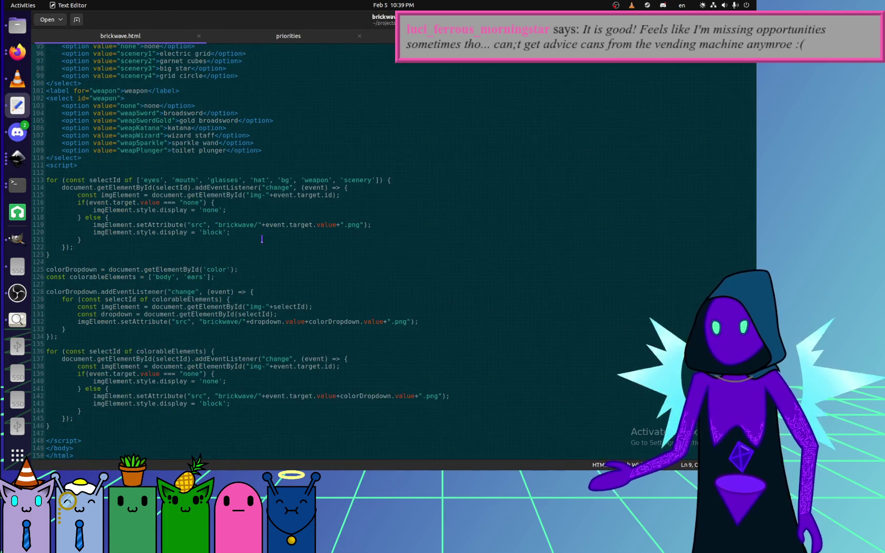
left_click(306, 150)
scroll(282, 176, "up", 7)
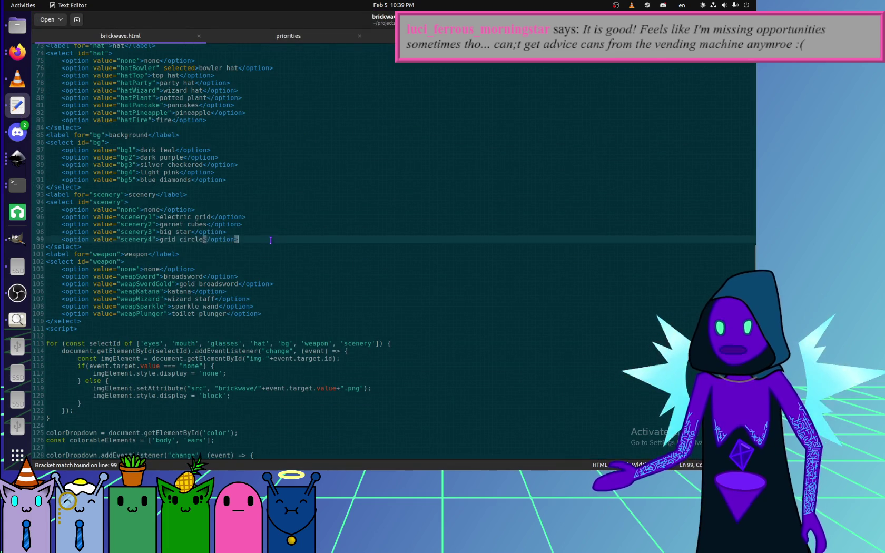
left_click_drag(269, 240, 268, 235)
key("ctrl+c")
key("End")
key("ctrl+v")
Change the new option's value to scenery5 and its label to 'boop world'.
left_click(149, 246)
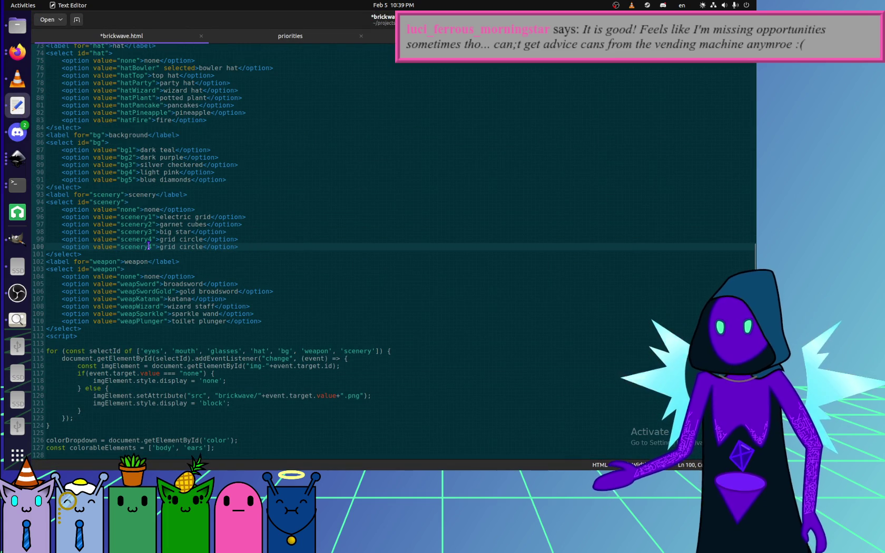
type("5")
left_click_drag(159, 245, 205, 246)
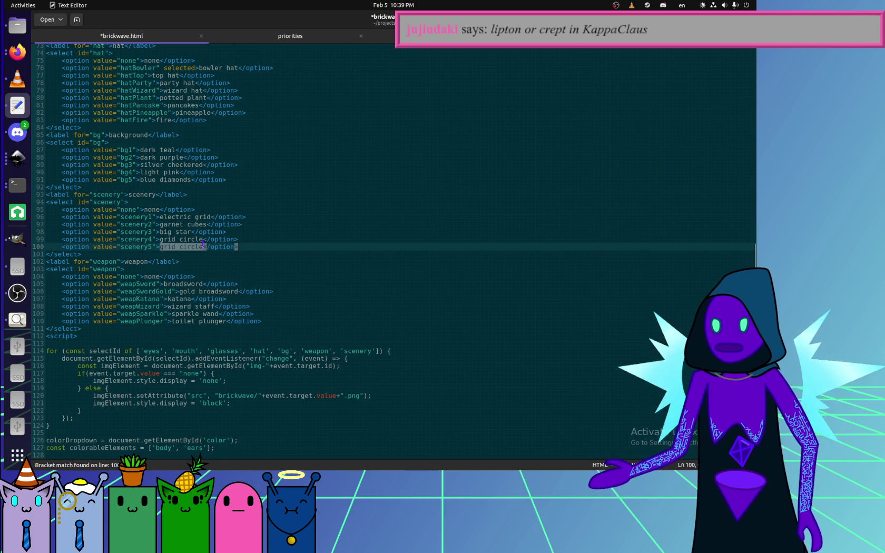
type("boop worl")
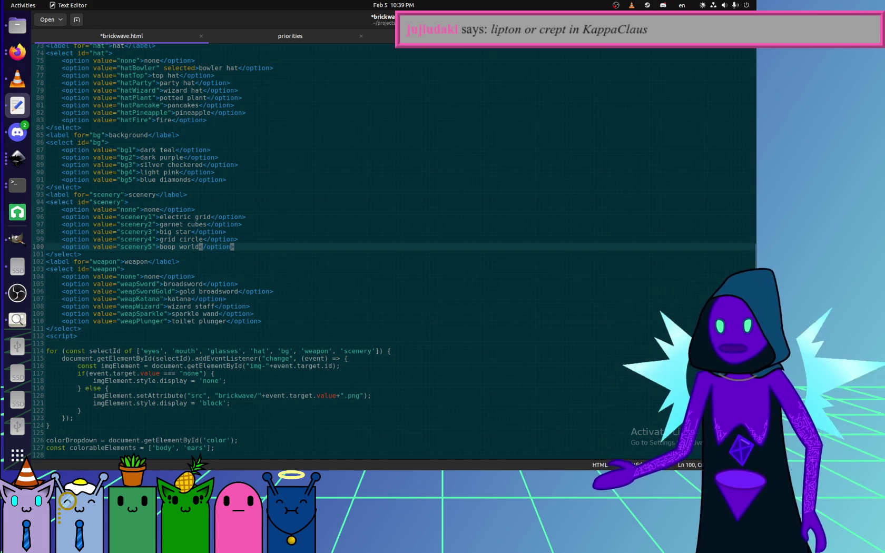
left_click(17, 51)
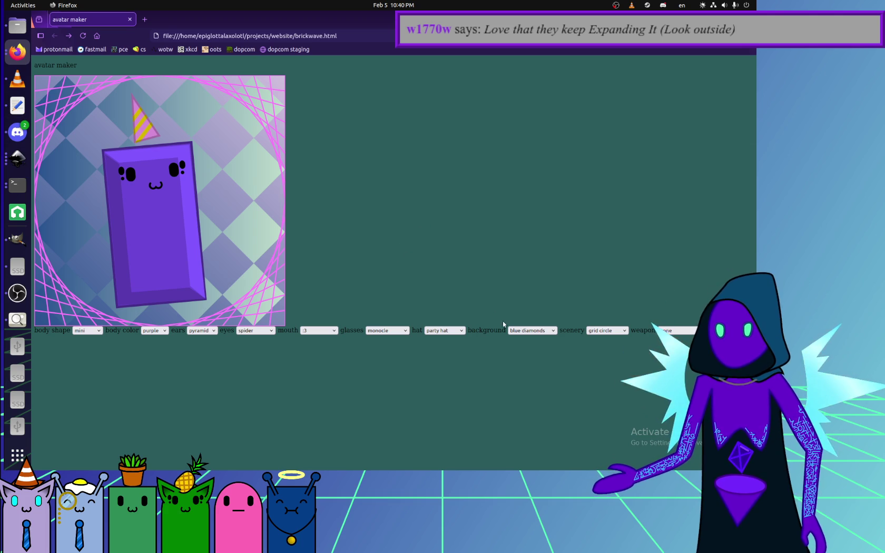
Reload the avatar maker, check the scenery choices, then save the edited brickwave.html.
key("F5")
left_click(598, 330)
left_click(582, 383)
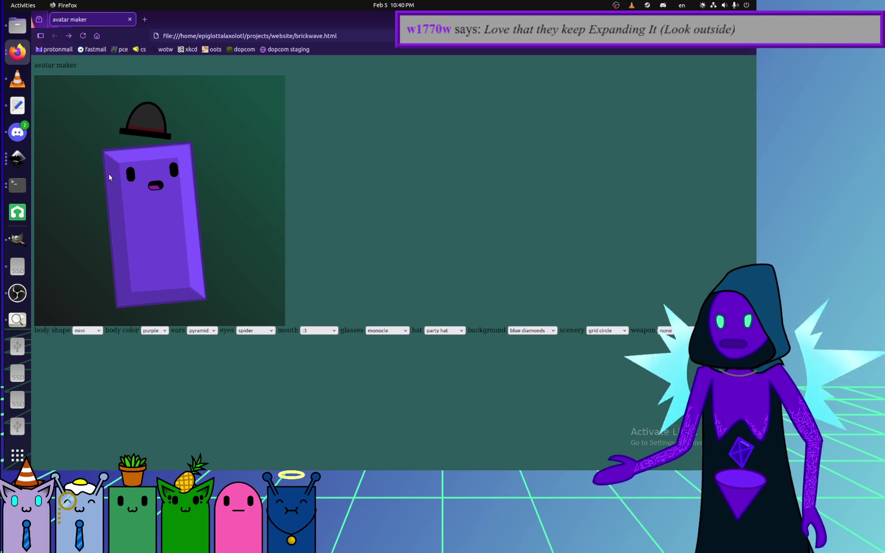
left_click(17, 106)
left_click(313, 412)
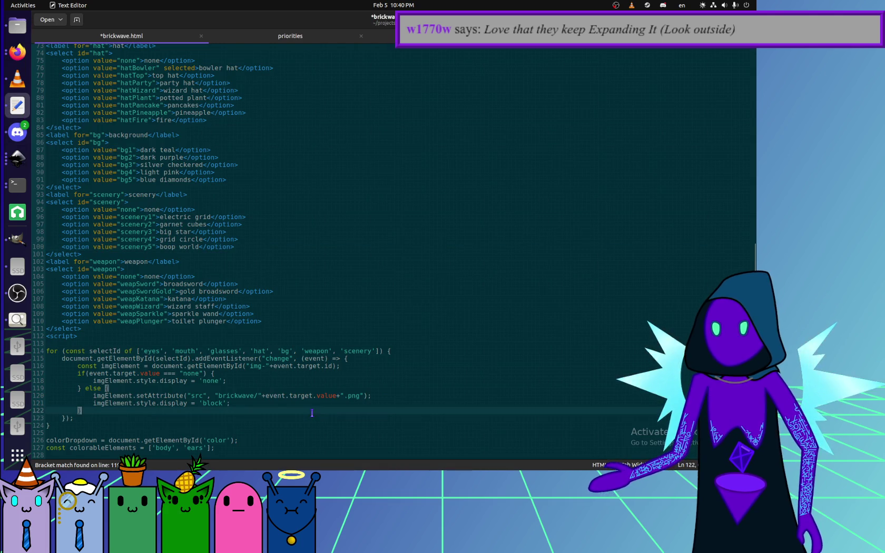
key("ctrl+s")
Reload the avatar maker and pick the boop world scenery to preview the avatar.
left_click(17, 51)
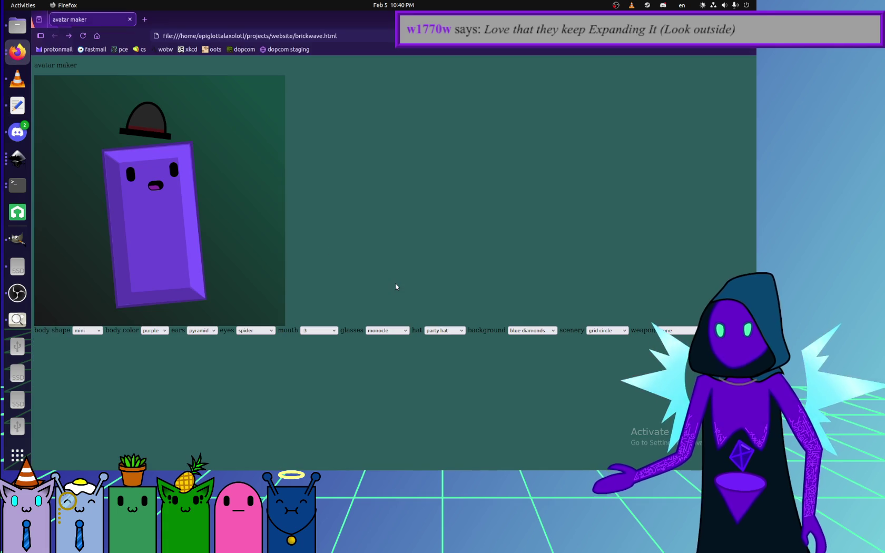
key("F5")
left_click(605, 330)
left_click(615, 389)
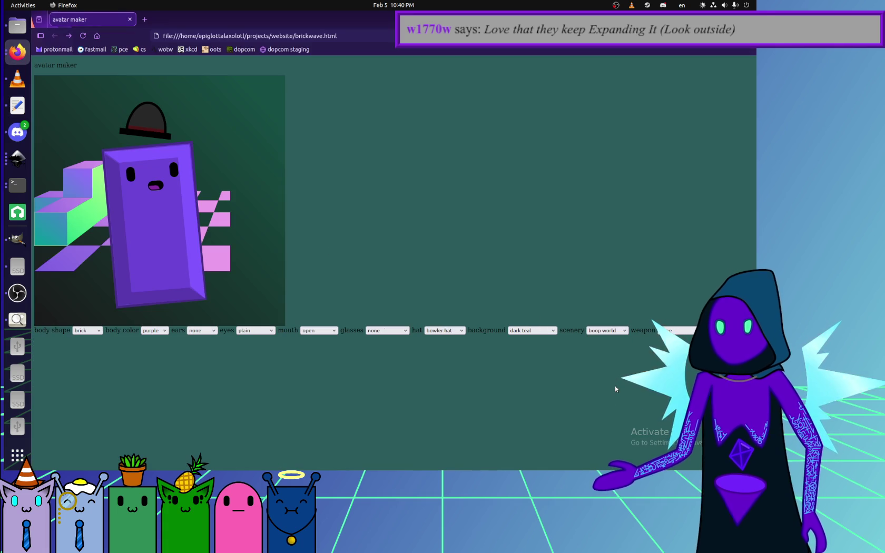
left_click(17, 294)
left_click(17, 158)
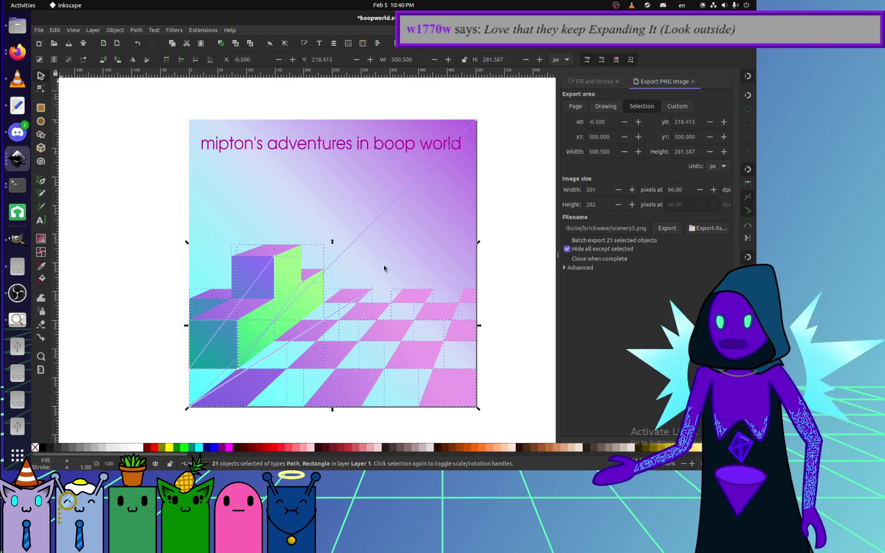
Set the export area to the whole page with a 640 px export width.
double_click(608, 194)
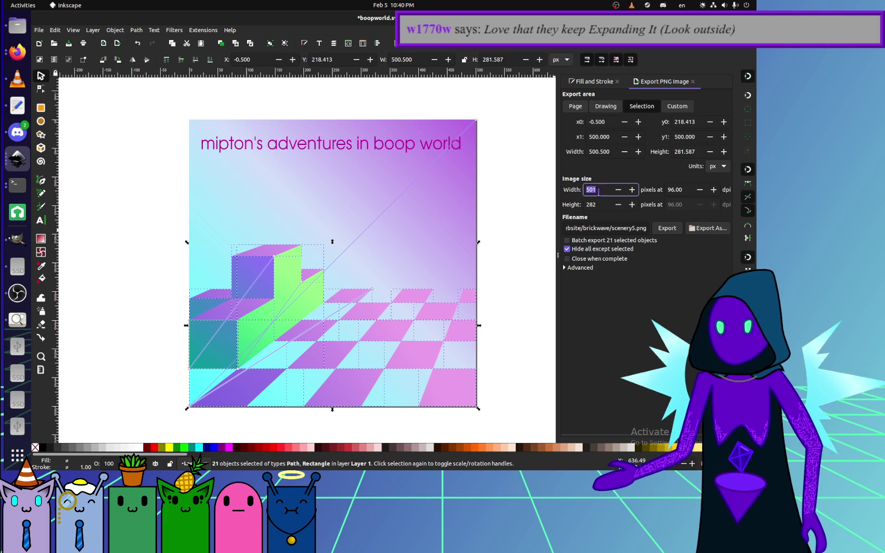
left_click(585, 108)
double_click(595, 190)
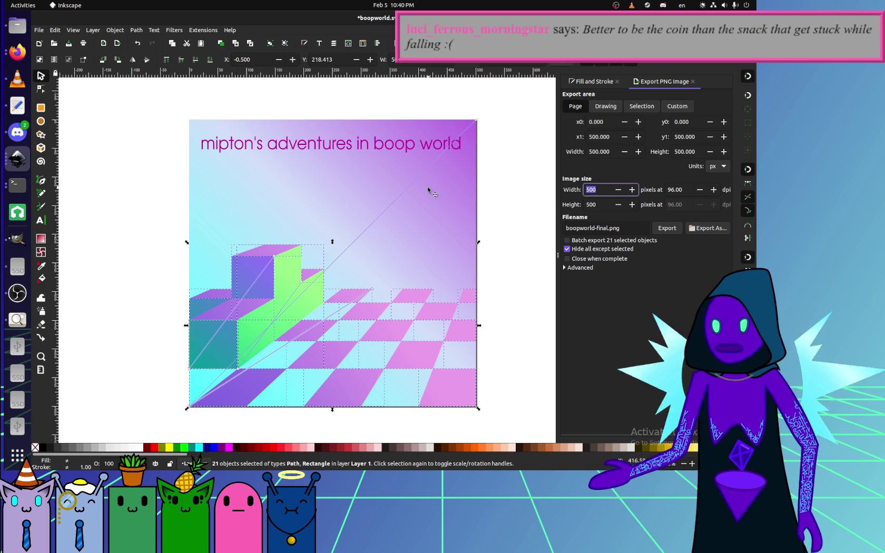
type("640")
key("Tab")
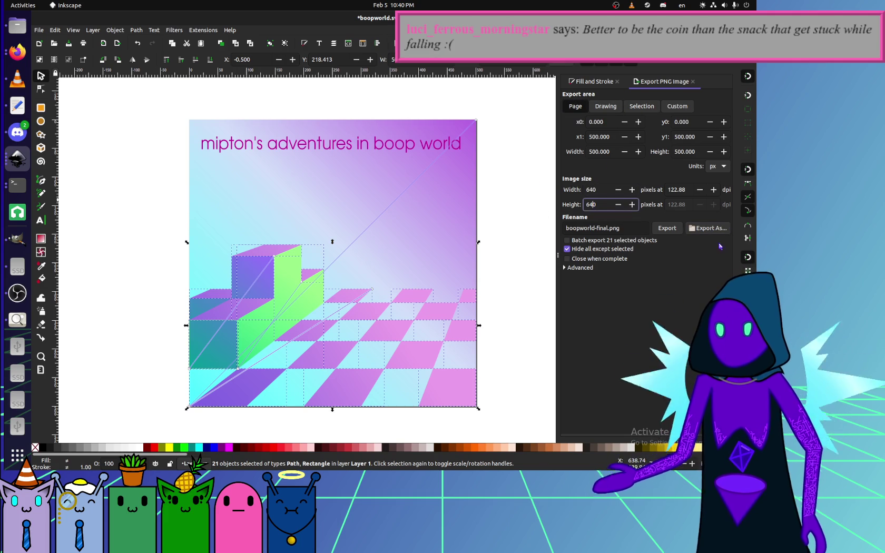
Overwrite scenery5.png in the website's brickwave folder with the new export.
left_click(691, 230)
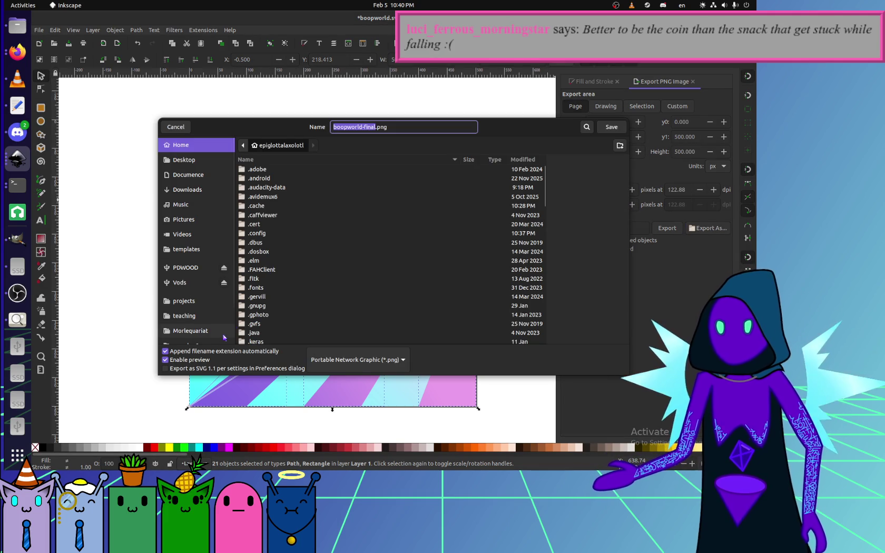
scroll(188, 255, "down", 2)
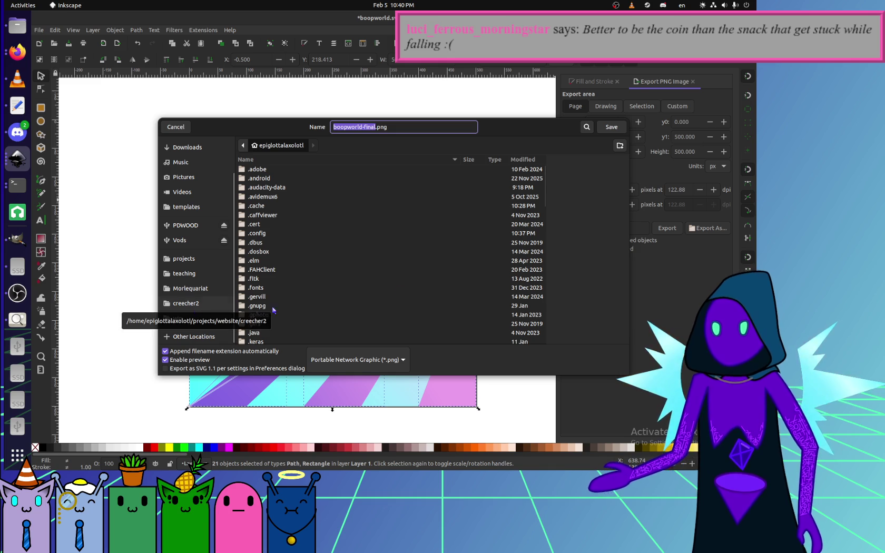
scroll(418, 292, "down", 5)
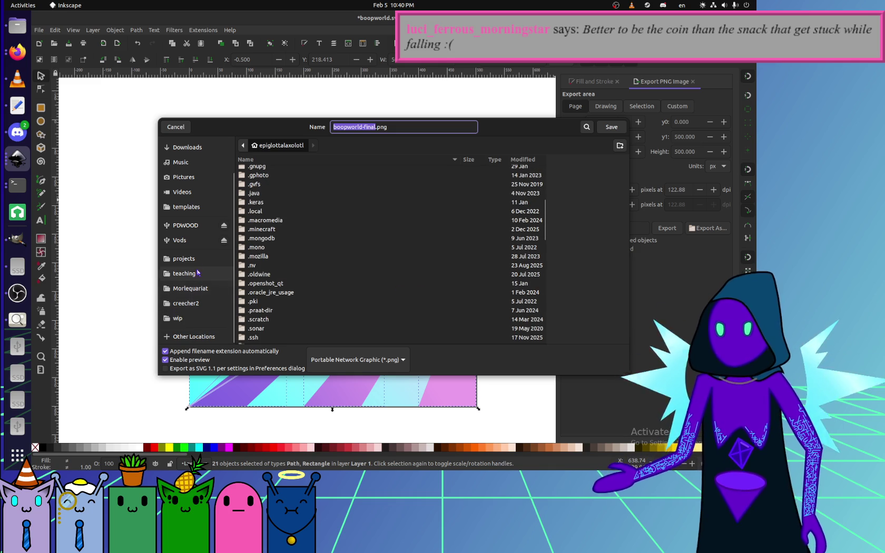
left_click(190, 303)
left_click(355, 145)
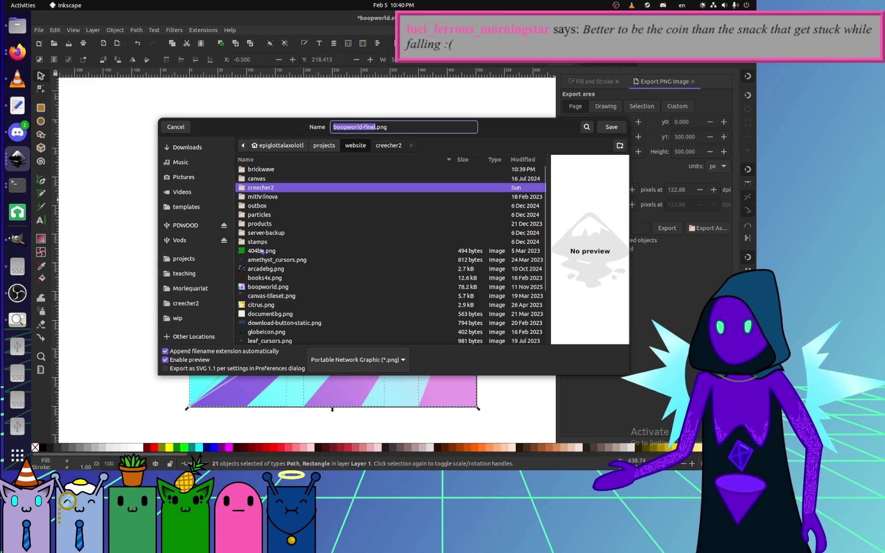
left_click(274, 160)
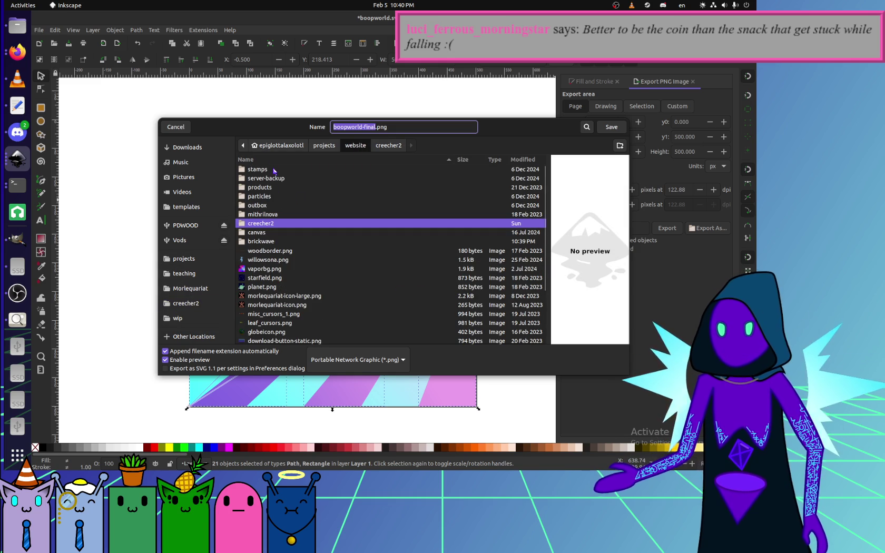
double_click(267, 241)
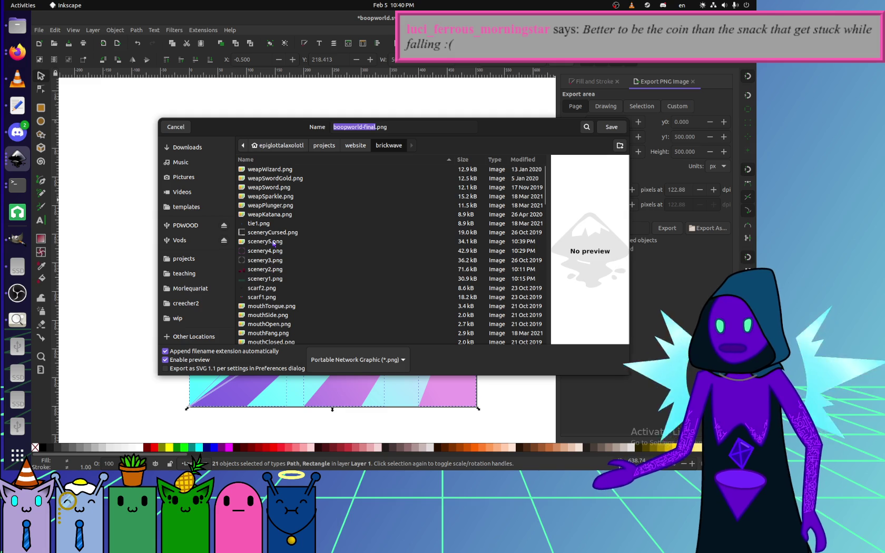
double_click(273, 244)
left_click(452, 275)
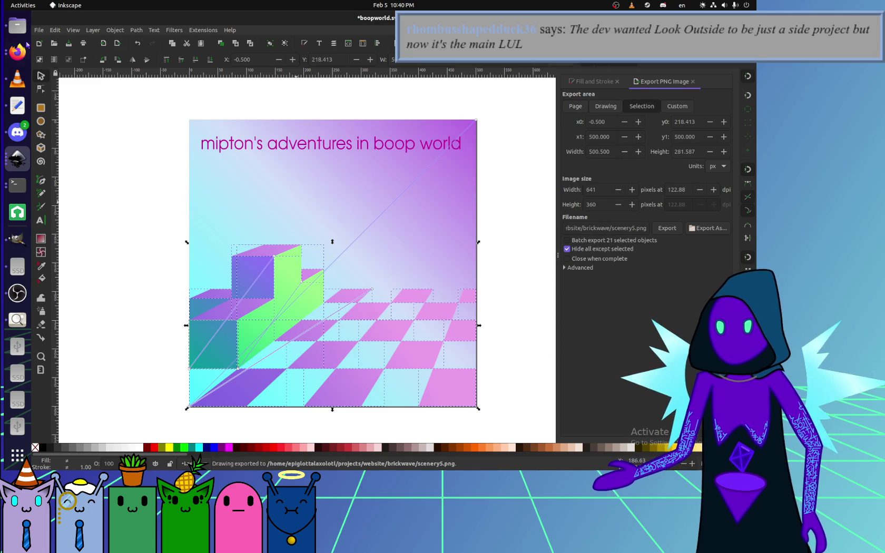
key("alt+Tab")
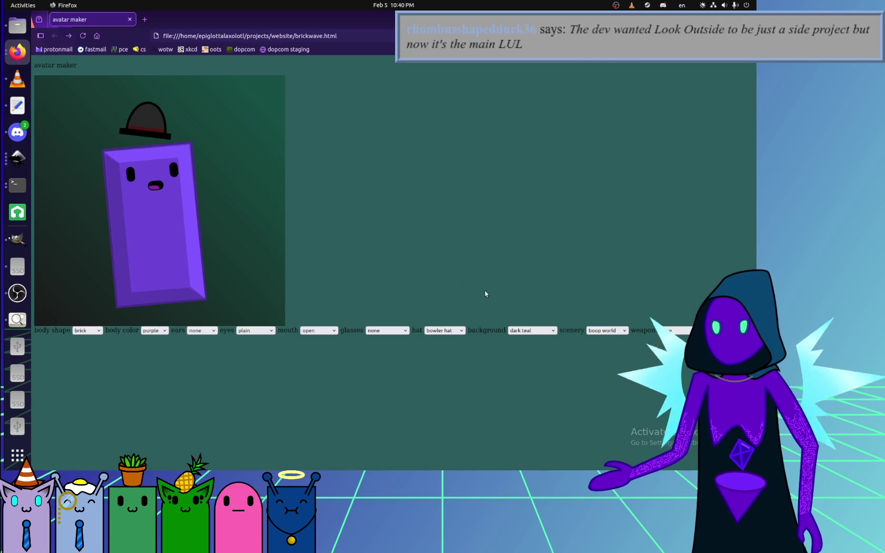
Switch the scenery to garnet cubes and back to boop world to refresh it.
left_click(605, 330)
left_click(603, 361)
left_click(613, 331)
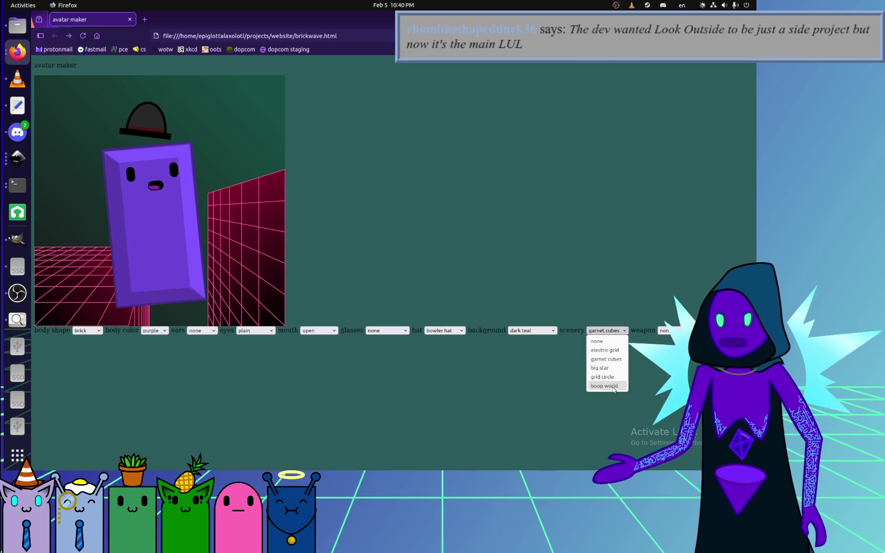
left_click(614, 390)
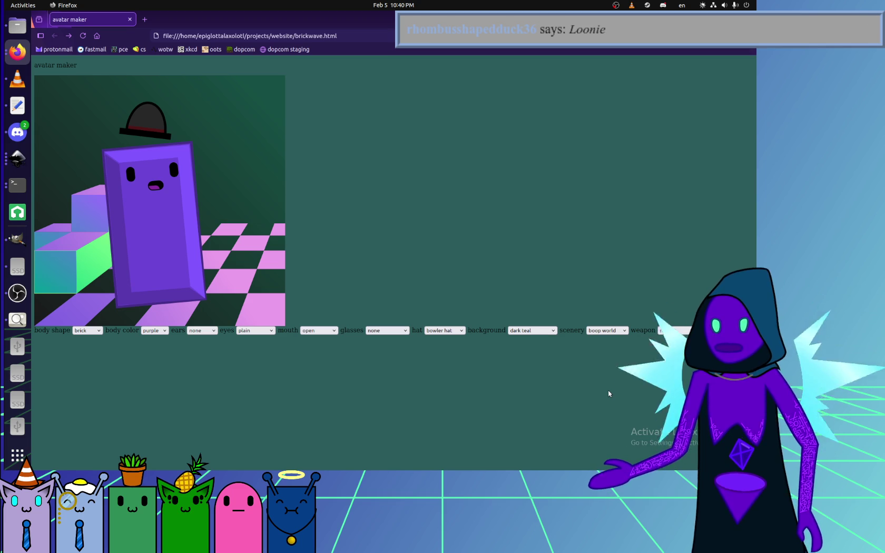
Set the avatar background to blue diamonds.
left_click(518, 329)
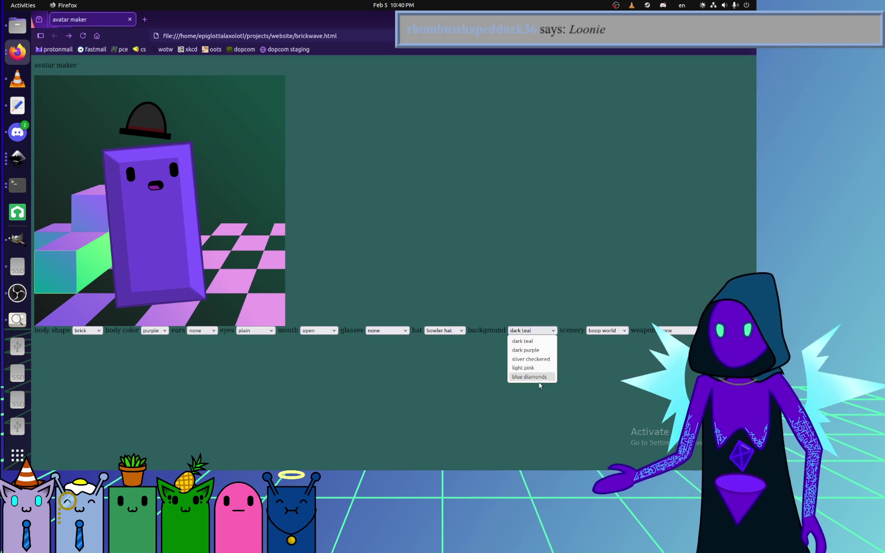
left_click(538, 380)
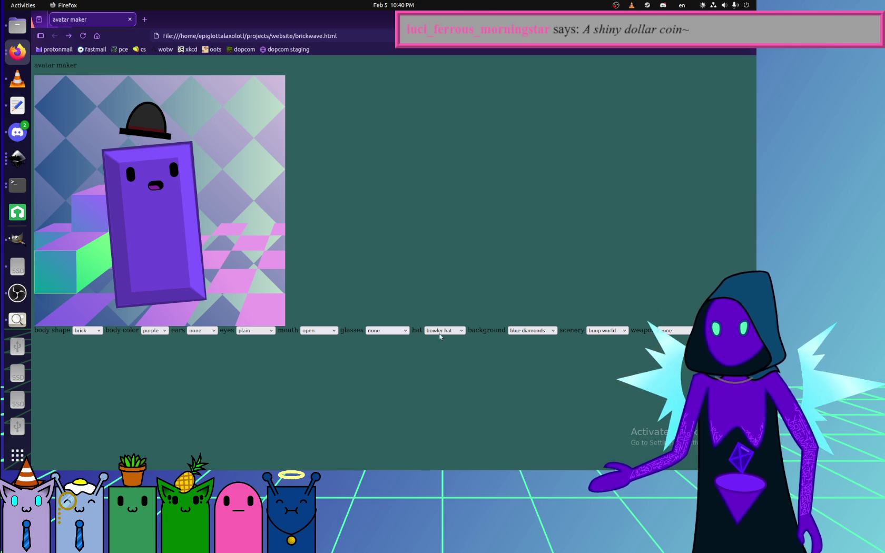
left_click(17, 293)
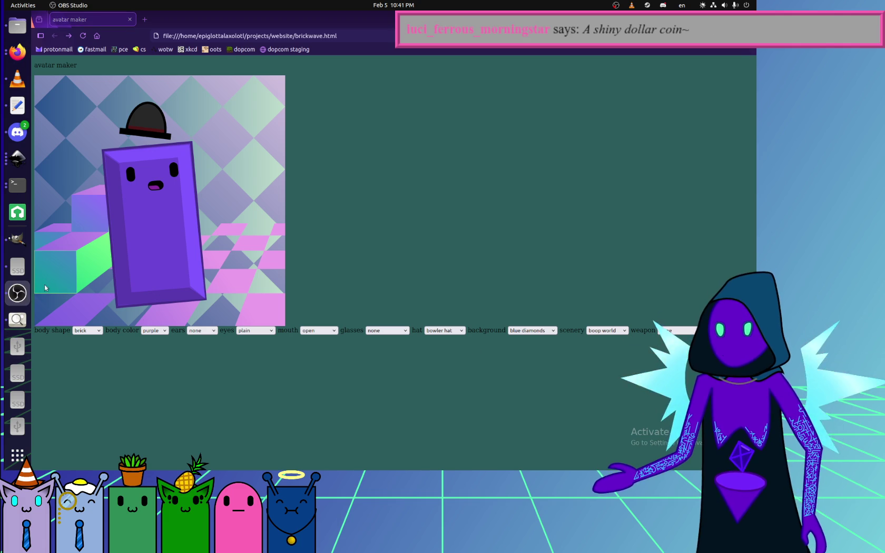
left_click(18, 158)
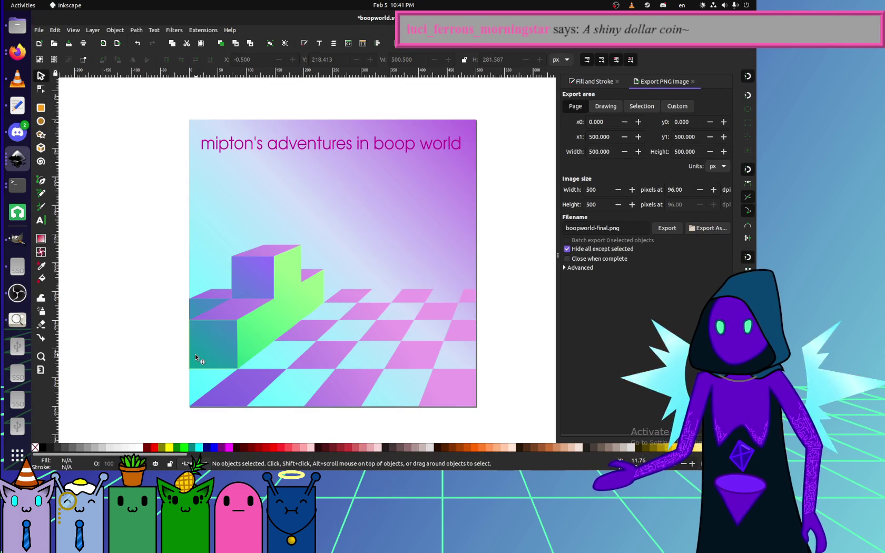
Delete the large teal gradient overlay, then undo to restore it.
scroll(197, 355, "up", 3)
scroll(199, 372, "up", 1)
scroll(225, 347, "up", 1)
scroll(225, 402, "down", 3)
left_click(219, 296)
left_click(145, 354)
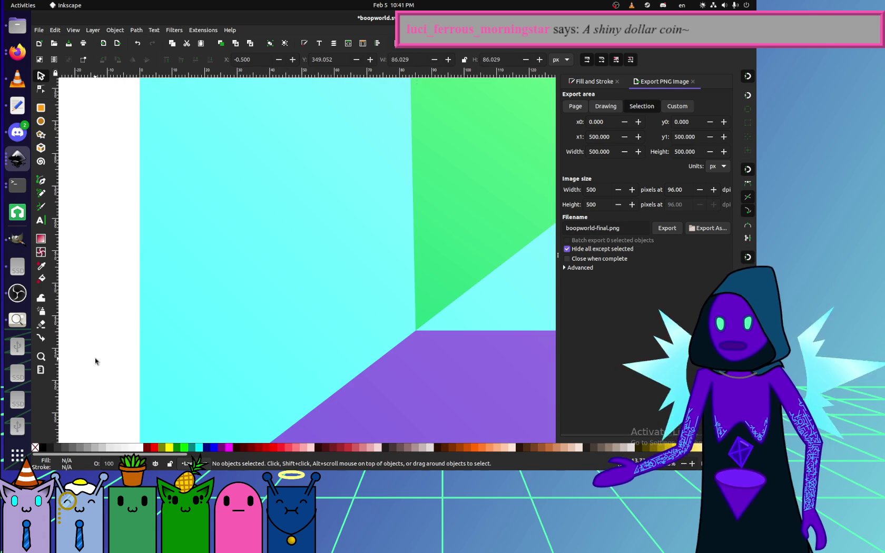
key("Delete")
key("ctrl+z")
Snap the green side face's corner node onto the intersection with the Node tool.
scroll(230, 400, "down", 2)
scroll(295, 291, "up", 2)
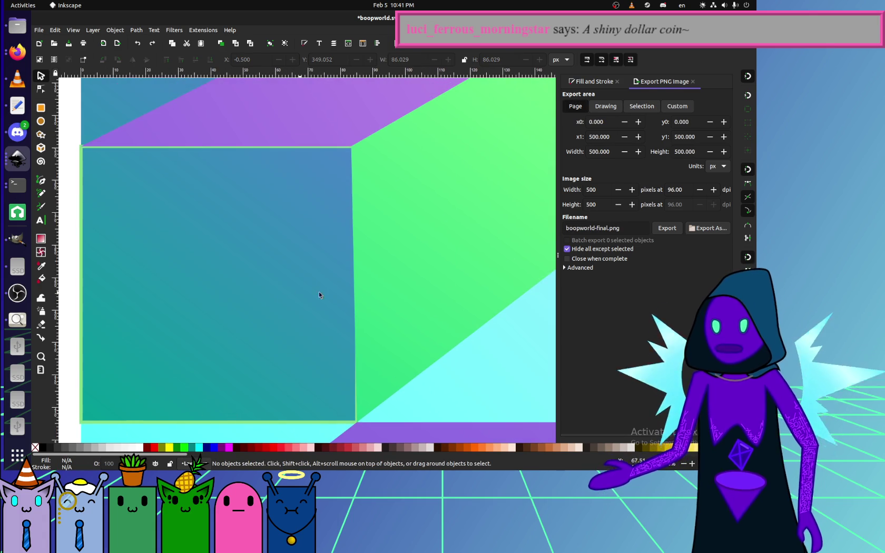
scroll(398, 356, "up", 1)
scroll(347, 265, "left", 5)
scroll(348, 265, "up", 1)
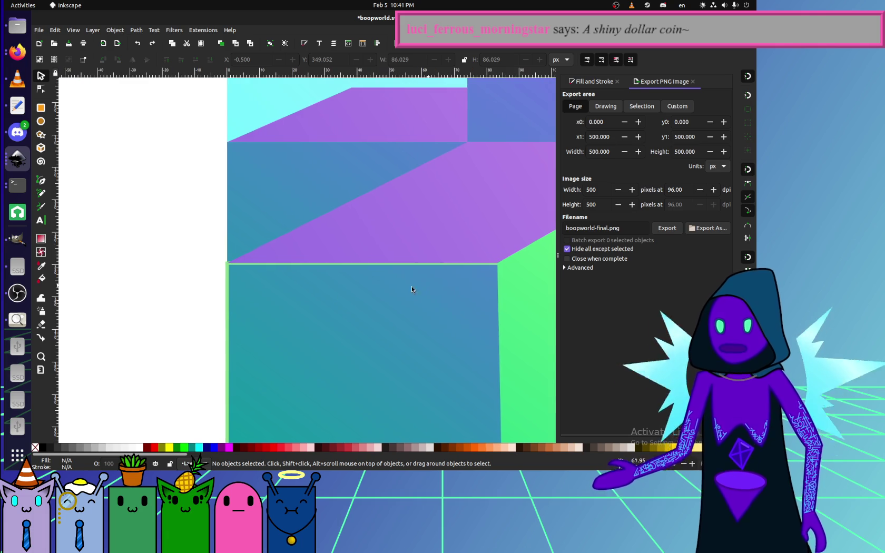
left_click(42, 90)
scroll(263, 279, "right", 3)
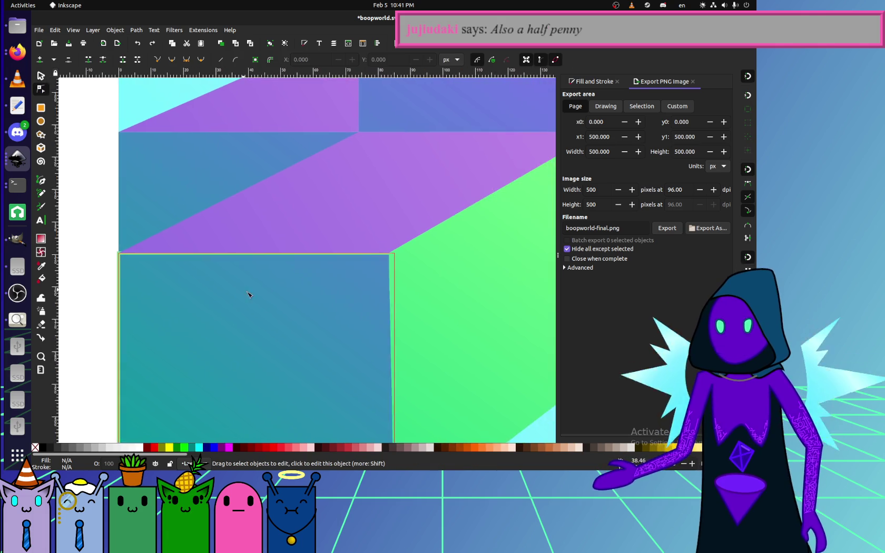
scroll(316, 316, "down", 3)
scroll(342, 358, "up", 3)
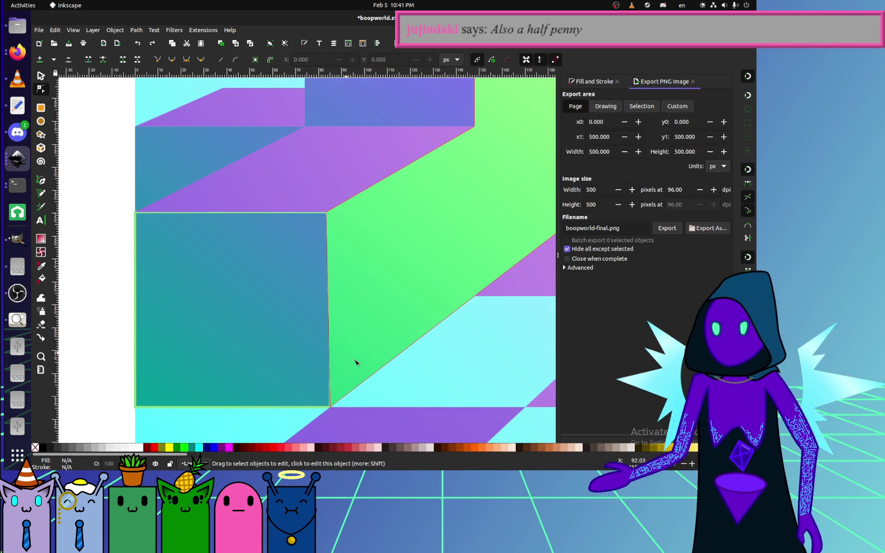
left_click(327, 193)
scroll(339, 216, "up", 3)
left_click_drag(306, 211, 308, 212)
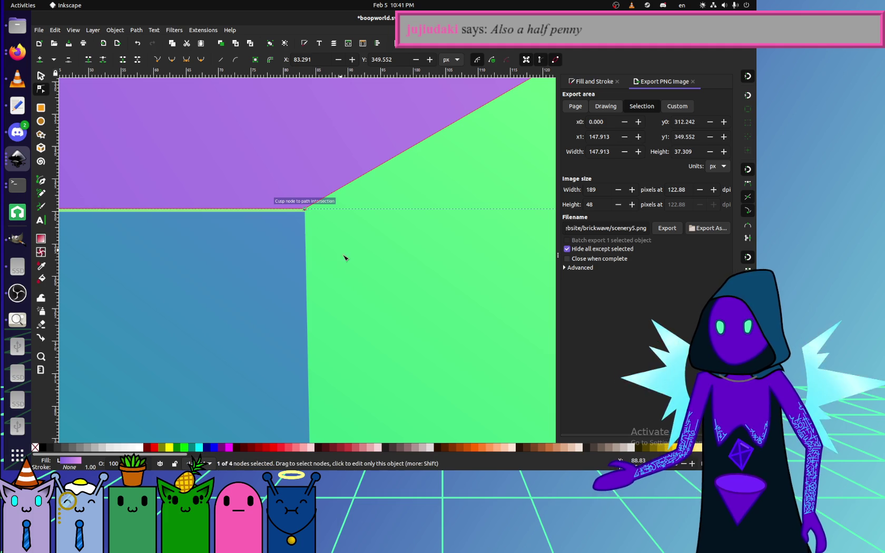
Snap the blue square front face to the page border and remove its outline.
left_click(290, 270)
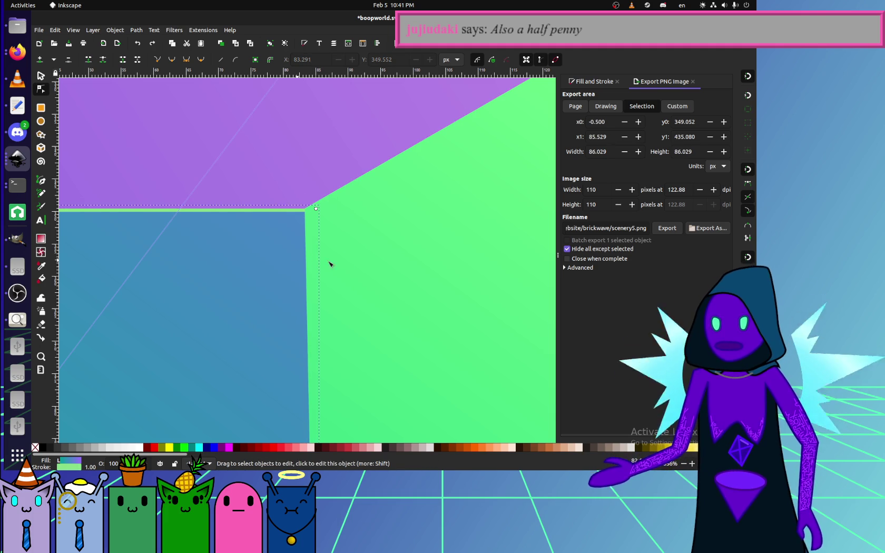
scroll(356, 261, "down", 1, "ctrl")
scroll(490, 253, "down", 2, "ctrl")
scroll(296, 256, "down", 1, "ctrl")
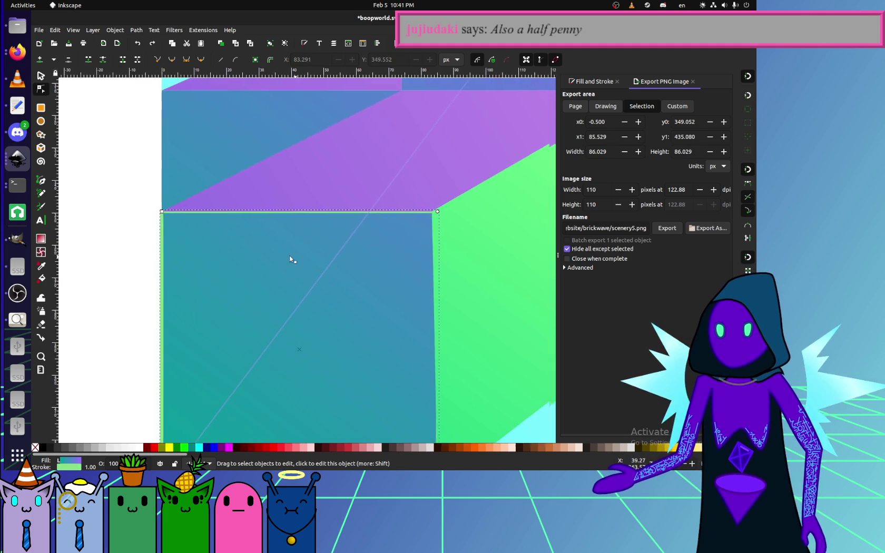
scroll(288, 256, "down", 1, "ctrl")
left_click(45, 79)
left_click_drag(293, 273, 170, 272)
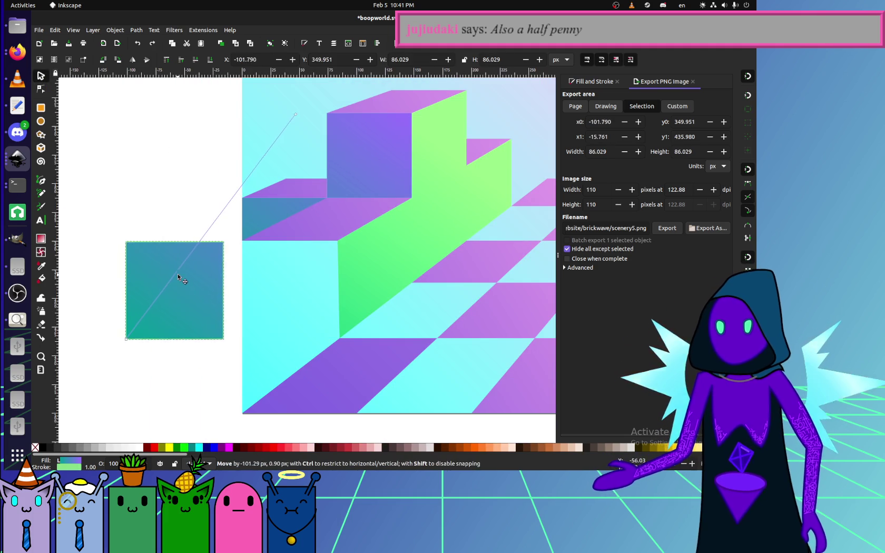
key("ctrl+z")
mouse_move(296, 308)
left_mouse_down()
mouse_move(282, 337)
mouse_move(283, 308)
left_mouse_up()
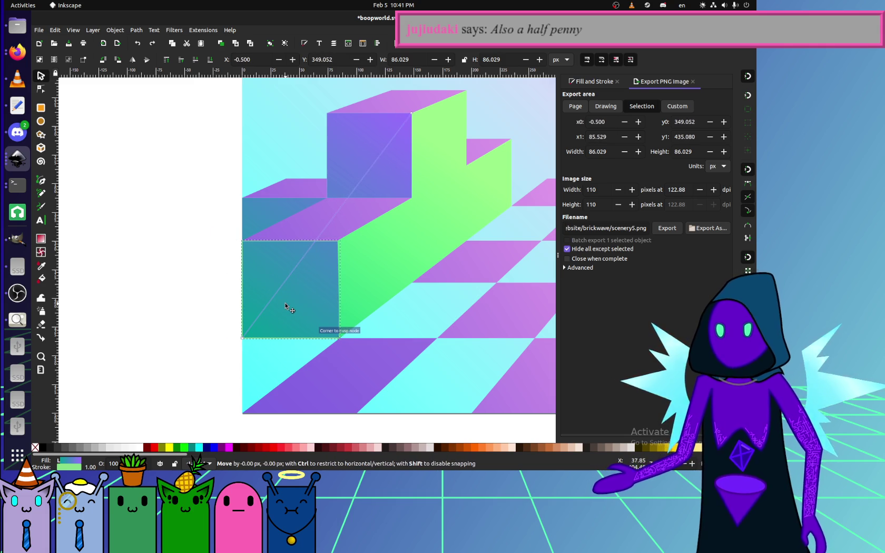
scroll(263, 286, "up", 3, "ctrl")
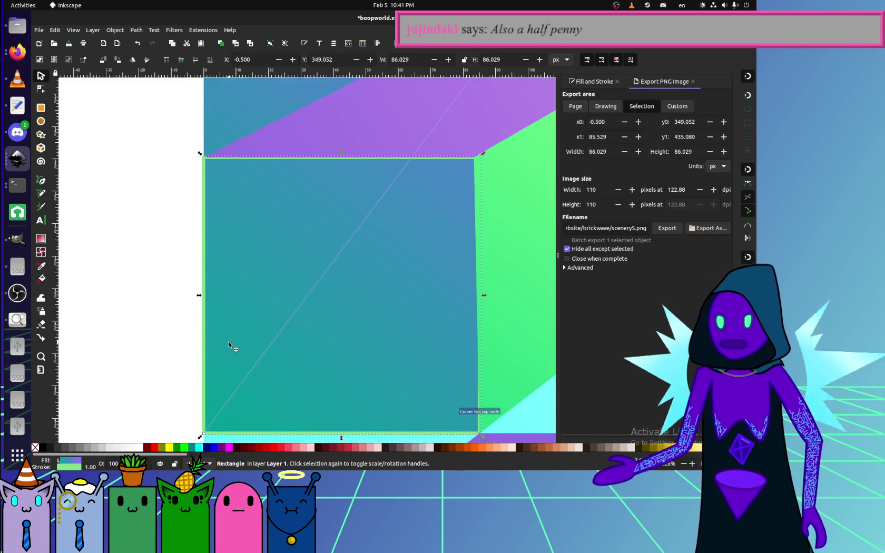
scroll(228, 341, "down", 3)
left_click(36, 447, "shift")
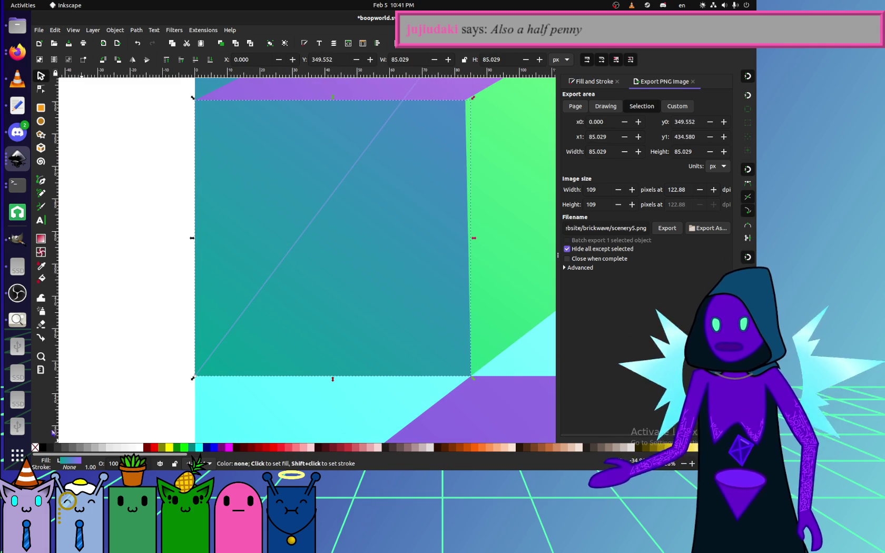
Nudge the green face's top-left node about 2 px right to meet the purple face, then deselect all.
scroll(381, 253, "up", 3)
scroll(381, 253, "right", 4)
left_click(424, 217)
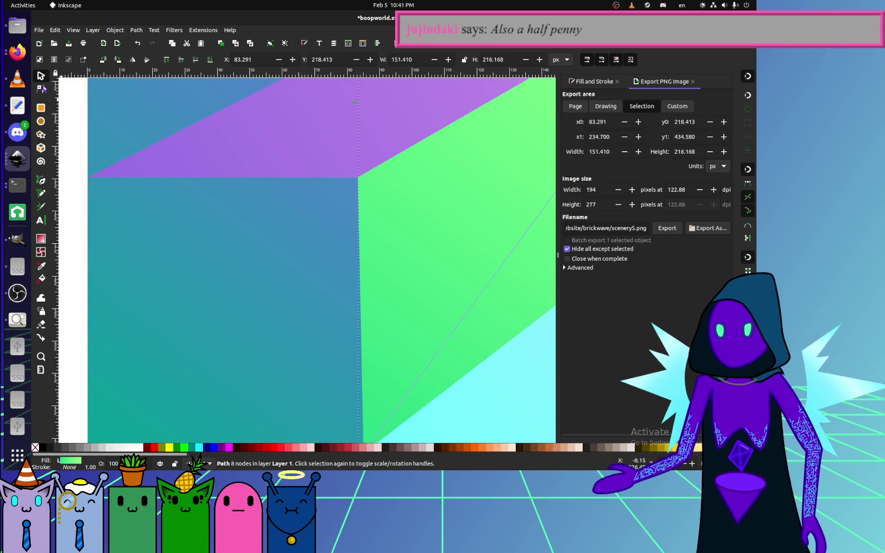
left_click(42, 89)
left_click_drag(359, 178, 365, 179)
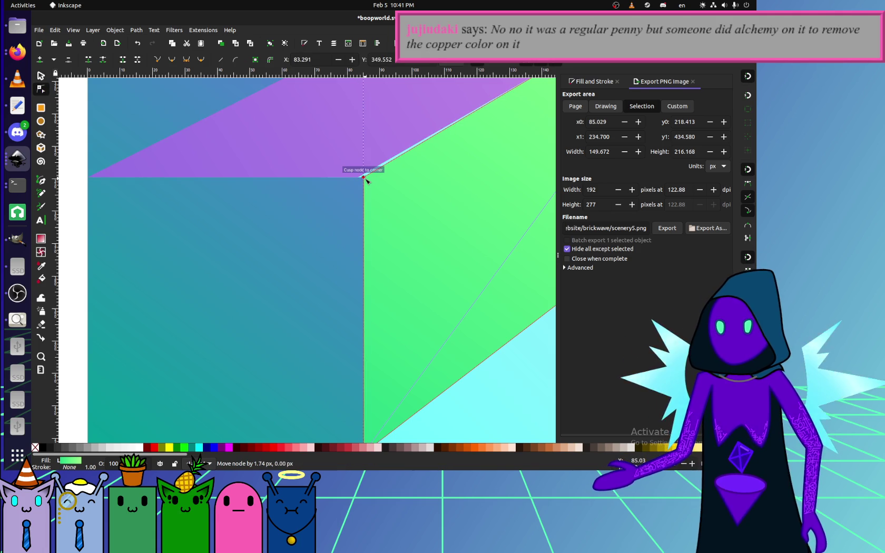
left_click(360, 178)
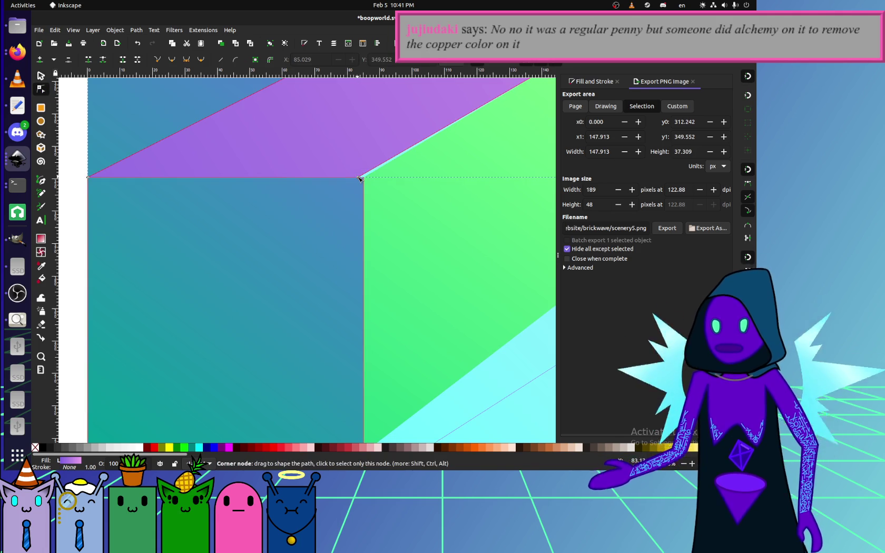
left_click(341, 231)
scroll(337, 231, "down", 5)
left_click(279, 230)
scroll(295, 247, "up", 2)
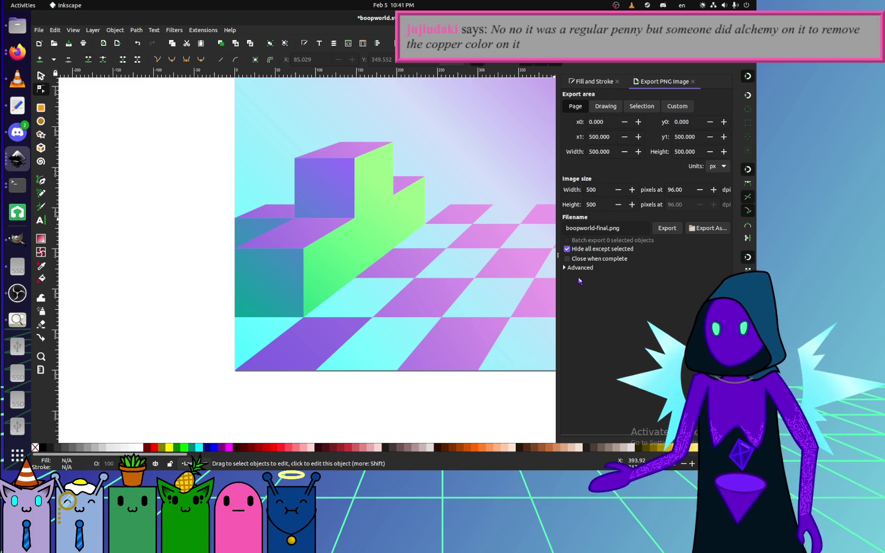
Export the page at 640 px width over projects/website/brickwave/scenery5.png, replacing the existing file.
double_click(601, 189)
left_click(606, 205)
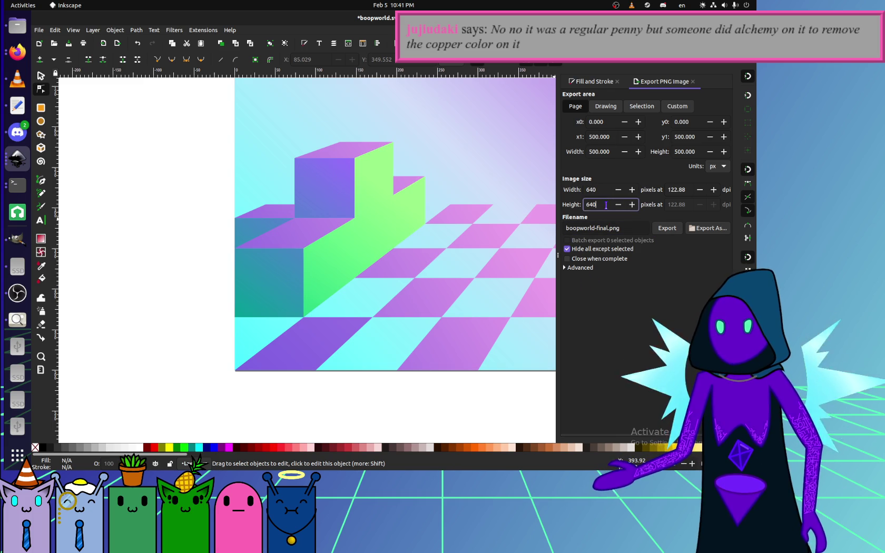
left_click(689, 227)
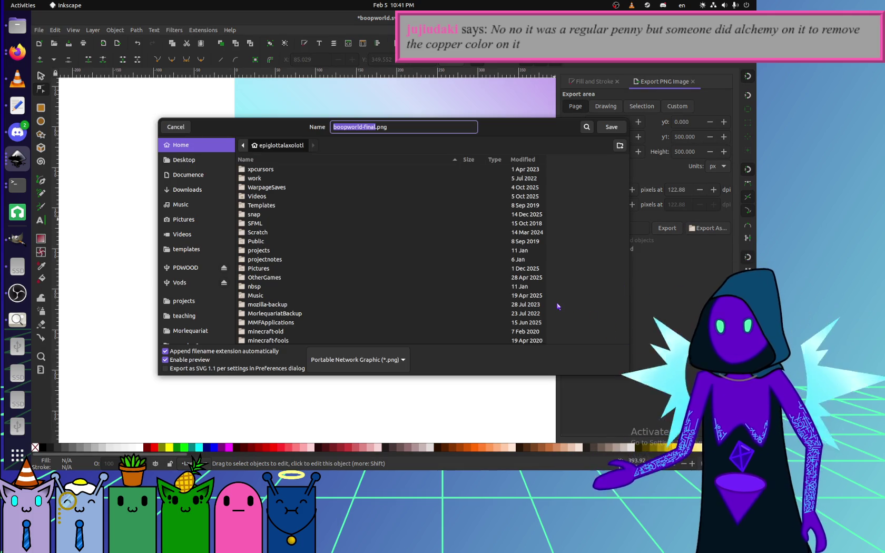
left_click(190, 300)
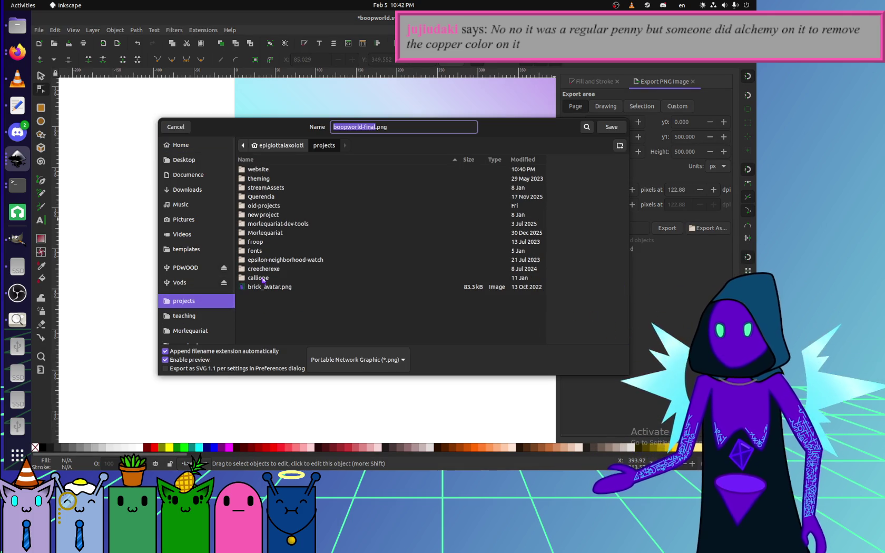
double_click(284, 169)
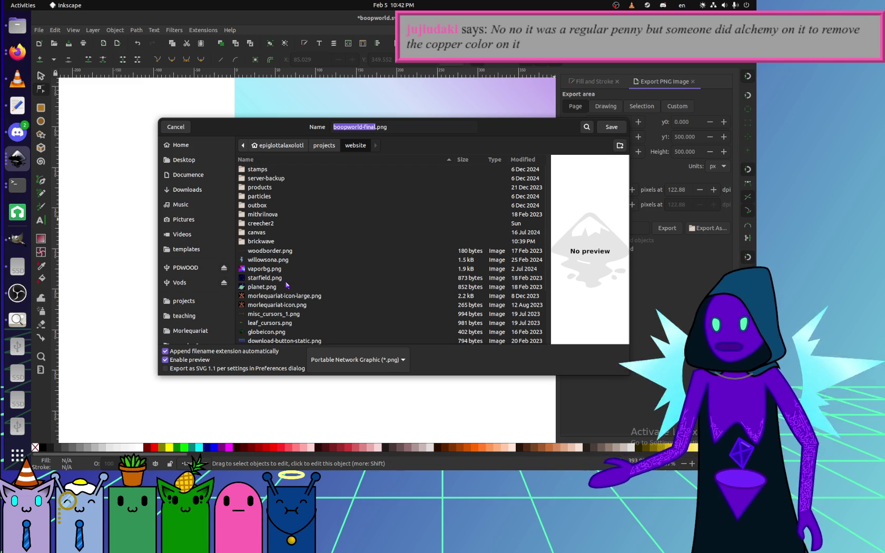
double_click(277, 241)
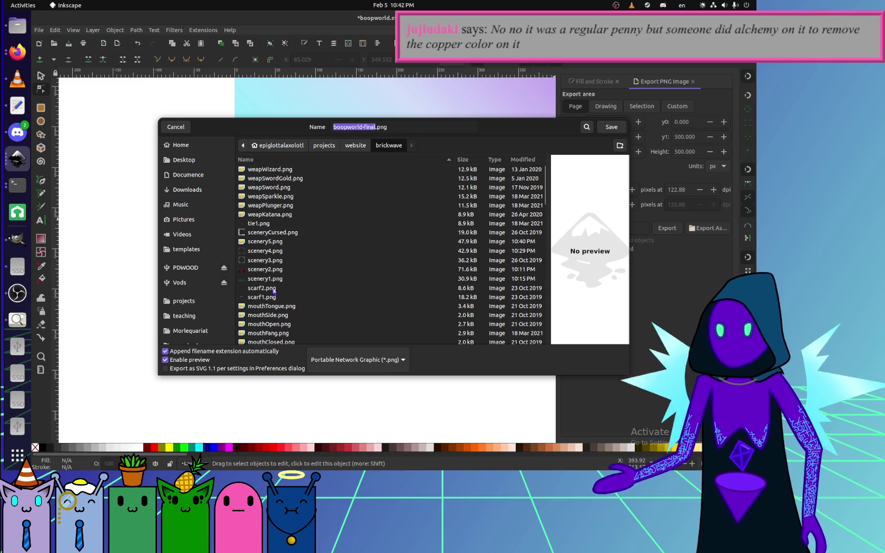
left_click(269, 242)
key("Return")
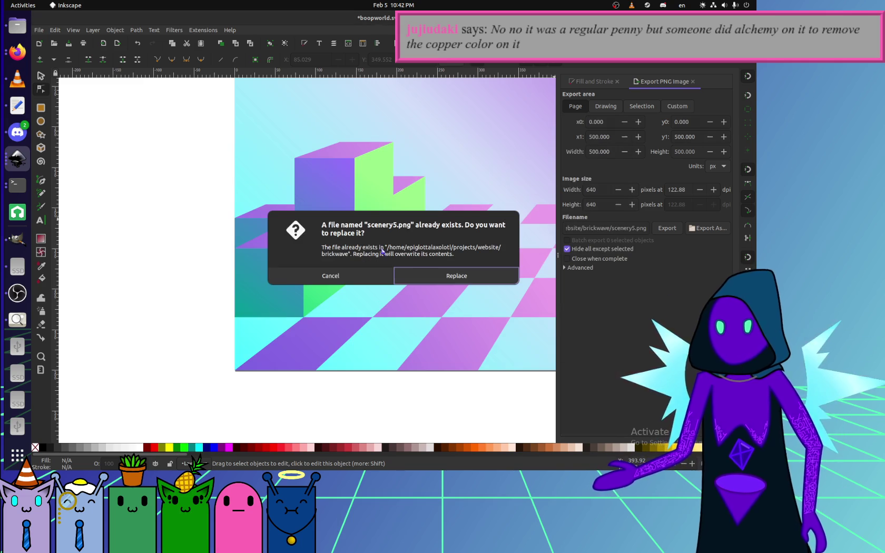
left_click(452, 275)
Reload the avatar maker and switch Scenery to electric grid and back to boop world.
key("alt+Tab")
key("ctrl+r")
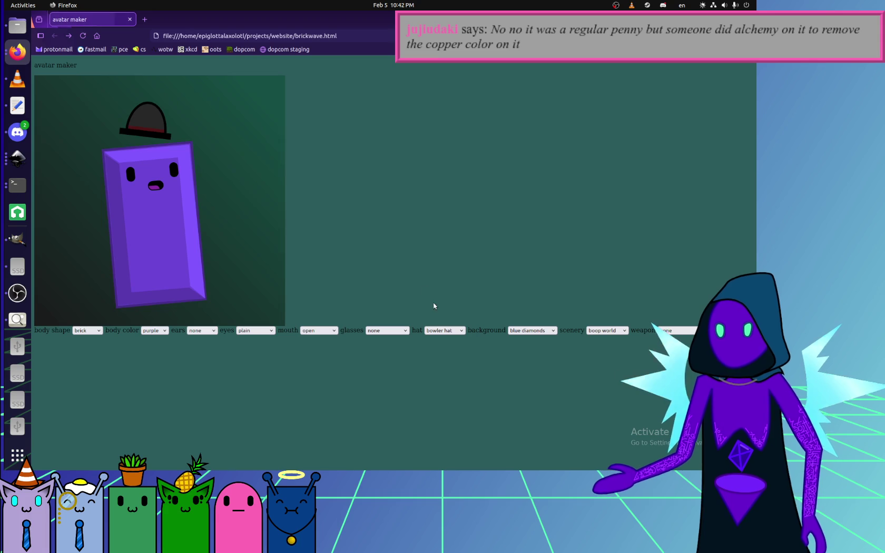
left_click(593, 330)
left_click(602, 347)
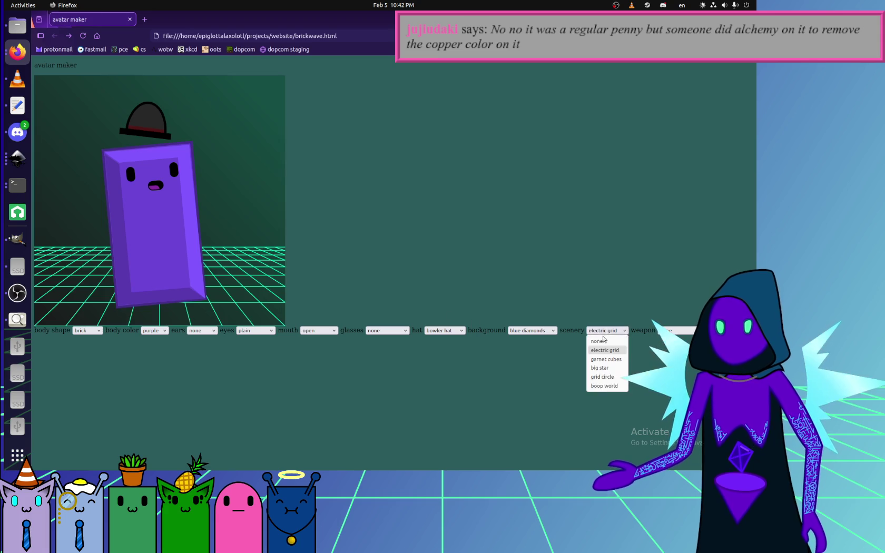
left_click(603, 392)
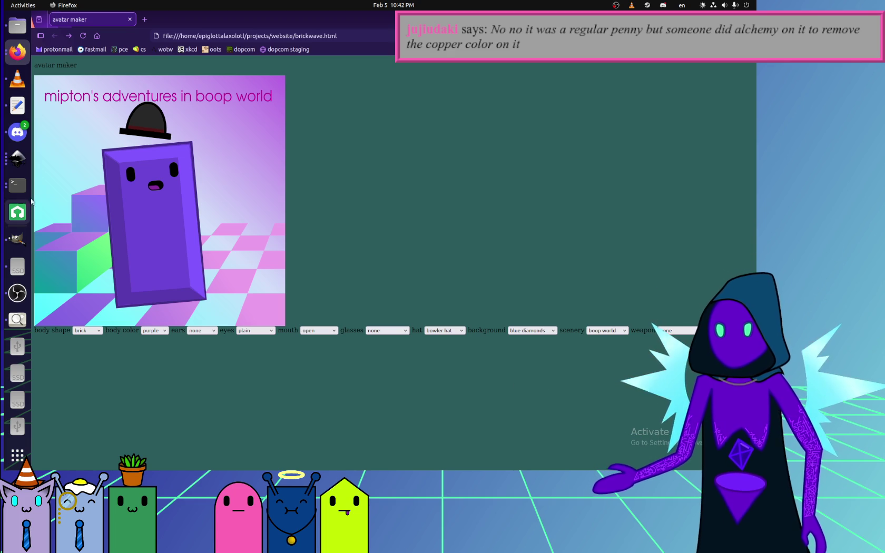
Go through the terminal and OBS Studio windows back to the Inkscape drawing.
left_click(17, 184)
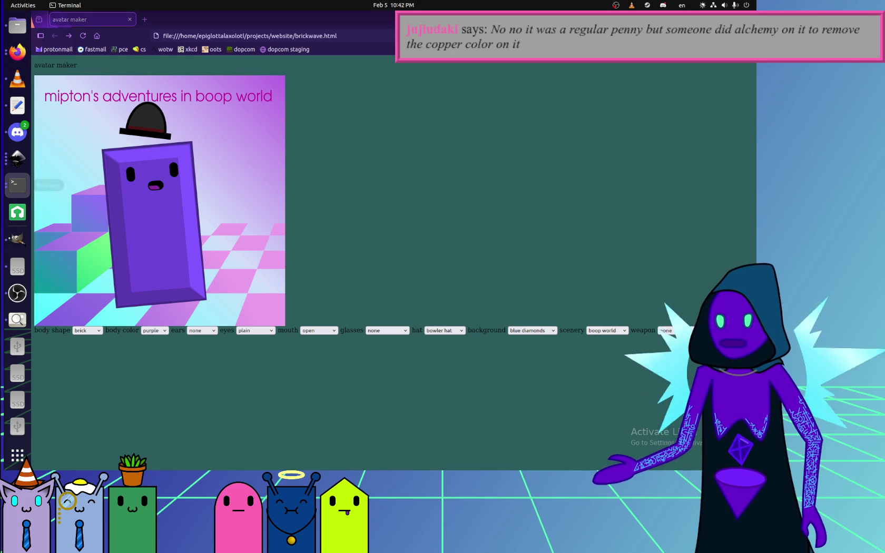
left_click(23, 298)
left_click(18, 158)
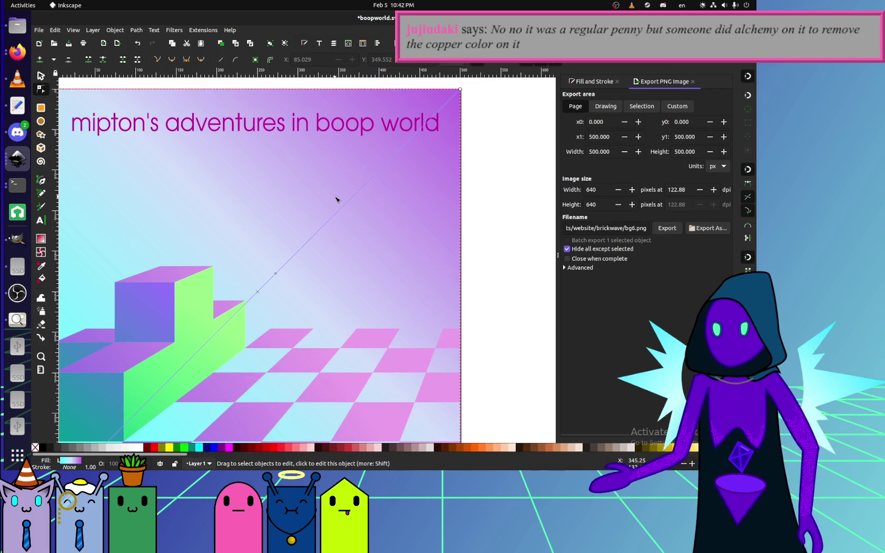
Zoom to the whole page and rubber-band select the floor and stairs, excluding the boop world title.
left_click(337, 199)
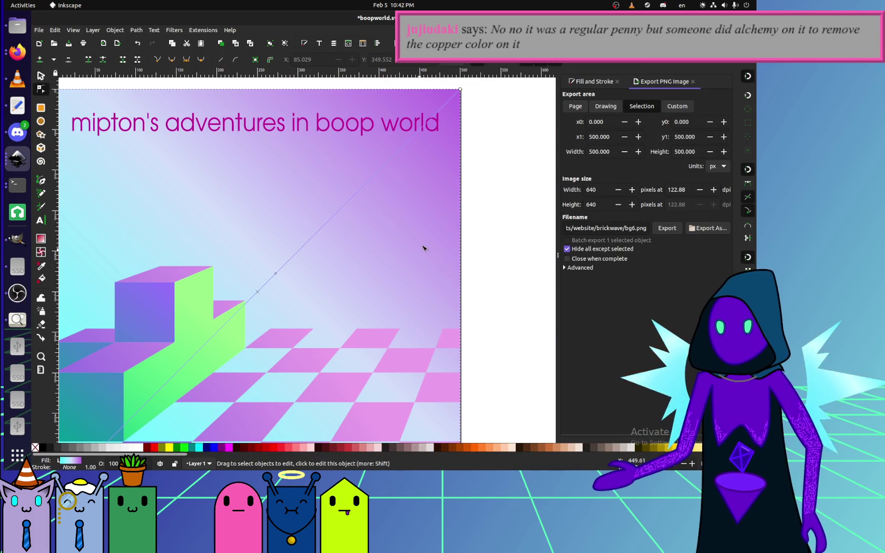
scroll(419, 253, "down", 4)
key("5")
left_click(83, 87)
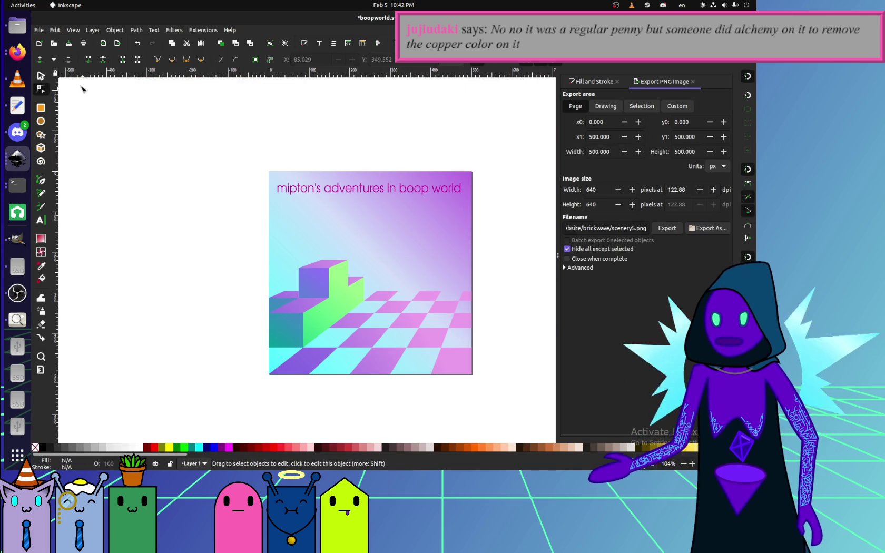
key("s")
left_click_drag(495, 388, 208, 235)
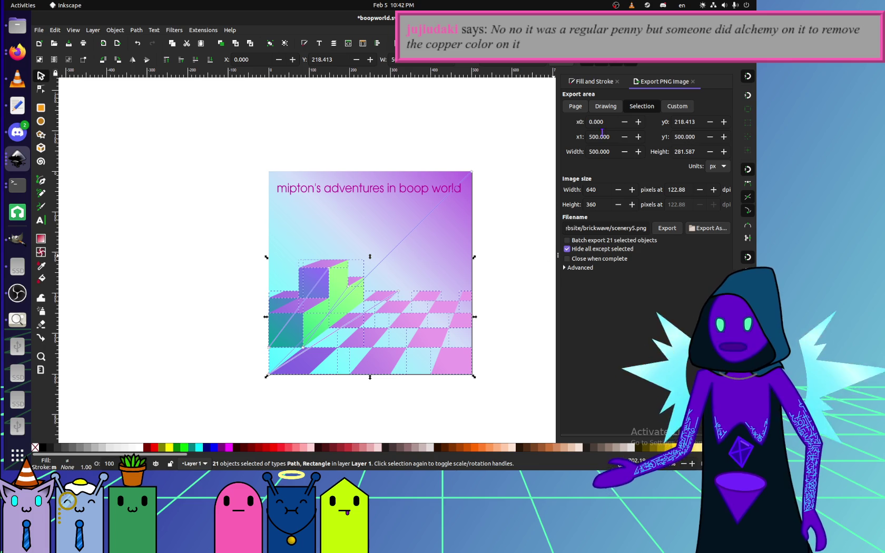
Export only the selection at full page area to scenery5.png, replacing it, and reload the avatar maker.
left_click(576, 107)
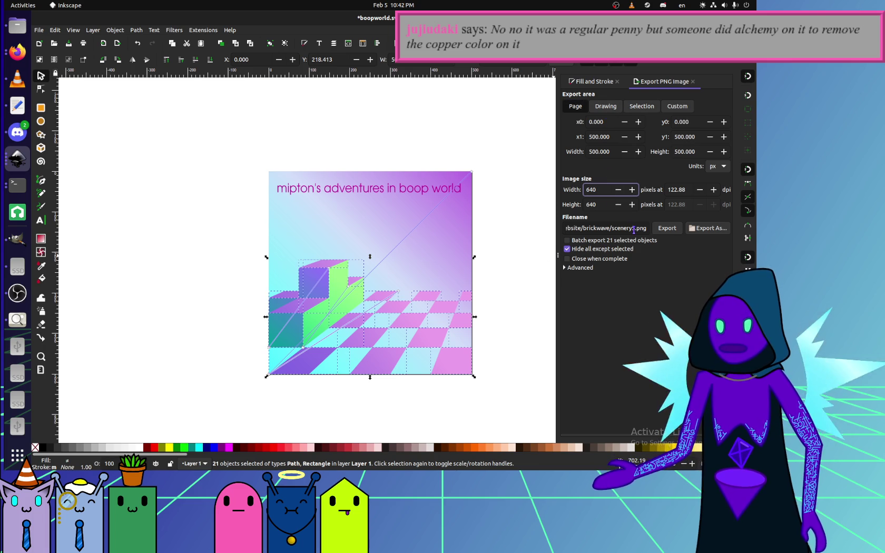
left_click(665, 228)
left_click(462, 273)
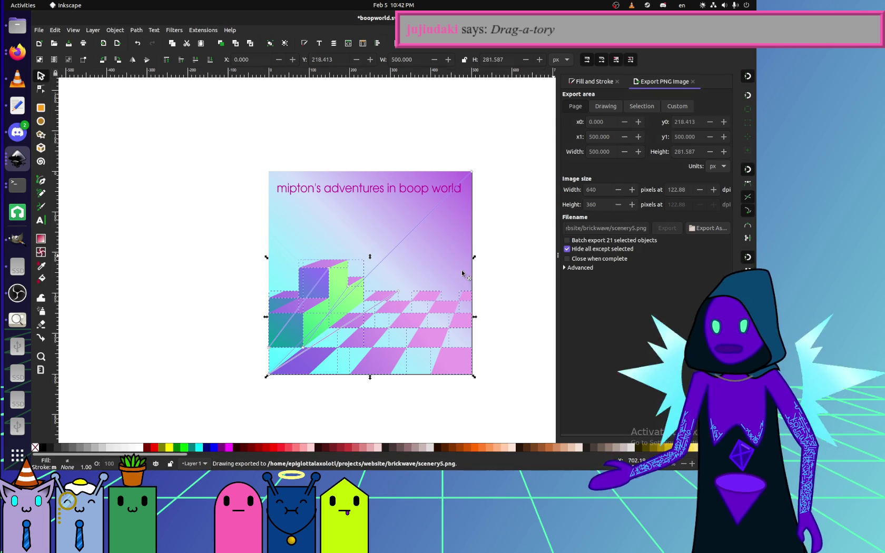
key("alt+Tab")
key("F5")
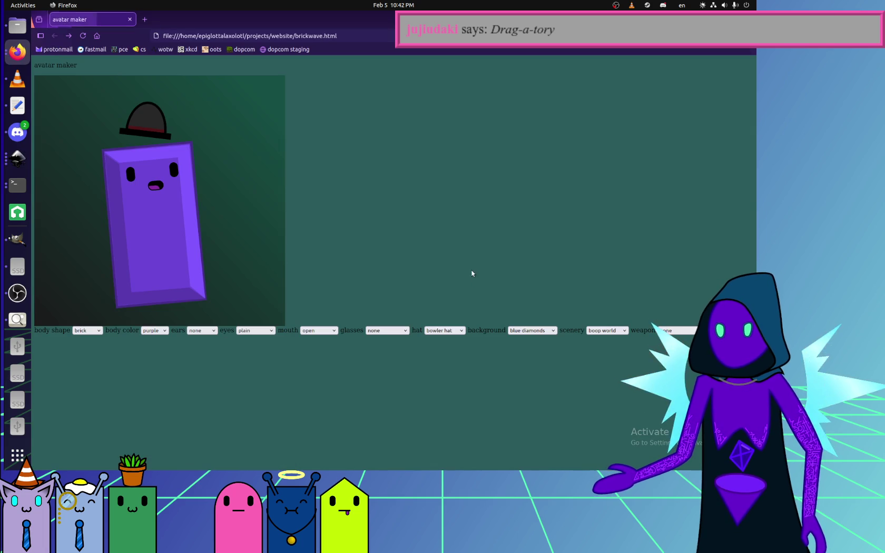
Choose boop world scenery and keep the blue diamonds background.
left_click(602, 337)
left_click(605, 390)
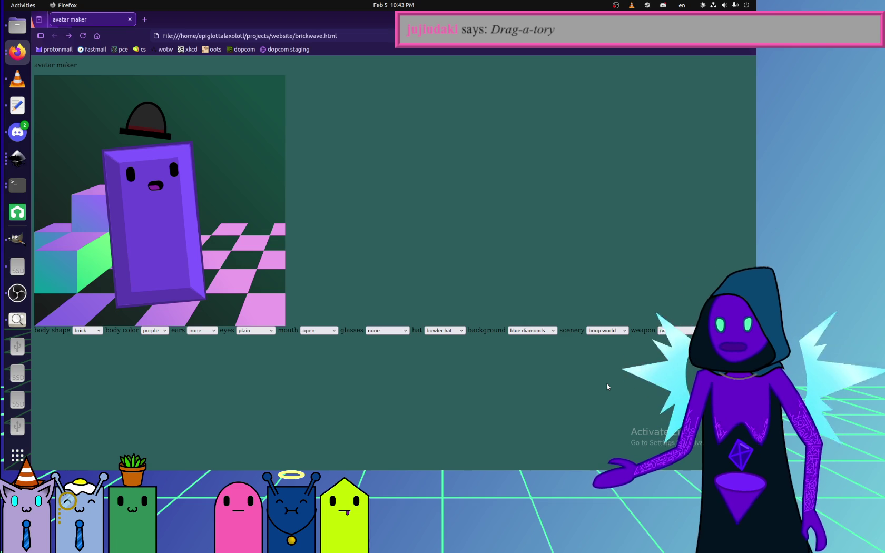
left_click(542, 331)
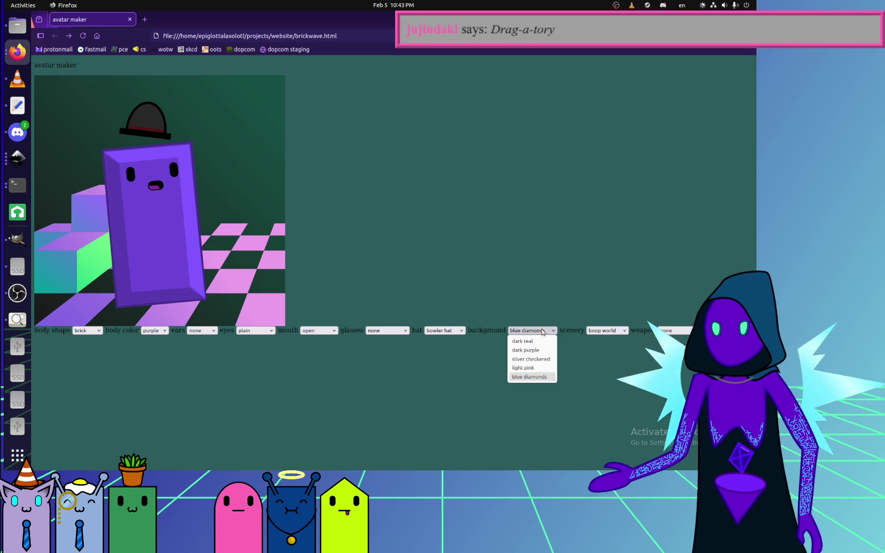
left_click(464, 340)
Try the electric grid, garnet cubes, big star and grid circle sceneries in turn.
left_click(606, 331)
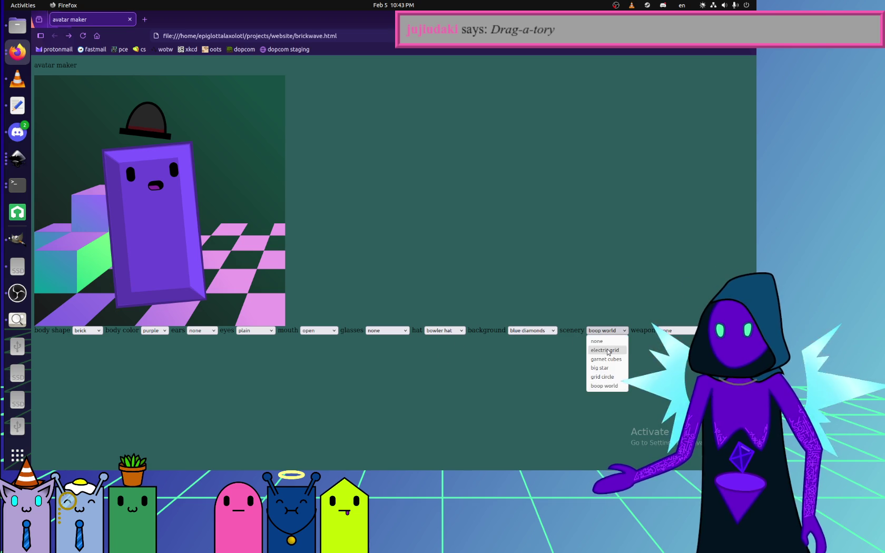
left_click(604, 349)
left_click(606, 331)
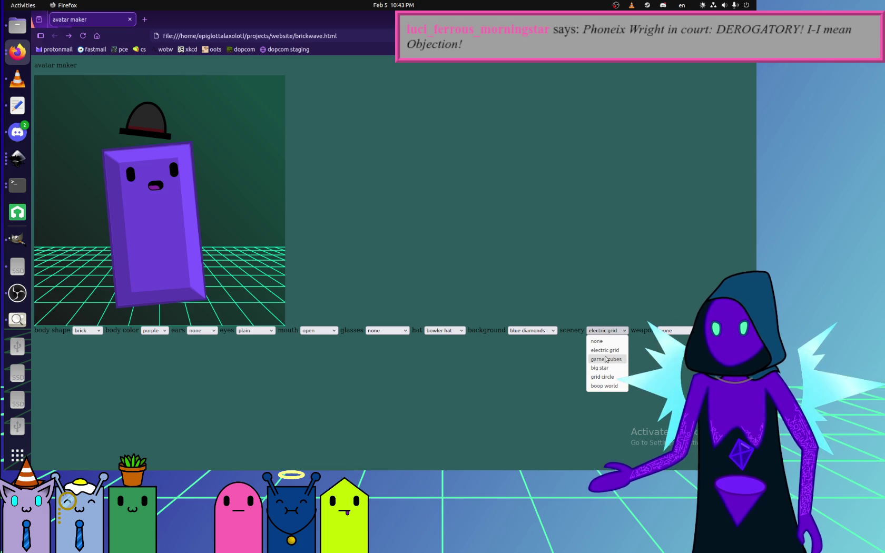
left_click(605, 359)
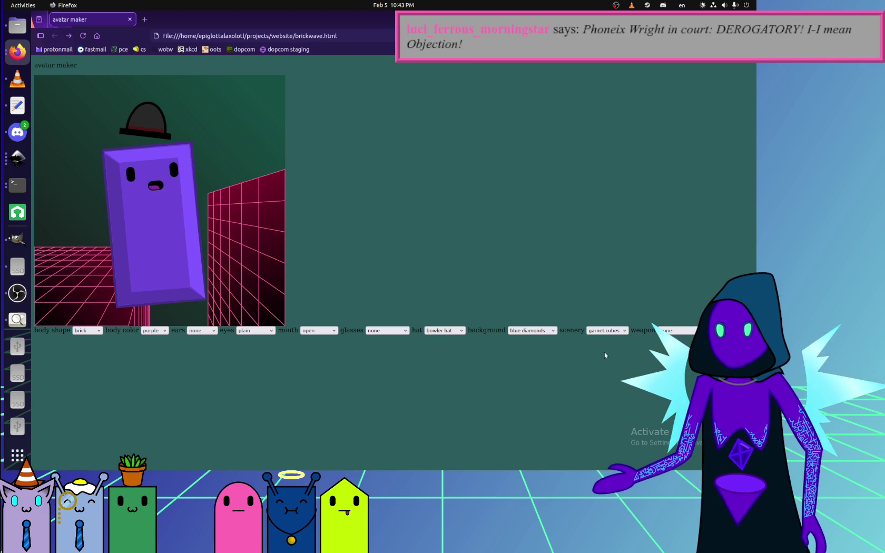
left_click(611, 329)
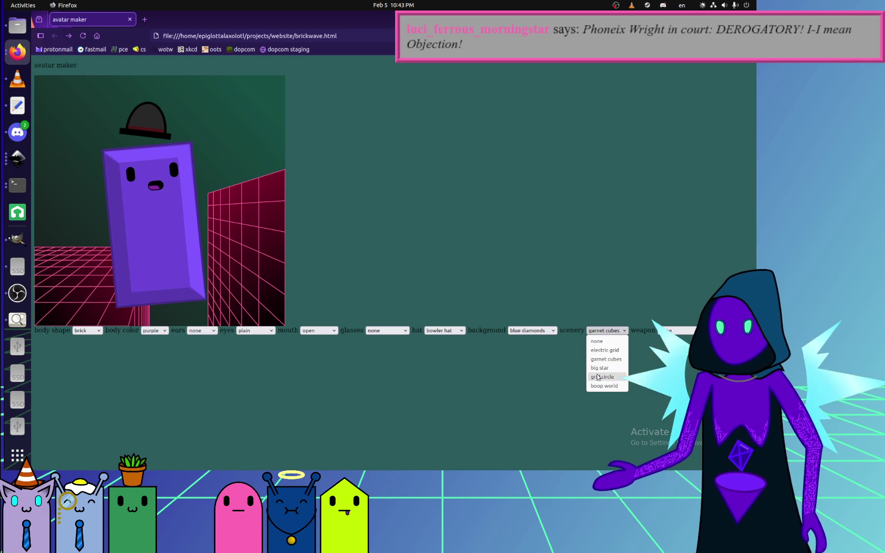
left_click(600, 369)
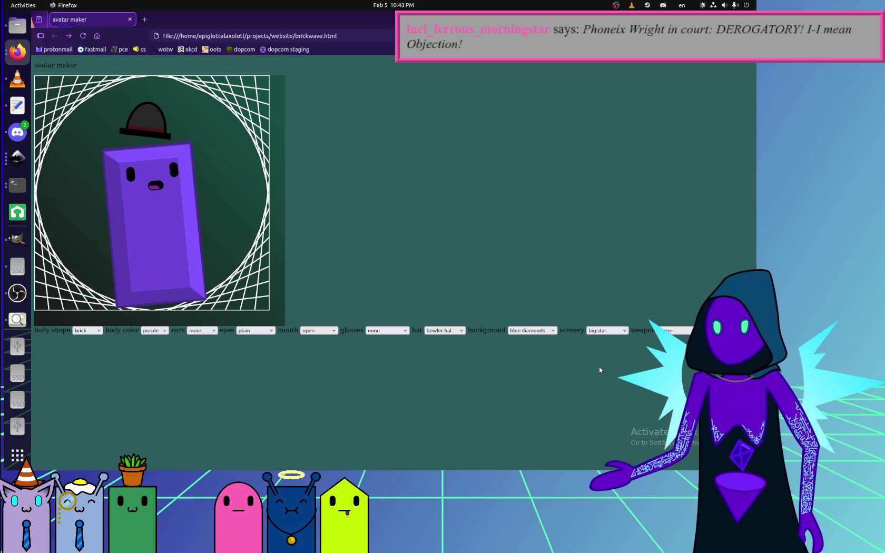
left_click(608, 331)
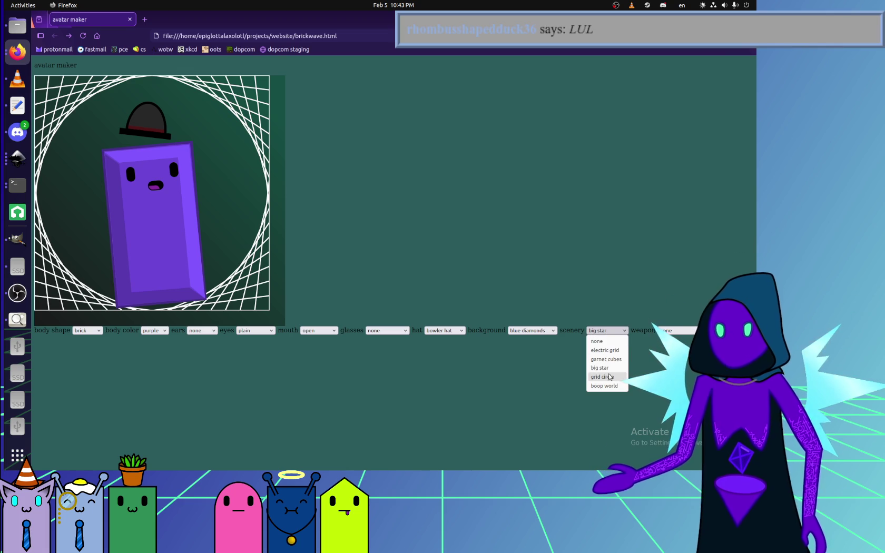
left_click(608, 376)
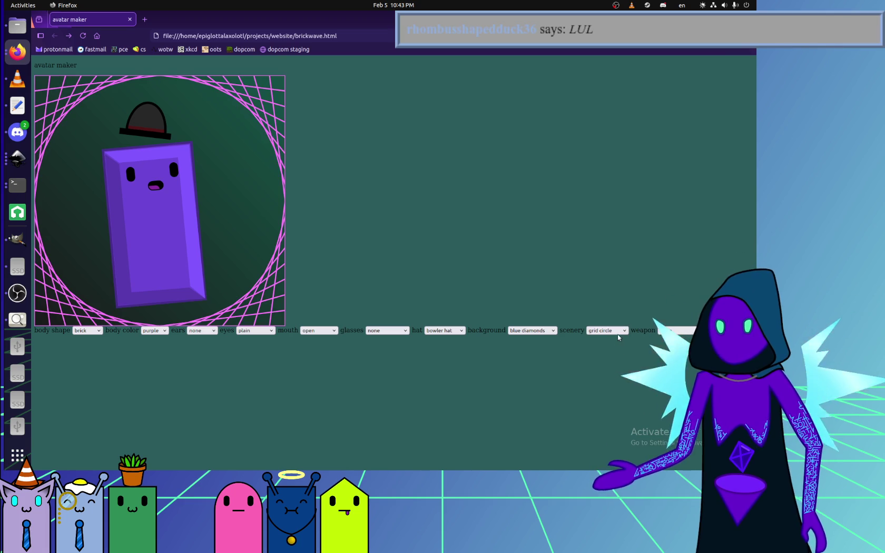
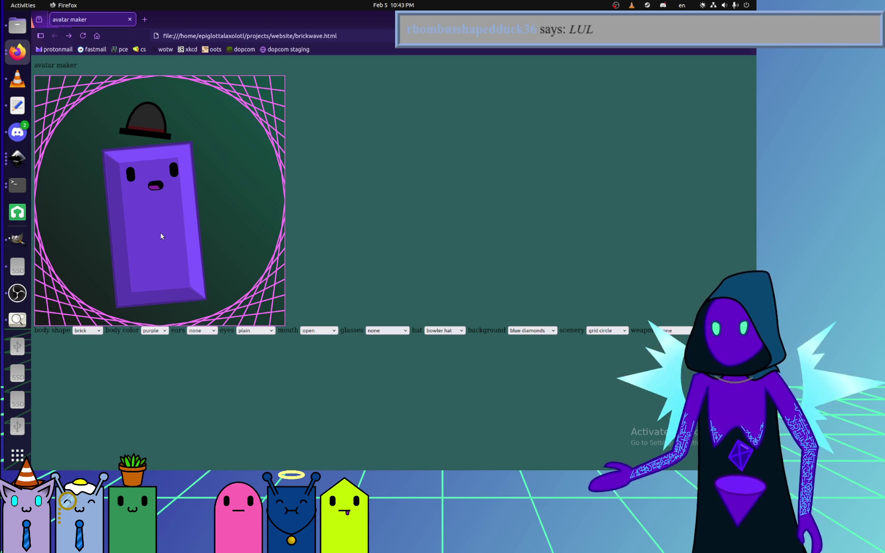
Bring the Inkscape scenery3 drawing window to the front from the dock.
left_click(18, 158)
left_click(82, 408)
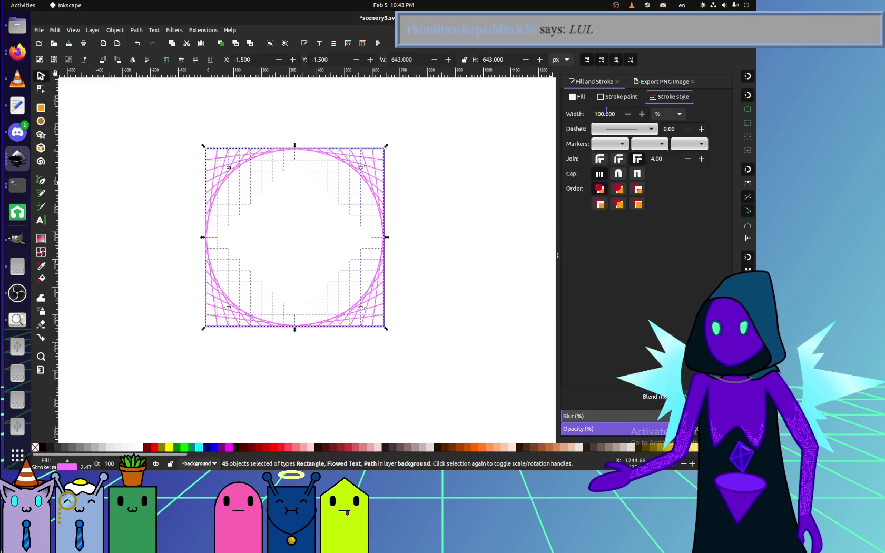
Recolour the stroke from pink to a darker, less saturated blue (red 59, green 60).
left_click(617, 98)
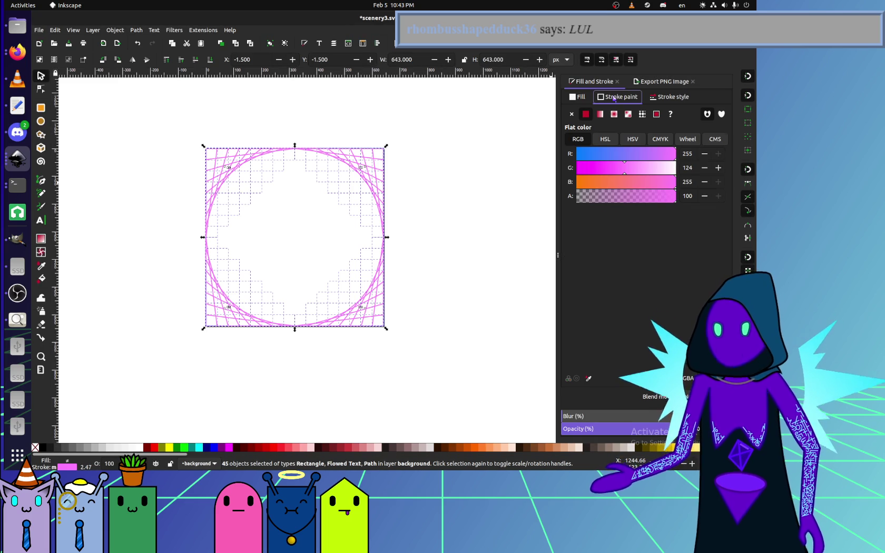
left_click(599, 158)
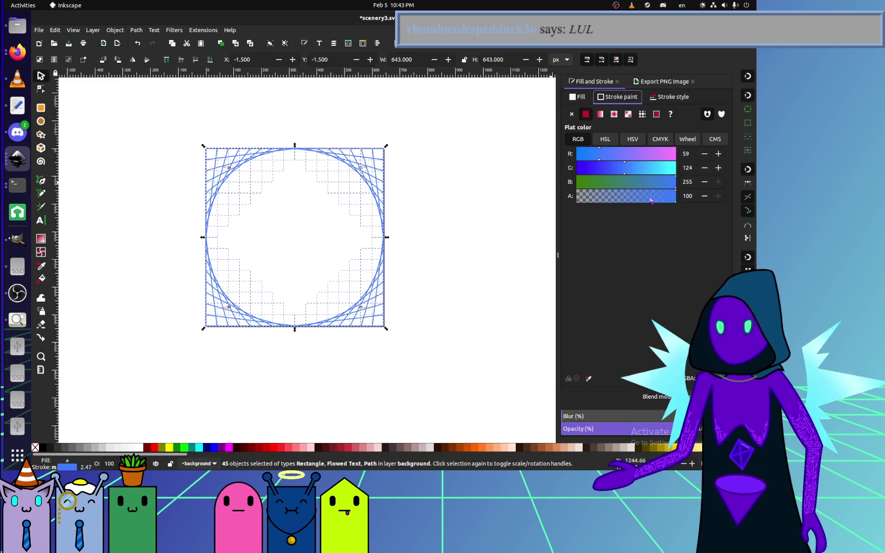
left_click(600, 170)
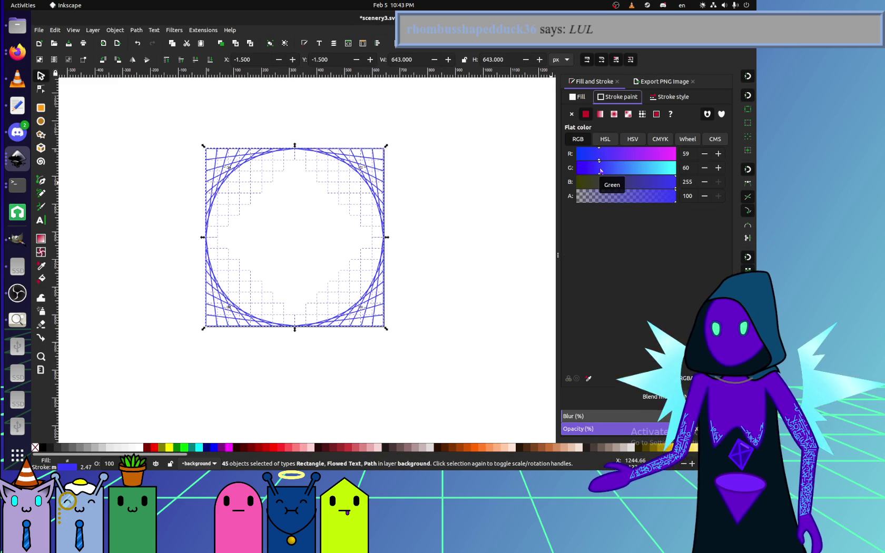
left_click(605, 139)
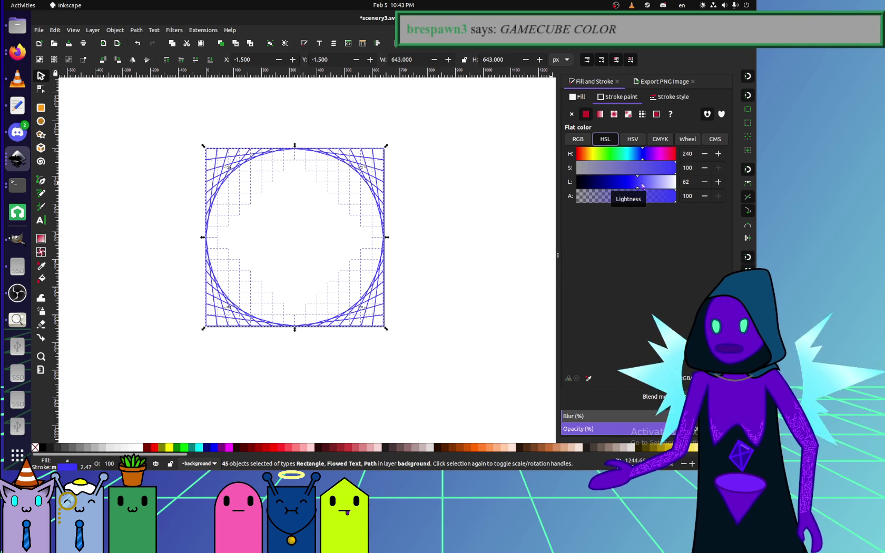
scroll(400, 231, "up", 1)
scroll(303, 175, "up", 5)
scroll(271, 193, "down", 3)
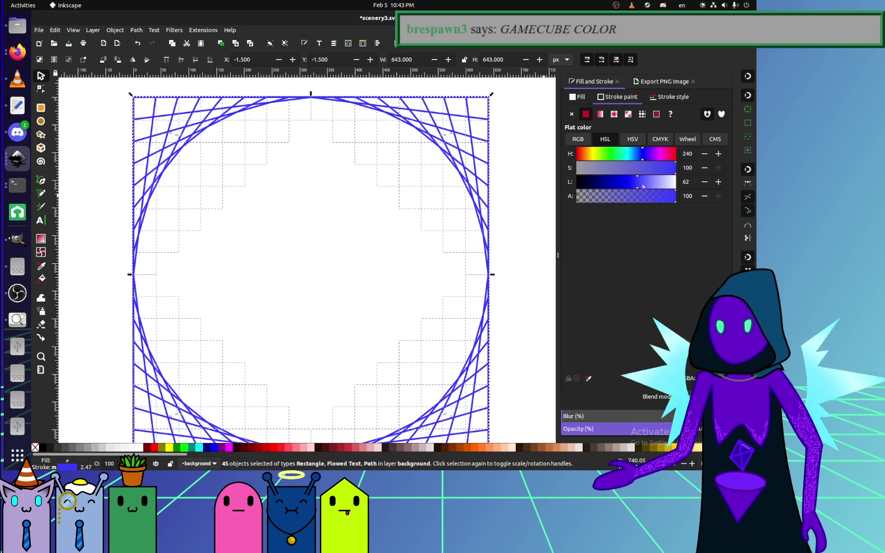
left_click(653, 169)
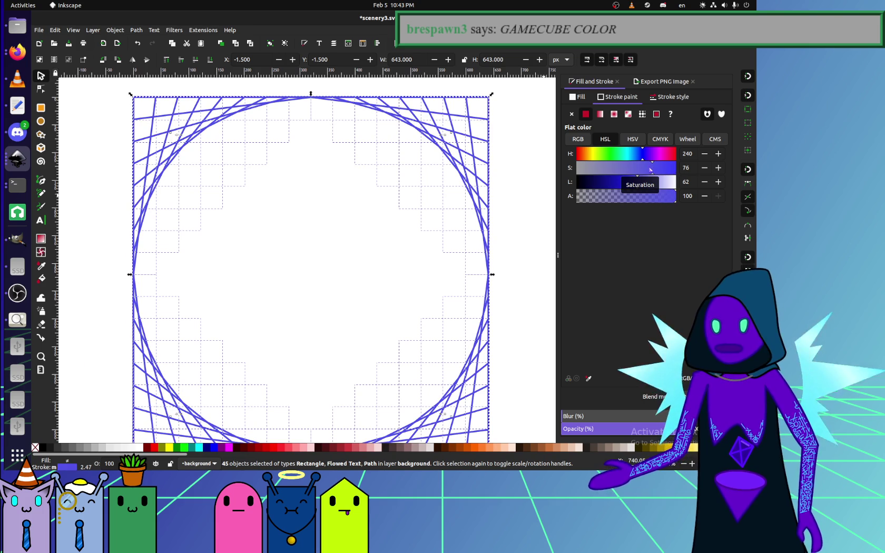
left_click(631, 184)
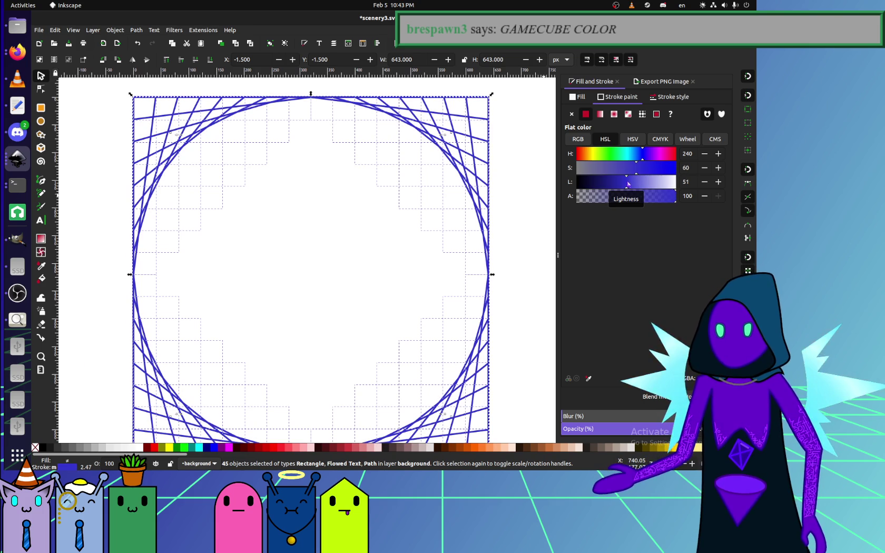
scroll(529, 232, "down", 2)
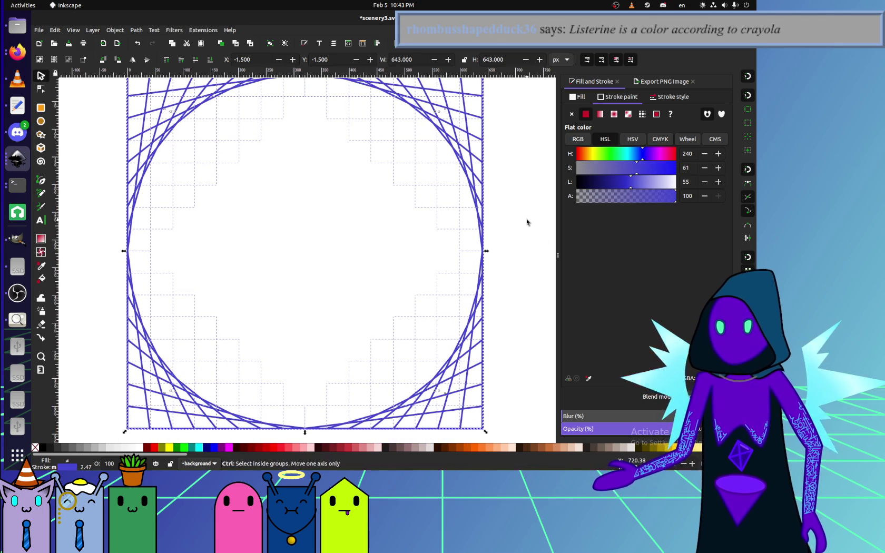
scroll(532, 232, "up", 2)
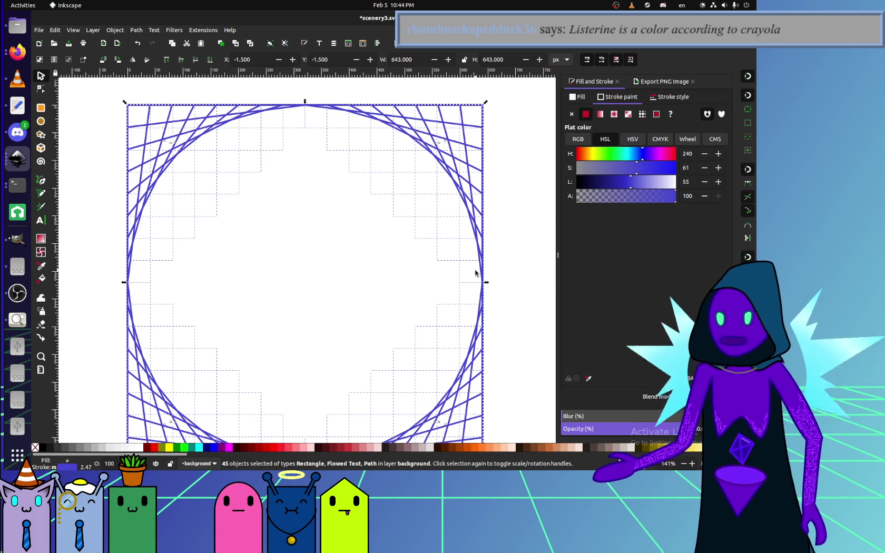
scroll(463, 274, "right", 2)
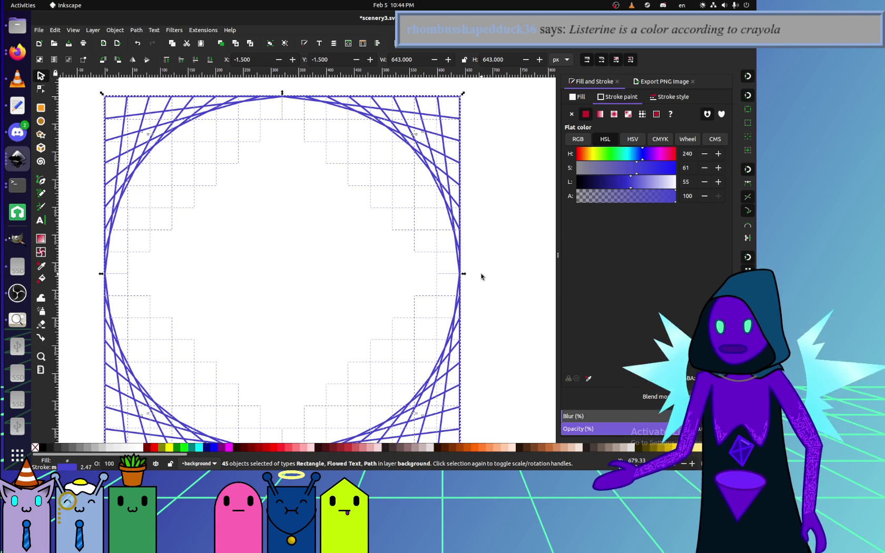
Export the whole page as scenery4.png, replacing the old file, and reload the avatar maker.
left_click(657, 83)
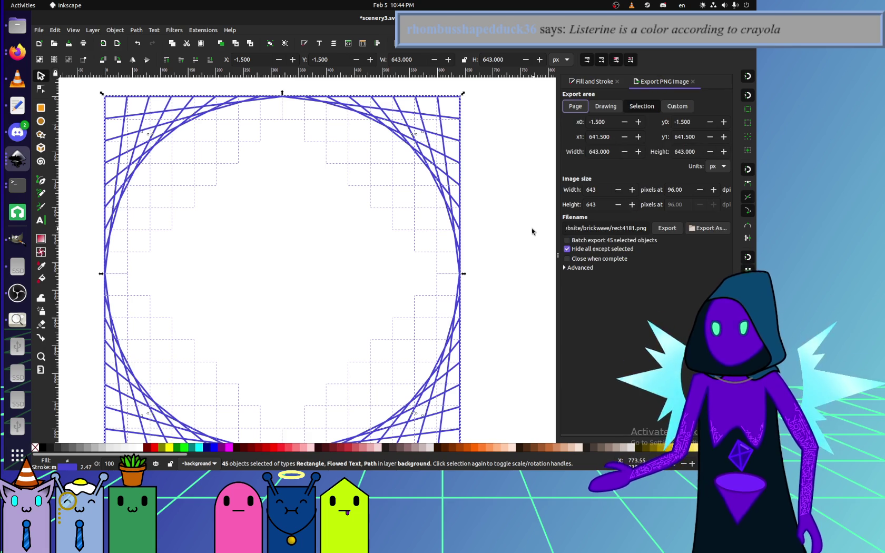
left_click(533, 203)
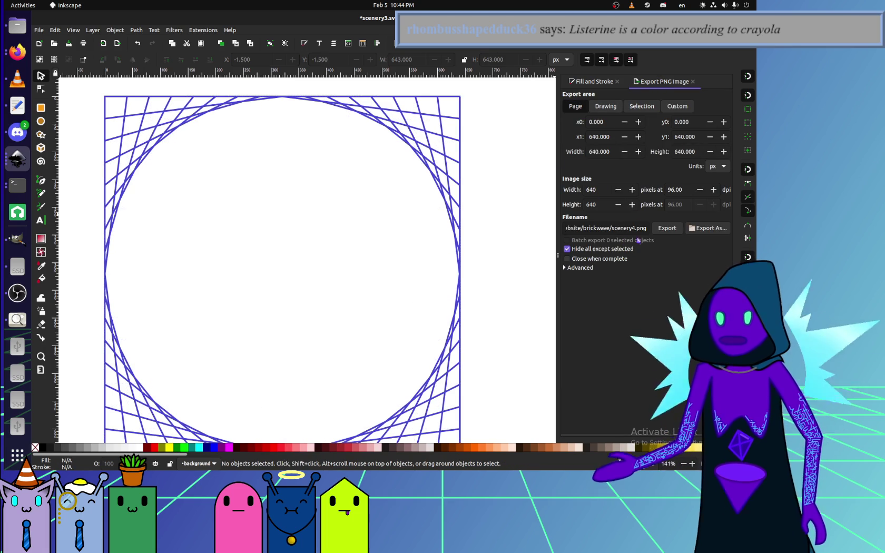
left_click(667, 228)
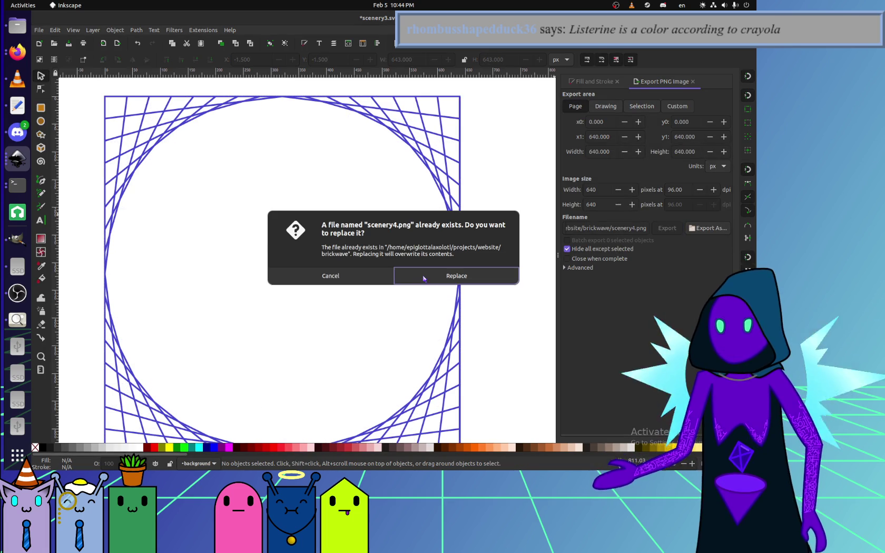
left_click(423, 279)
left_click(18, 52)
key("F5")
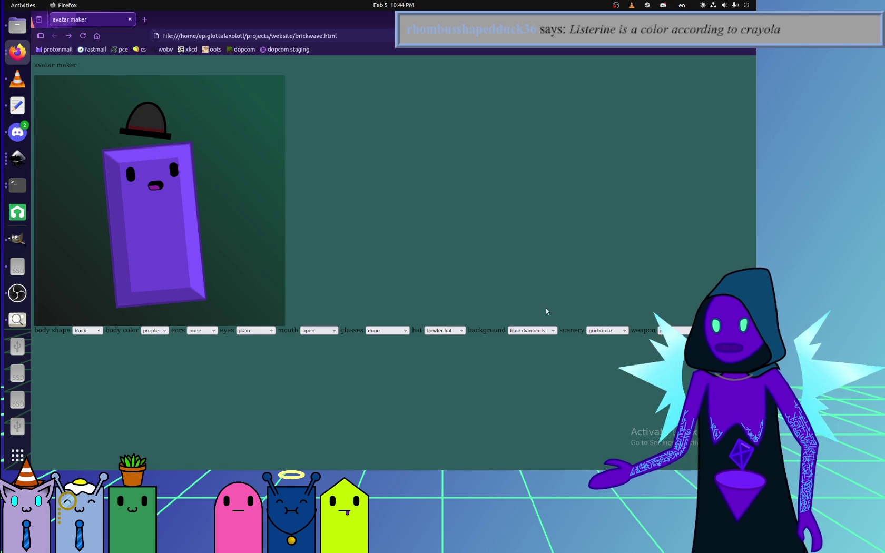
Reapply the grid circle scenery and preview it over a dark purple background.
left_click(600, 330)
left_click(604, 377)
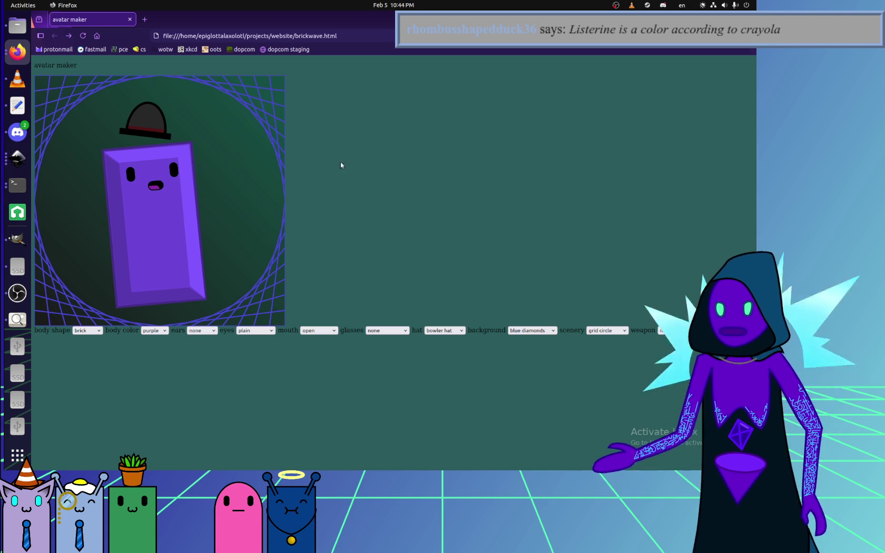
left_click(553, 330)
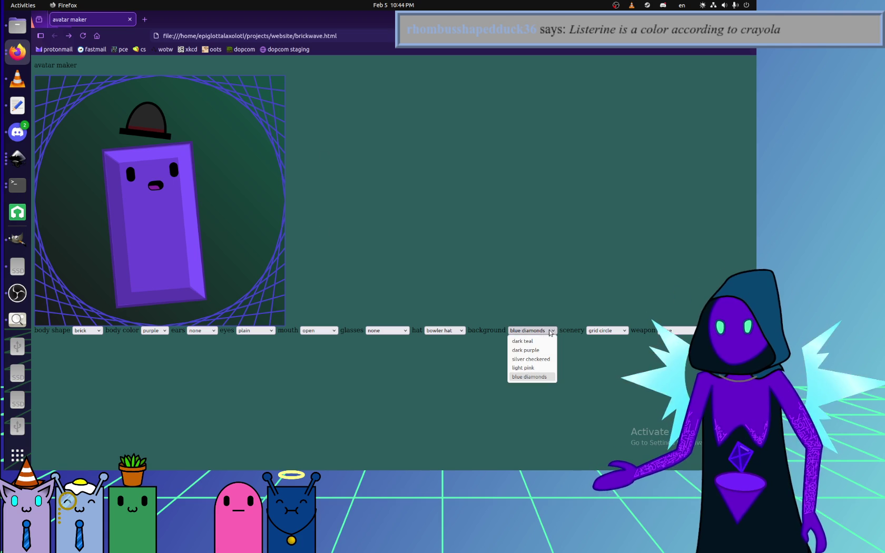
left_click(547, 342)
left_click(530, 350)
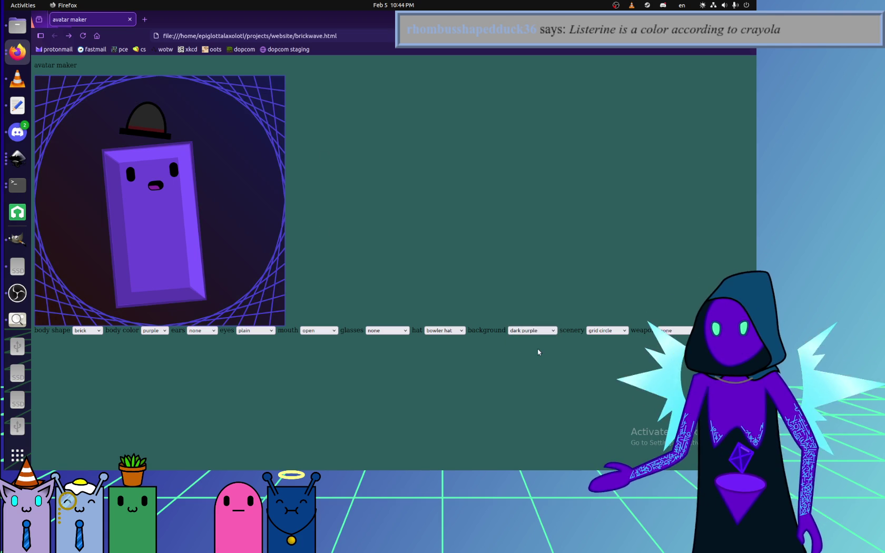
Preview silver checkered and light pink backgrounds, settle on blue diamonds, and return to Inkscape.
left_click(533, 328)
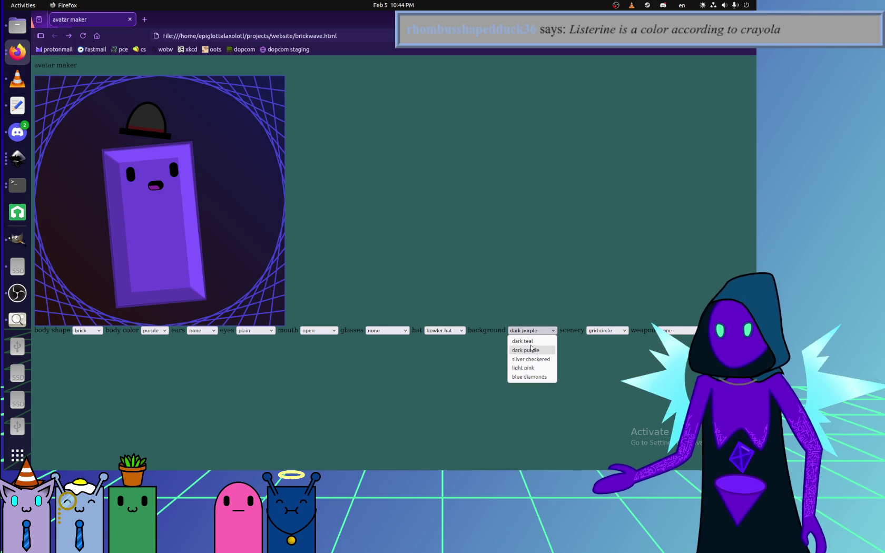
left_click(533, 363)
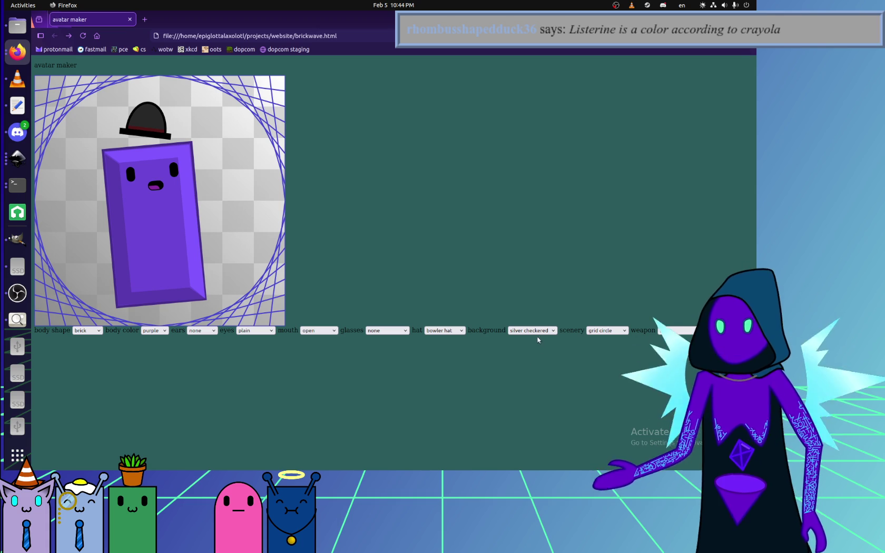
left_click(535, 331)
left_click(519, 368)
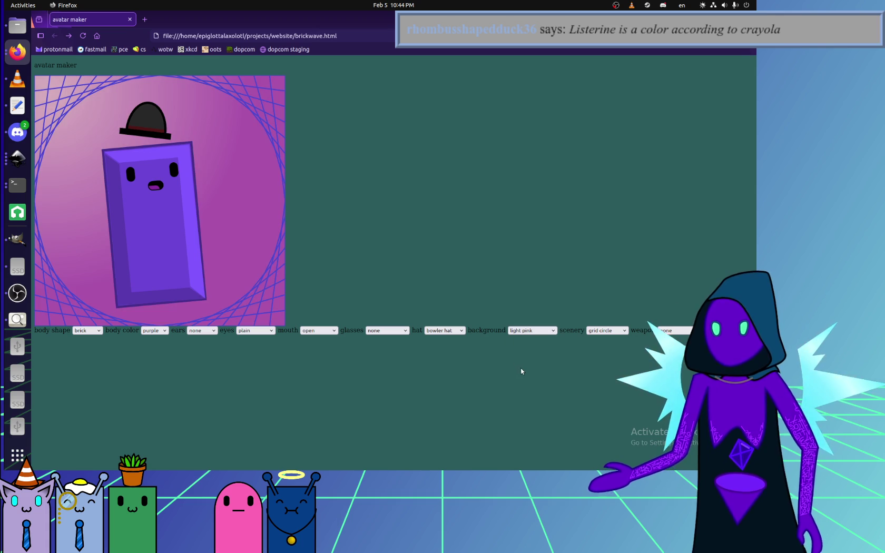
left_click(526, 330)
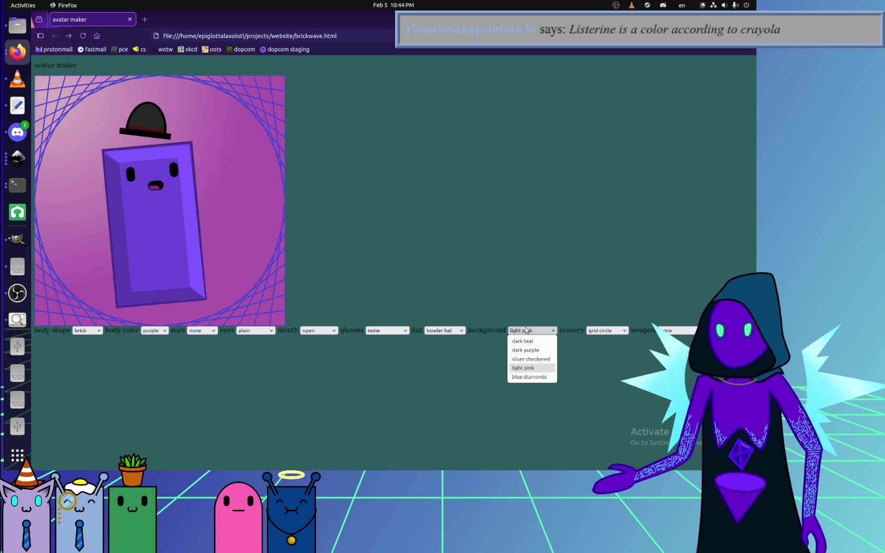
left_click(529, 378)
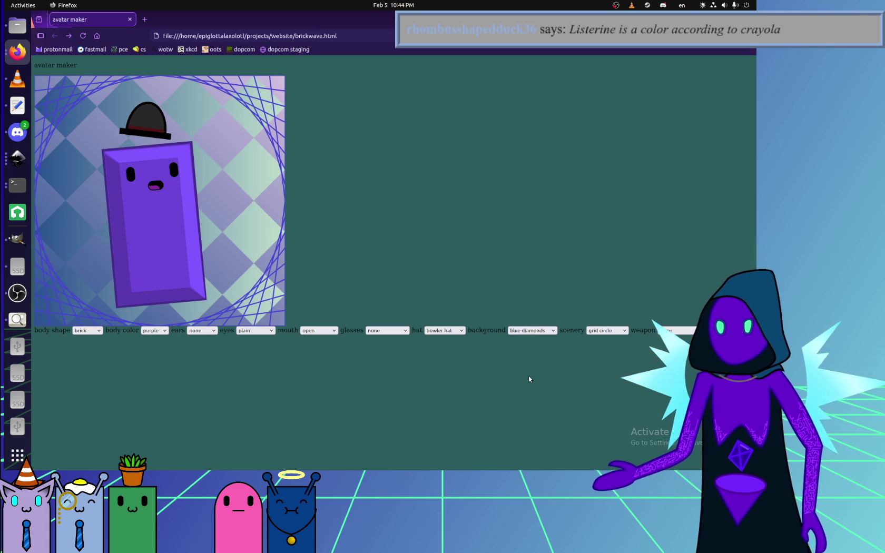
left_click(552, 334)
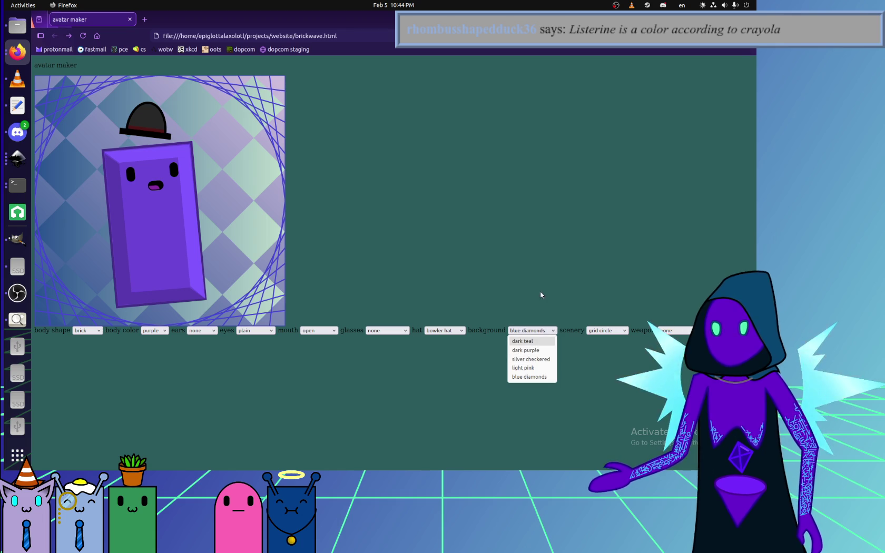
left_click(206, 252)
left_click(18, 292)
left_click(17, 158)
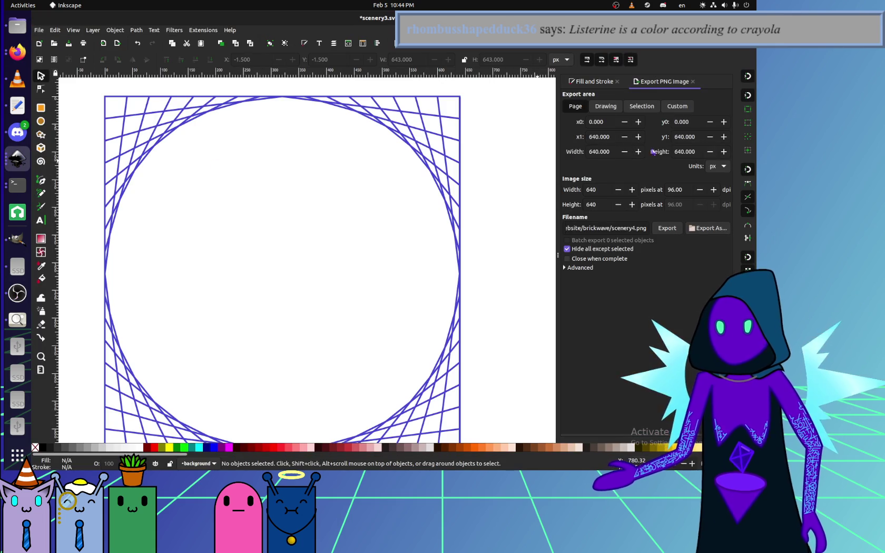
Select every object and darken the shared stroke colour.
key("ctrl+a")
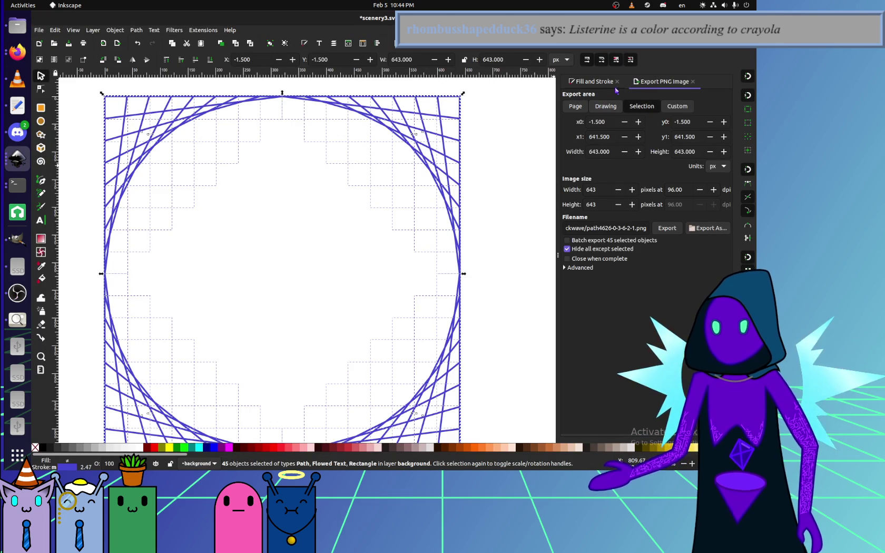
left_click(594, 81)
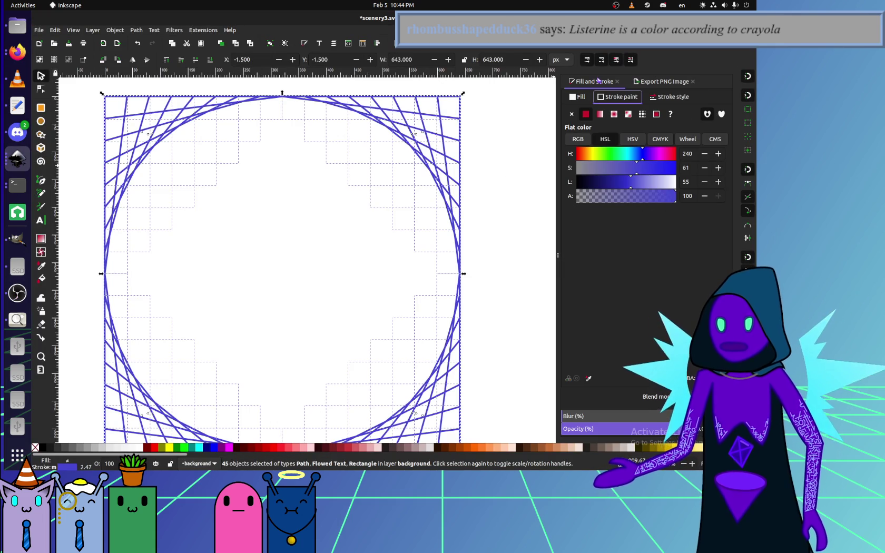
left_click(623, 182)
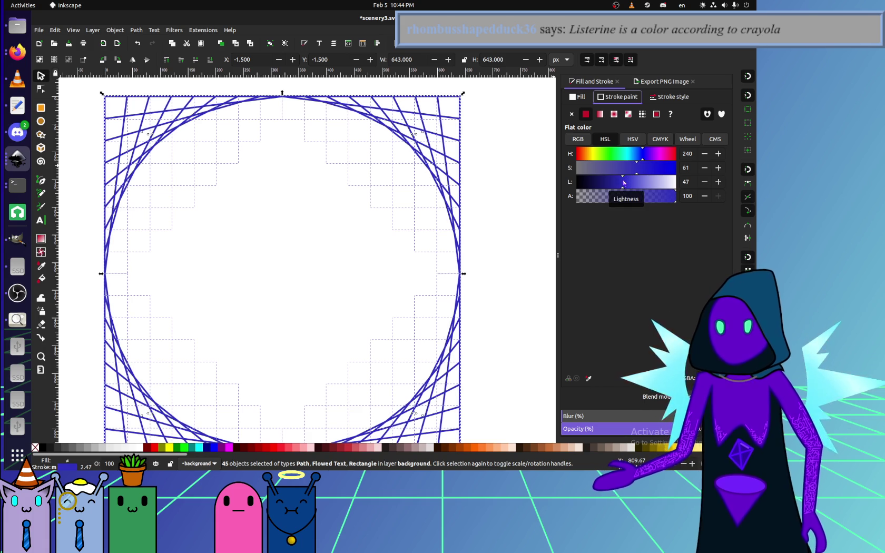
left_click(205, 307)
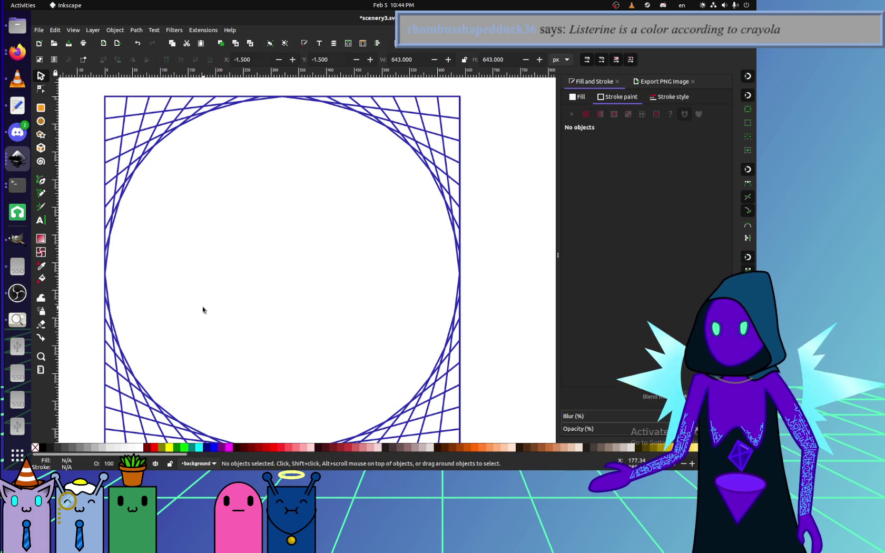
Set the stroke of all 45 objects to HSL saturation 58 and lightness 37.
left_click(18, 158)
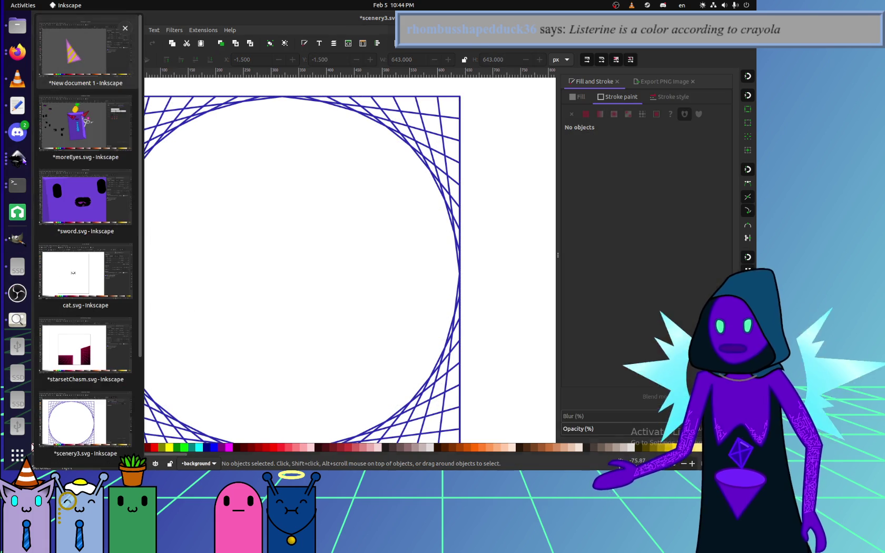
scroll(91, 422, "down", 3)
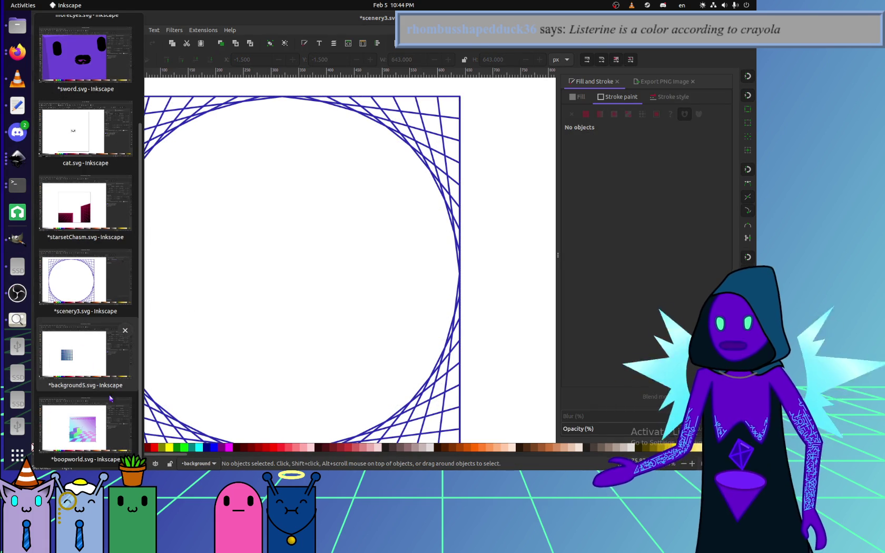
left_click(221, 336)
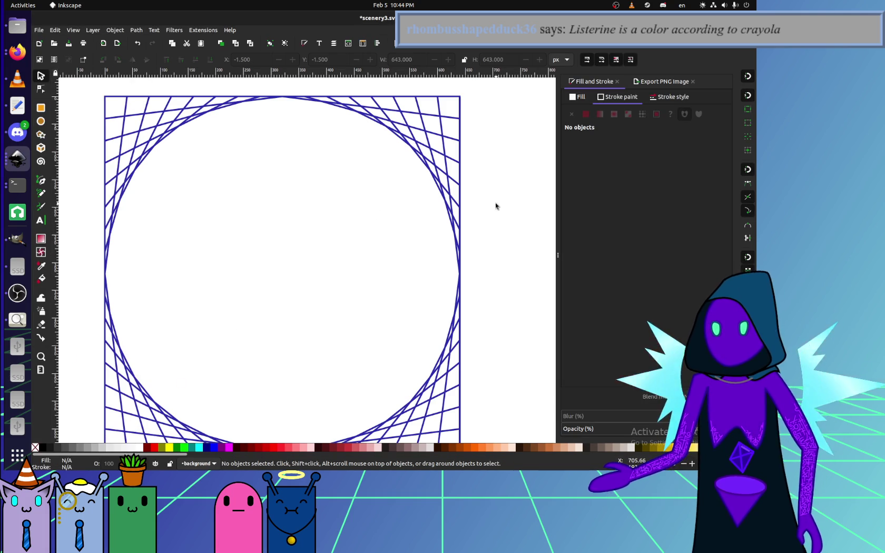
key("ctrl+a")
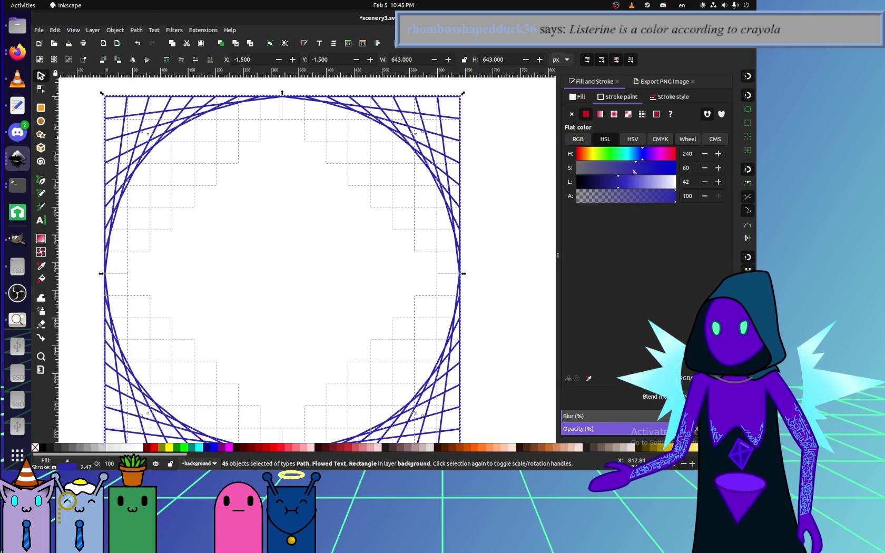
left_click(632, 167)
left_click(613, 182)
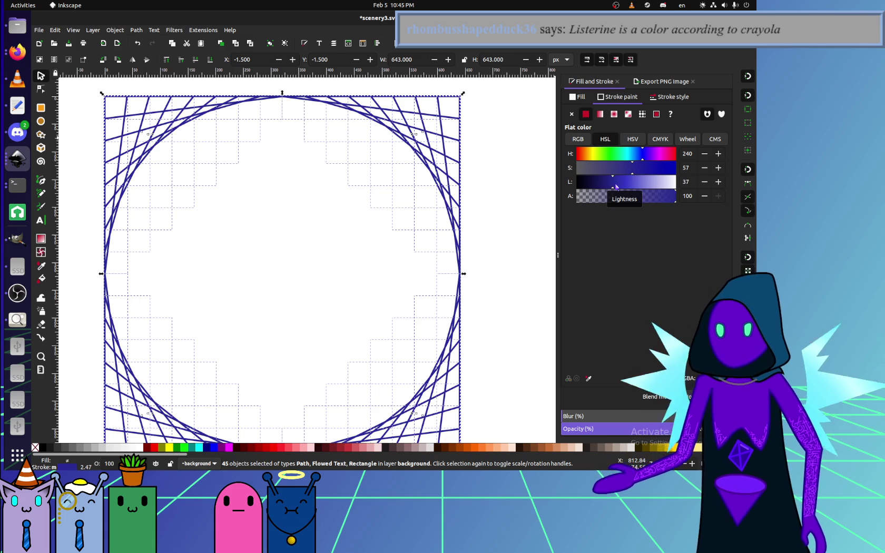
left_click(634, 168)
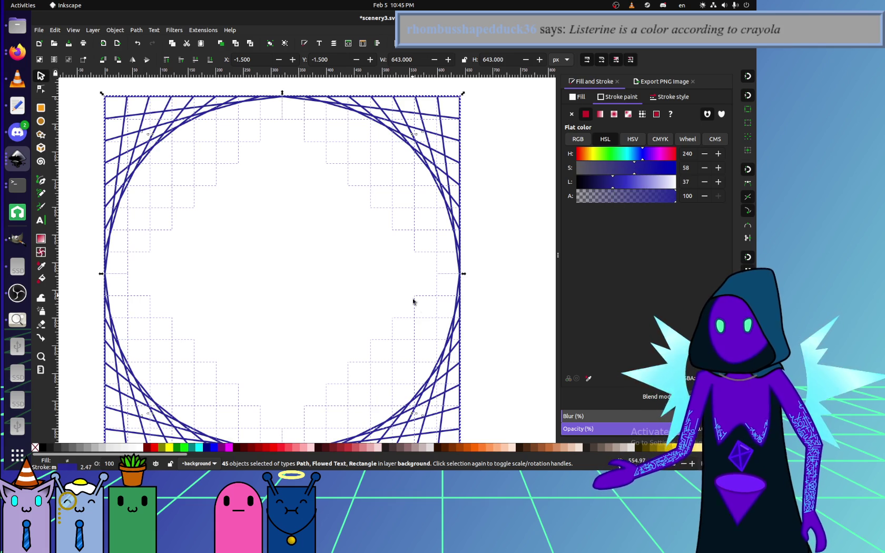
left_click(523, 257)
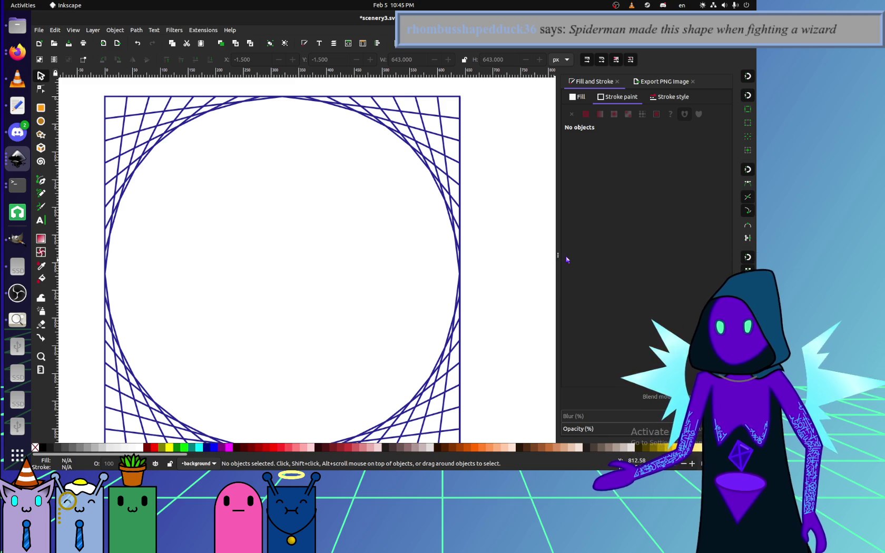
Export the page over the existing scenery4.png and switch to the avatar maker.
left_click(652, 81)
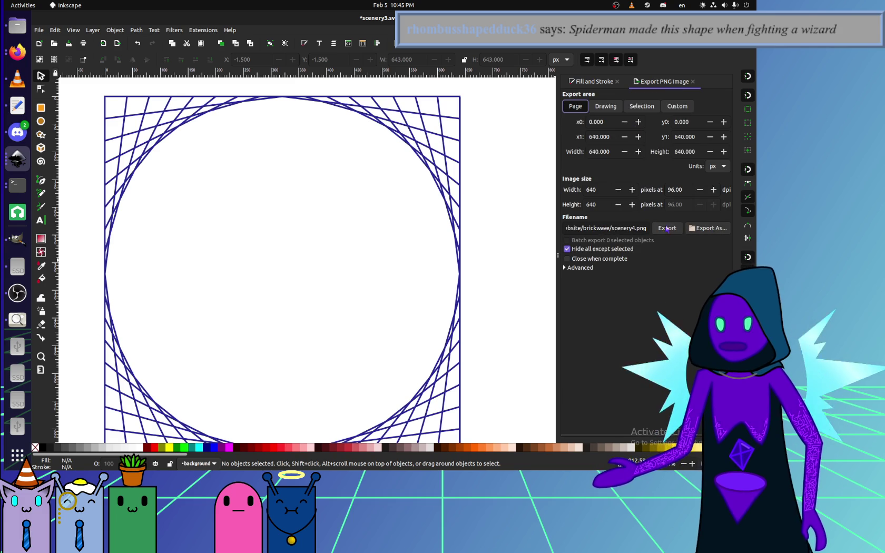
left_click(716, 228)
left_click(444, 280)
key("alt+Tab")
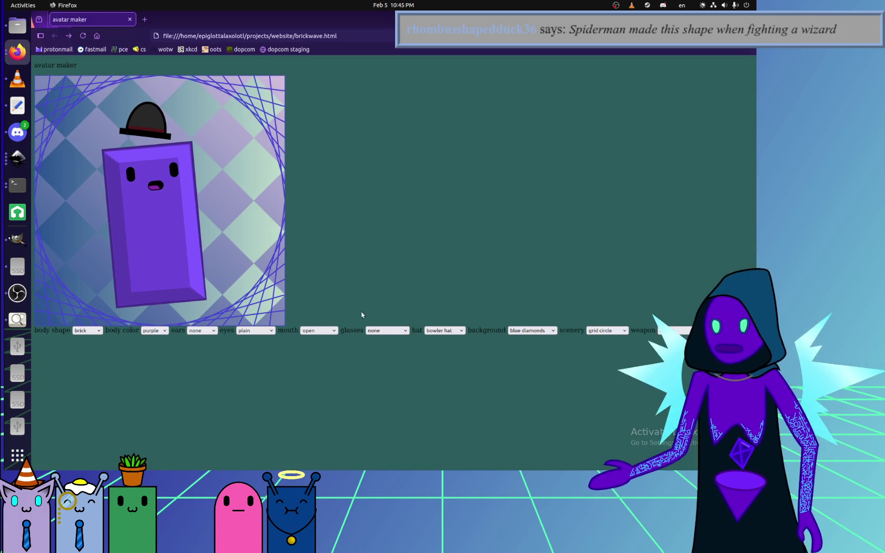
key("F5")
left_click(545, 328)
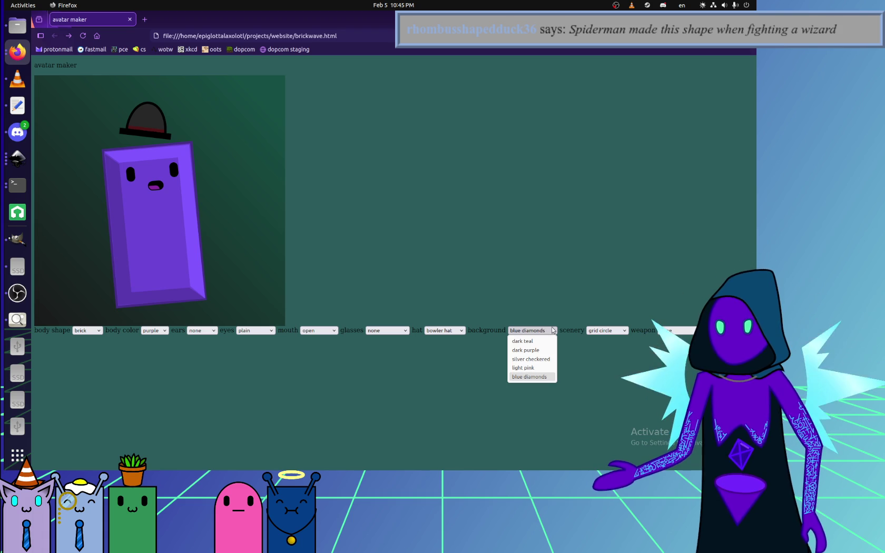
left_click(611, 332)
left_click(605, 349)
left_click(606, 331)
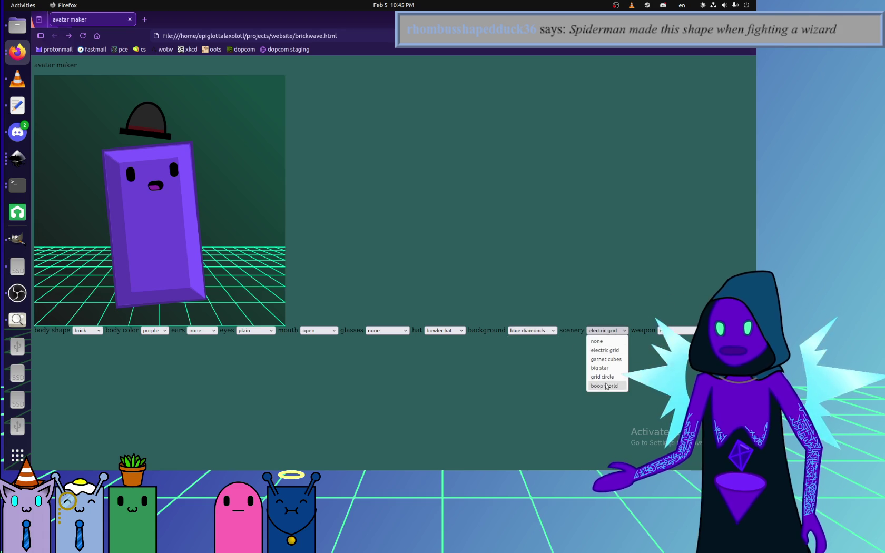
left_click(605, 386)
left_click(606, 330)
left_click(603, 377)
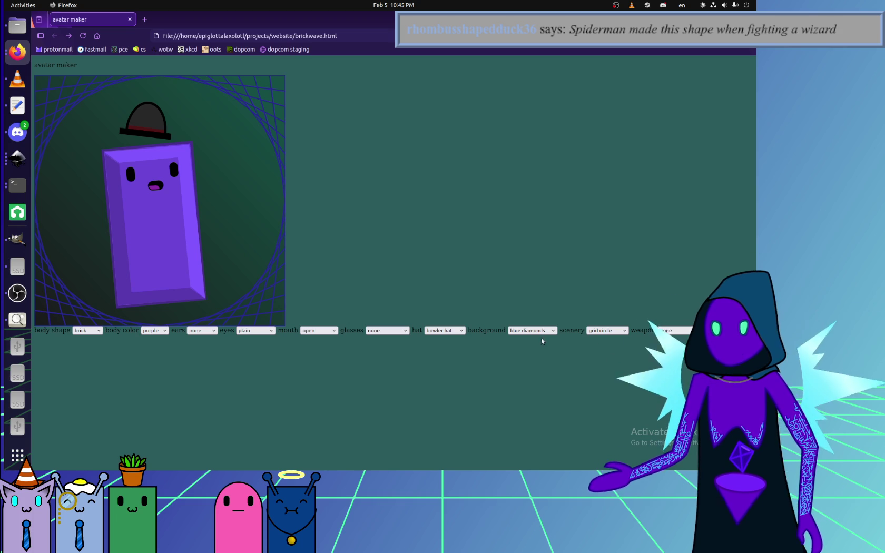
left_click(592, 330)
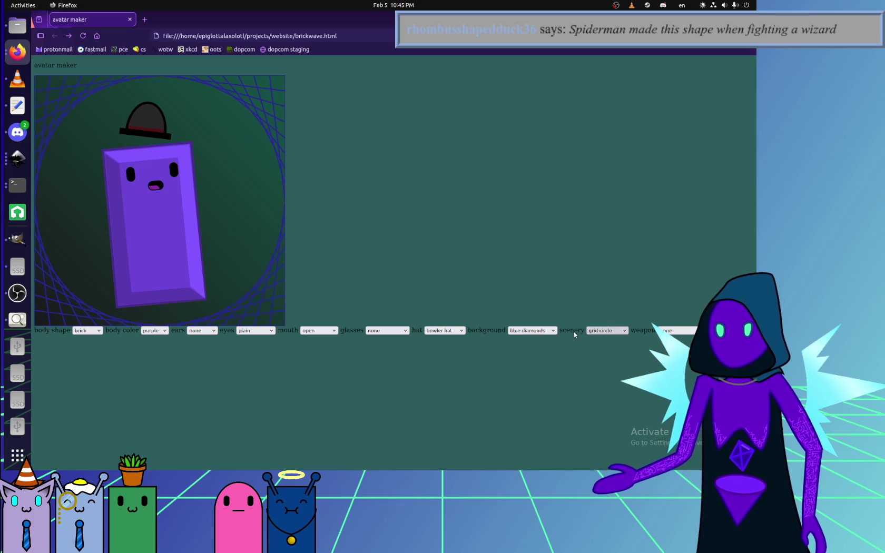
left_click(532, 331)
left_click(530, 350)
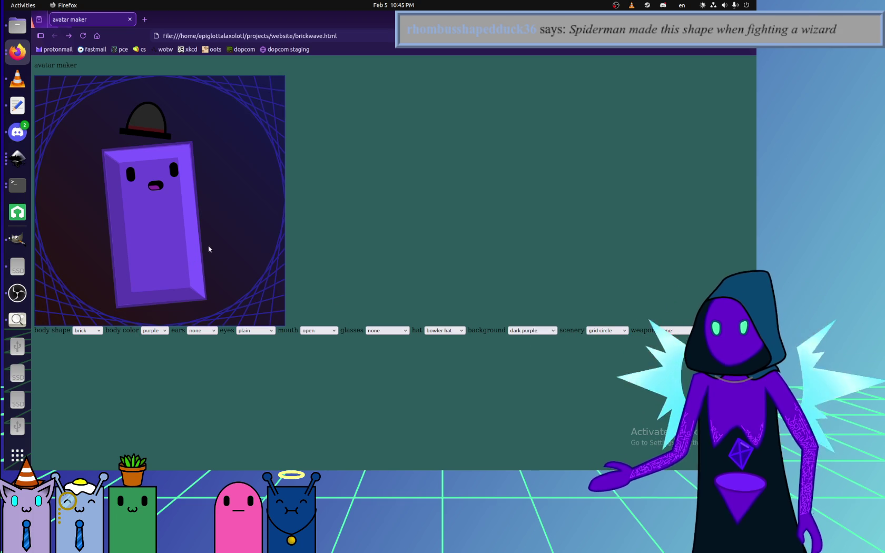
left_click(522, 331)
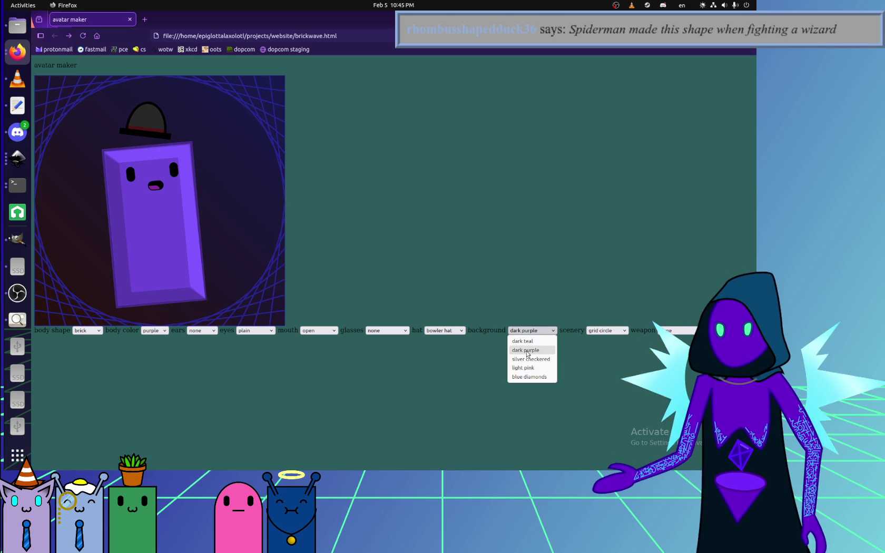
left_click(527, 359)
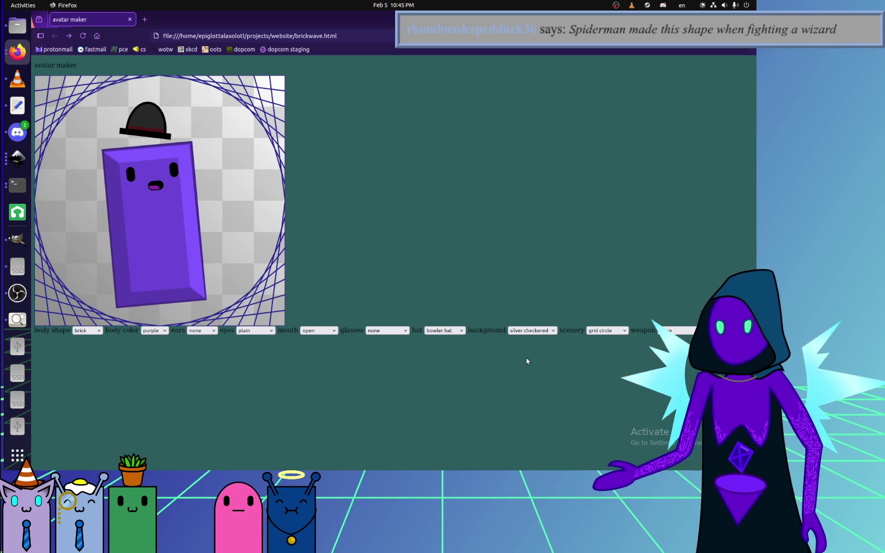
left_click(529, 330)
left_click(532, 367)
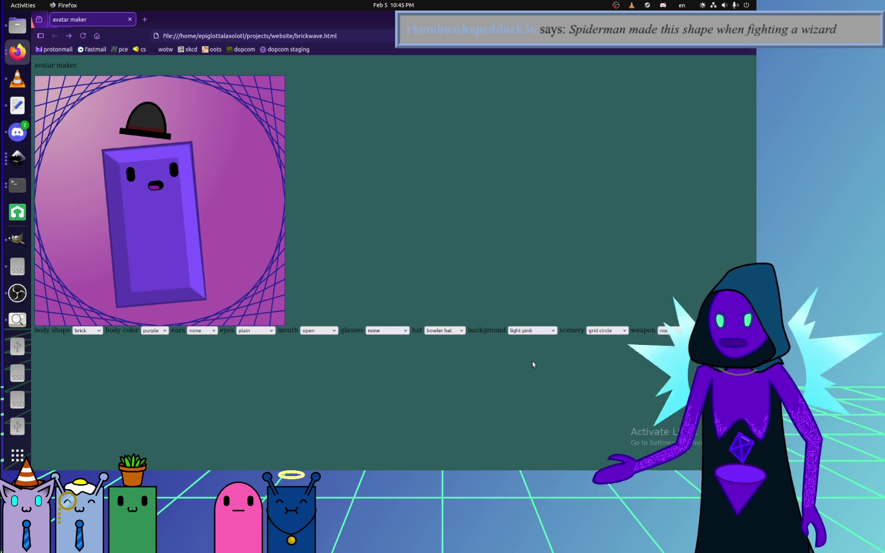
left_click(527, 330)
left_click(525, 376)
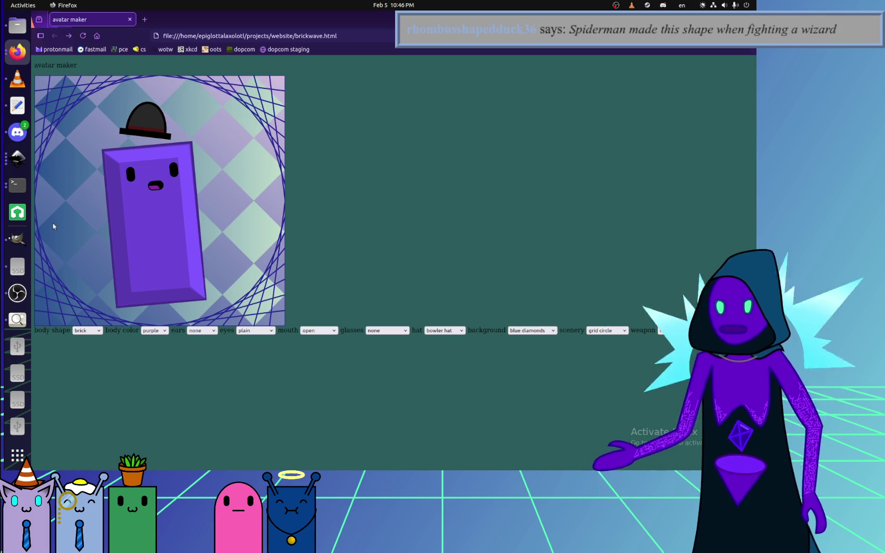
left_click(18, 295)
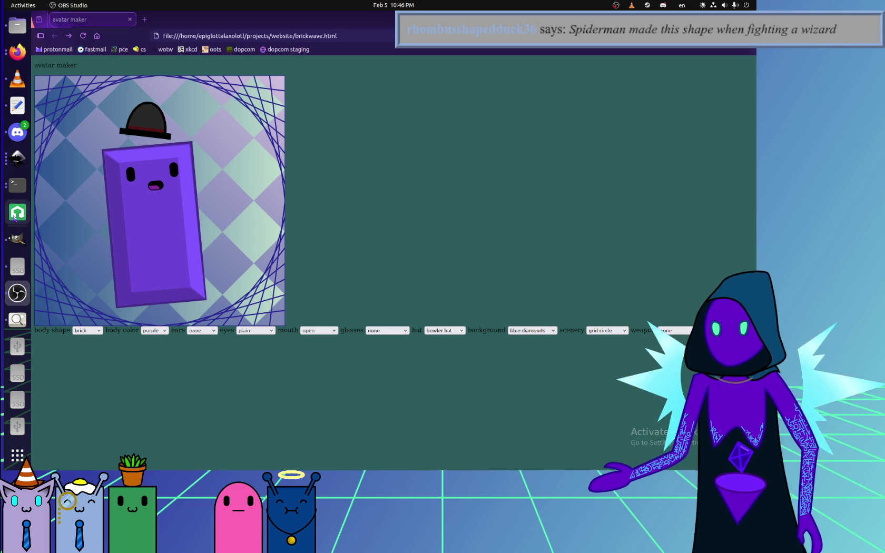
left_click(17, 158)
Select all 45 objects and lighten their stroke colour slightly.
left_click(594, 83)
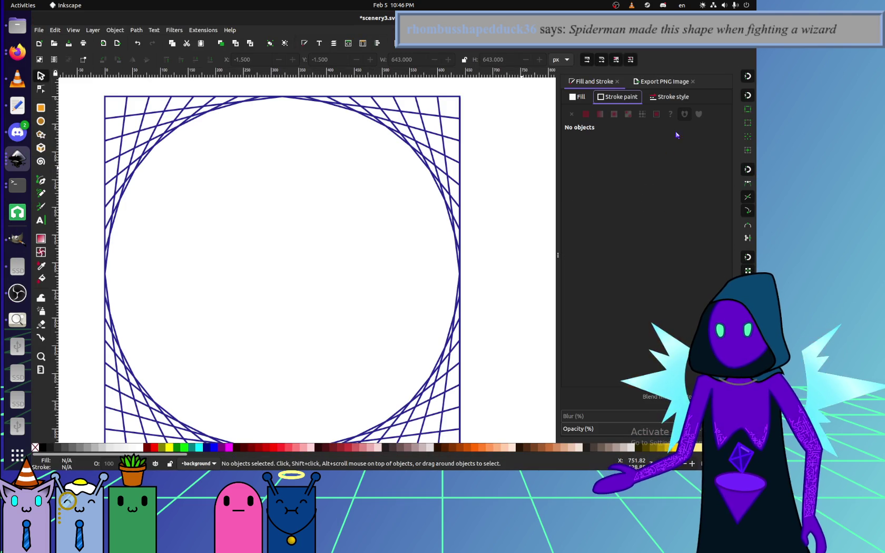
left_click(665, 98)
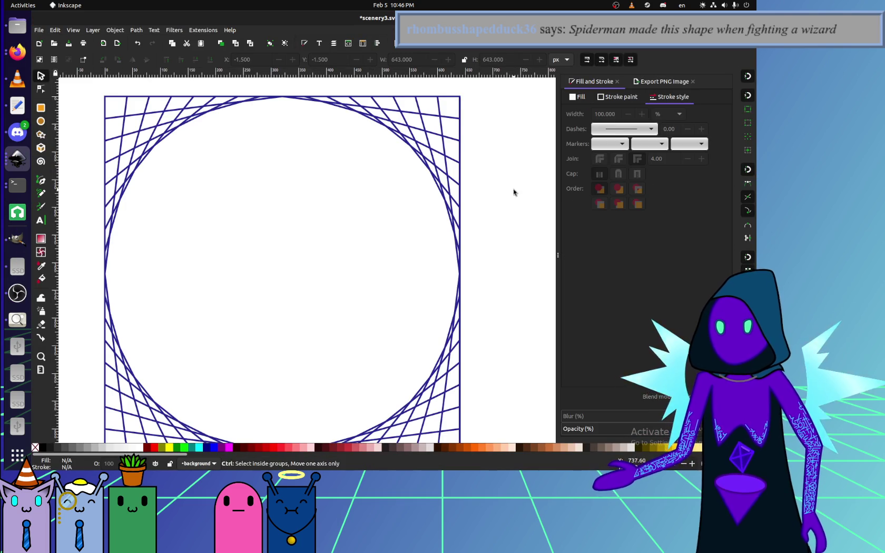
key("ctrl+a")
left_click(653, 83)
left_click(593, 82)
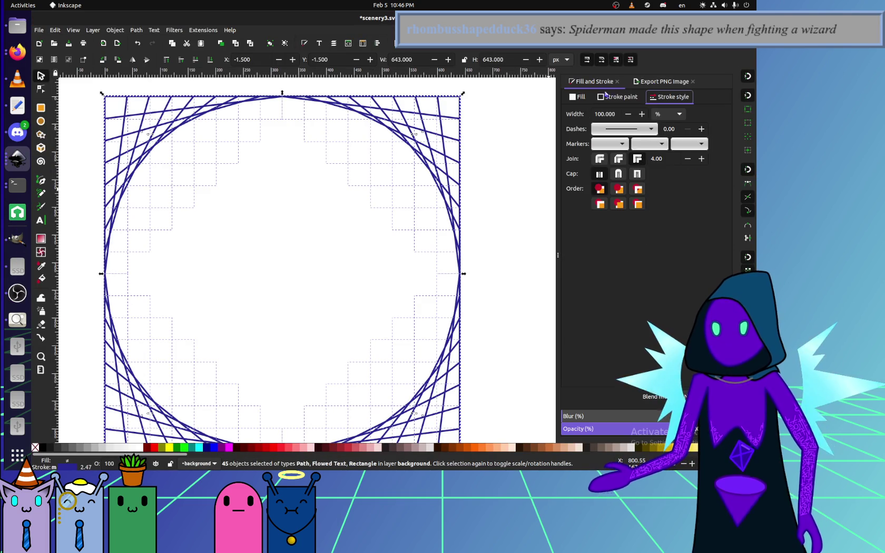
left_click(621, 97)
left_click(617, 184)
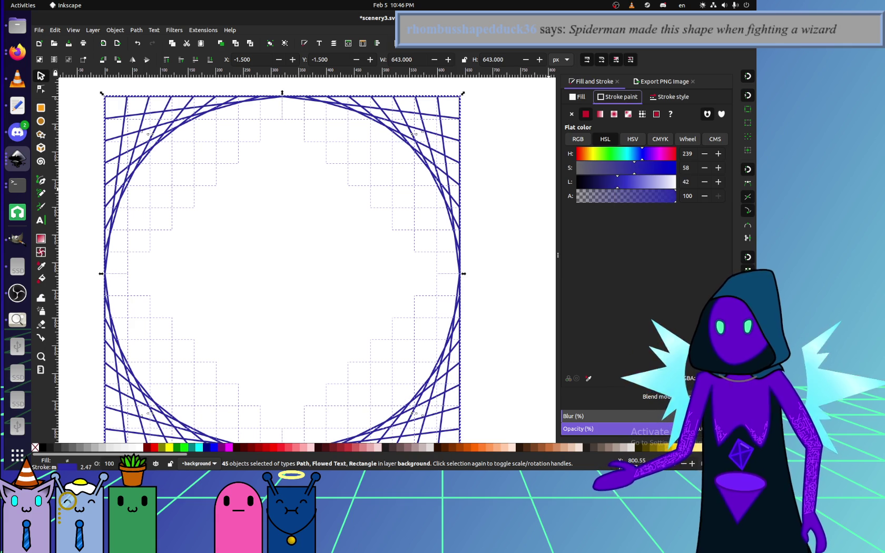
Re-export the page over scenery4.png, then reselect the whole grid-circle drawing.
left_click(662, 82)
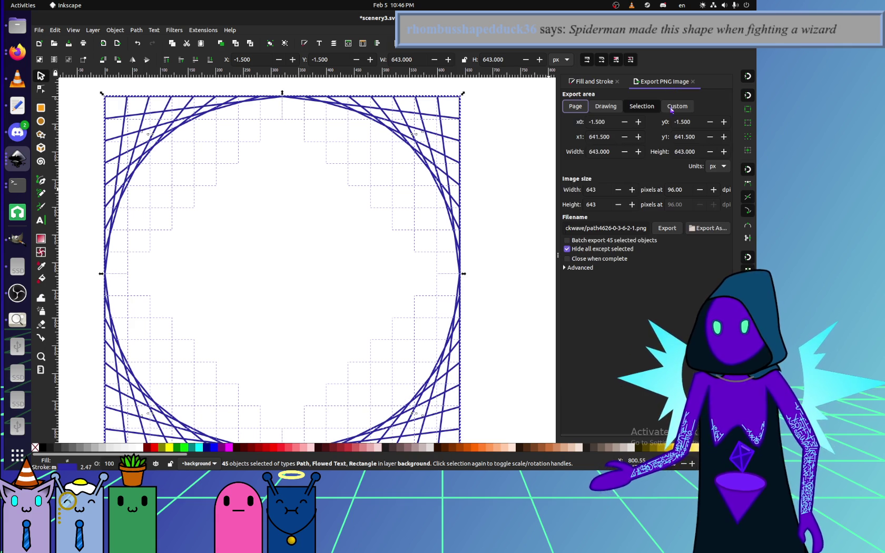
left_click(667, 228)
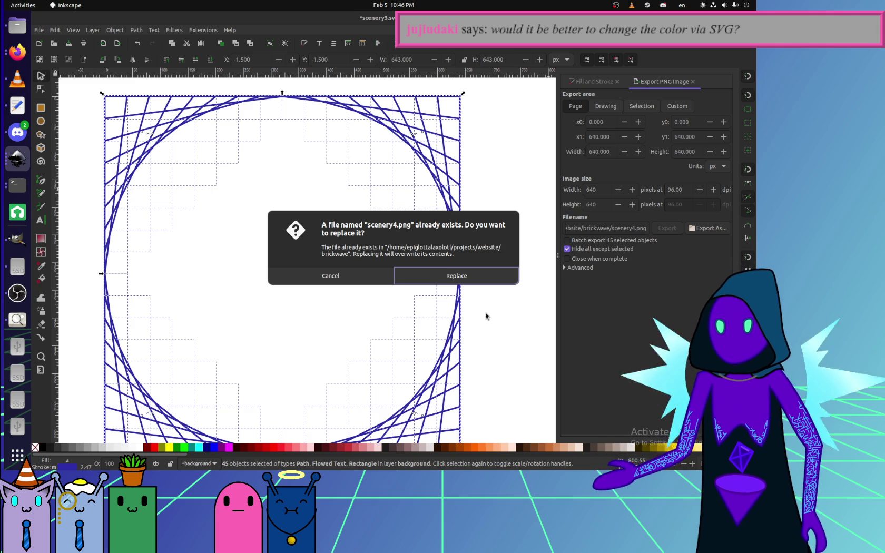
left_click(464, 279)
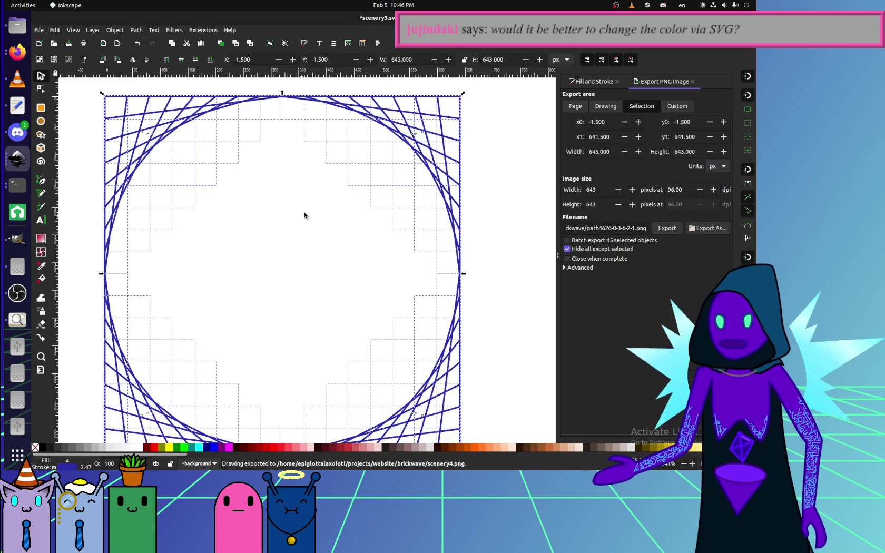
left_click(468, 187)
left_click(430, 137)
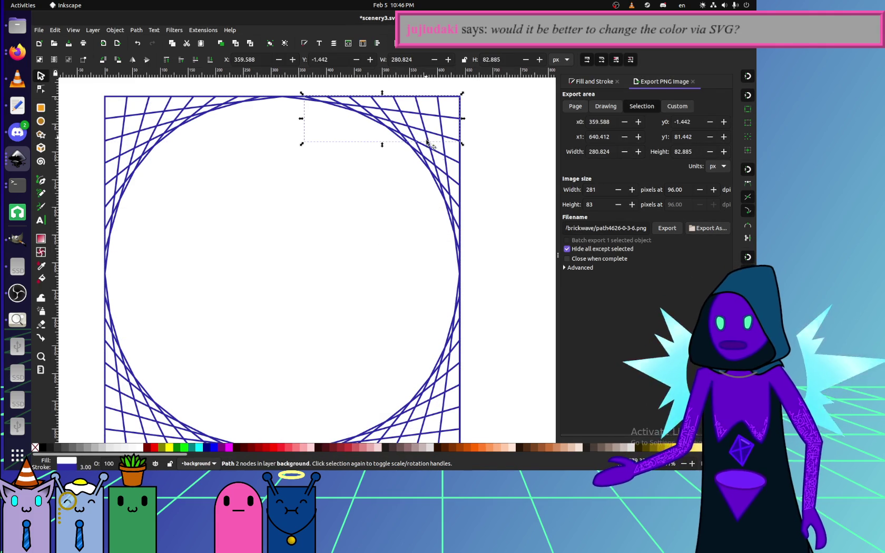
Zoom in and inspect the tiny one-character flowed-text object near the top-right.
key("ctrl+a")
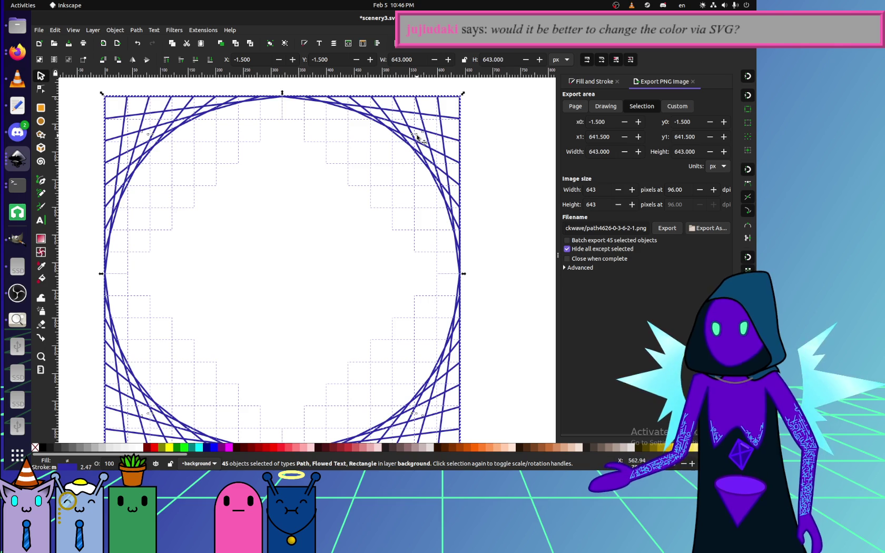
scroll(416, 138, "up", 4)
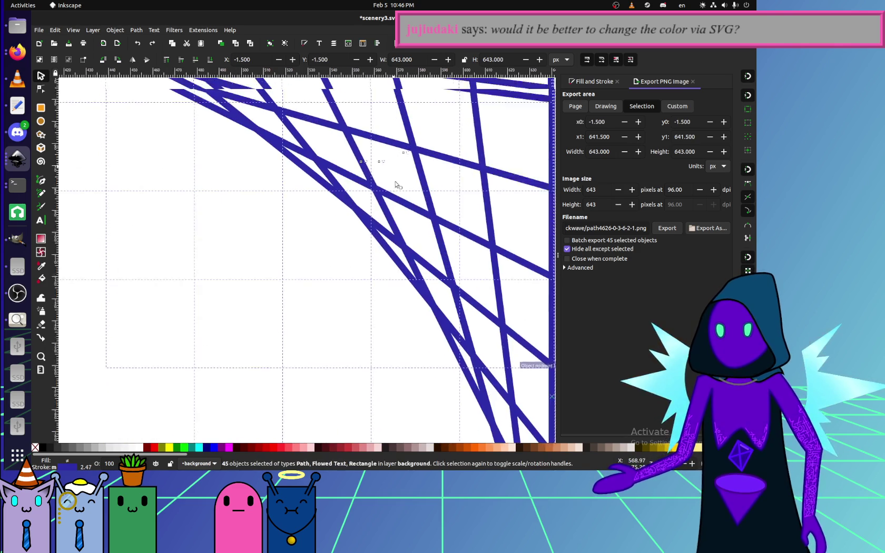
scroll(395, 169, "up", 4)
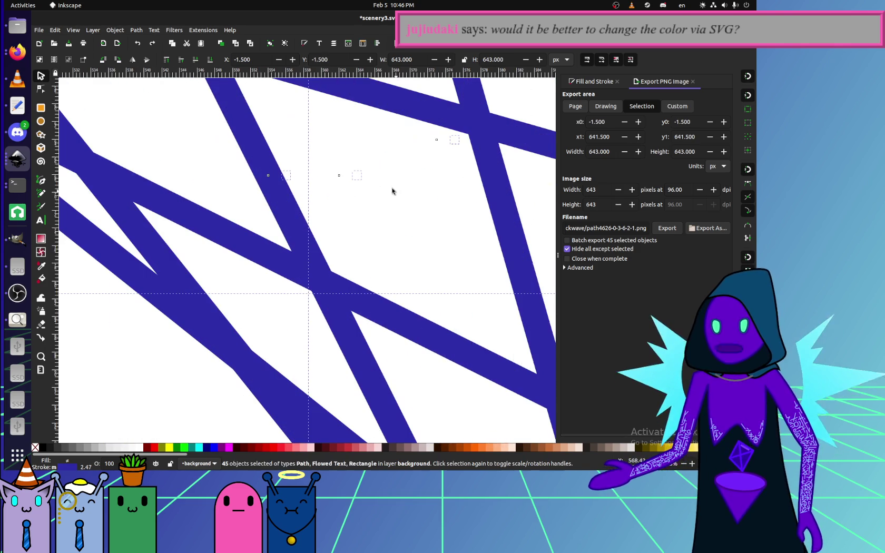
left_click(359, 178)
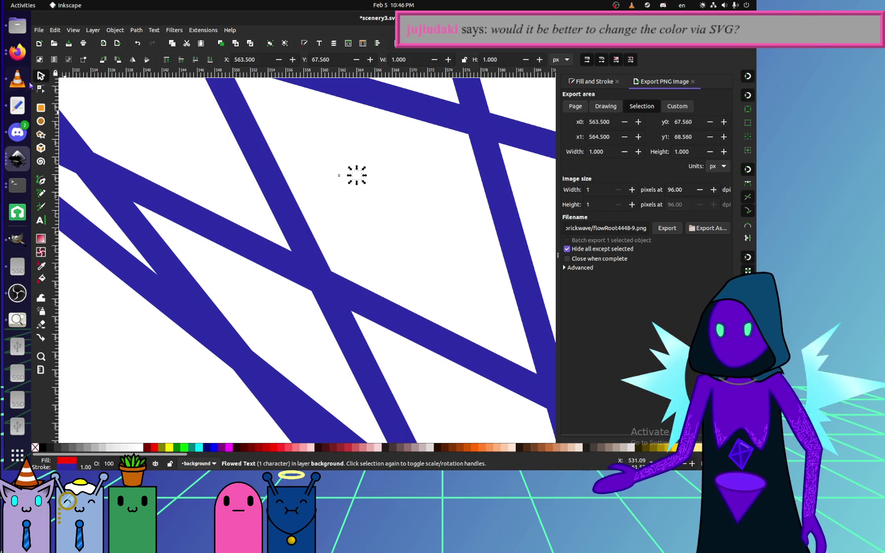
key("t")
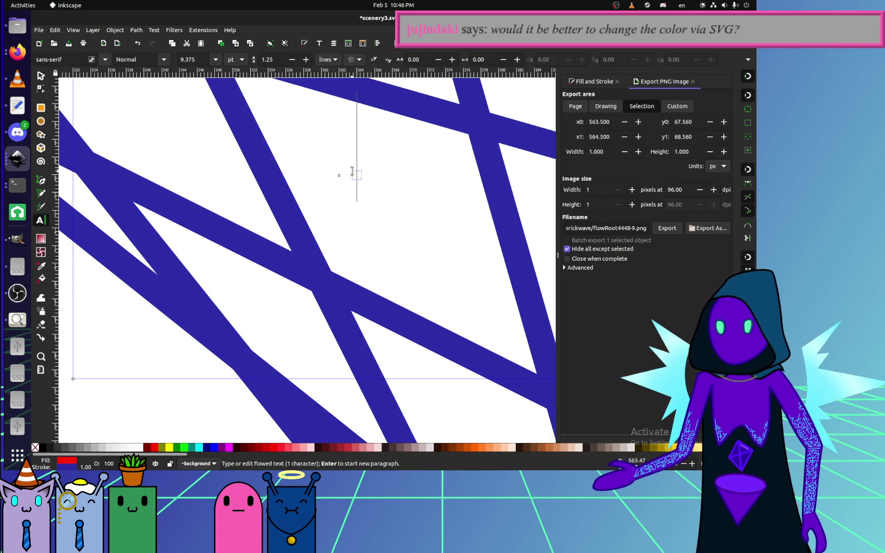
key("Escape")
key("s")
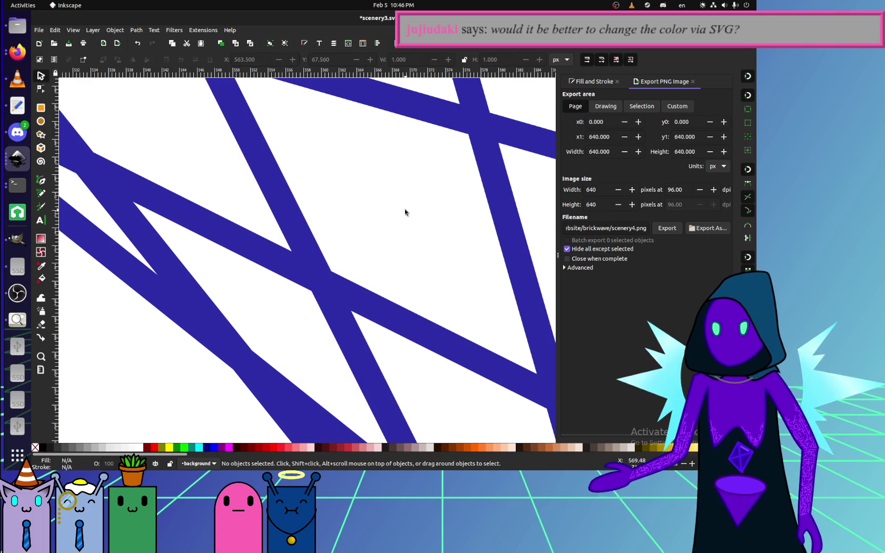
left_click_drag(401, 197, 303, 126)
left_click_drag(364, 182, 395, 214)
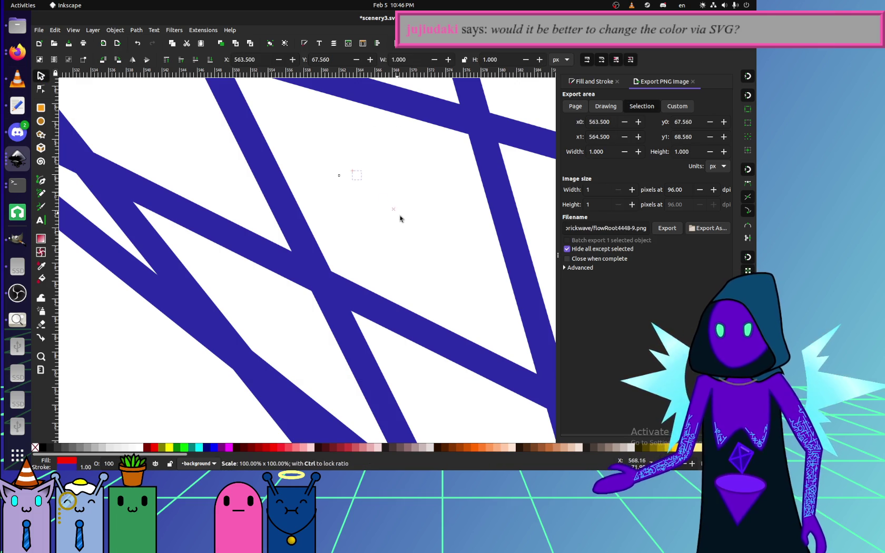
mouse_move(444, 263)
left_mouse_down()
mouse_move(370, 187)
mouse_move(350, 184)
left_mouse_up()
left_click(353, 178)
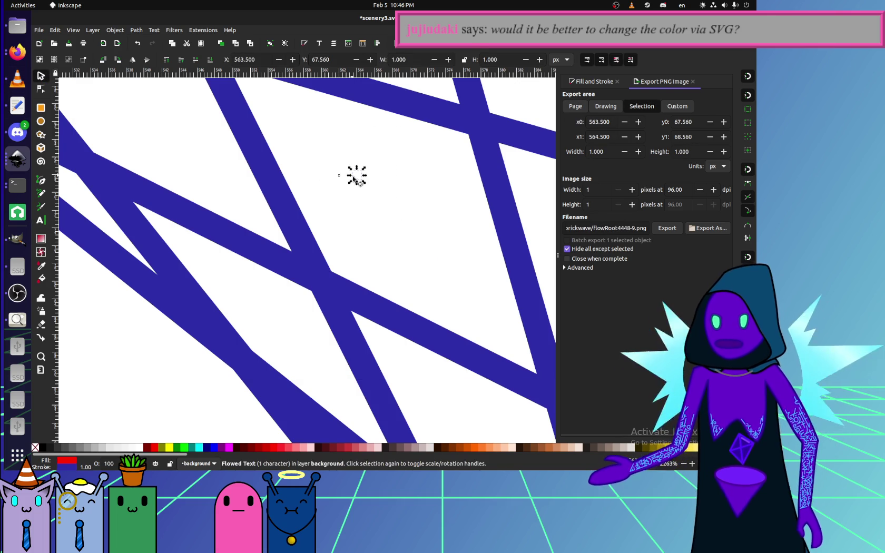
left_click(365, 198)
Box-select the two stray corner flowed-text objects, then select all to check what remains.
scroll(366, 206, "down", 3)
scroll(366, 209, "down", 3)
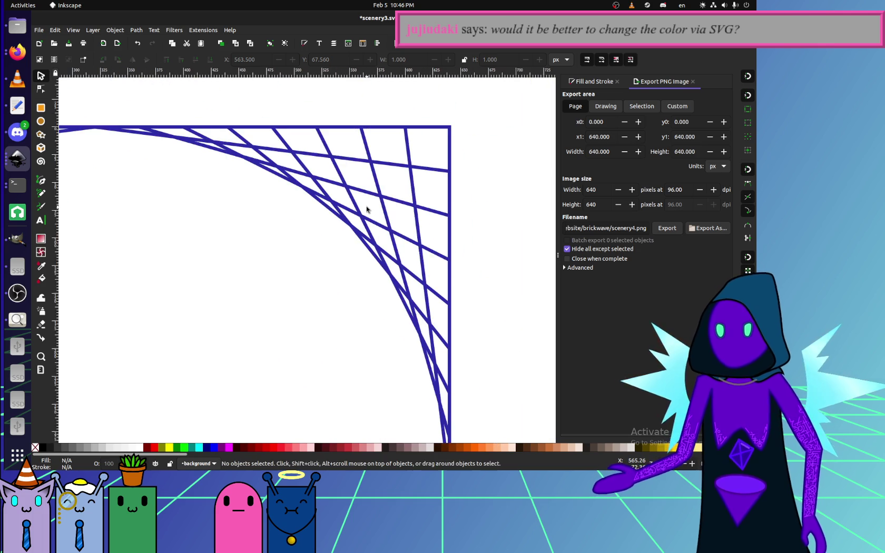
scroll(367, 216, "up", 1)
mouse_move(494, 265)
left_mouse_down()
mouse_move(277, 121)
mouse_move(338, 198)
left_mouse_up()
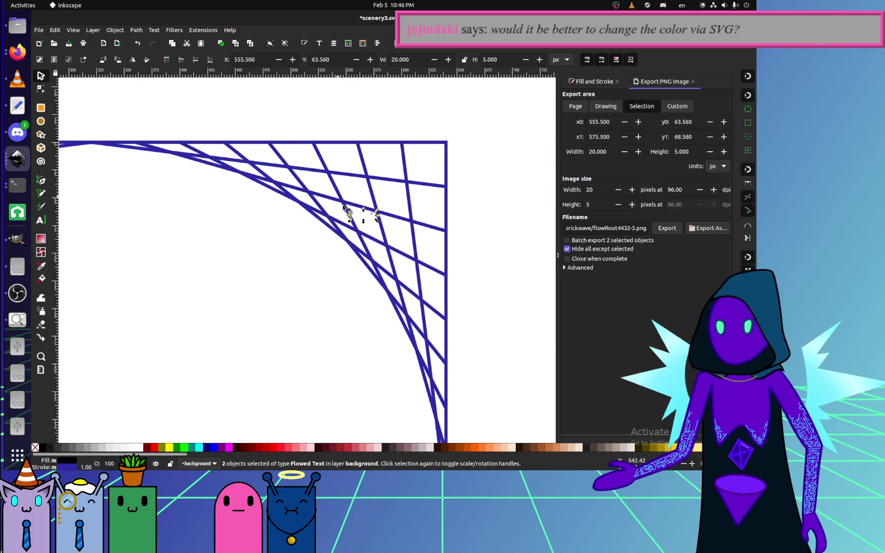
left_click(371, 232)
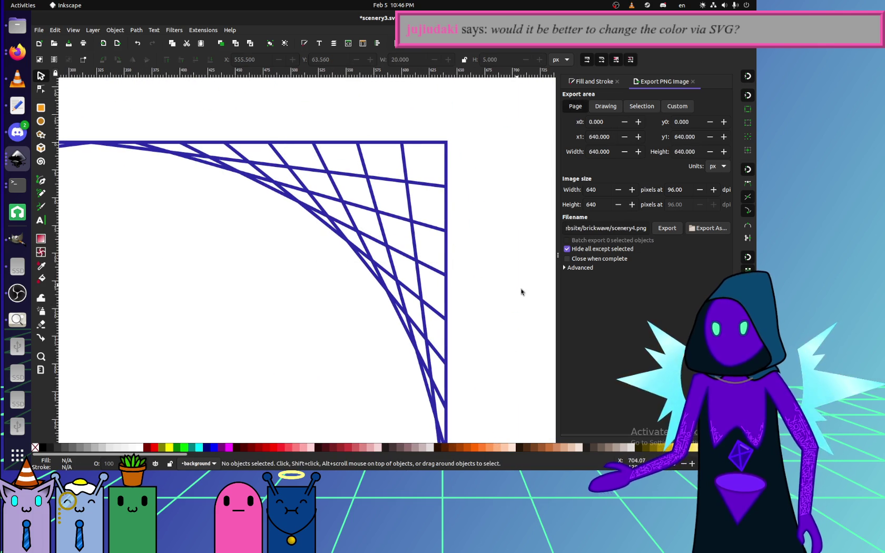
key("ctrl+a")
scroll(323, 241, "down", 5, "ctrl")
Box-select and delete the three small stray flowed-text objects at the lower right.
scroll(289, 326, "up", 2, "ctrl")
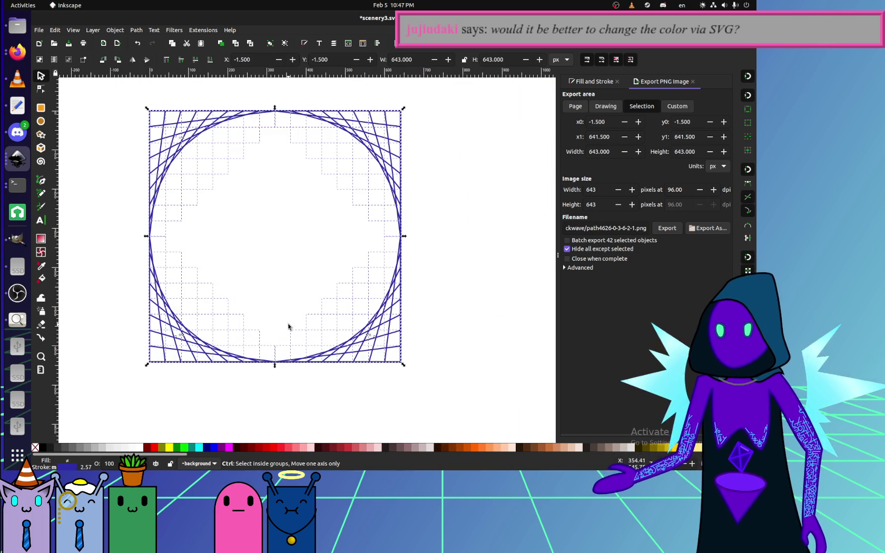
left_click_drag(440, 393, 345, 314)
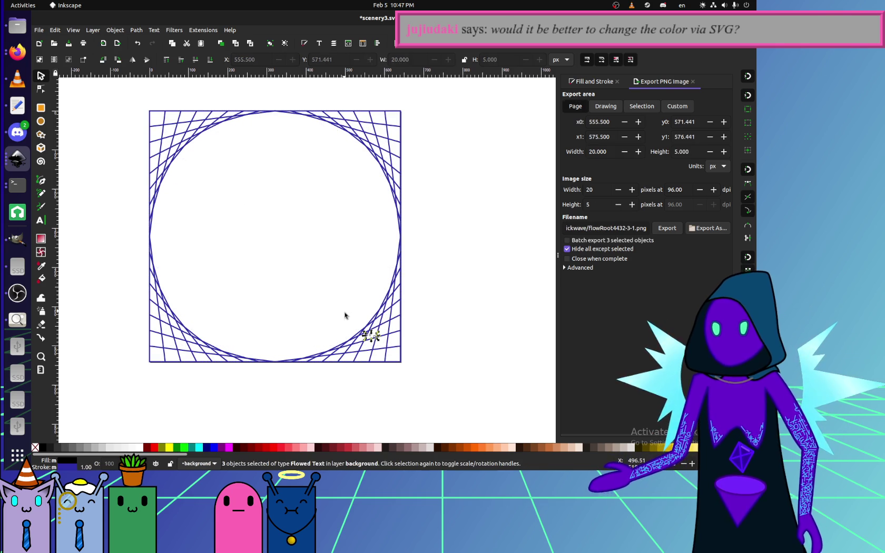
left_click(300, 371)
left_click_drag(98, 390, 287, 263)
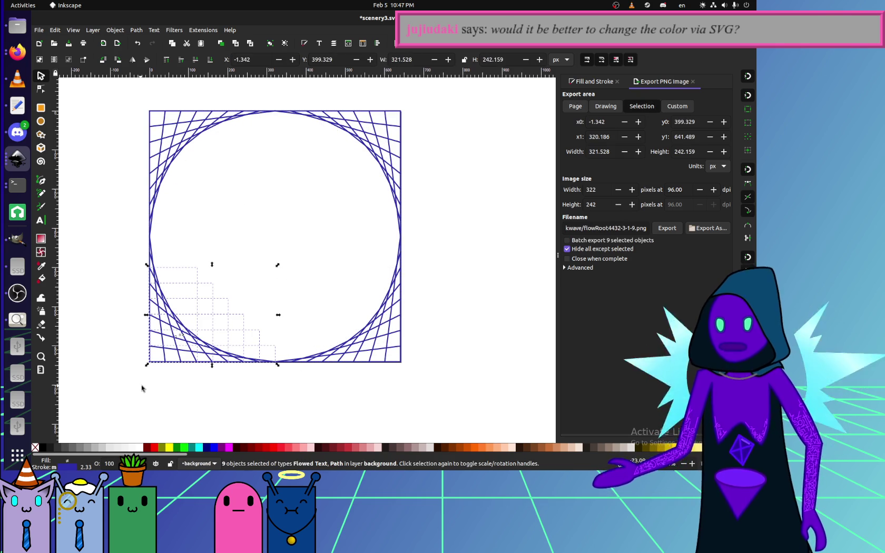
left_click_drag(132, 385, 224, 242)
key("Delete")
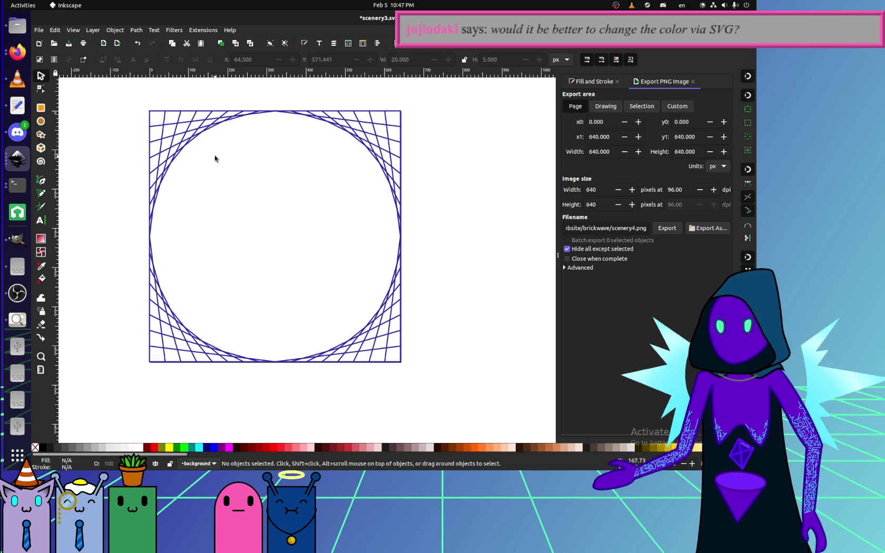
Re-export the cleaned page over scenery4.png and switch to the Files app.
left_click_drag(213, 156, 95, 172)
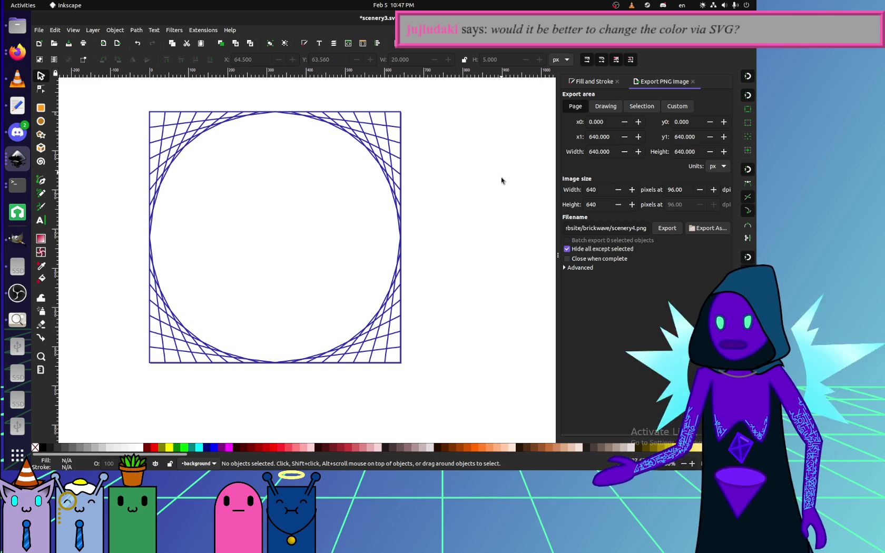
left_click(666, 228)
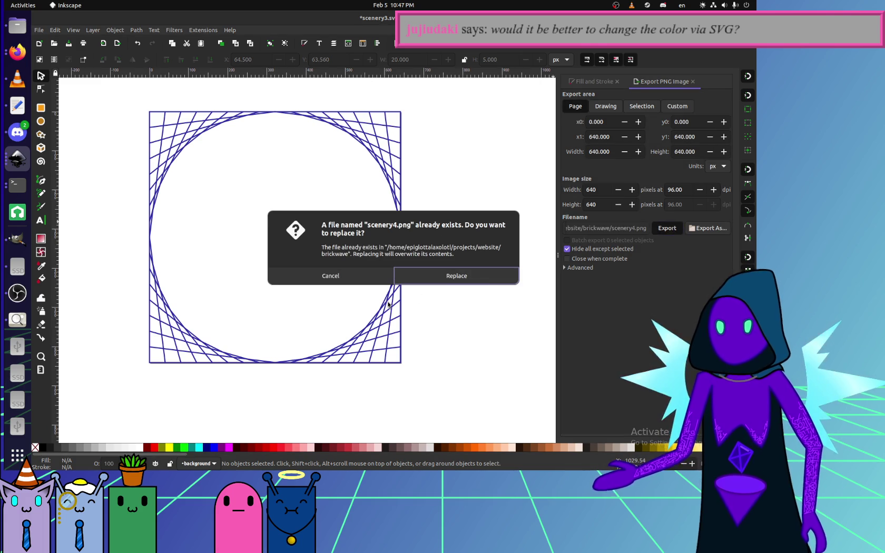
left_click(481, 276)
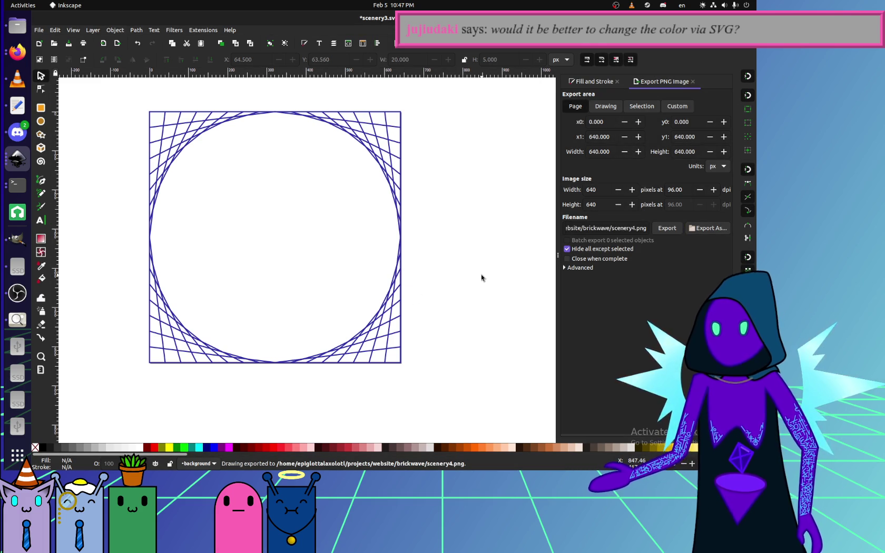
left_click(17, 25)
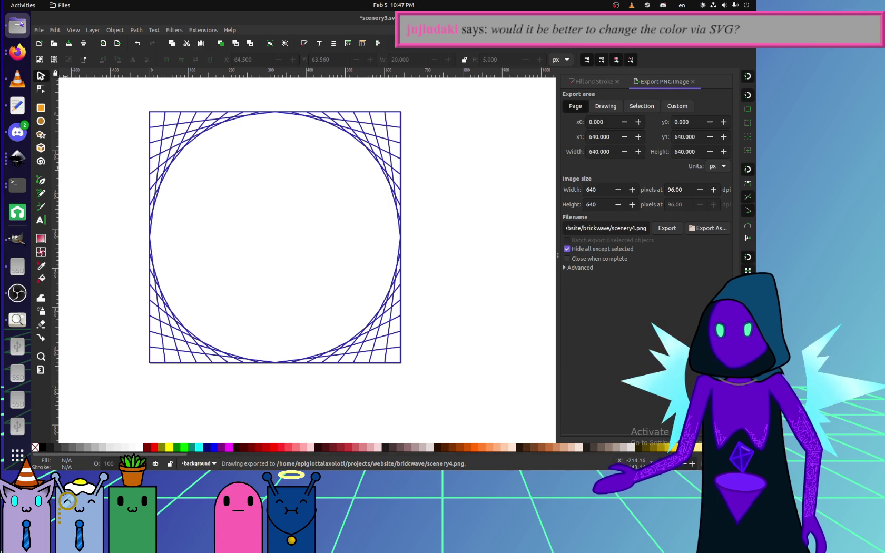
Start saving the drawing as scenery3.svg, browsing to the projects folder.
key("alt+Tab")
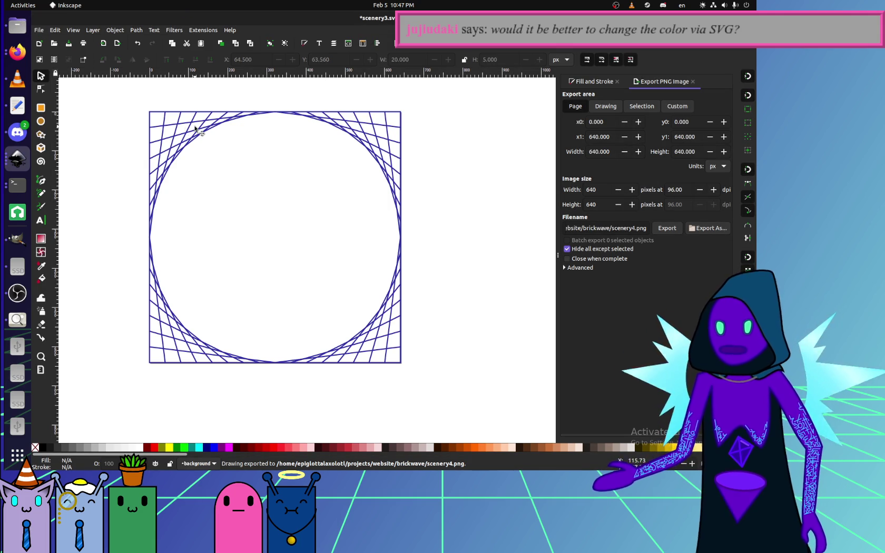
key("alt+Tab")
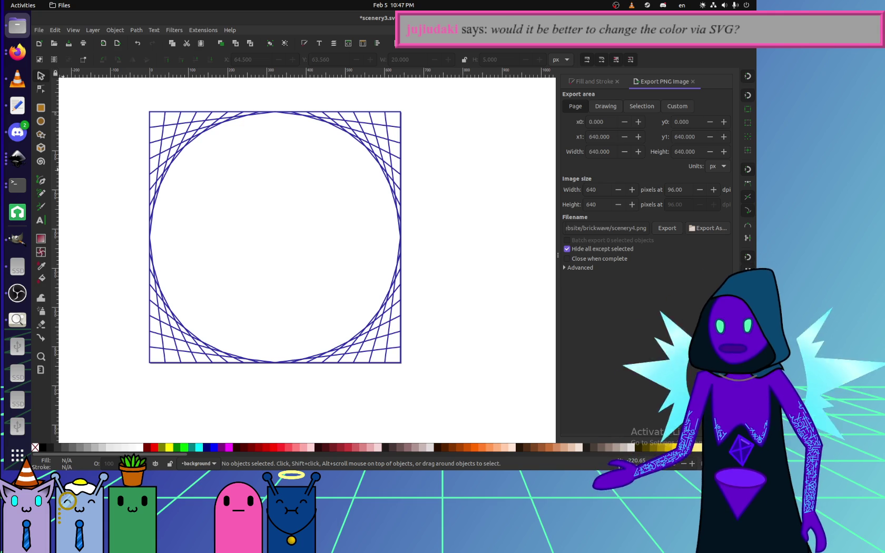
left_click(39, 30)
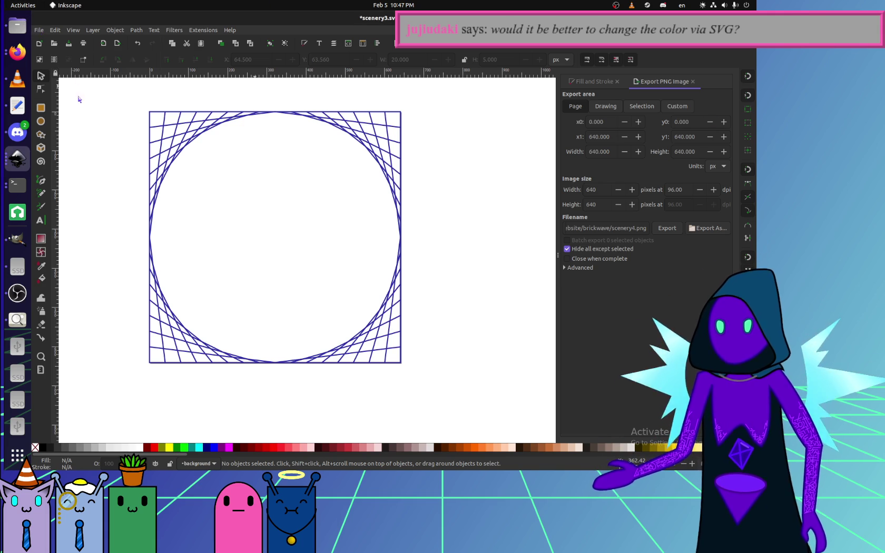
left_click(67, 100)
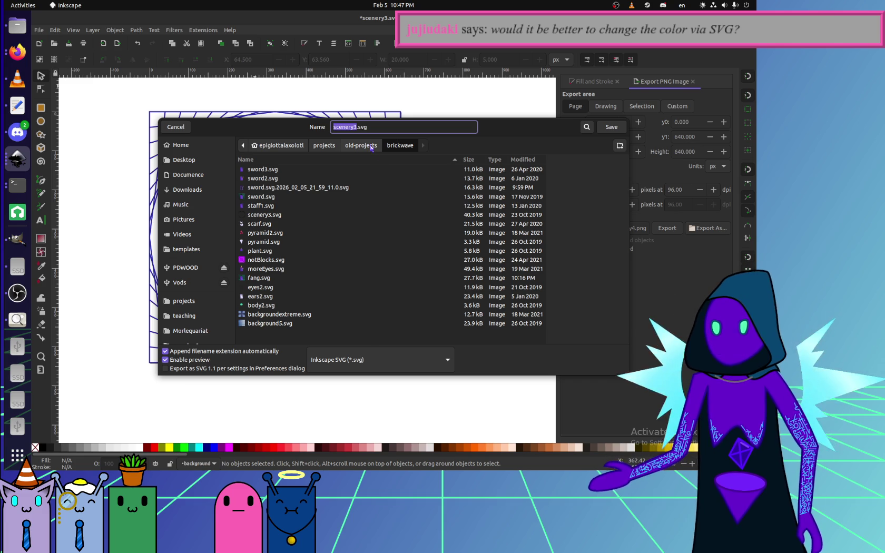
left_click(319, 147)
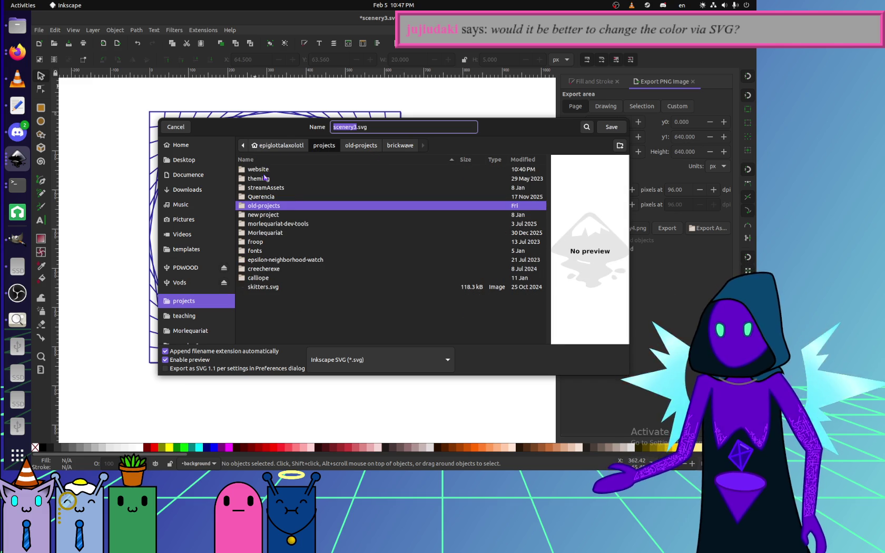